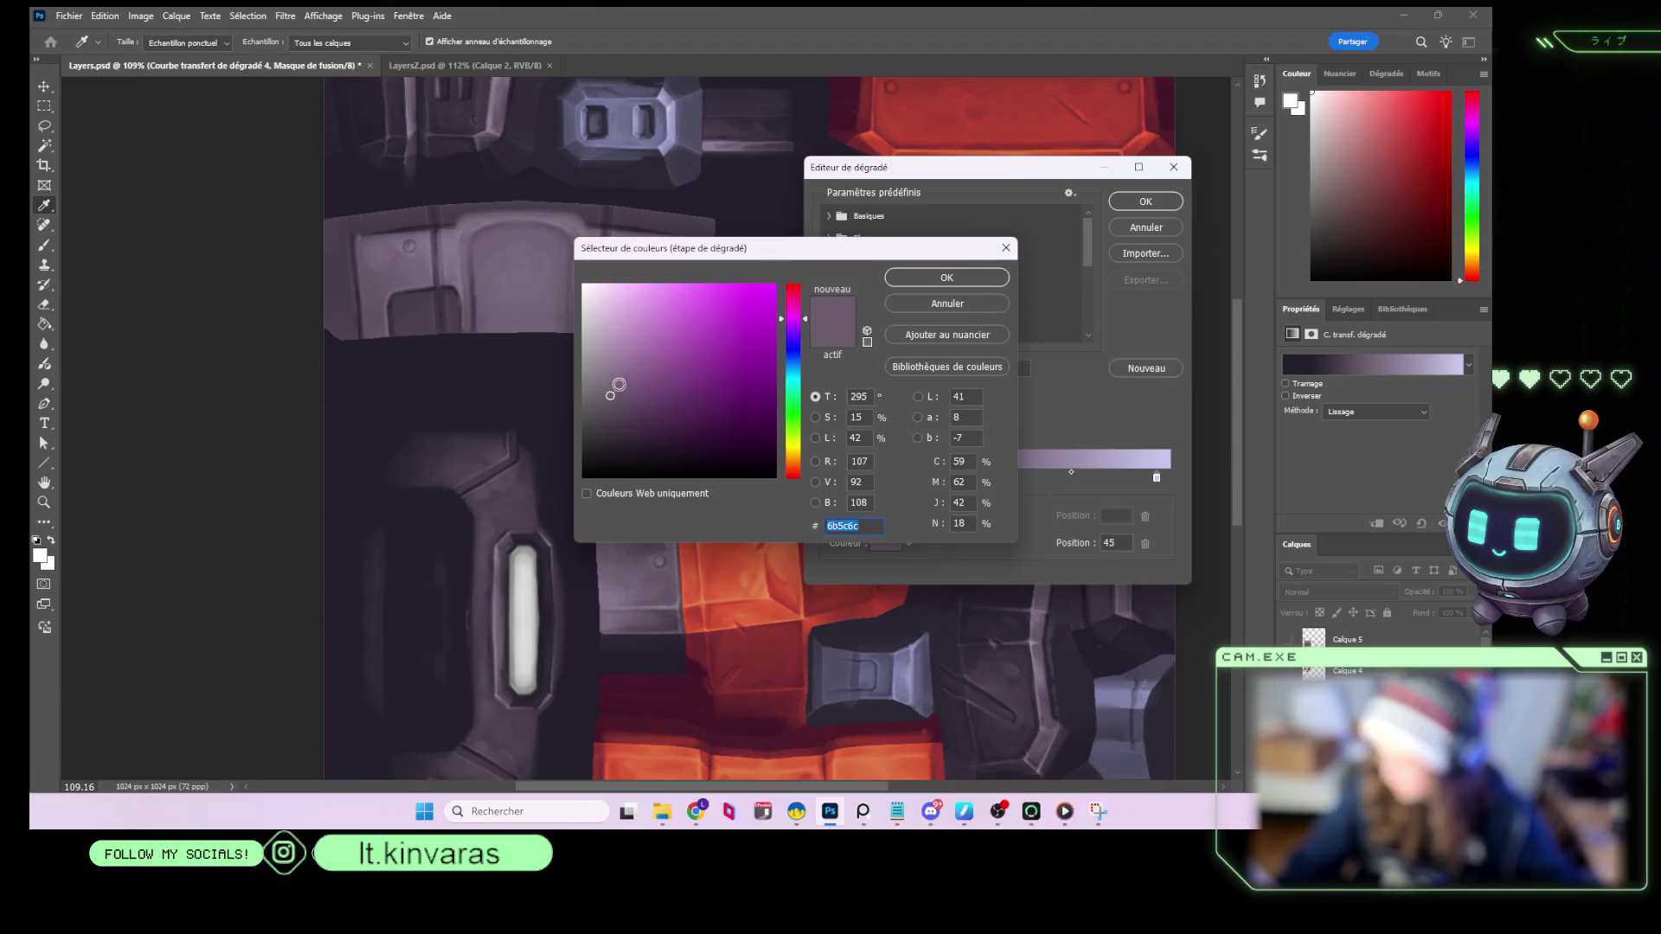
Darken the metal gradient's stop colour, shift its midpoint to position 56, and apply it.
drag(616, 386, 612, 389)
click(946, 277)
click(1157, 478)
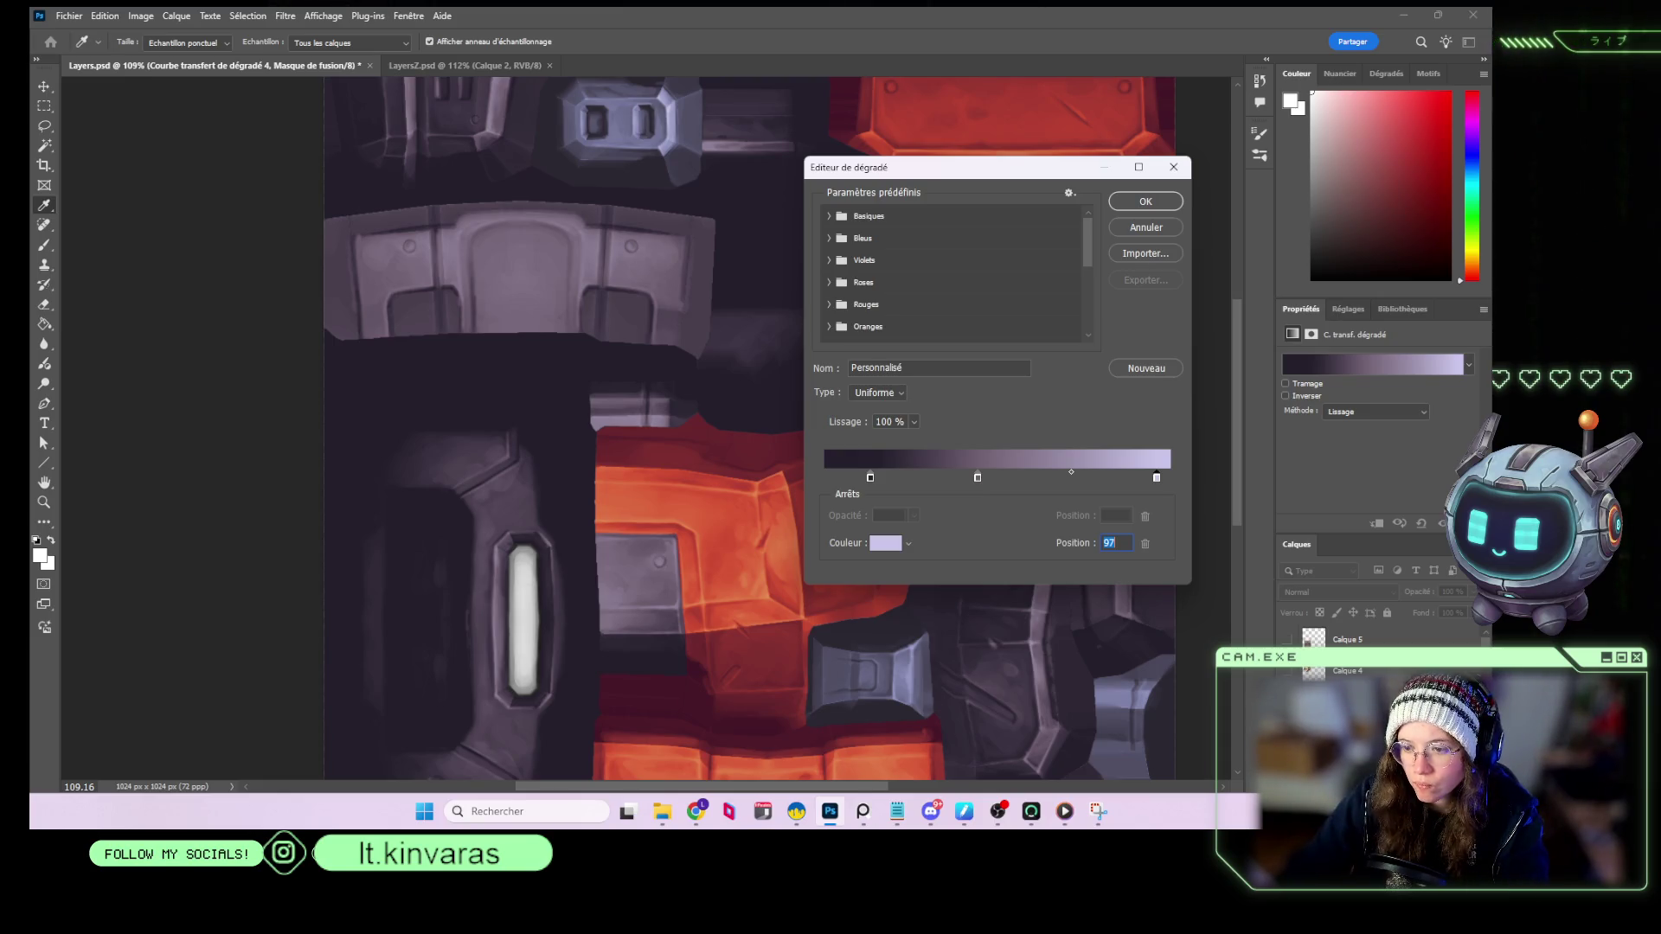
mouse_move(886, 174)
mouse_down()
mouse_move(200, 120)
mouse_move(222, 113)
mouse_up()
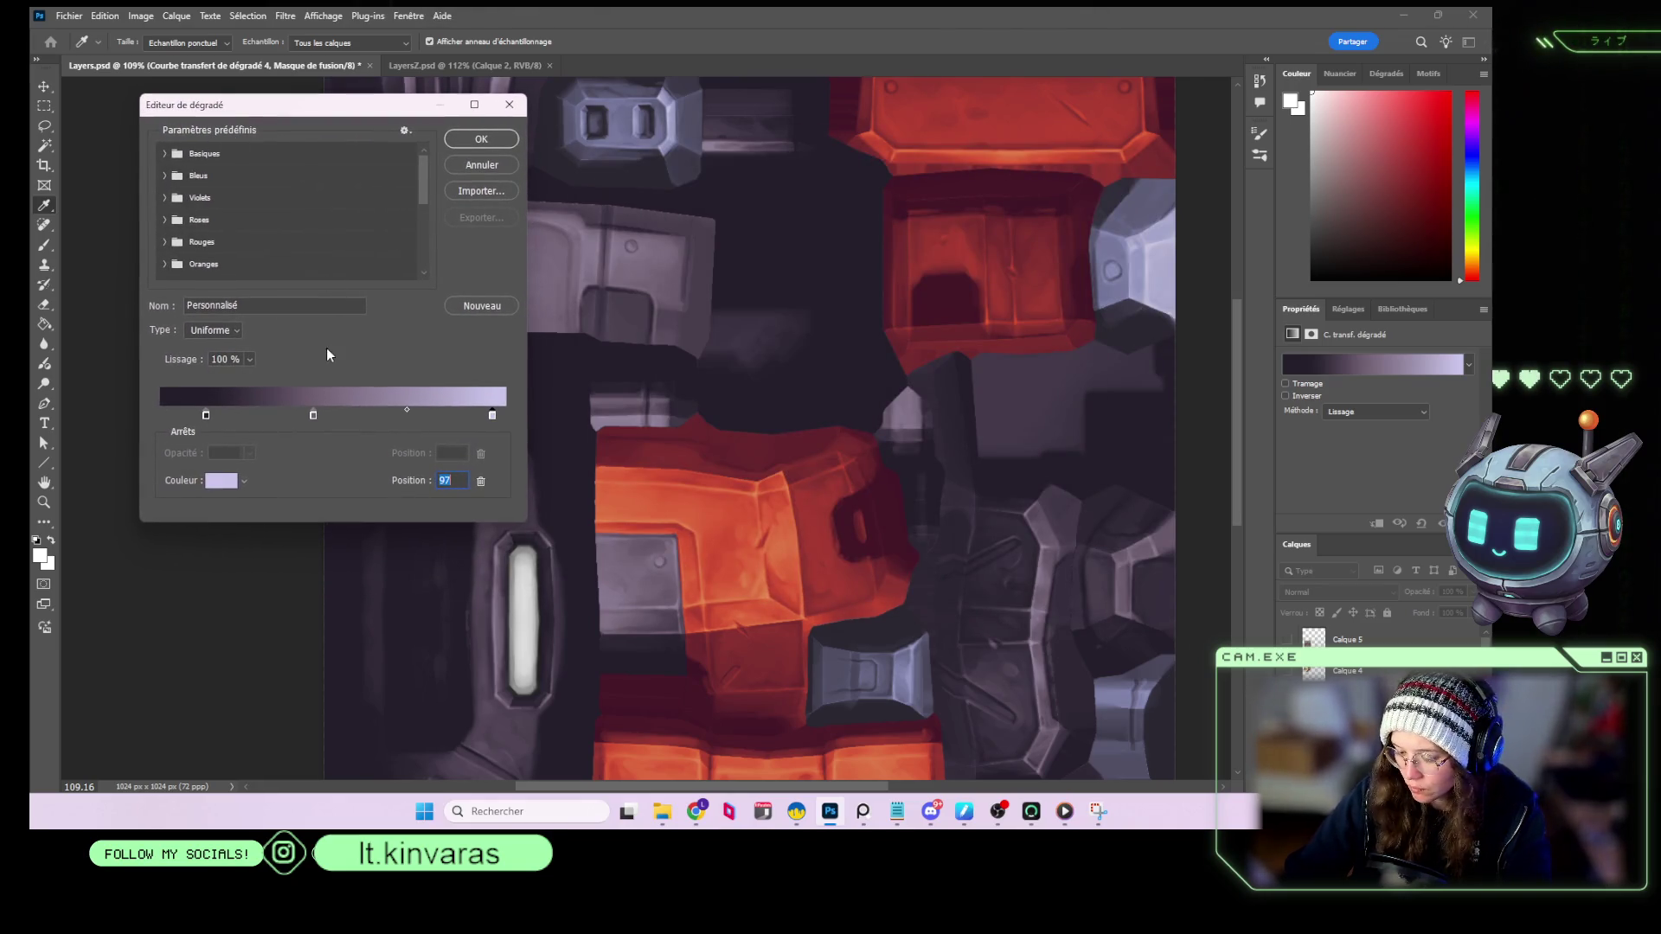
drag(407, 410, 415, 414)
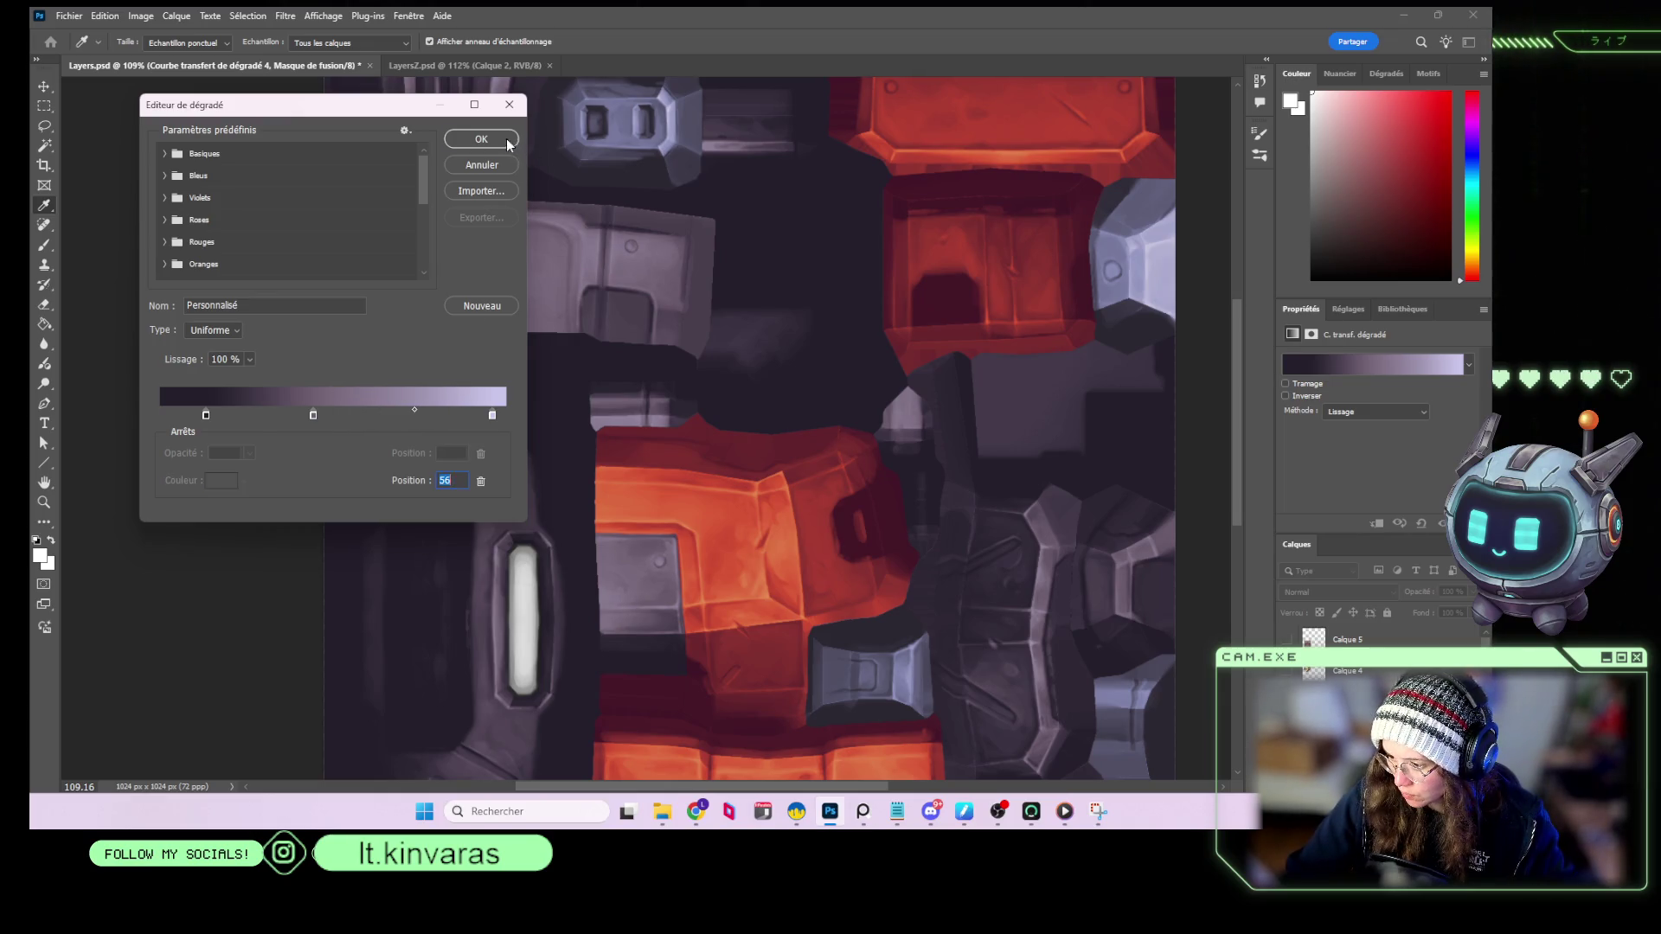
click(508, 141)
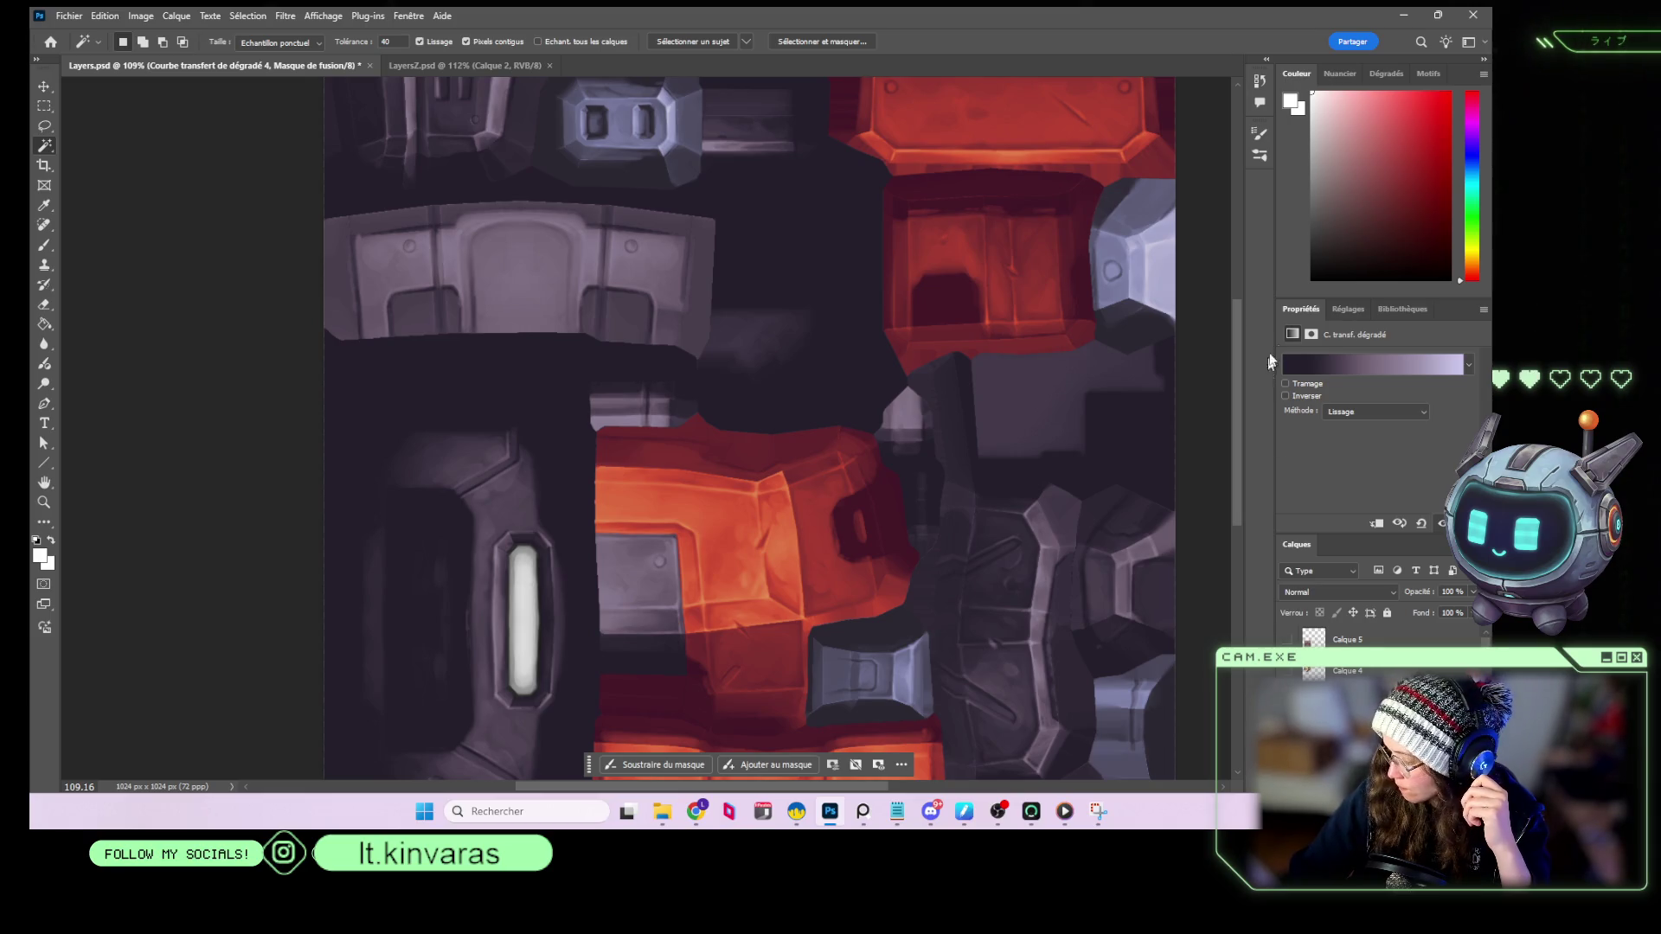
Move the metal gradient's middle colour stop to position 42 and apply the change.
click(1338, 367)
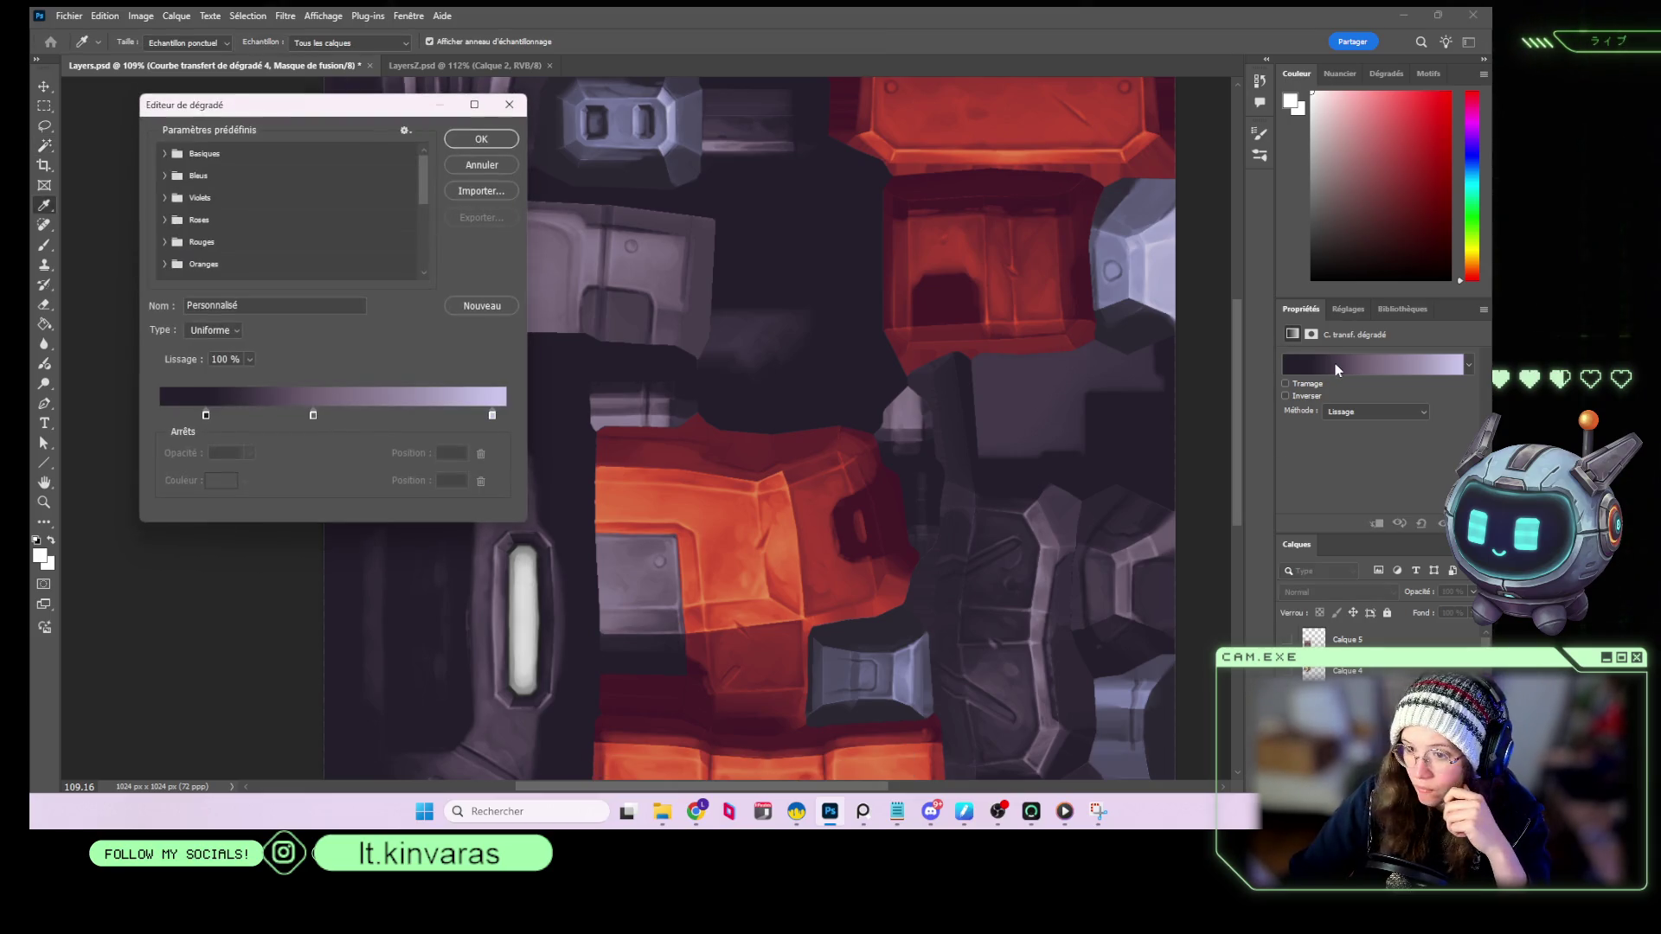
mouse_move(314, 415)
mouse_down()
mouse_move(263, 408)
mouse_move(317, 423)
mouse_up()
click(306, 416)
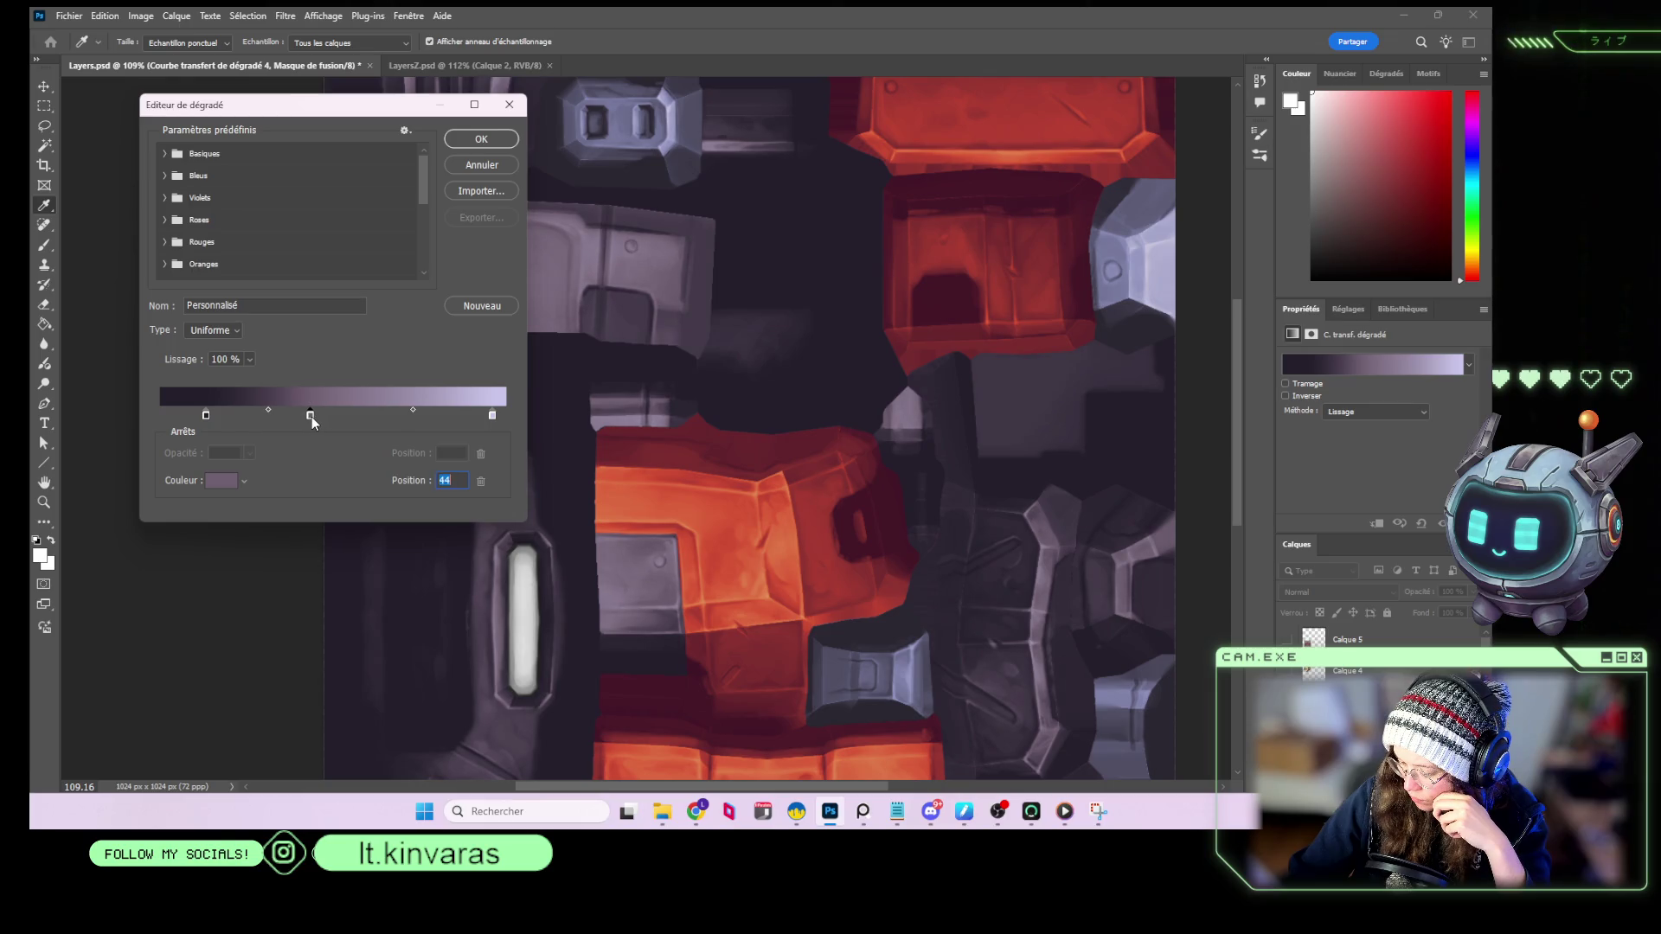
click(481, 140)
key(w)
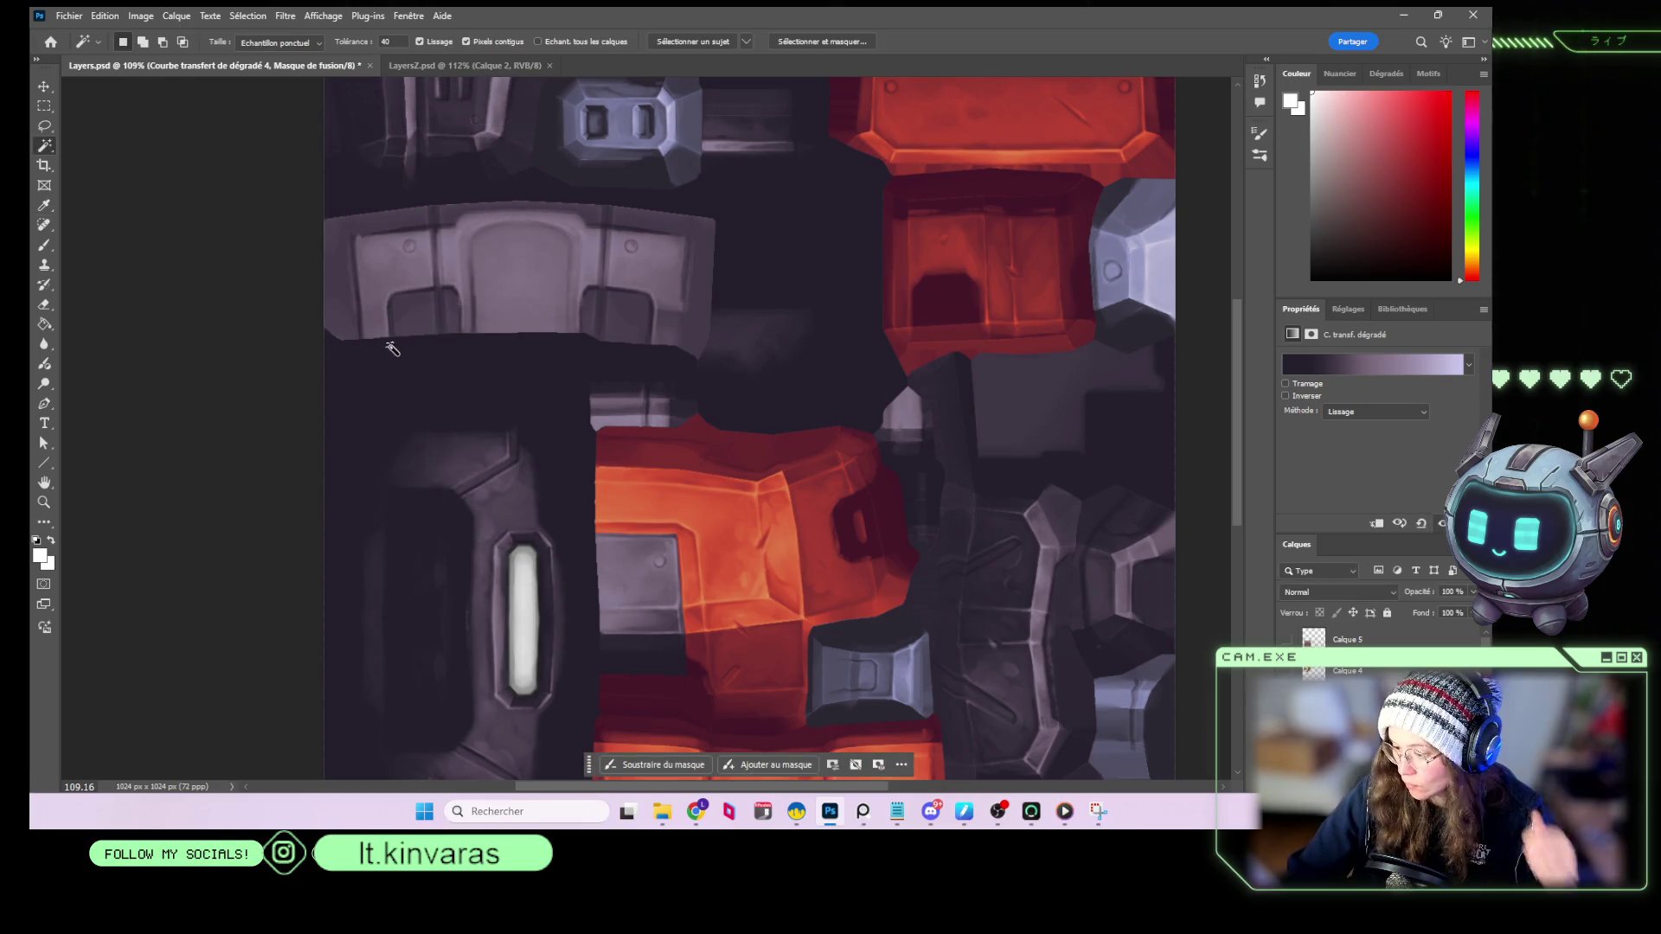
alt+scroll(461, 341, down, 5)
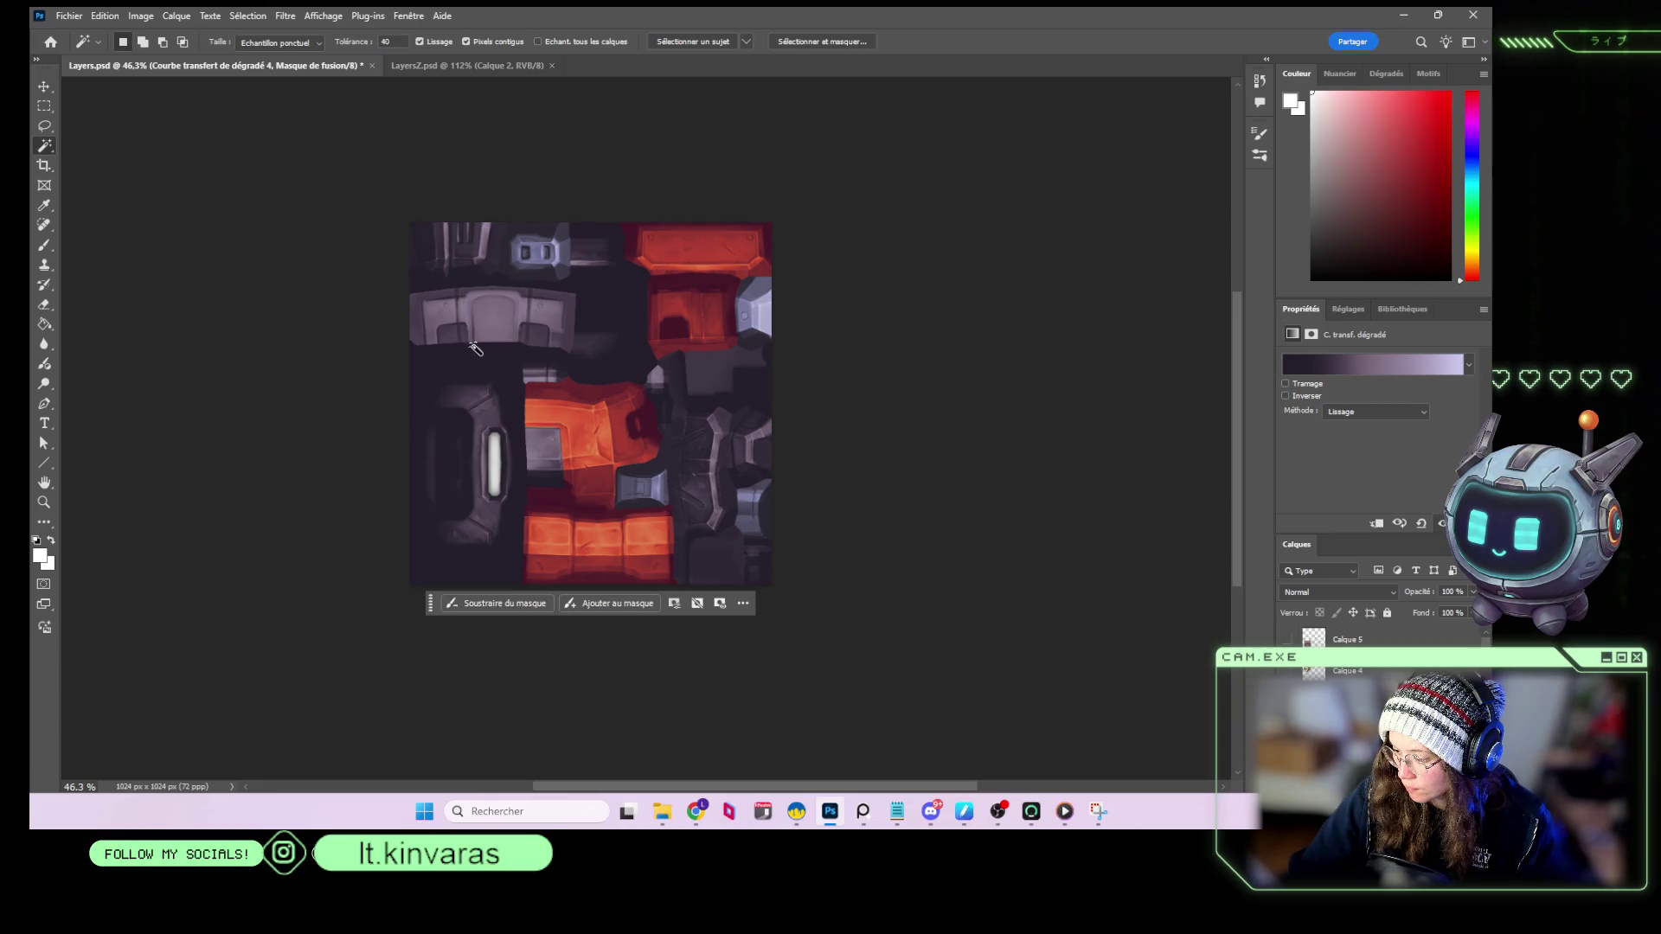
Pan the texture and make the red panels' Gradient Map 3 layer active.
alt+scroll(485, 312, up, 4)
drag(622, 485, 623, 363)
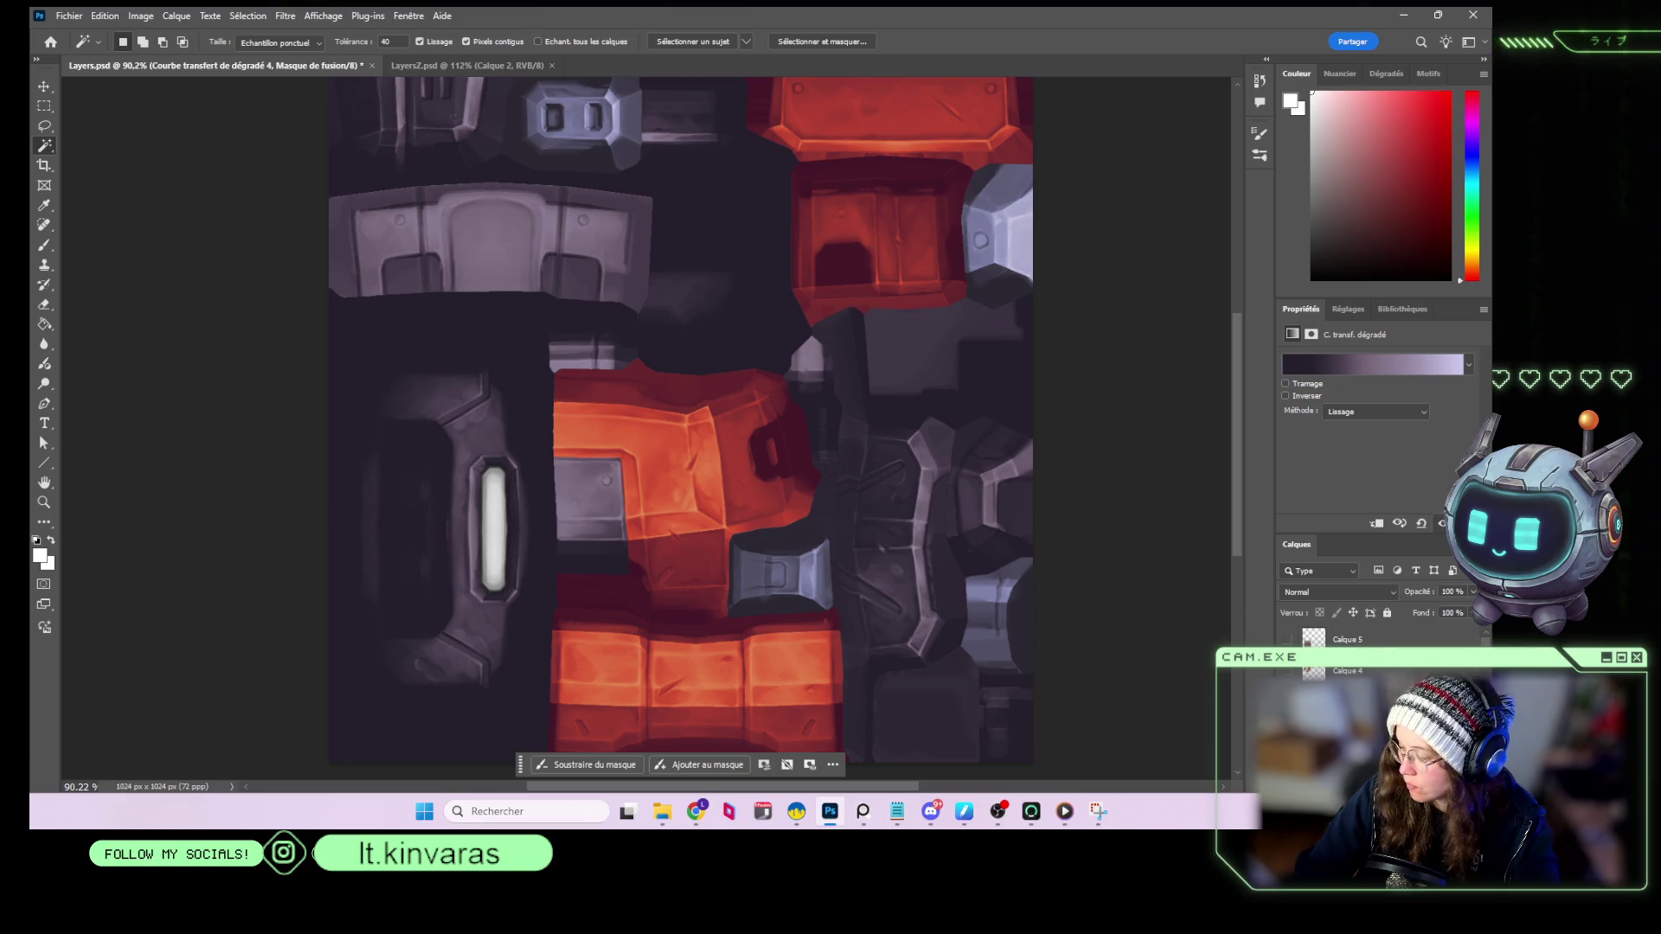
scroll(1384, 657, up, 2)
click(1410, 701)
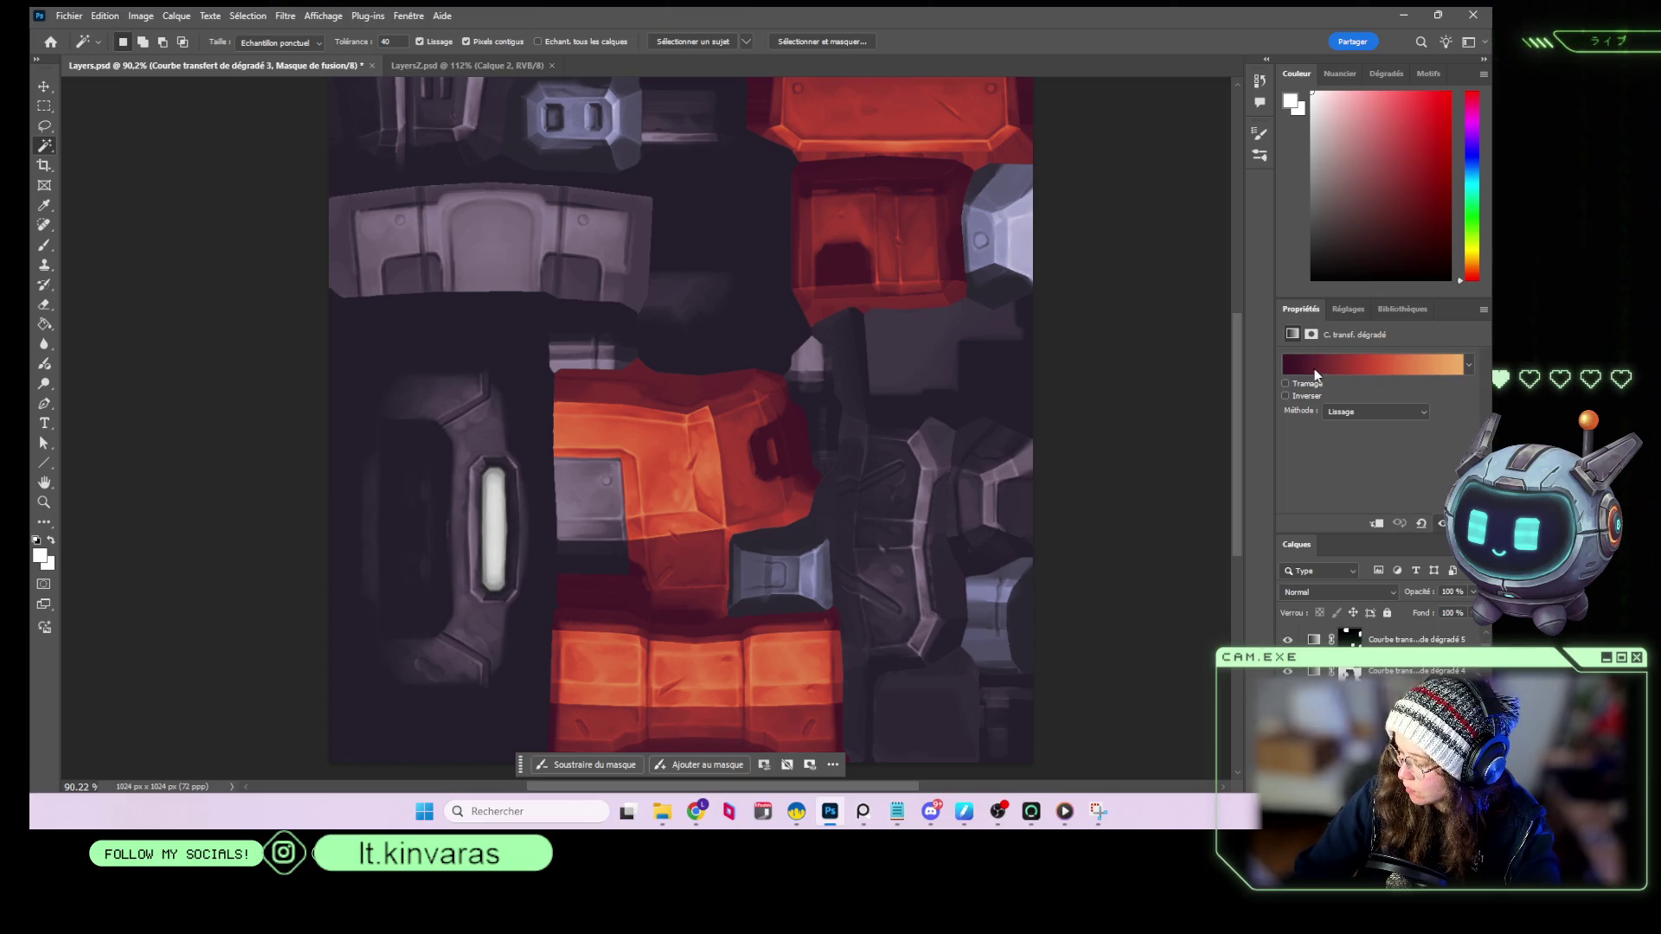
Move the dark-to-orange gradient's midpoint to position 48 and apply it.
click(1371, 364)
click(487, 415)
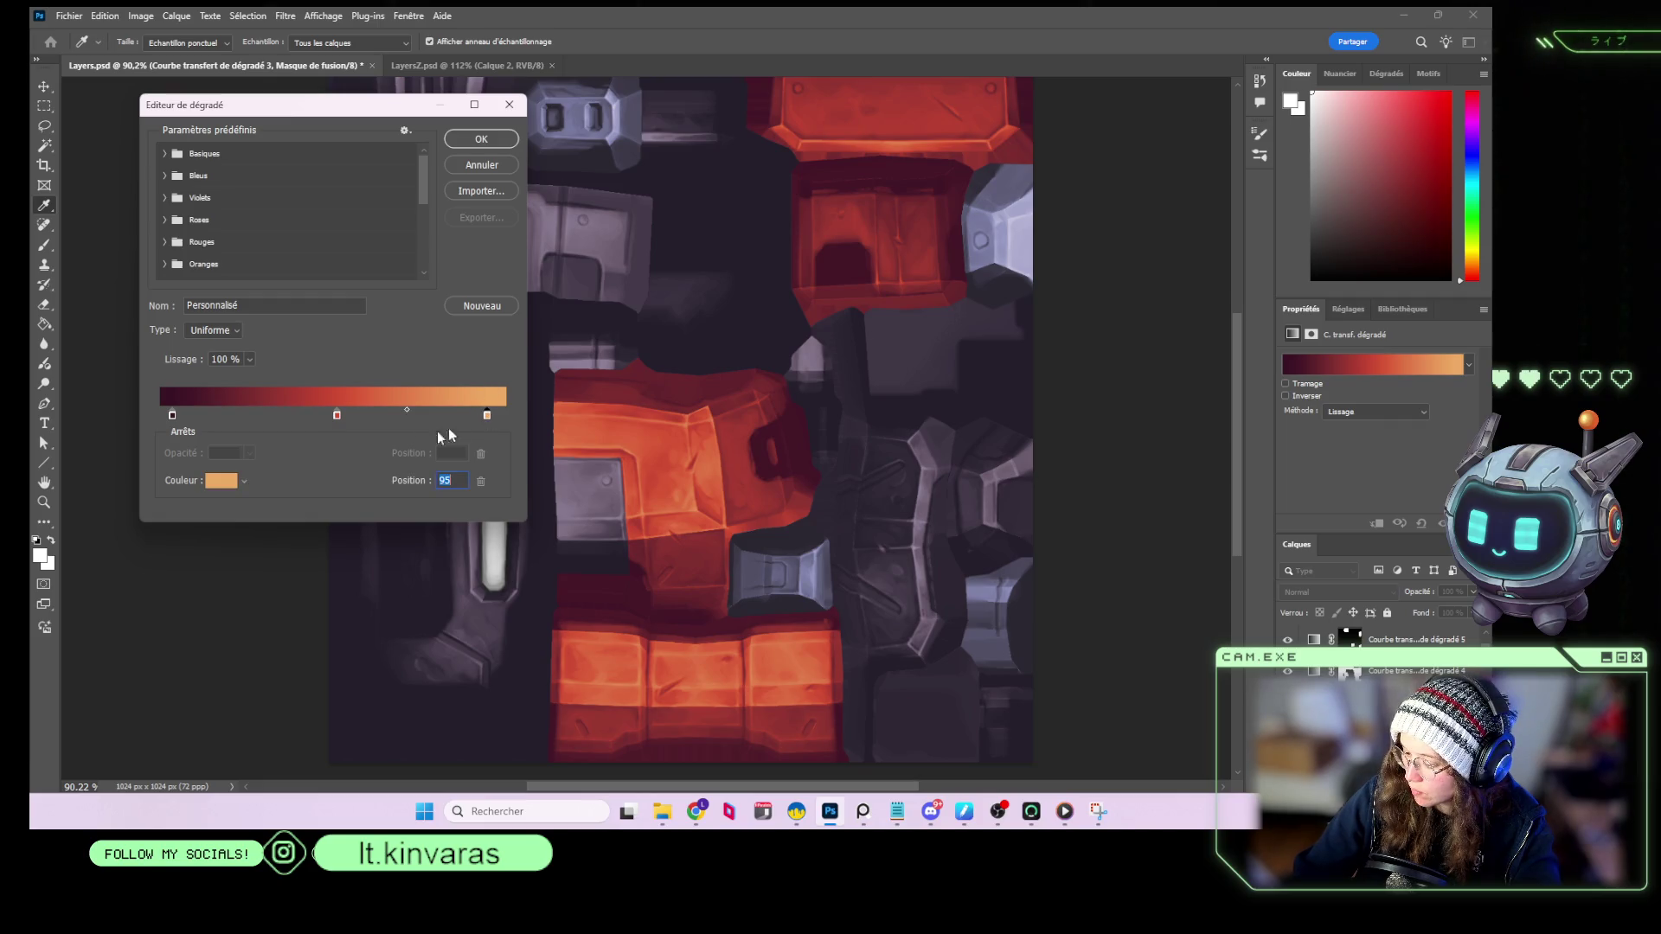
drag(407, 408, 262, 408)
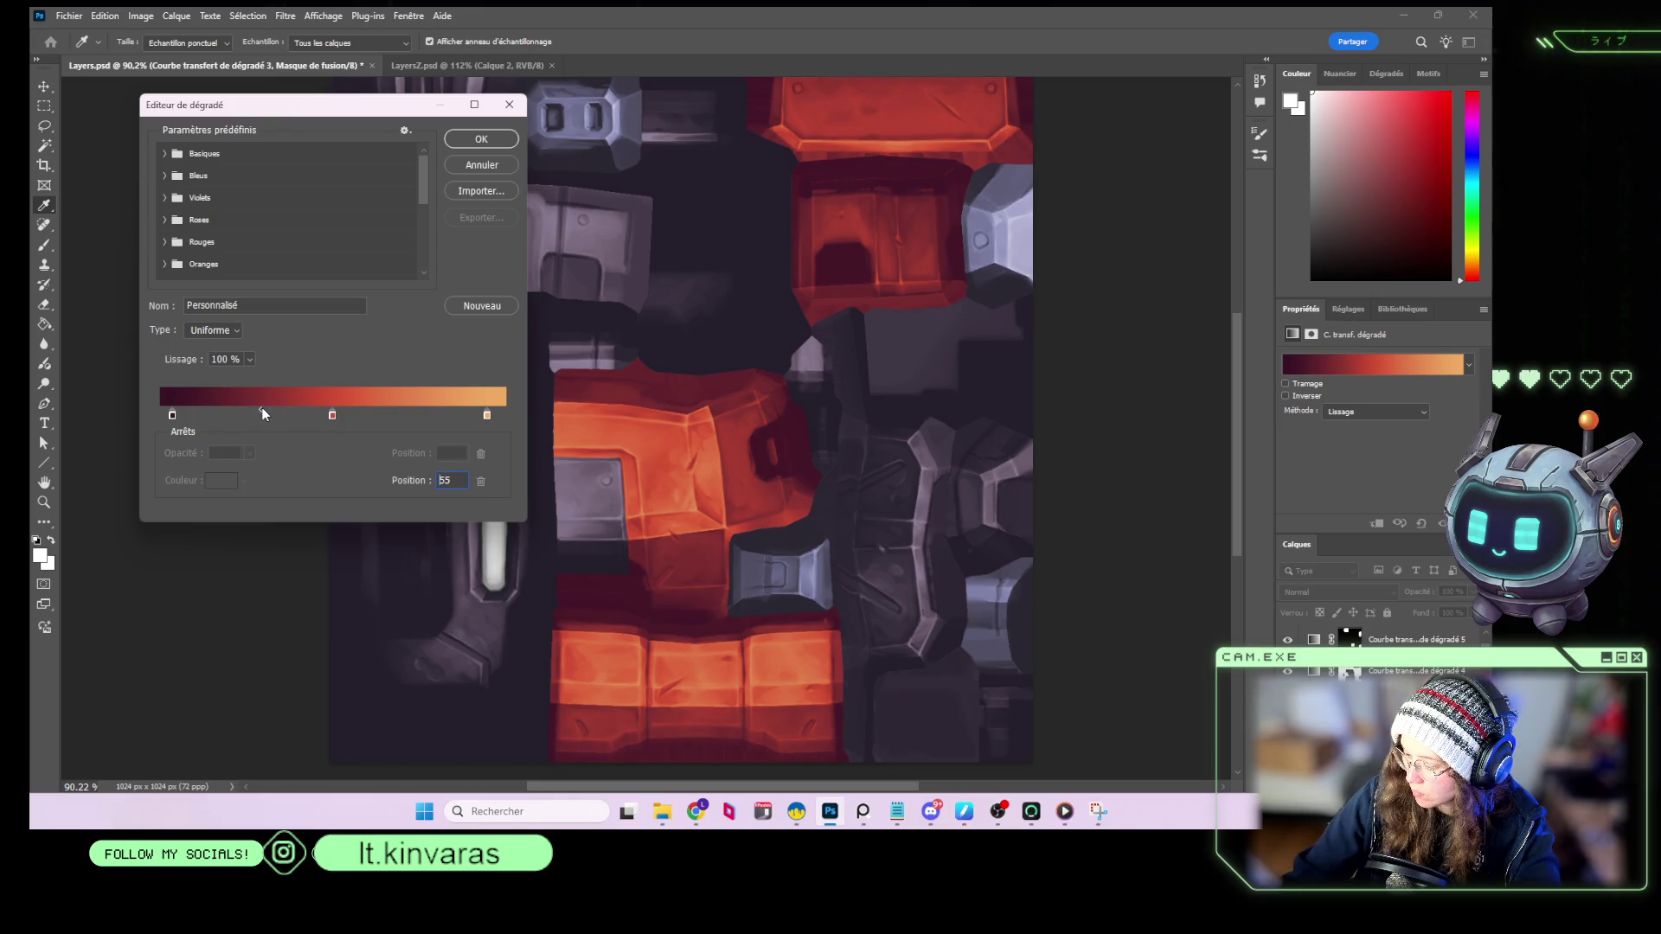
click(478, 139)
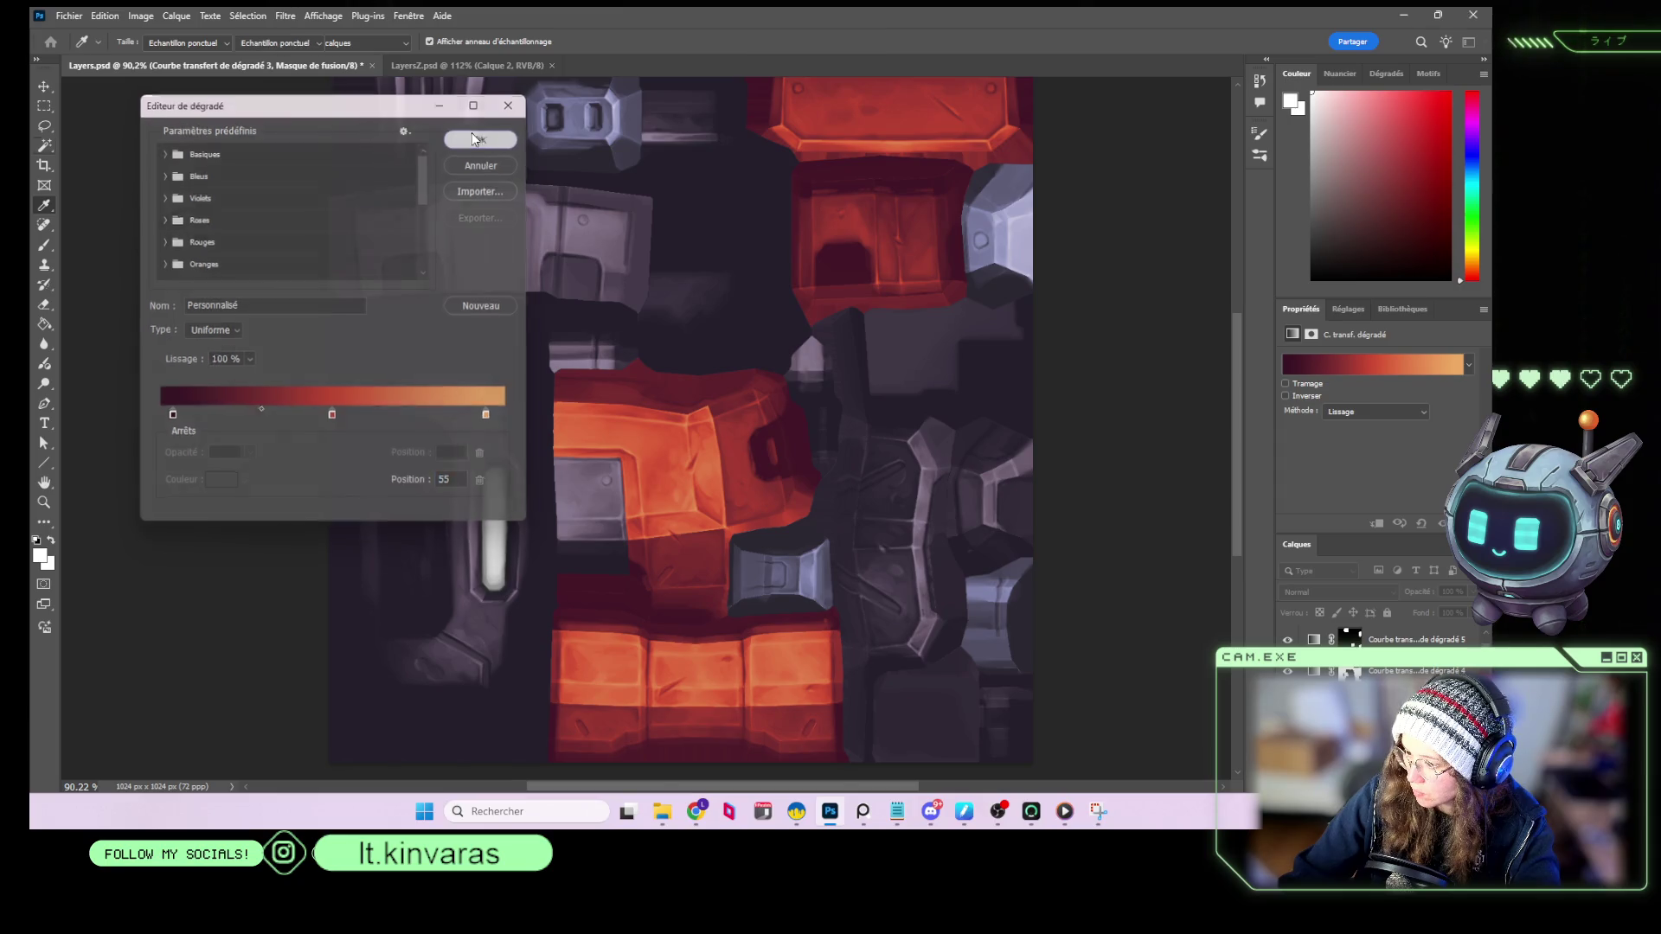
Magic-Wand the yellow capsule in the colour-ID map, hide that map, and show the reference image.
key(w)
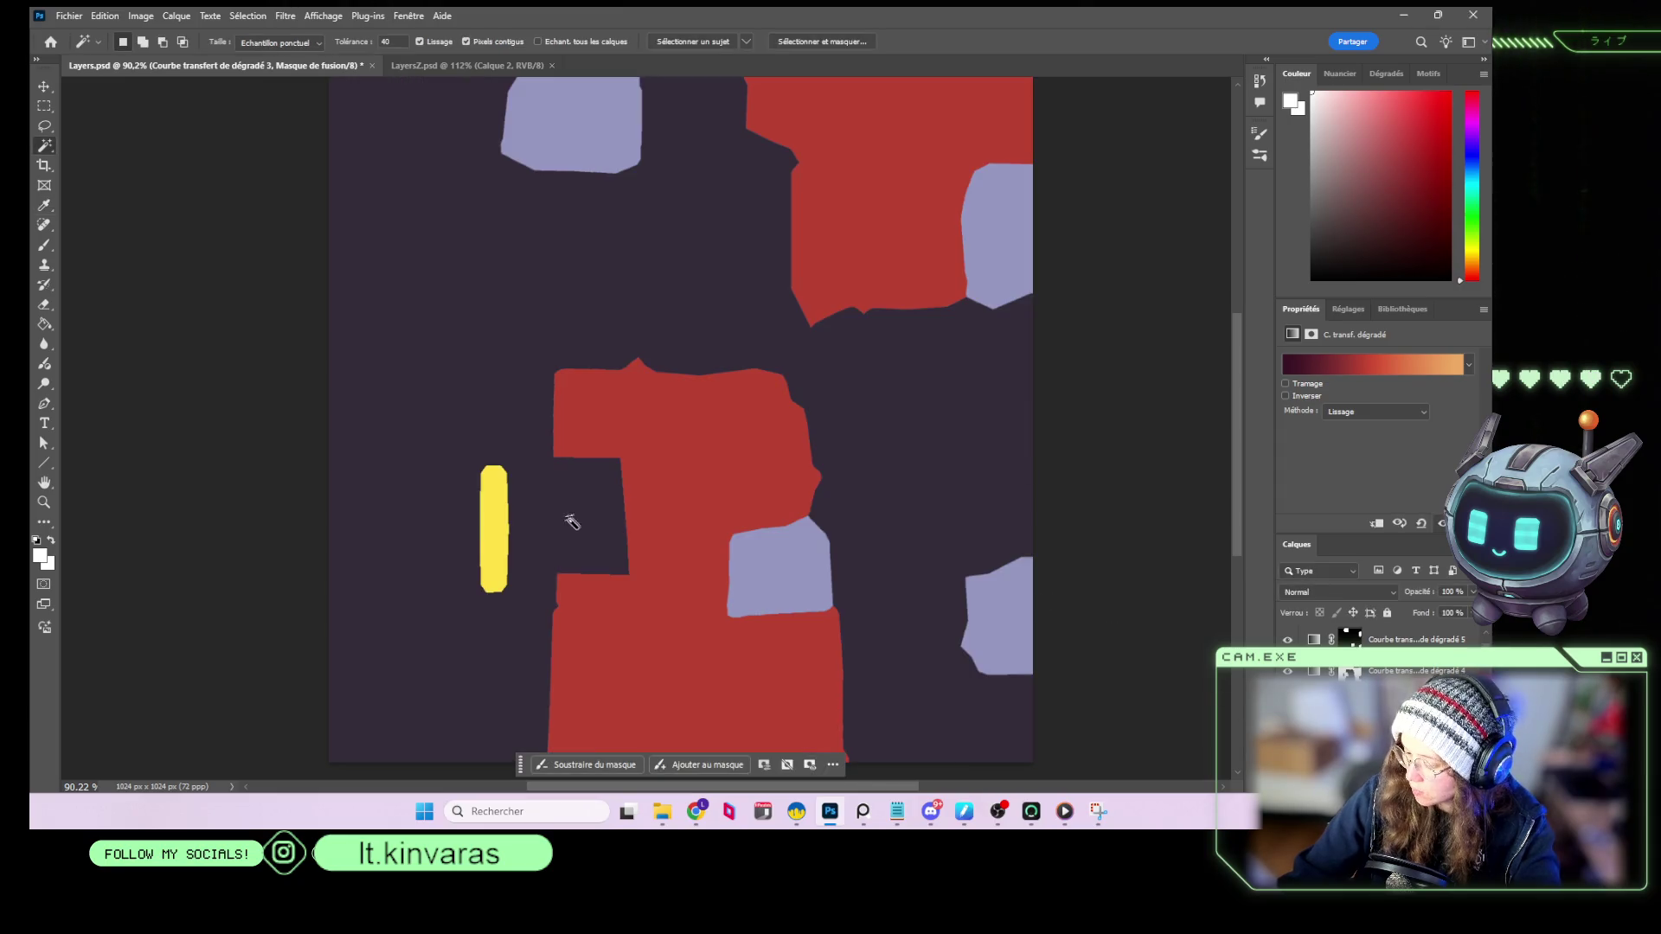
click(495, 519)
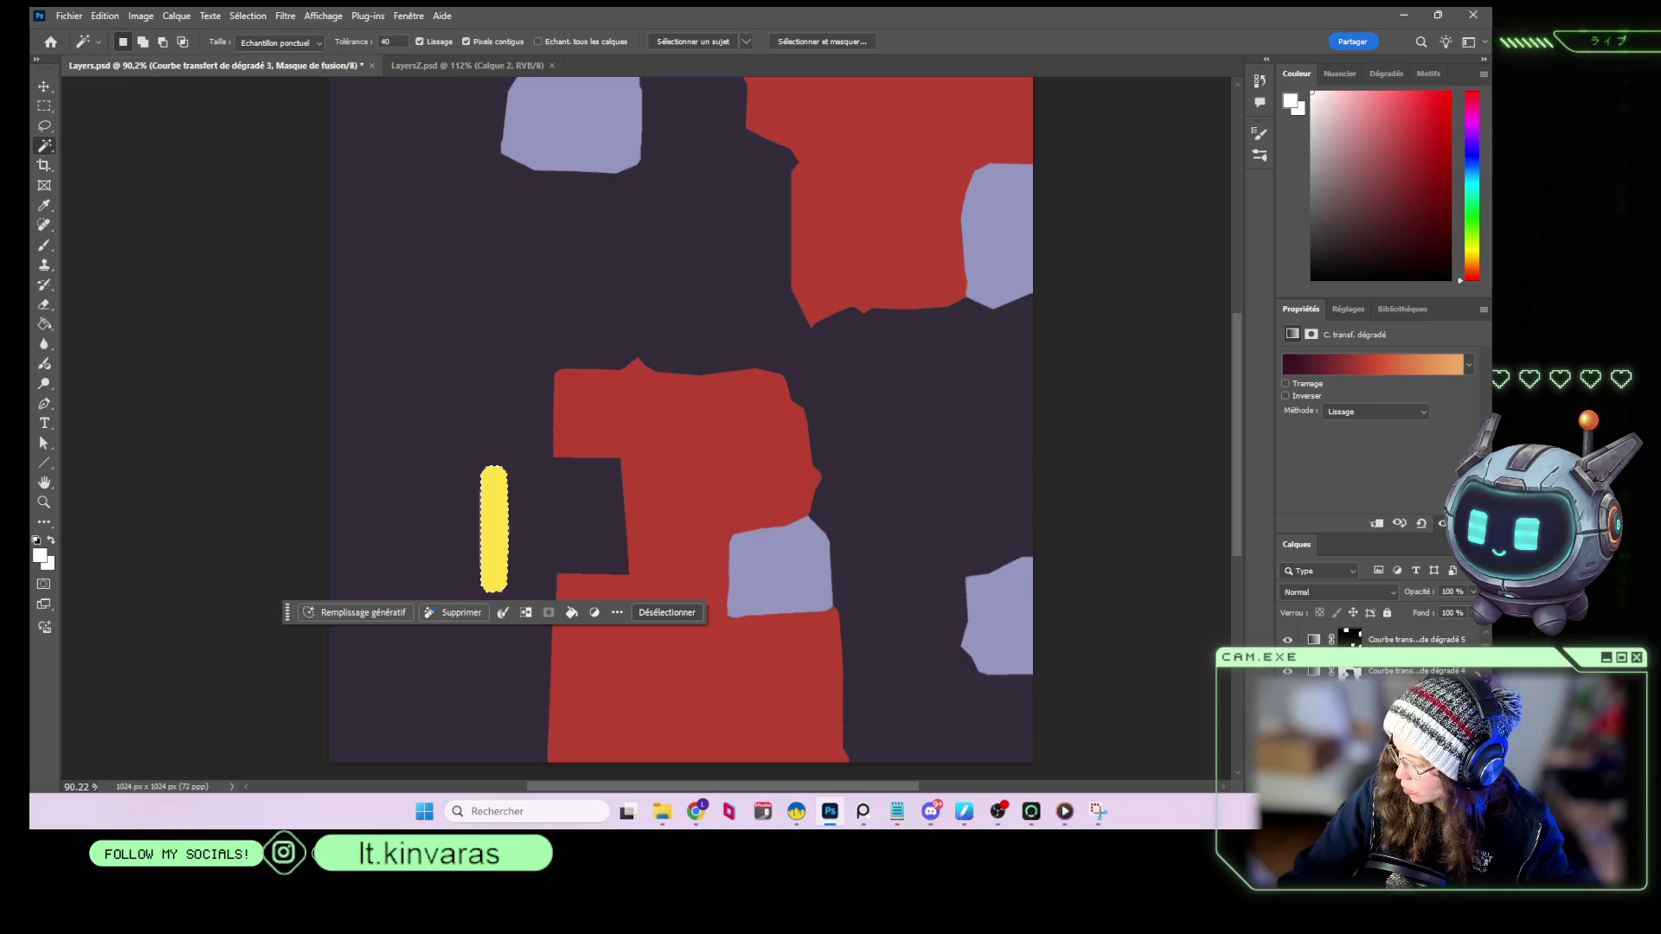
key(ctrl+comma)
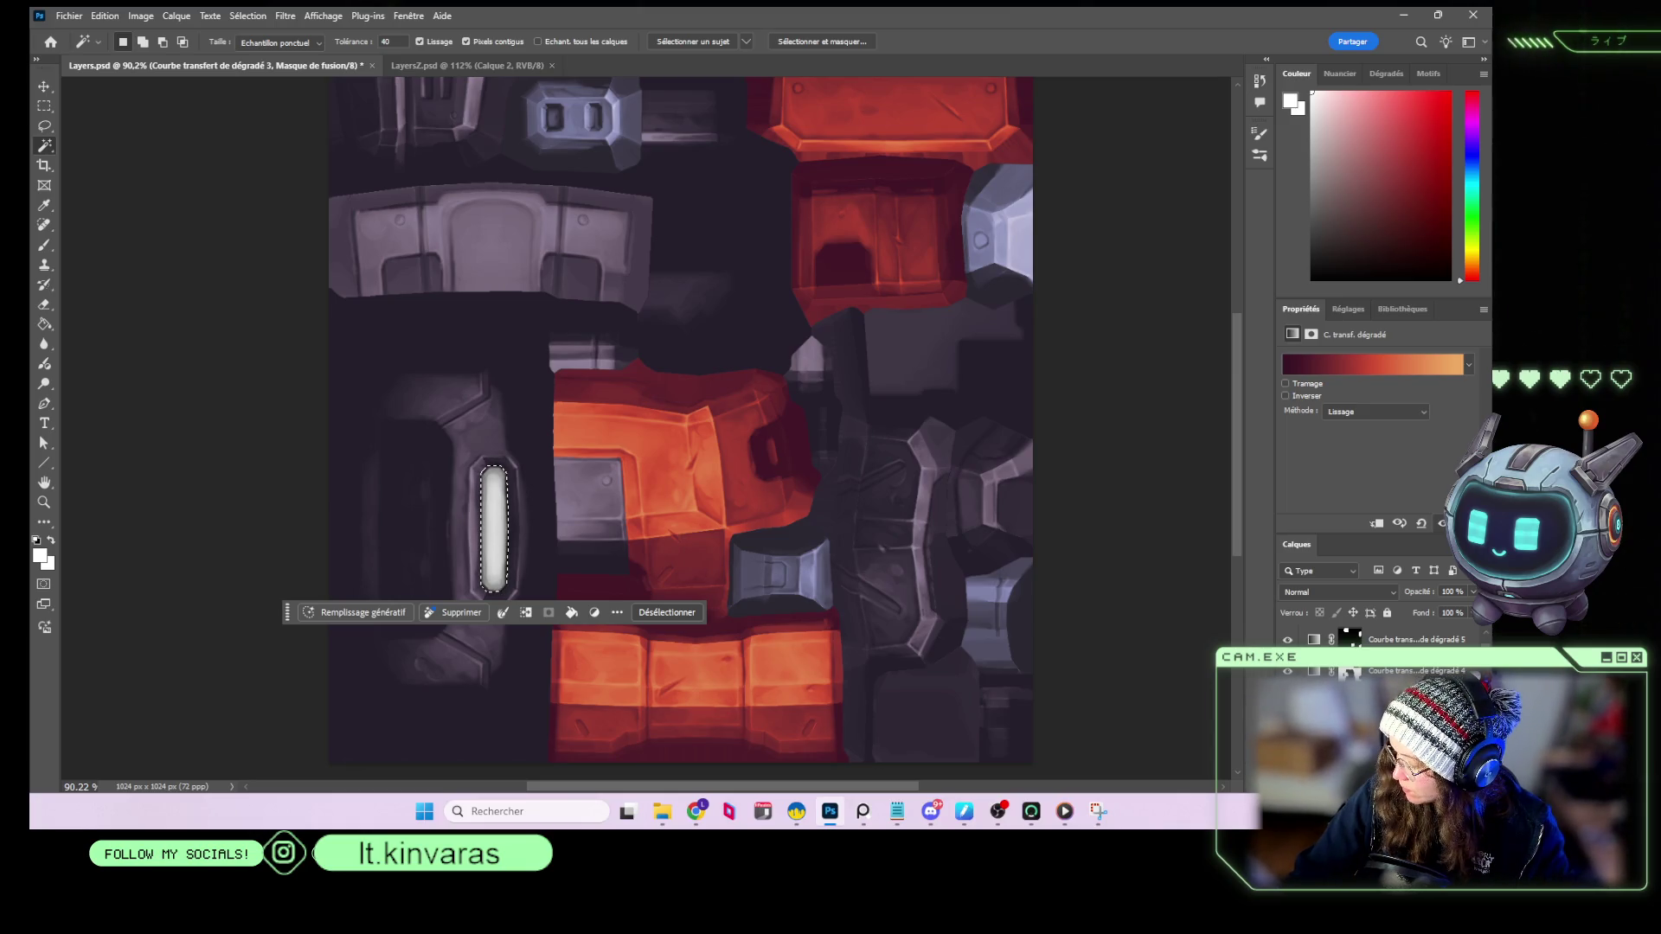
scroll(1375, 657, down, 2)
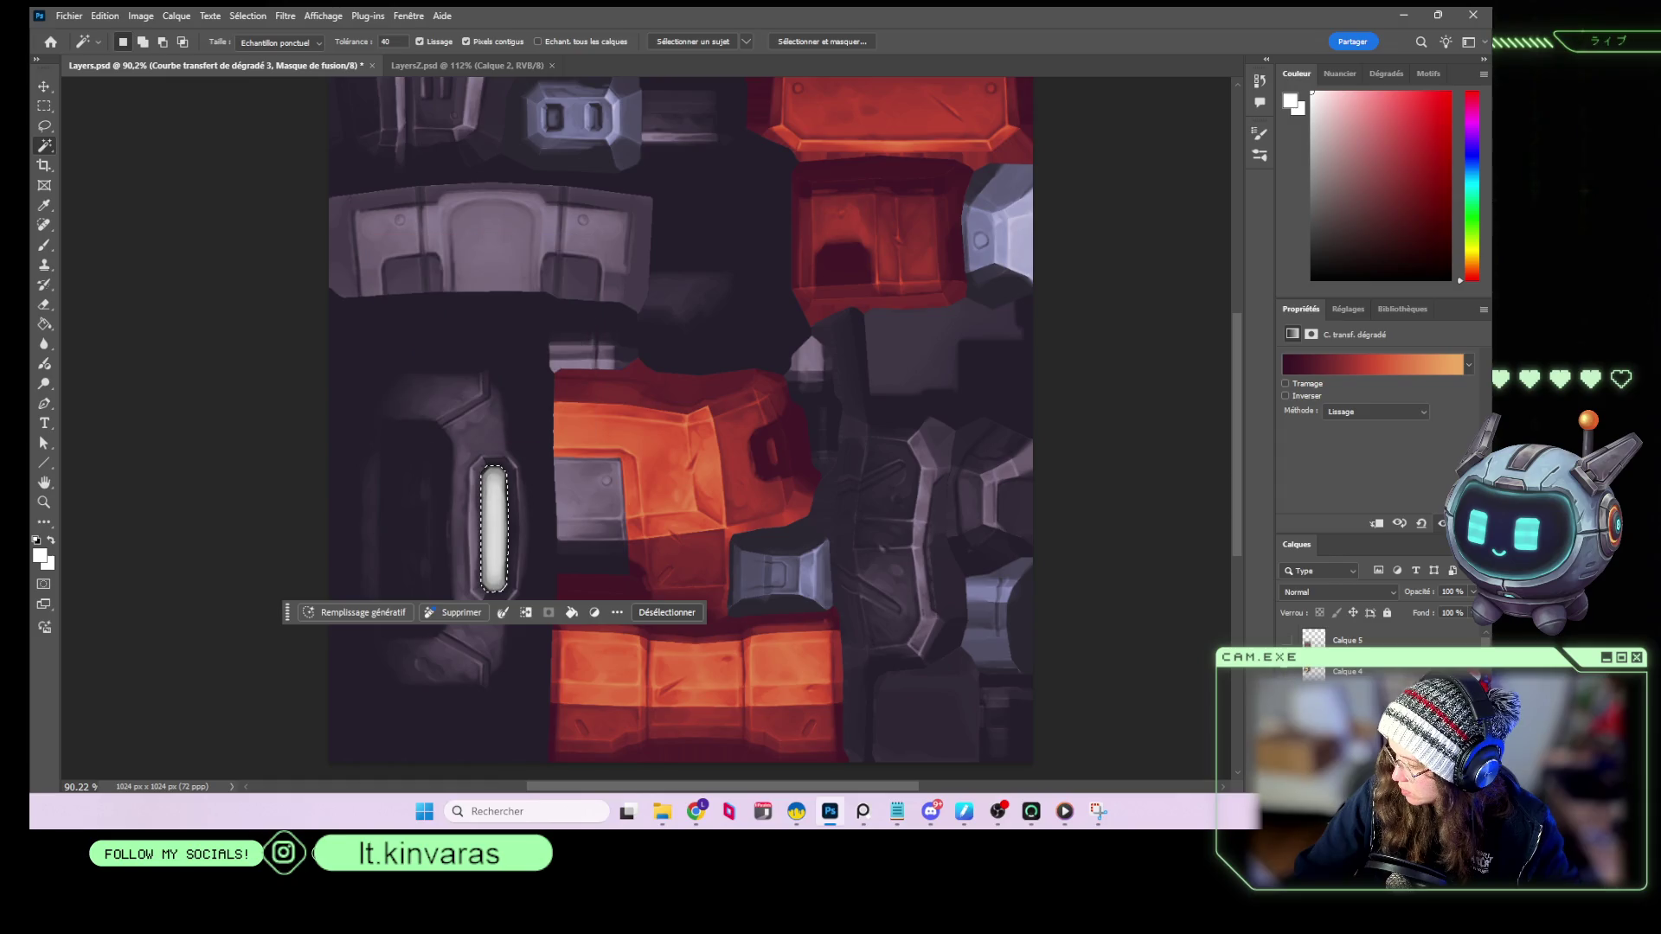
click(1286, 640)
click(1418, 772)
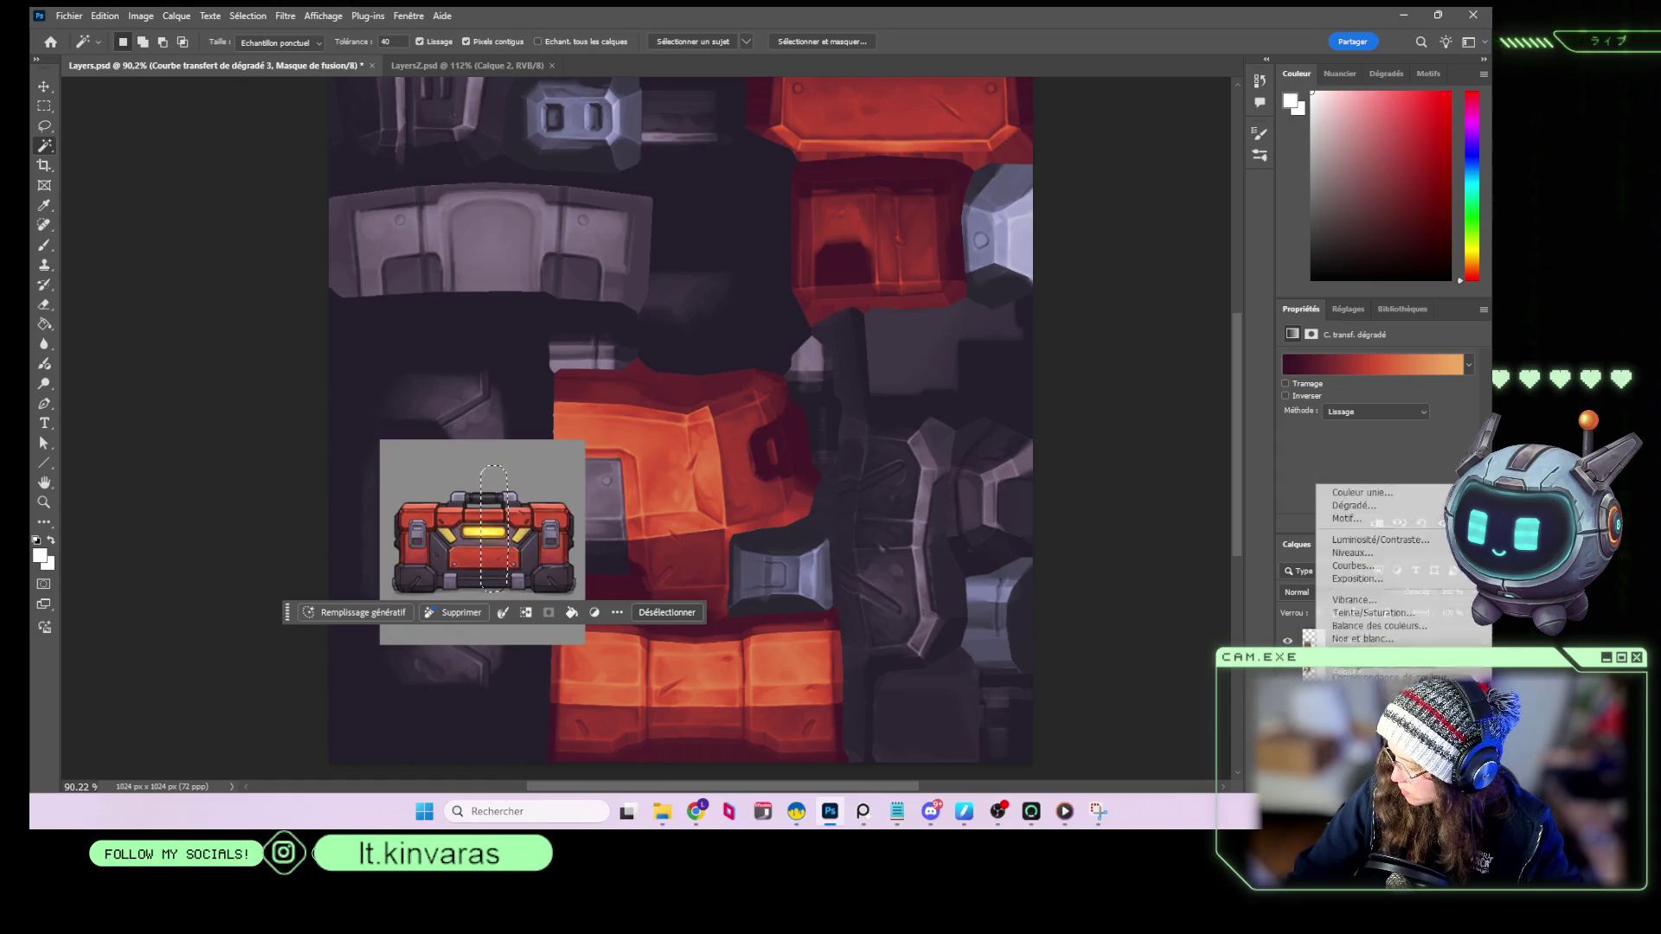
Add a capsule-masked gradient map with orange and yellow stops sampled from the reference image.
click(1375, 749)
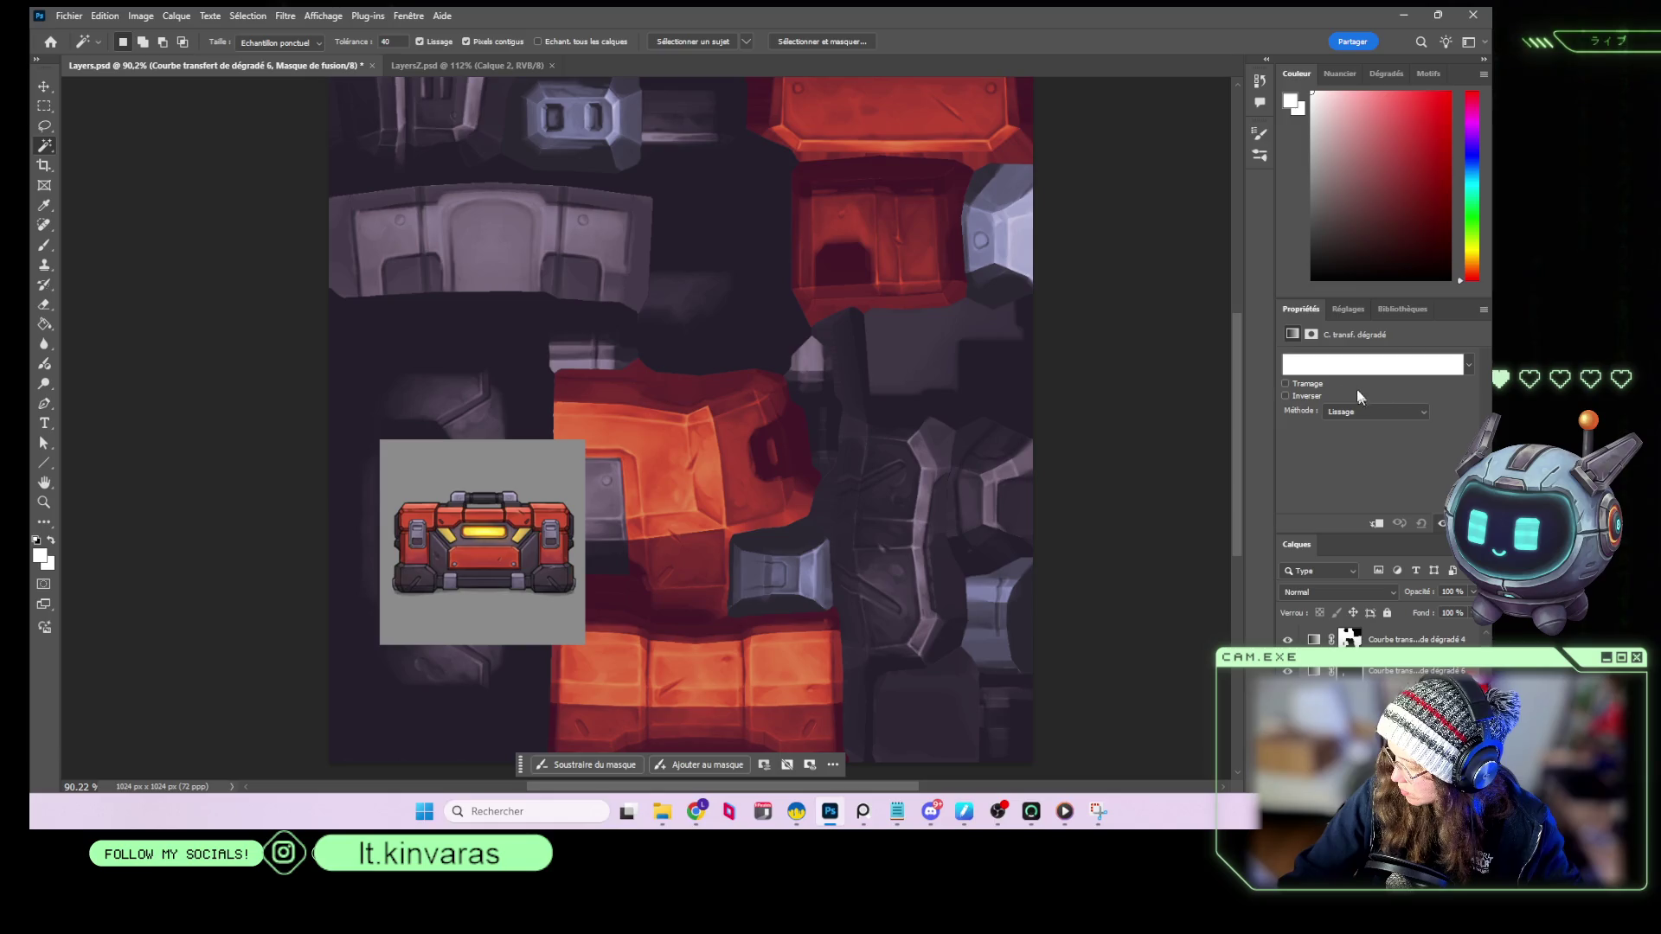
click(1313, 367)
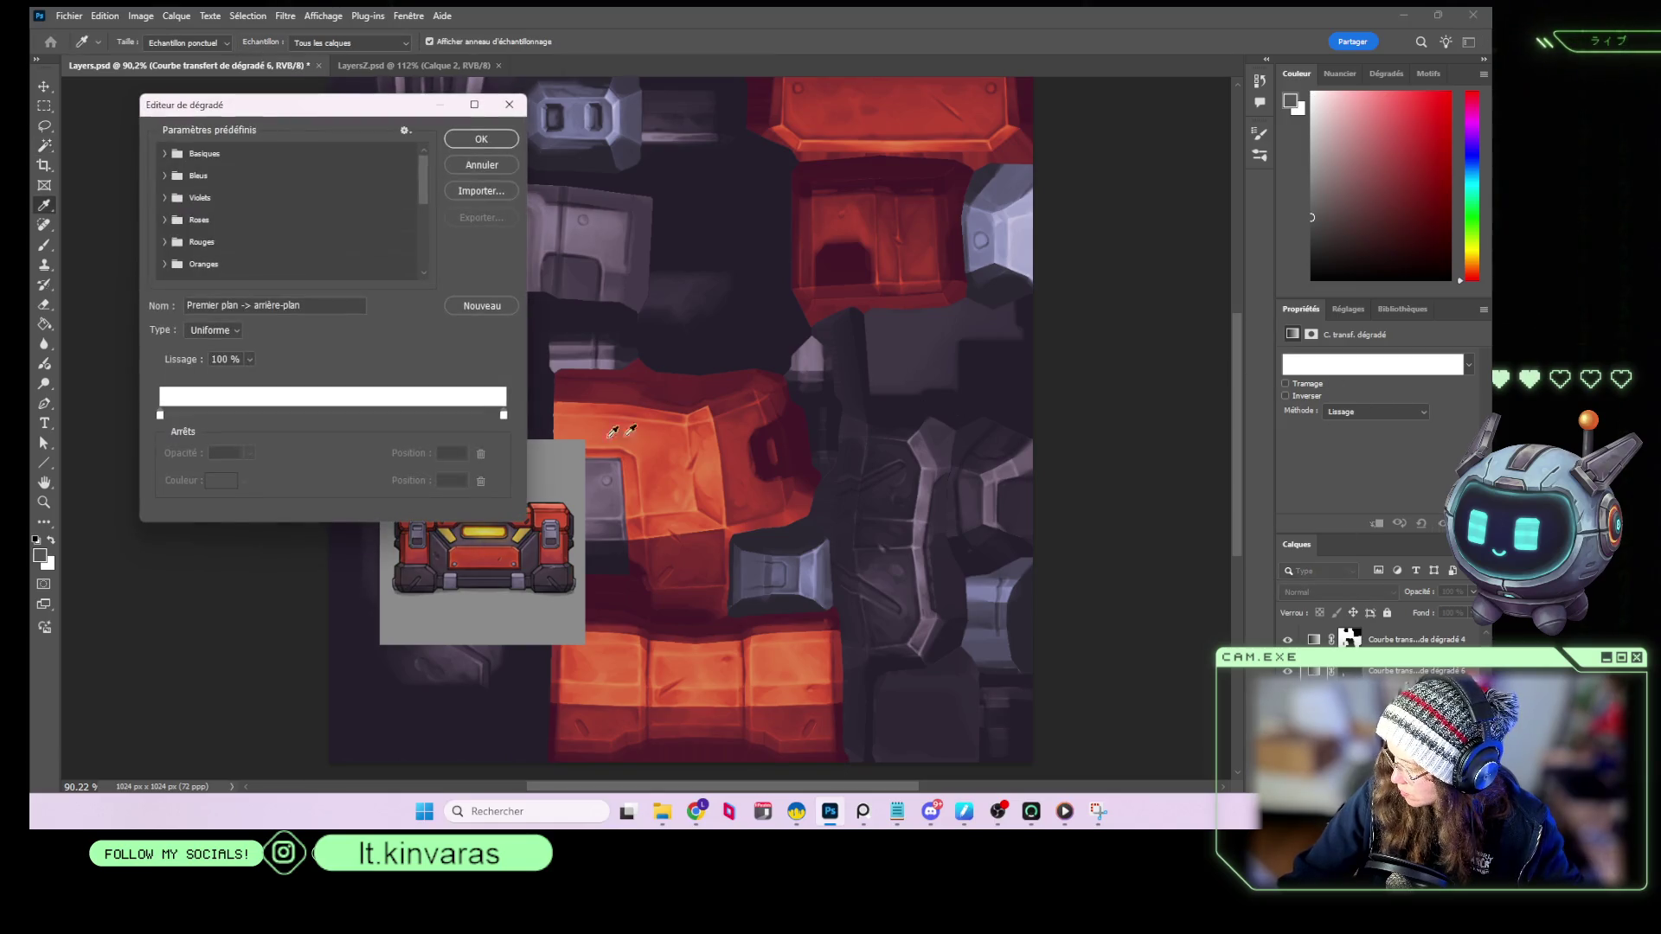
drag(375, 105, 302, 119)
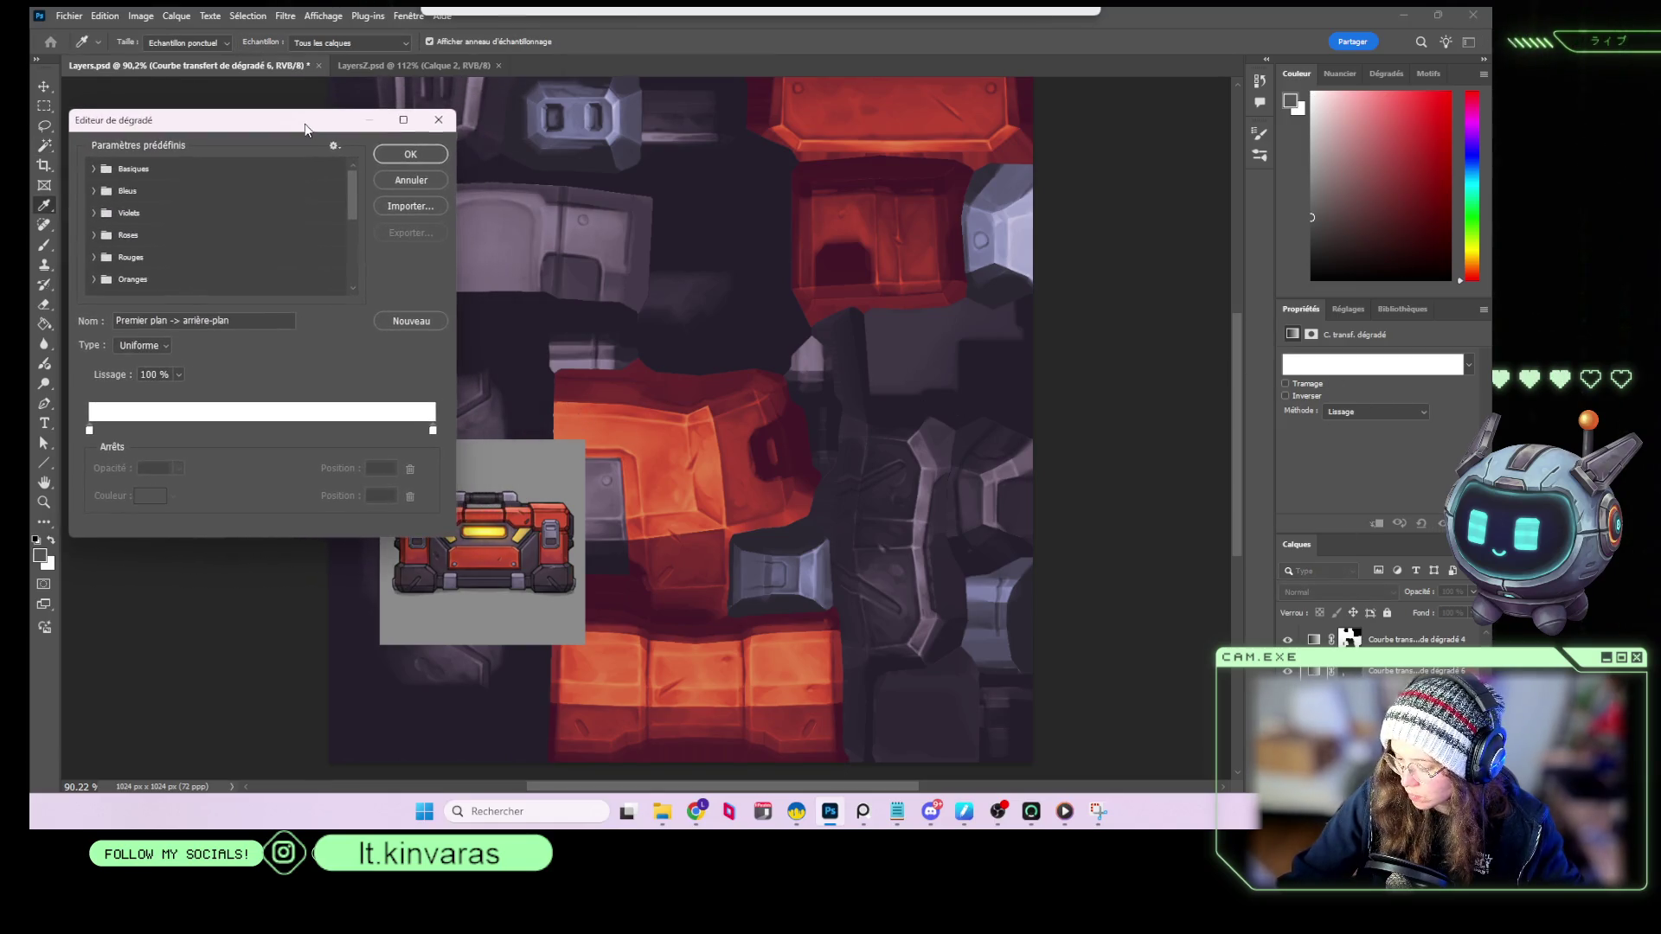
click(88, 430)
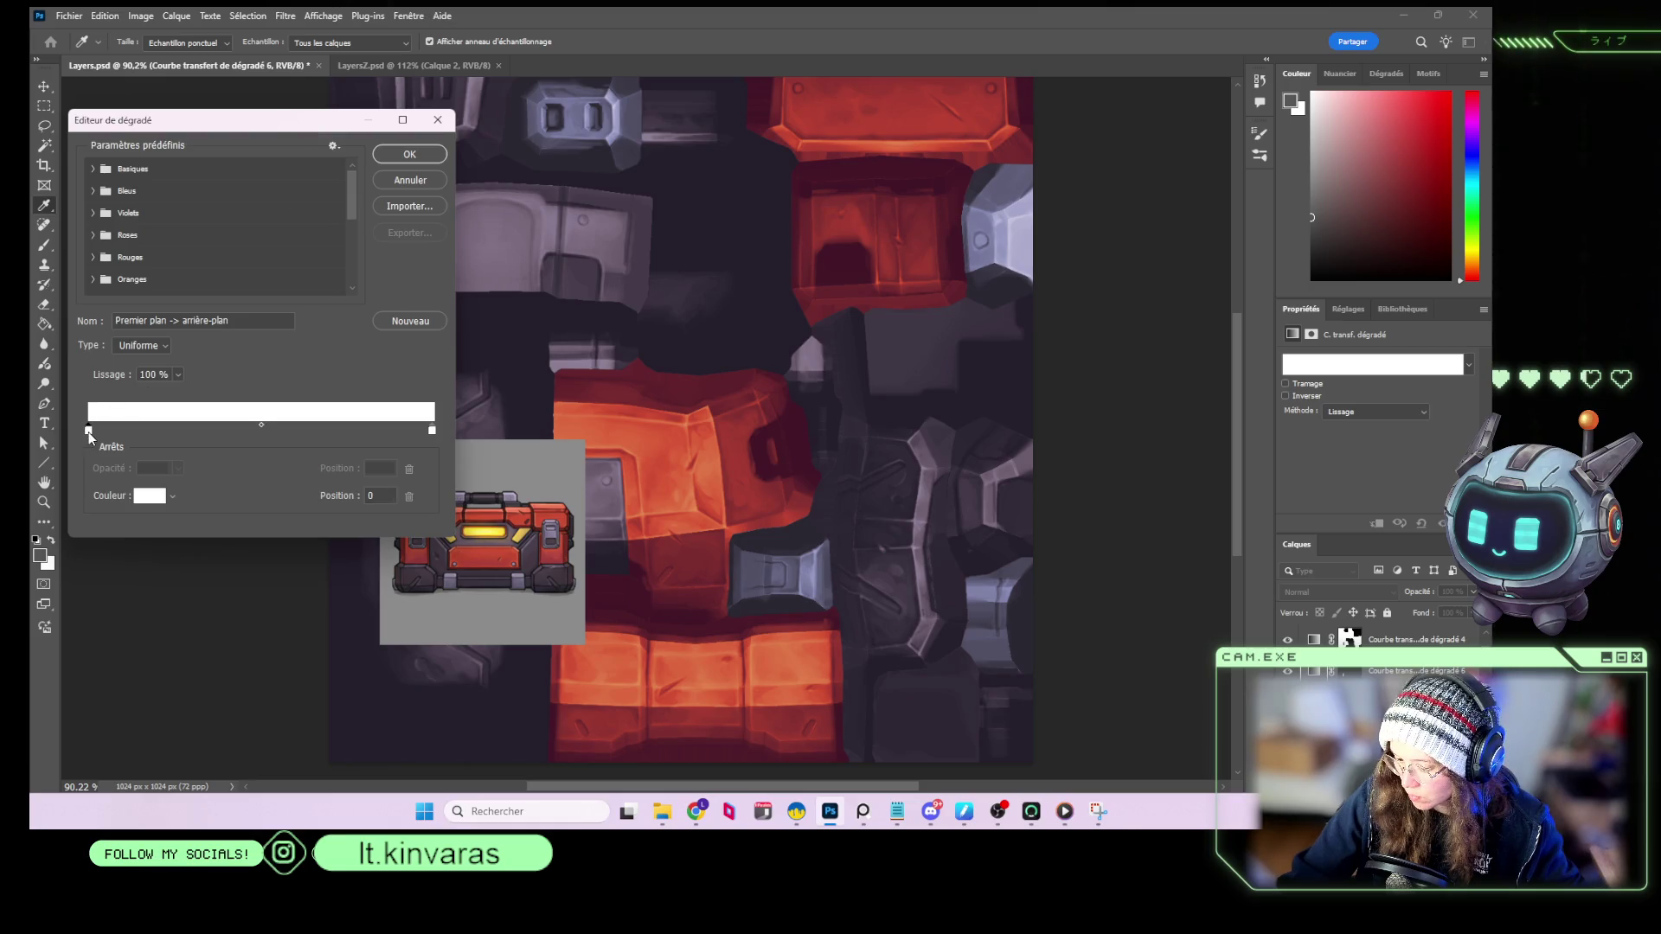
click(501, 520)
click(432, 430)
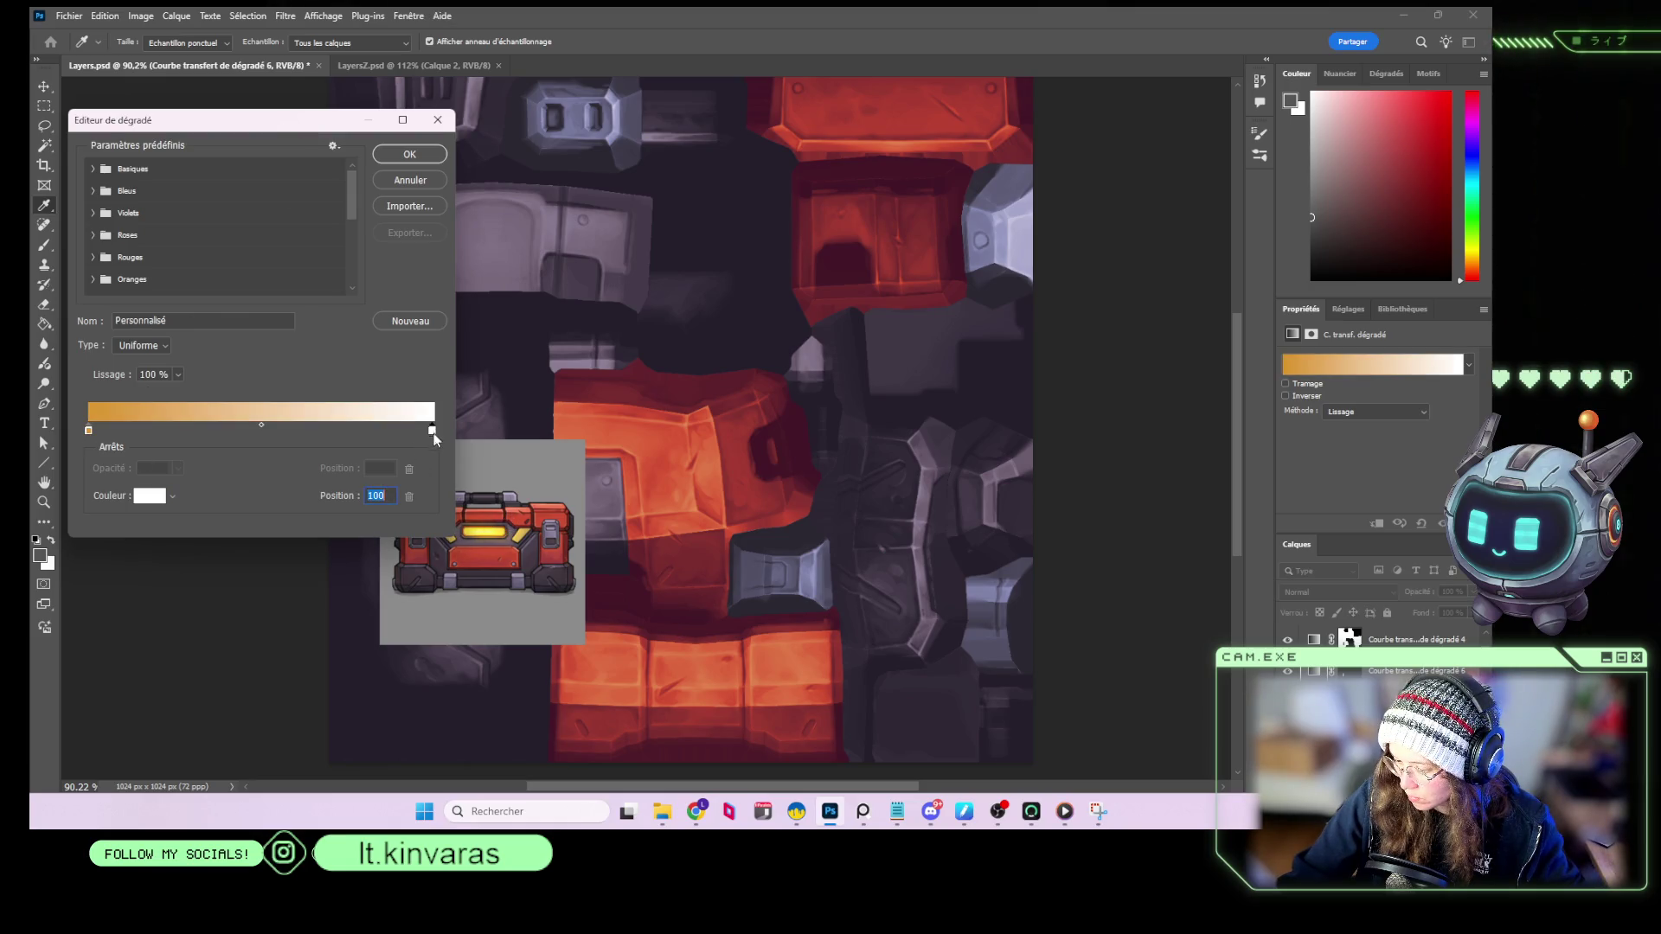
click(485, 529)
click(410, 154)
key(v)
mouse_move(482, 561)
mouse_down()
mouse_move(688, 492)
mouse_move(709, 430)
mouse_up()
alt+scroll(709, 430, up, 5)
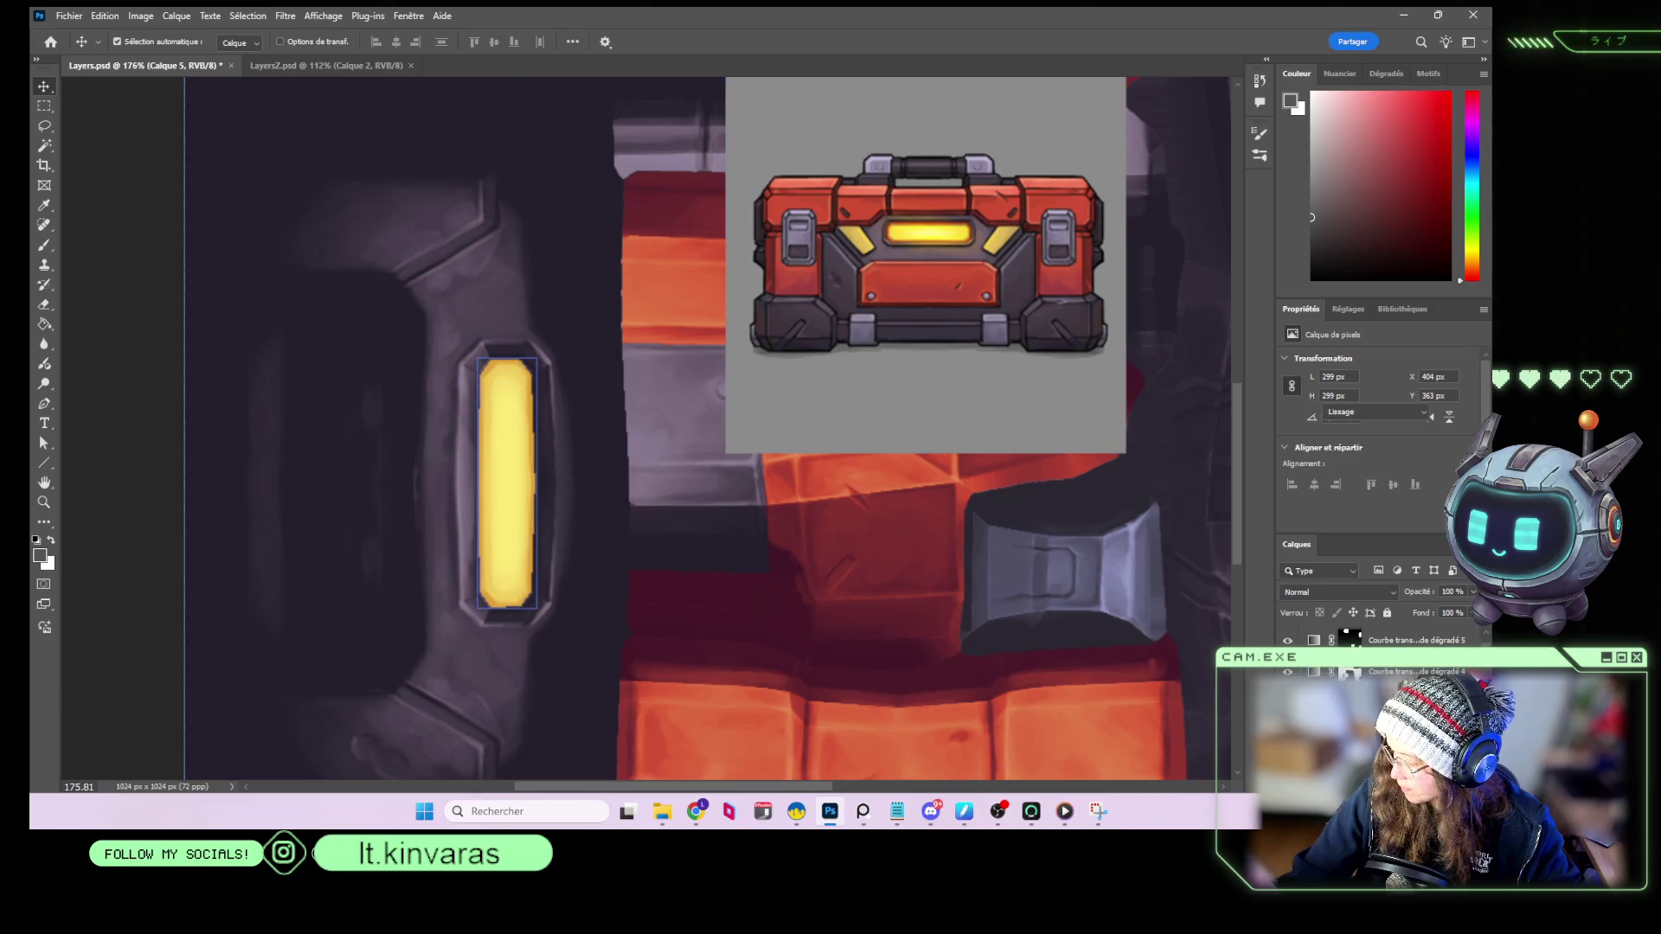
Add an orange stop at position 43 to the capsule gradient and apply it.
click(1326, 366)
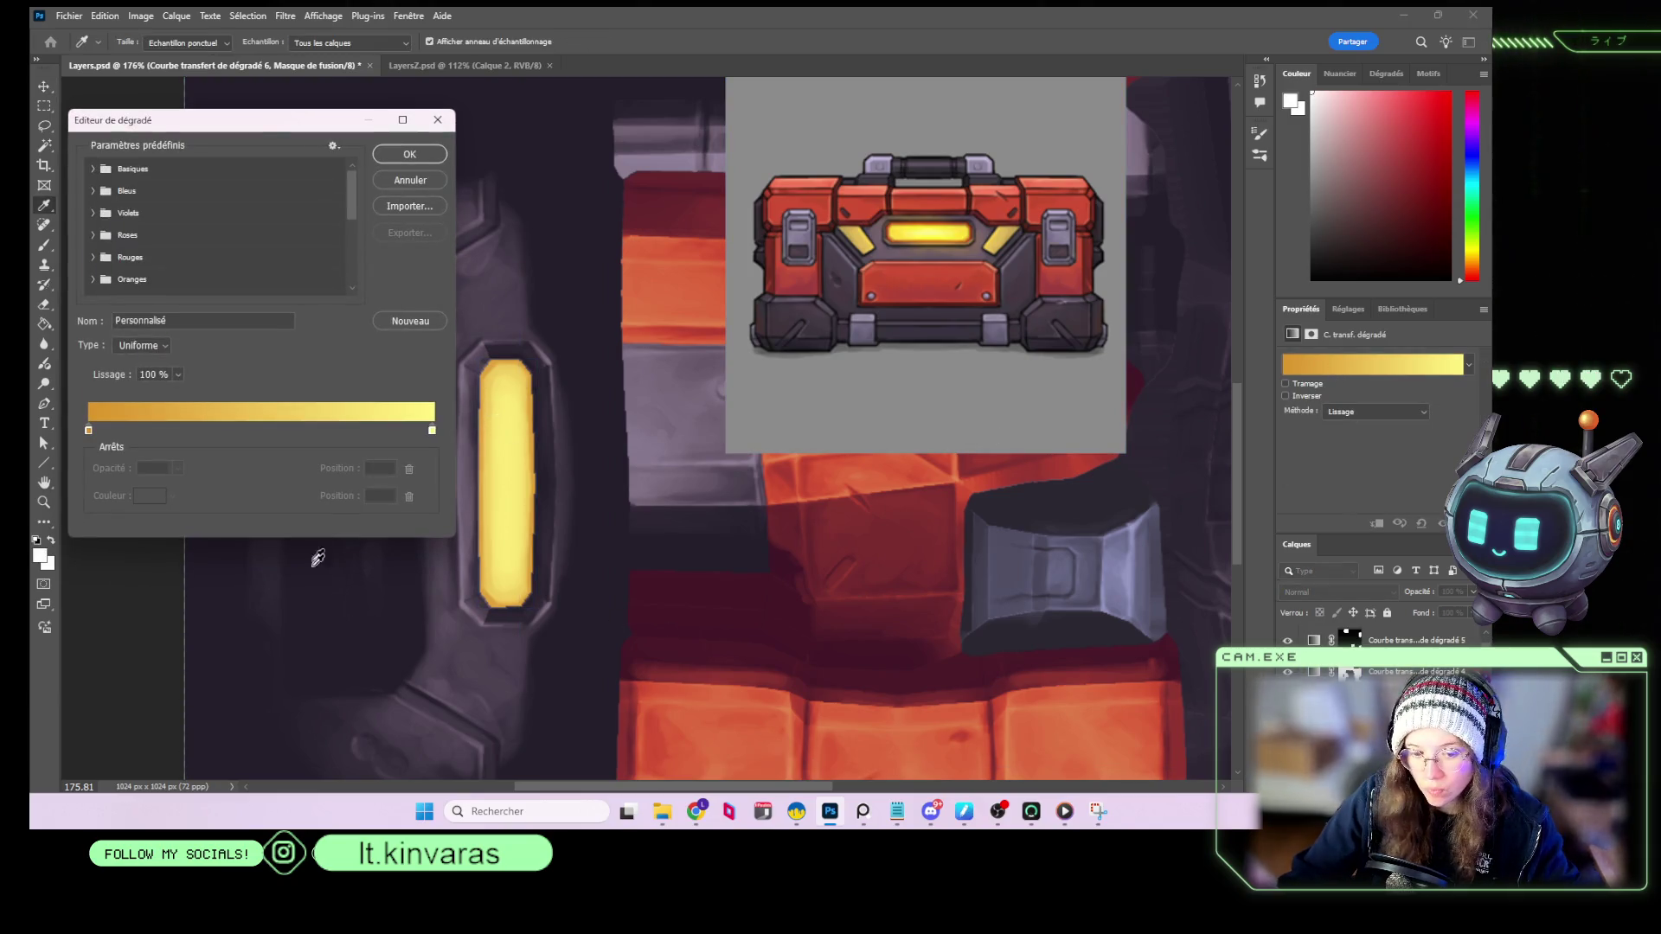
click(90, 429)
click(237, 430)
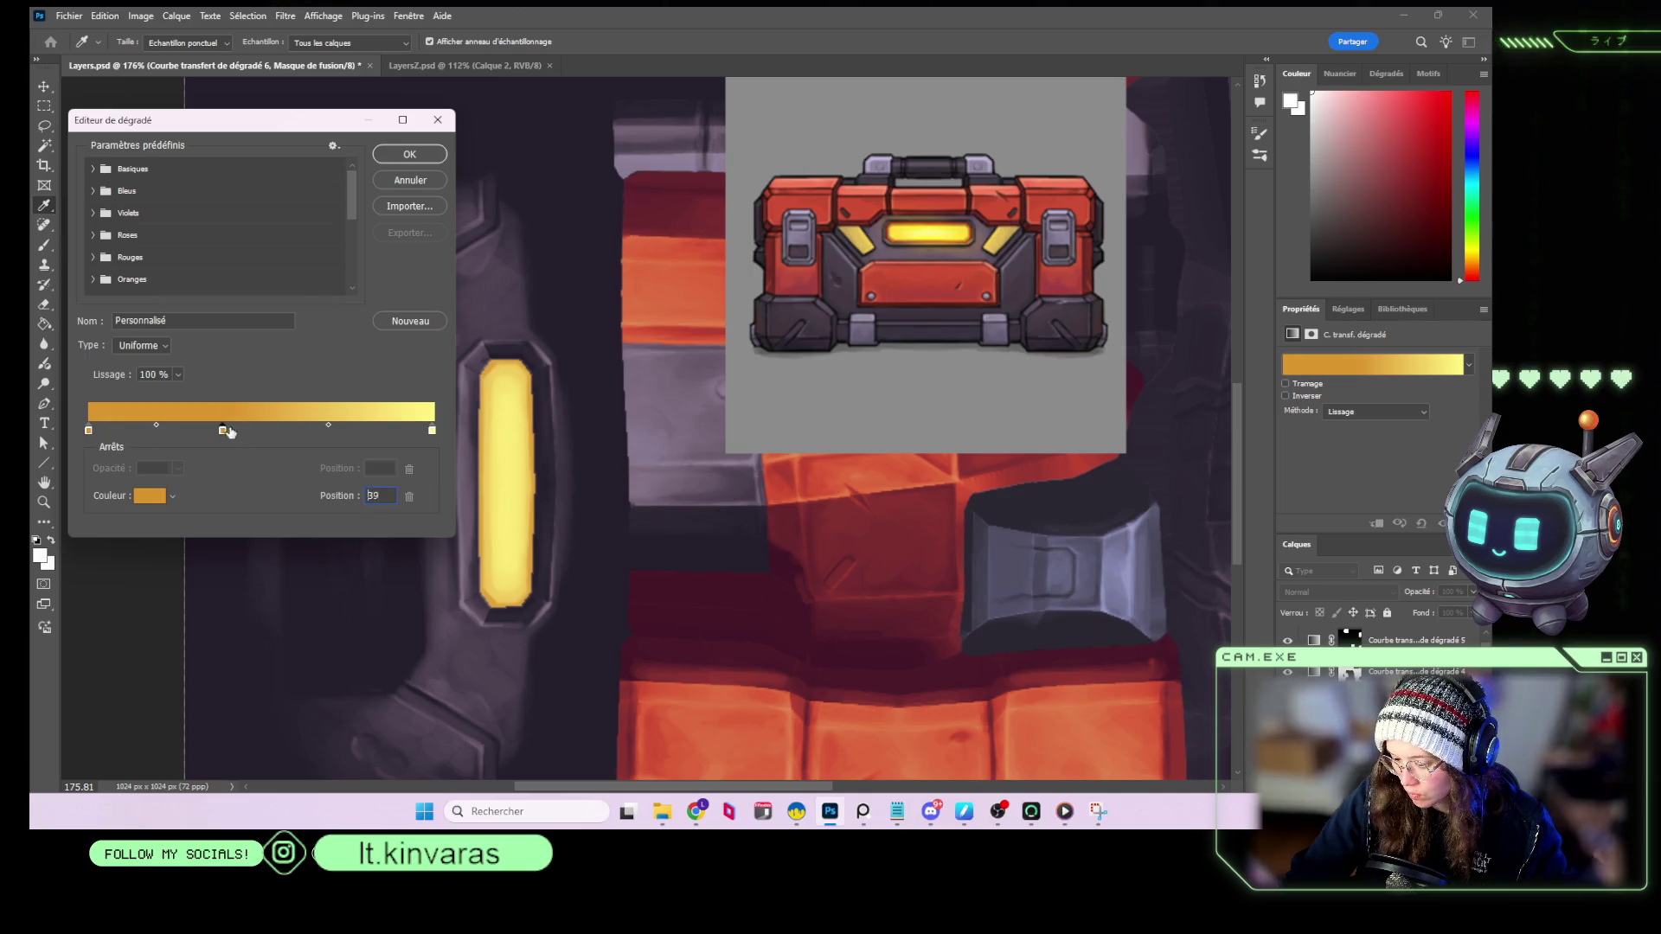
click(89, 430)
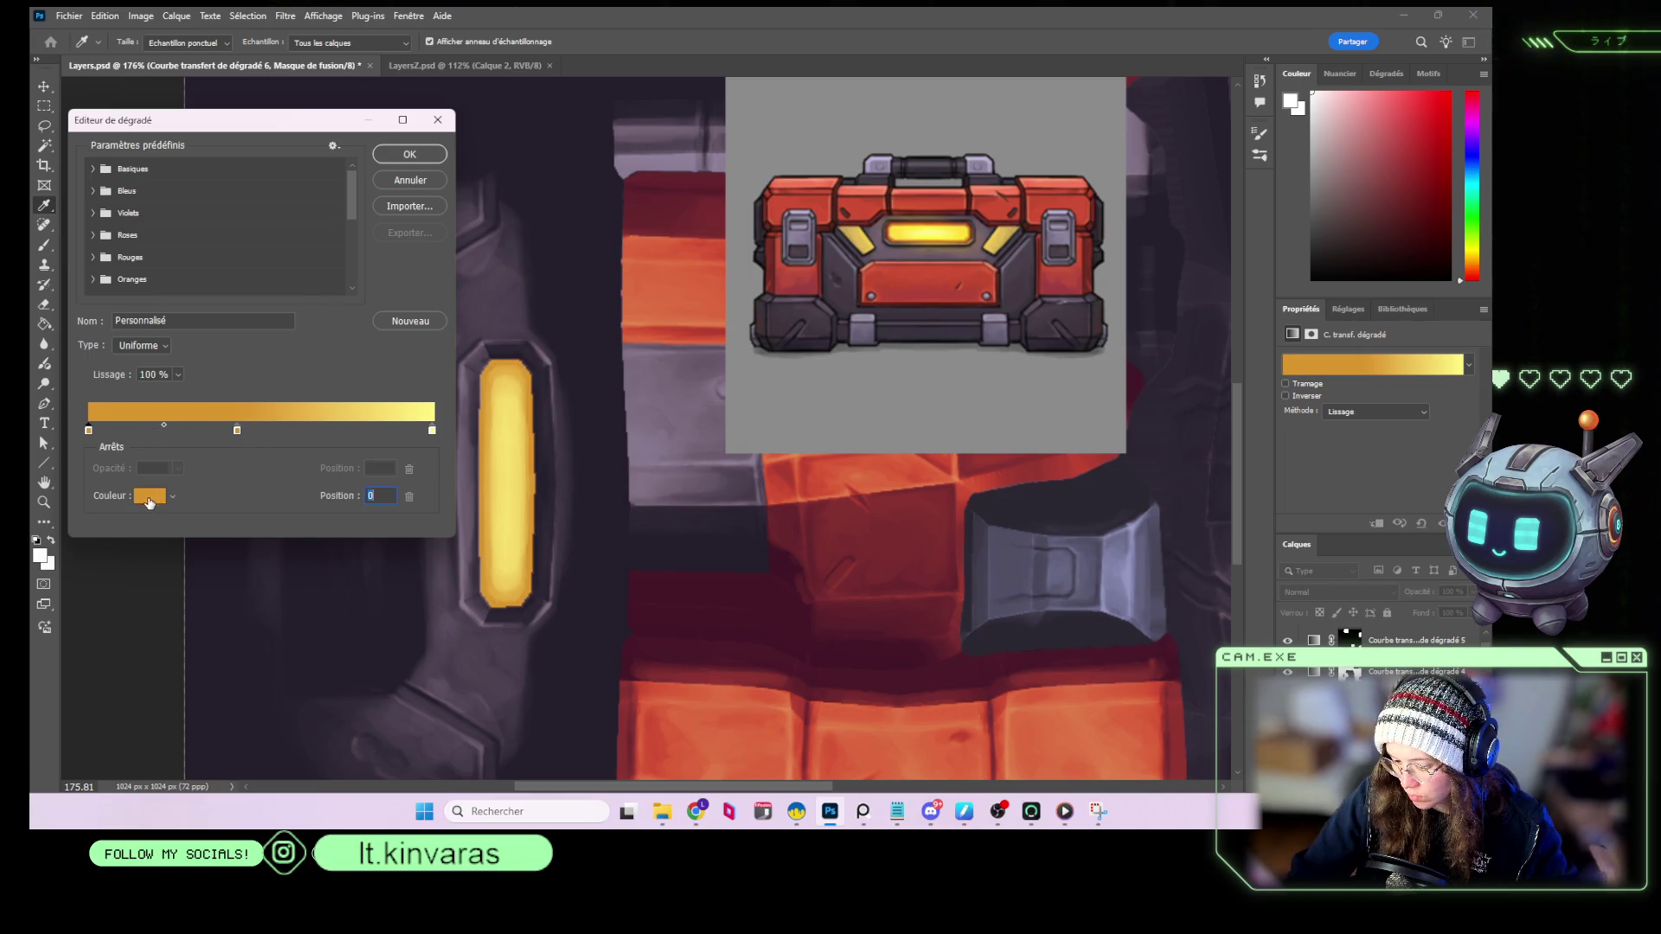
click(151, 496)
click(888, 232)
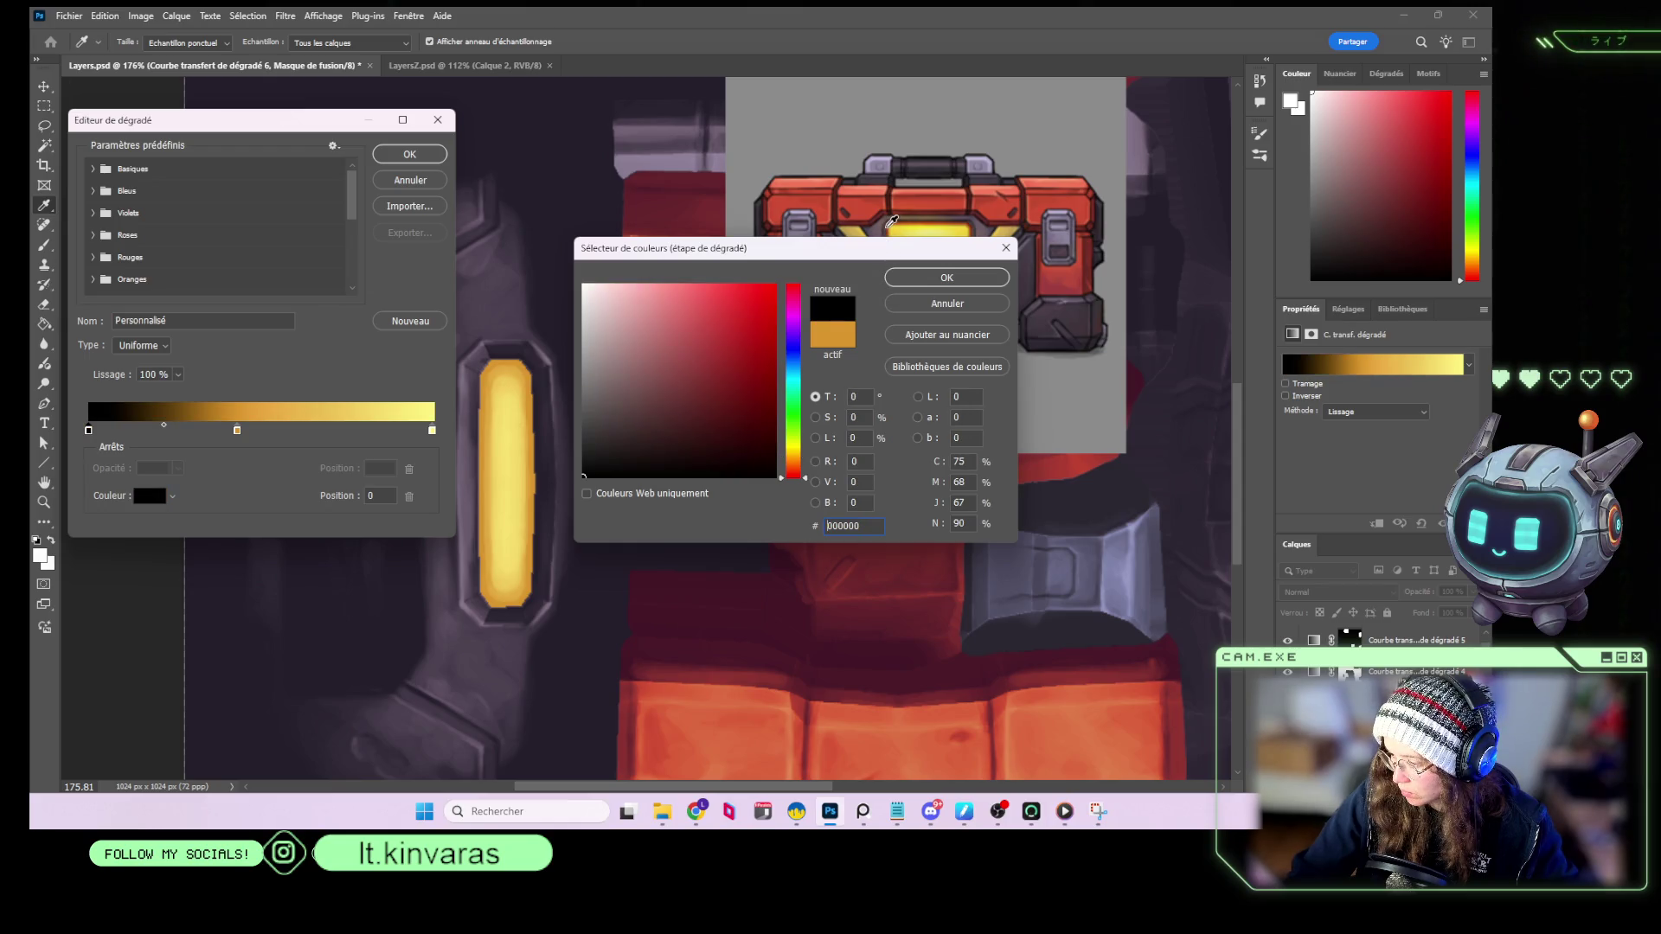
click(943, 304)
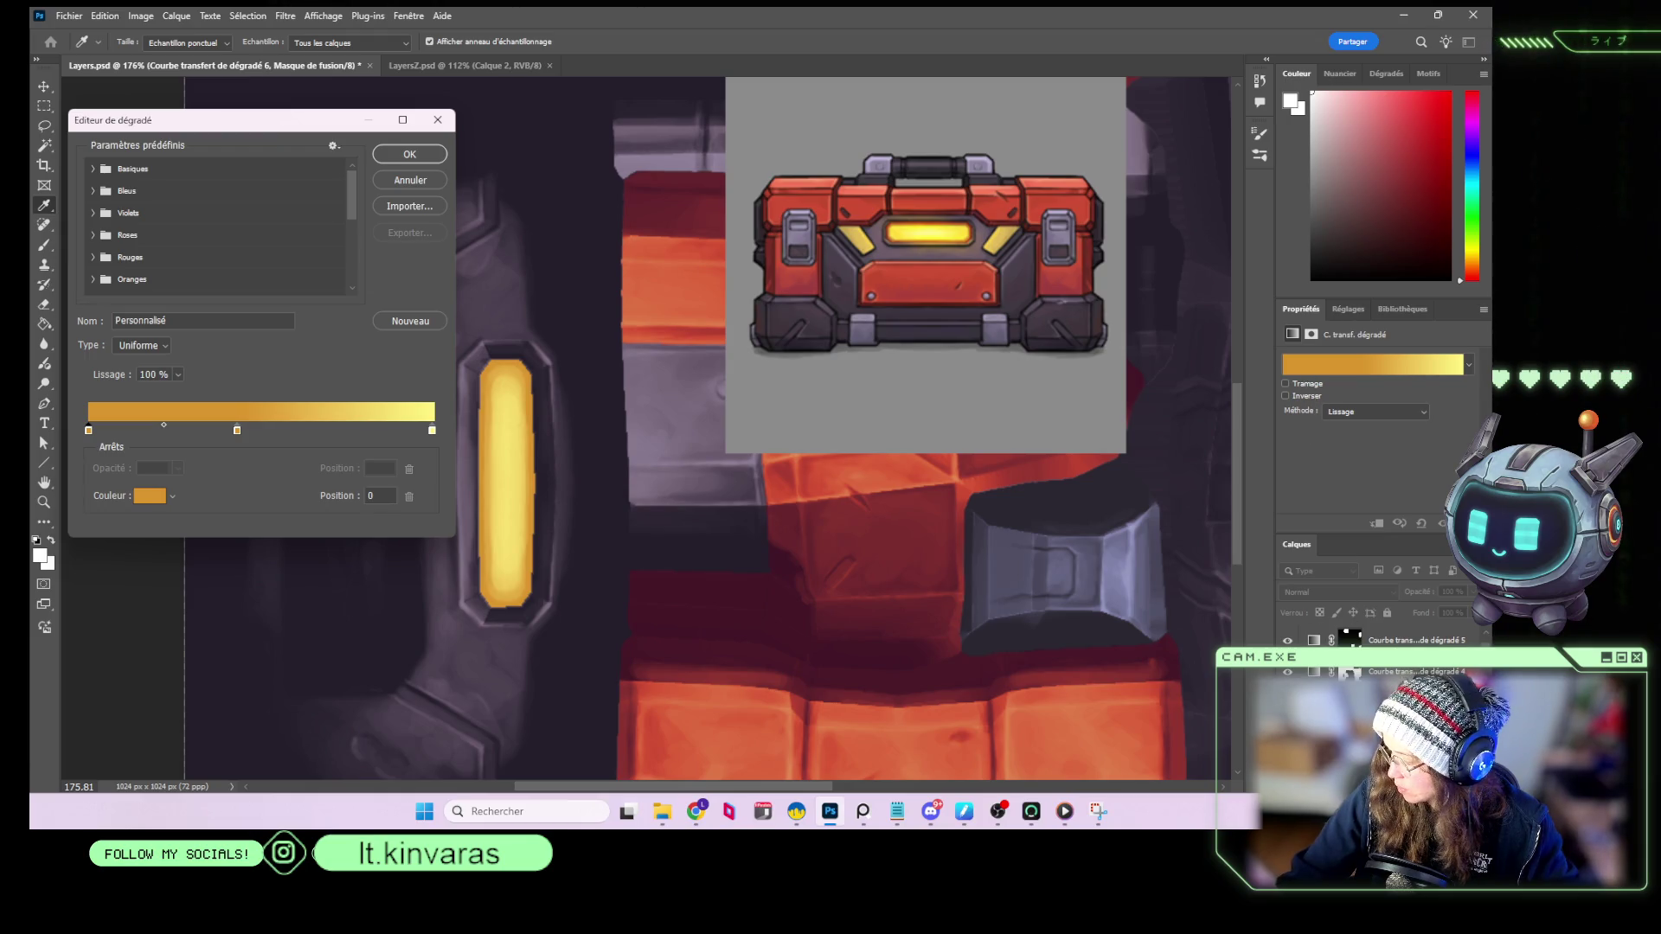
click(410, 154)
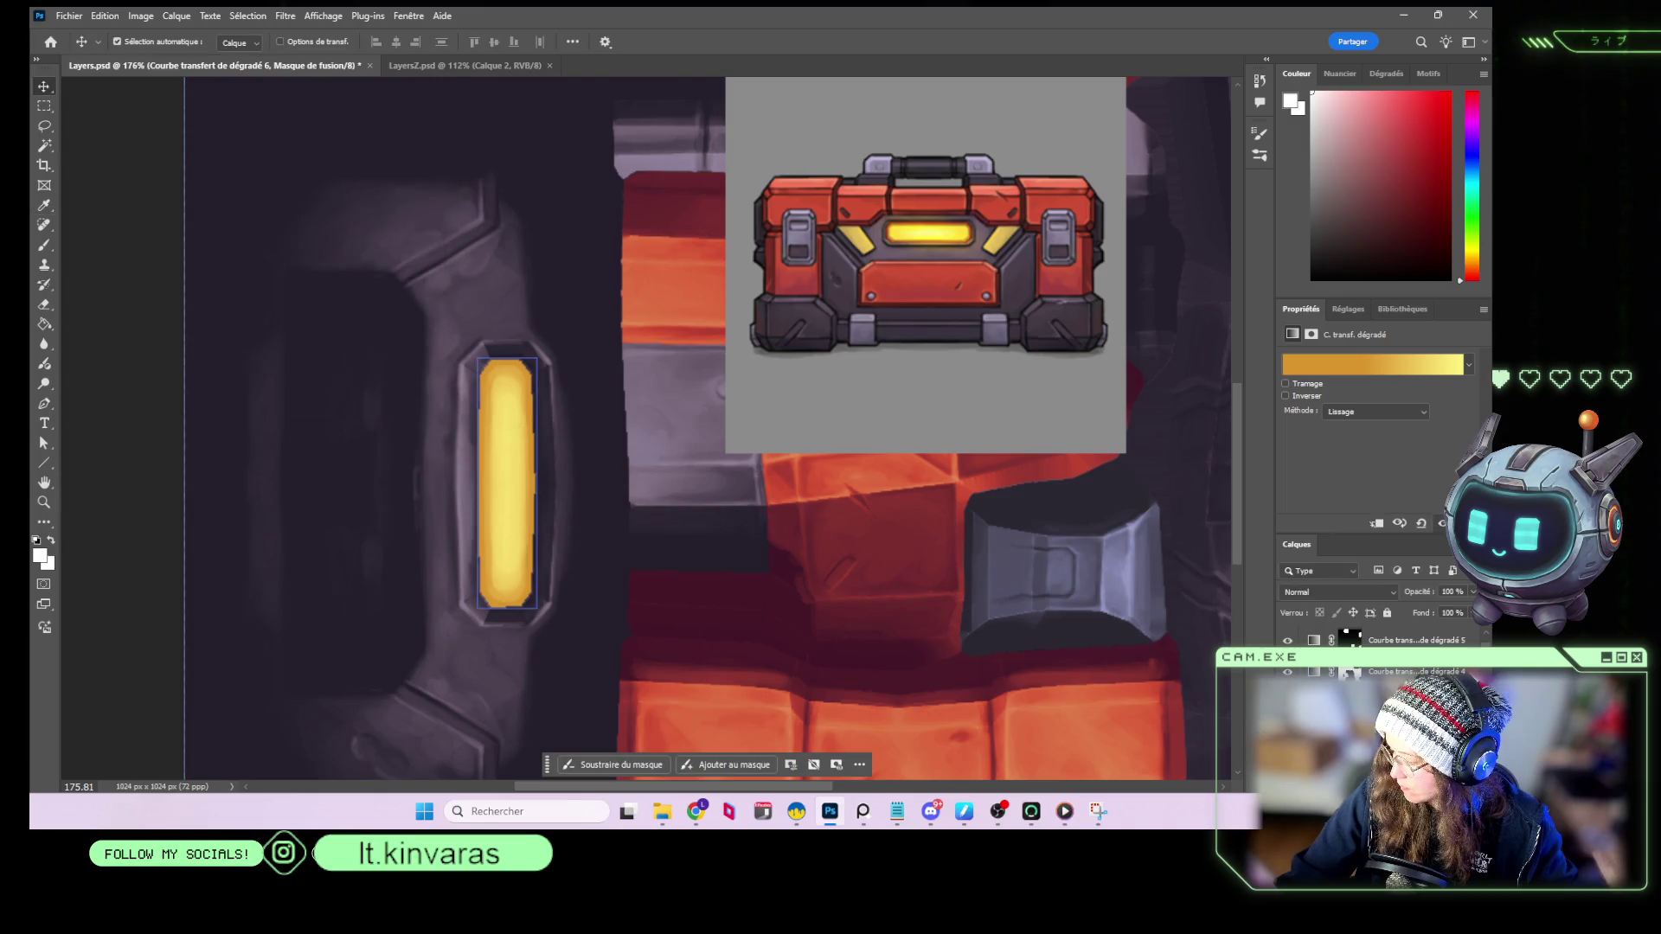
Make the left stop dark red, with the orange stop at 45 and yellow at 87.
click(1287, 364)
click(88, 431)
click(893, 220)
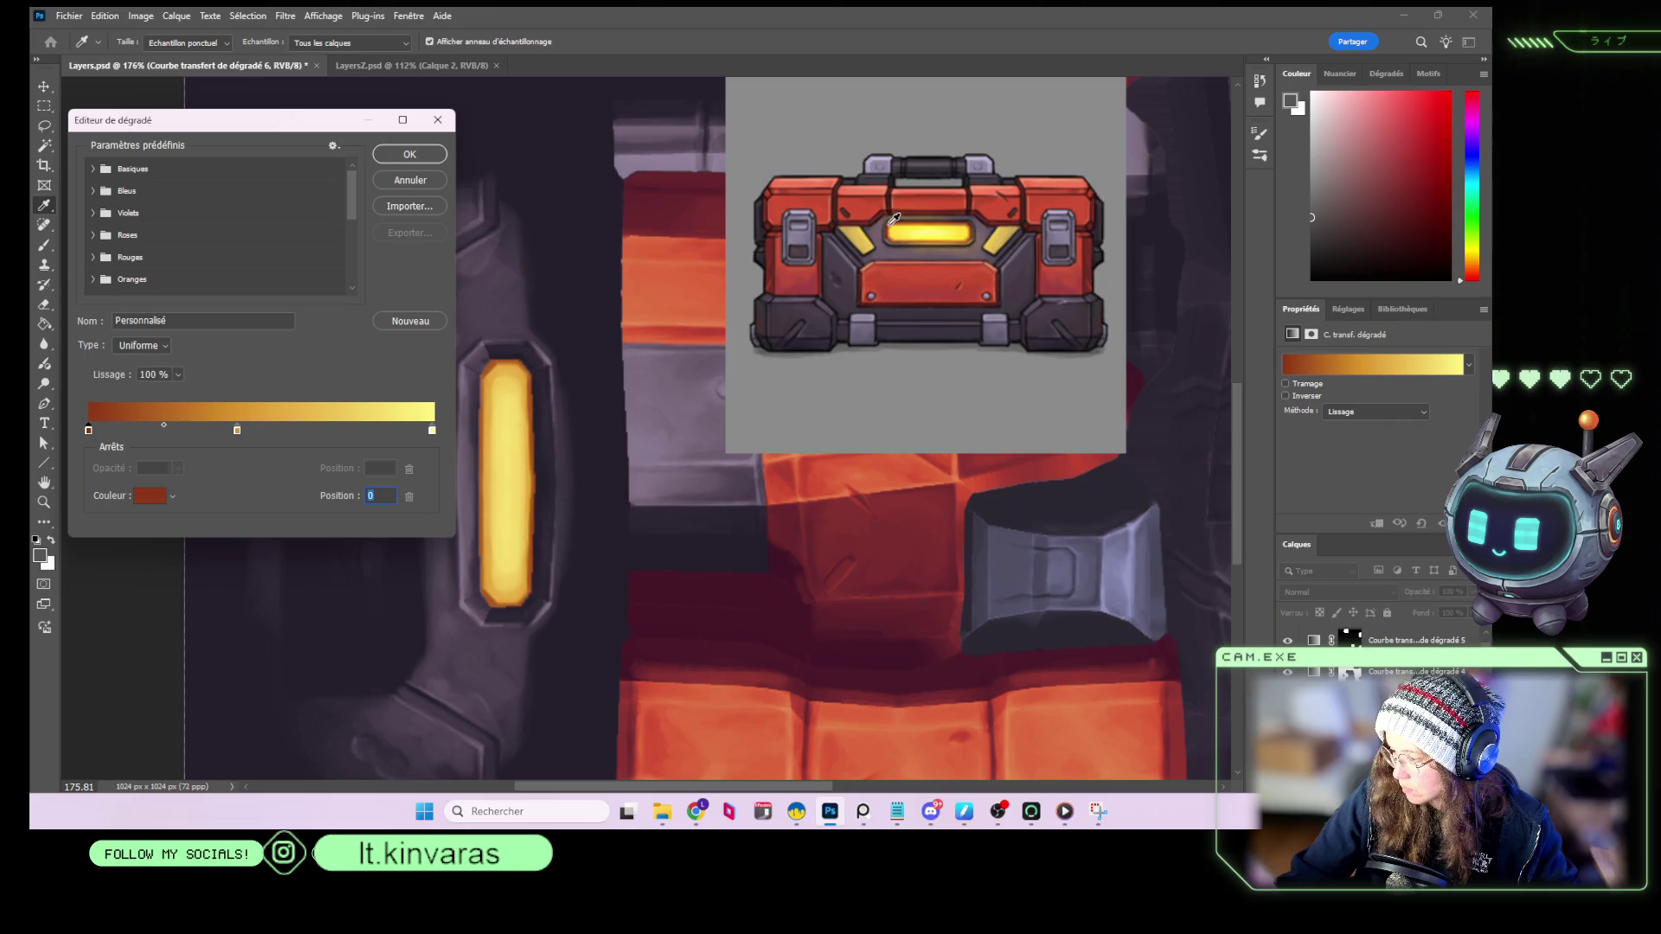
drag(237, 432, 243, 435)
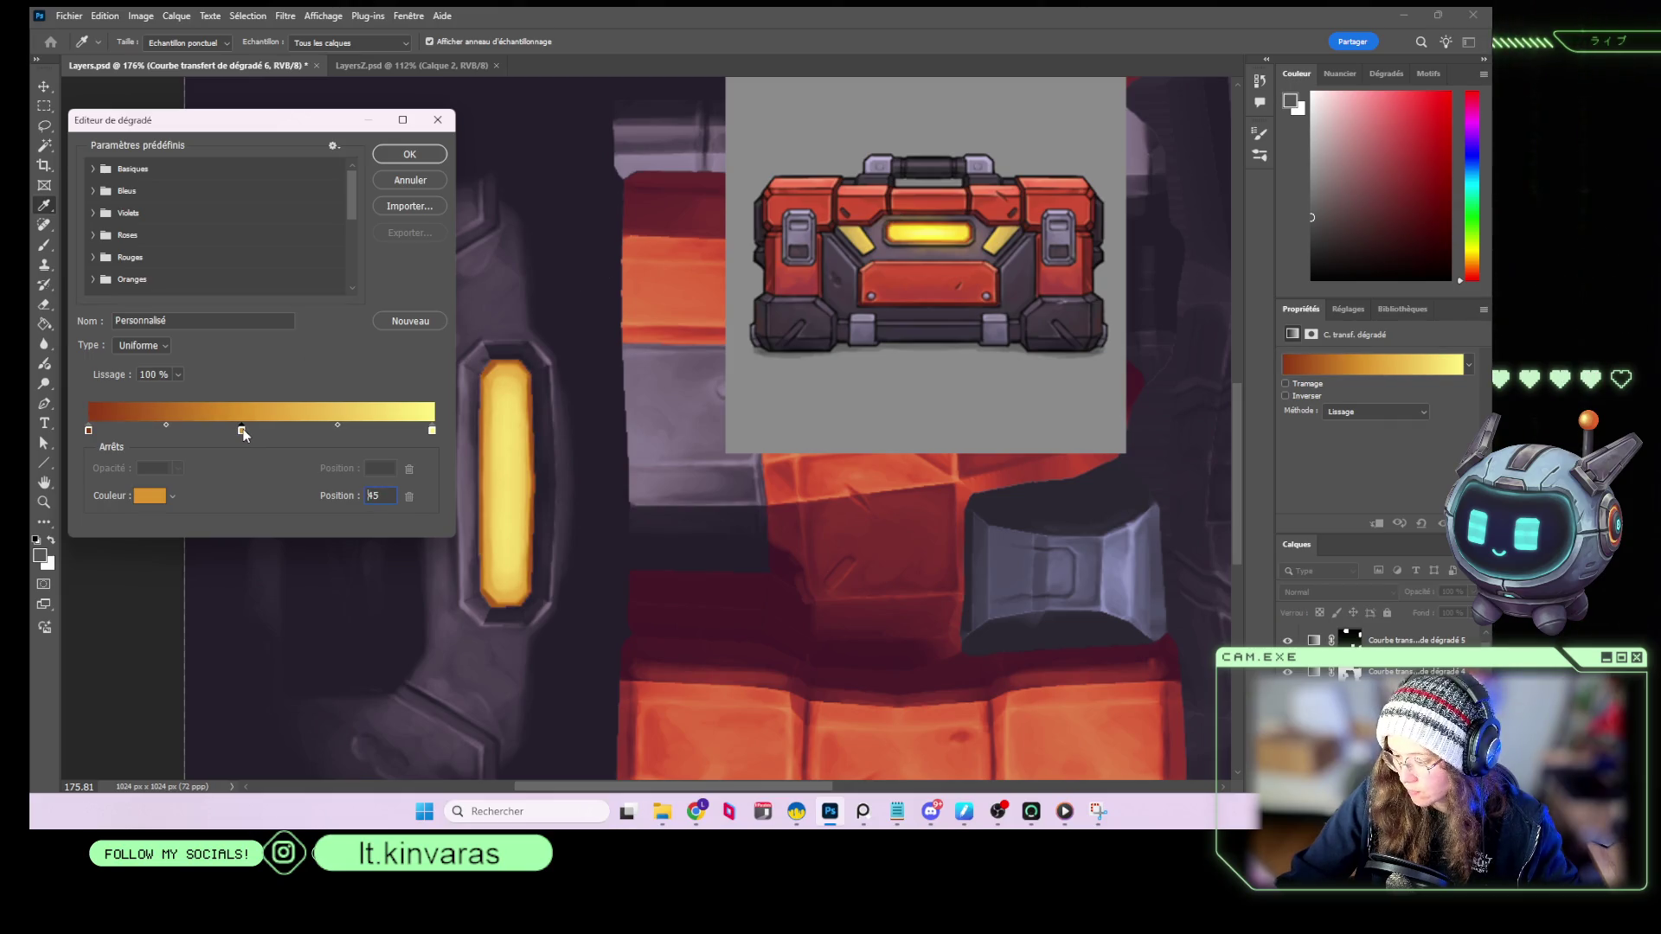
mouse_move(432, 431)
mouse_down()
mouse_move(251, 430)
mouse_move(401, 428)
mouse_move(381, 429)
mouse_up()
click(436, 155)
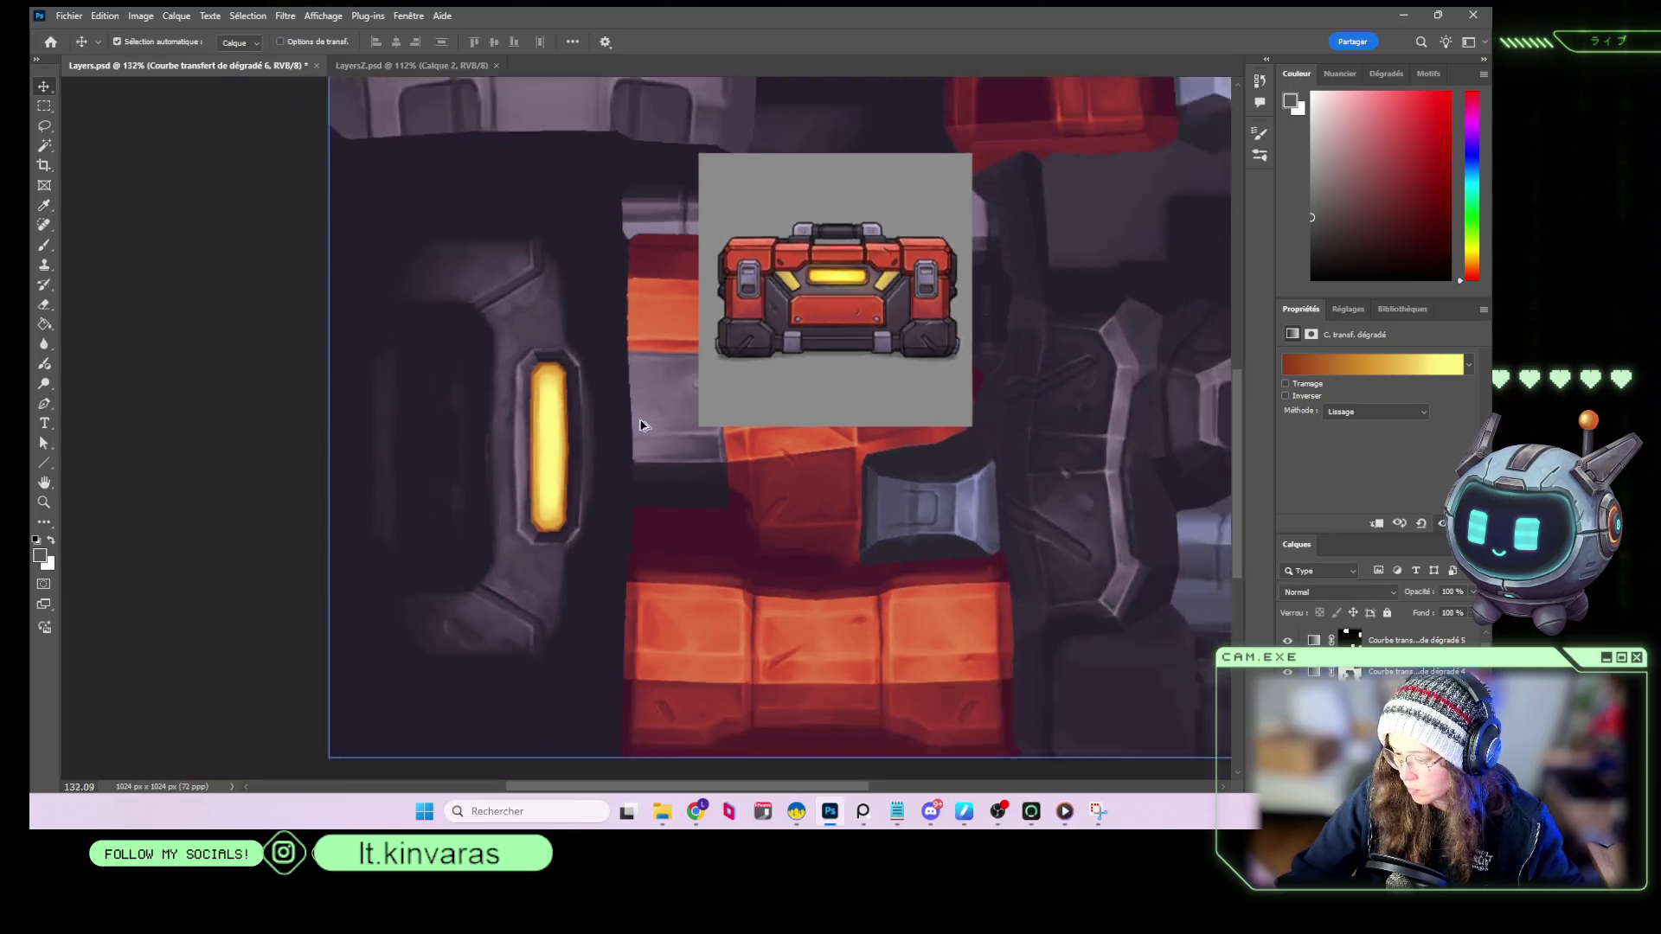
Delete the toolbox reference image layer from the texture.
key(v)
alt+scroll(637, 419, down, 3)
alt+scroll(874, 316, up, 1)
click(874, 315)
key(Delete)
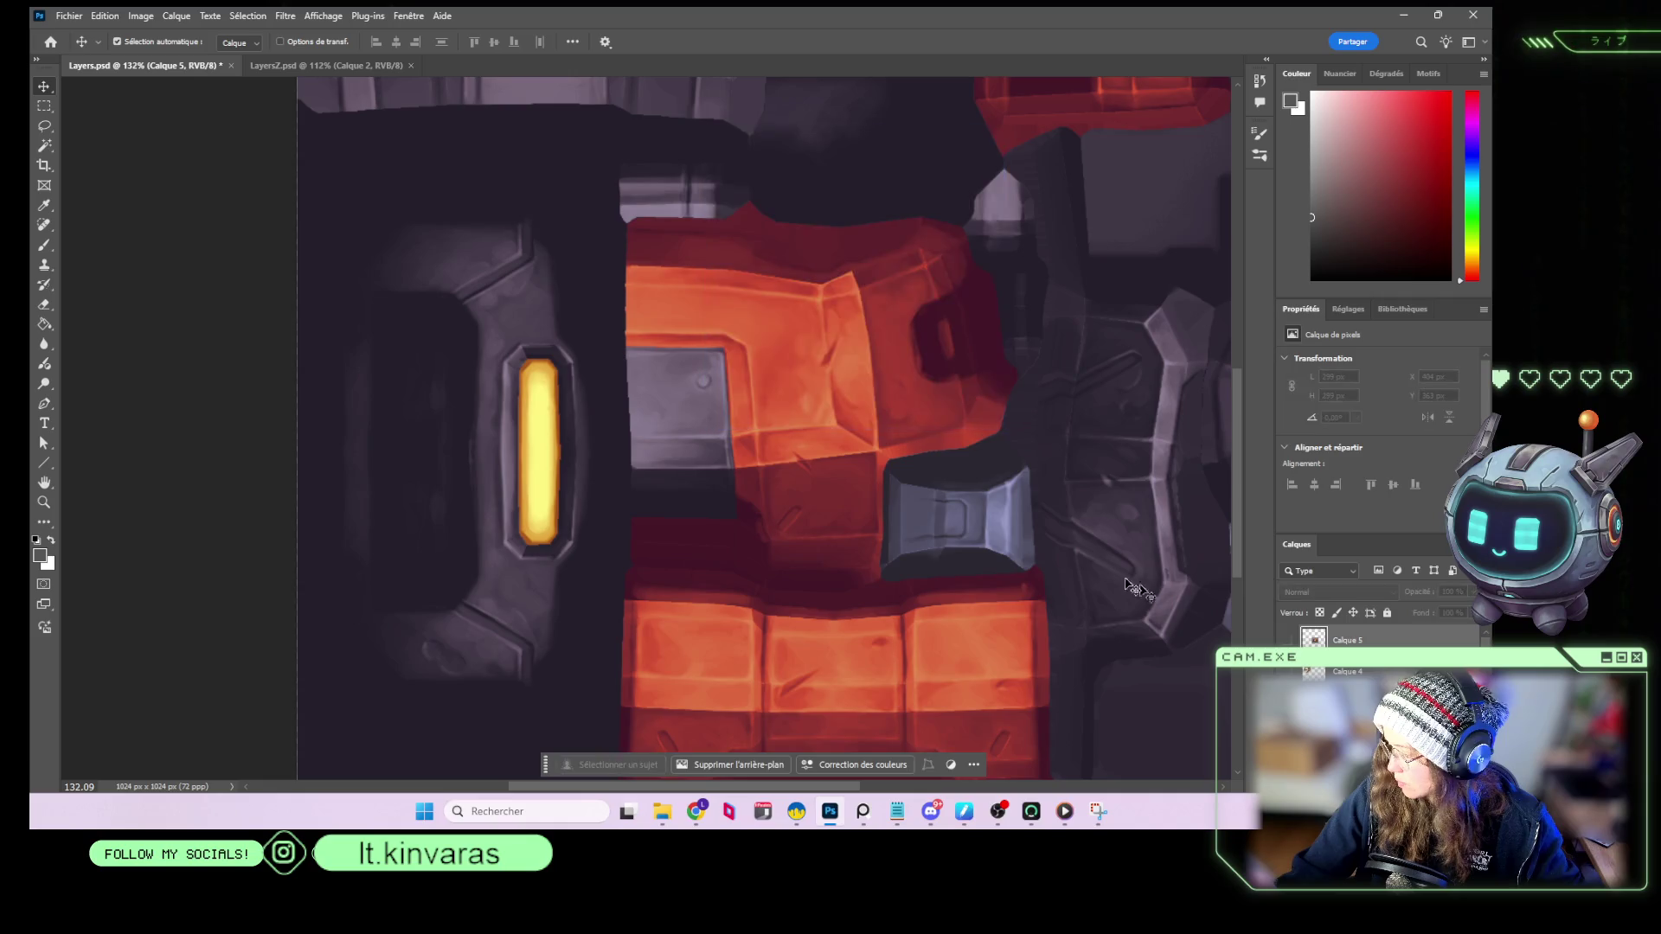
alt+scroll(1011, 378, down, 5)
alt+scroll(1010, 378, up, 2)
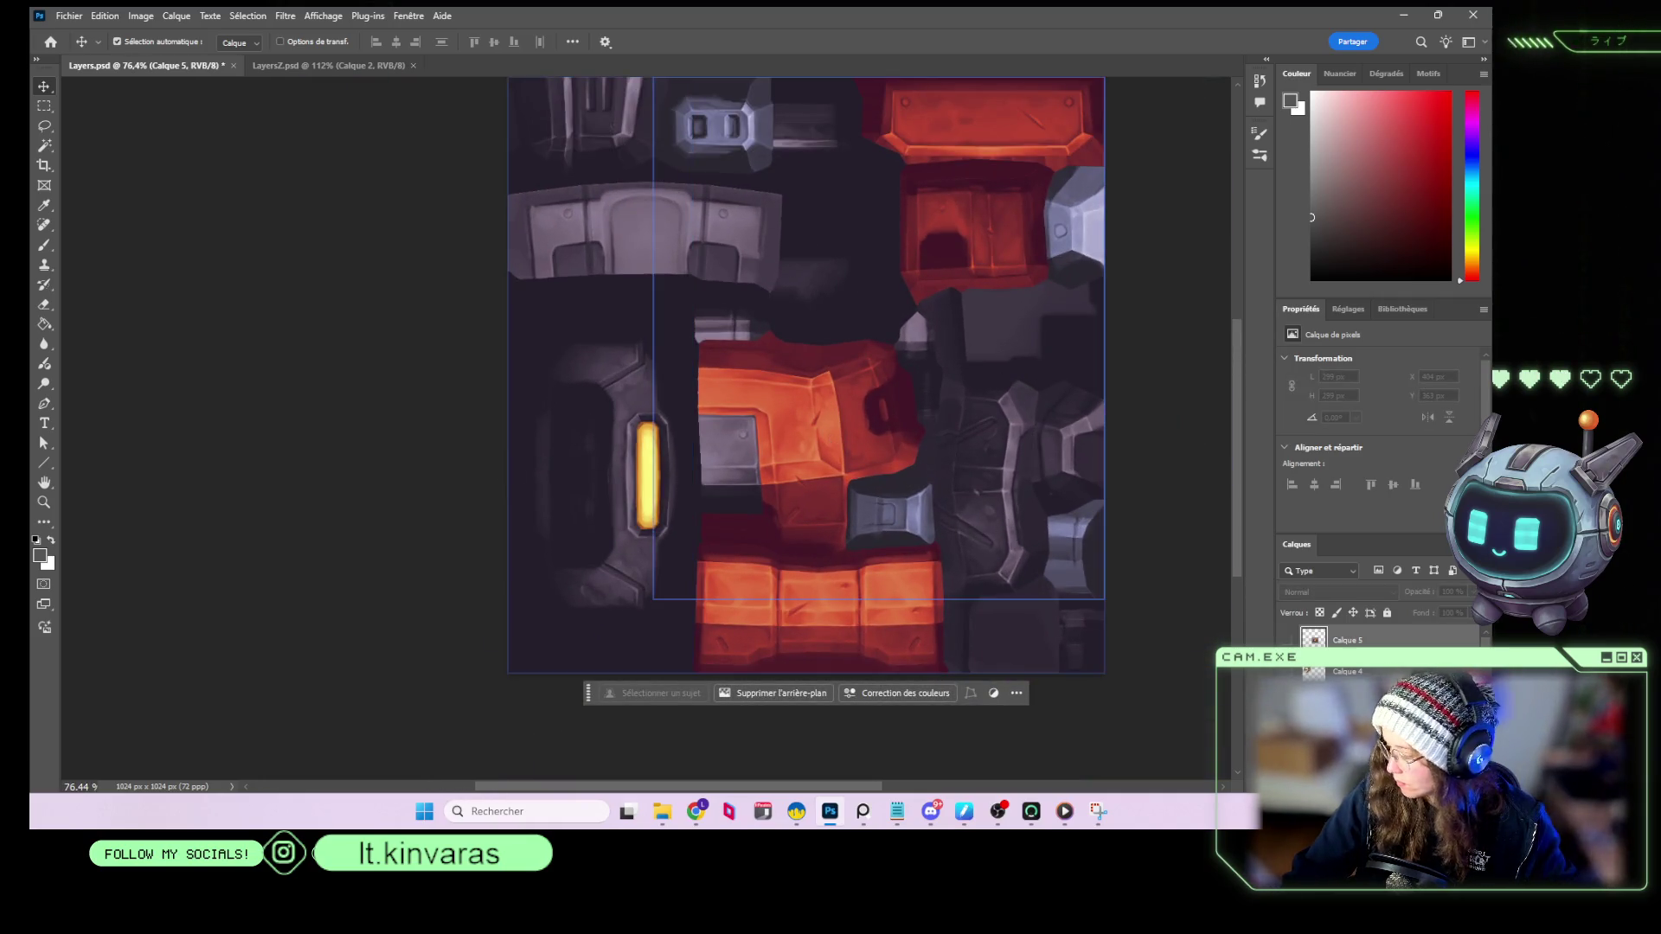
scroll(1311, 672, up, 2)
In the red gradient map's gradient, slide the middle red stop slightly right.
click(1310, 673)
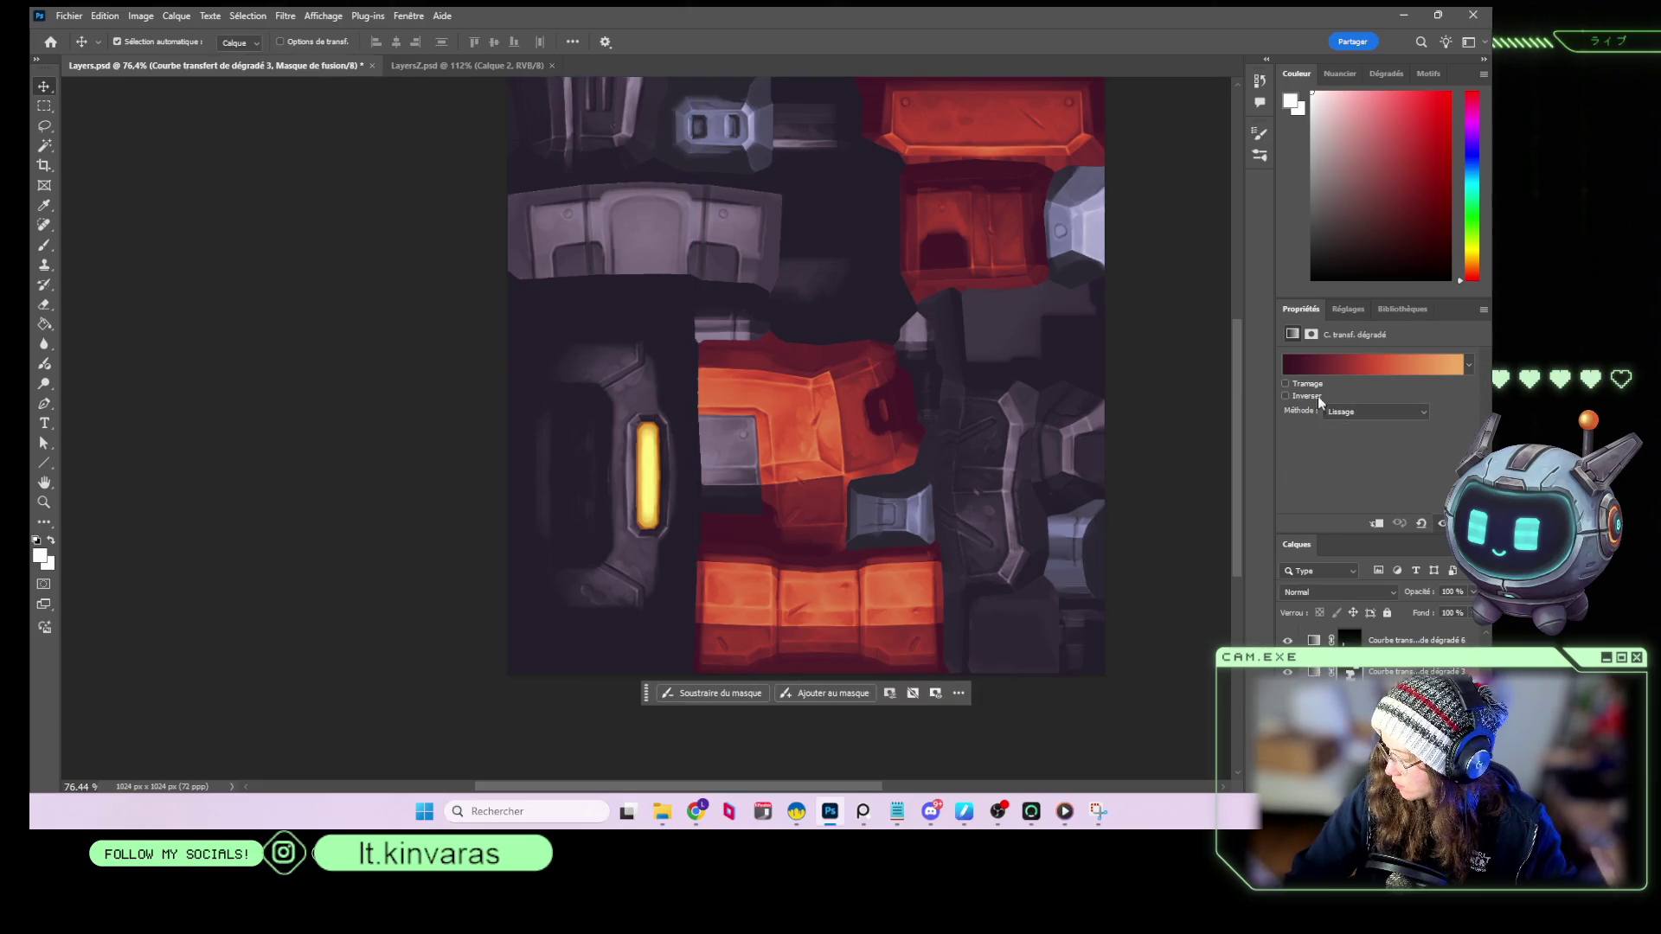
click(1383, 373)
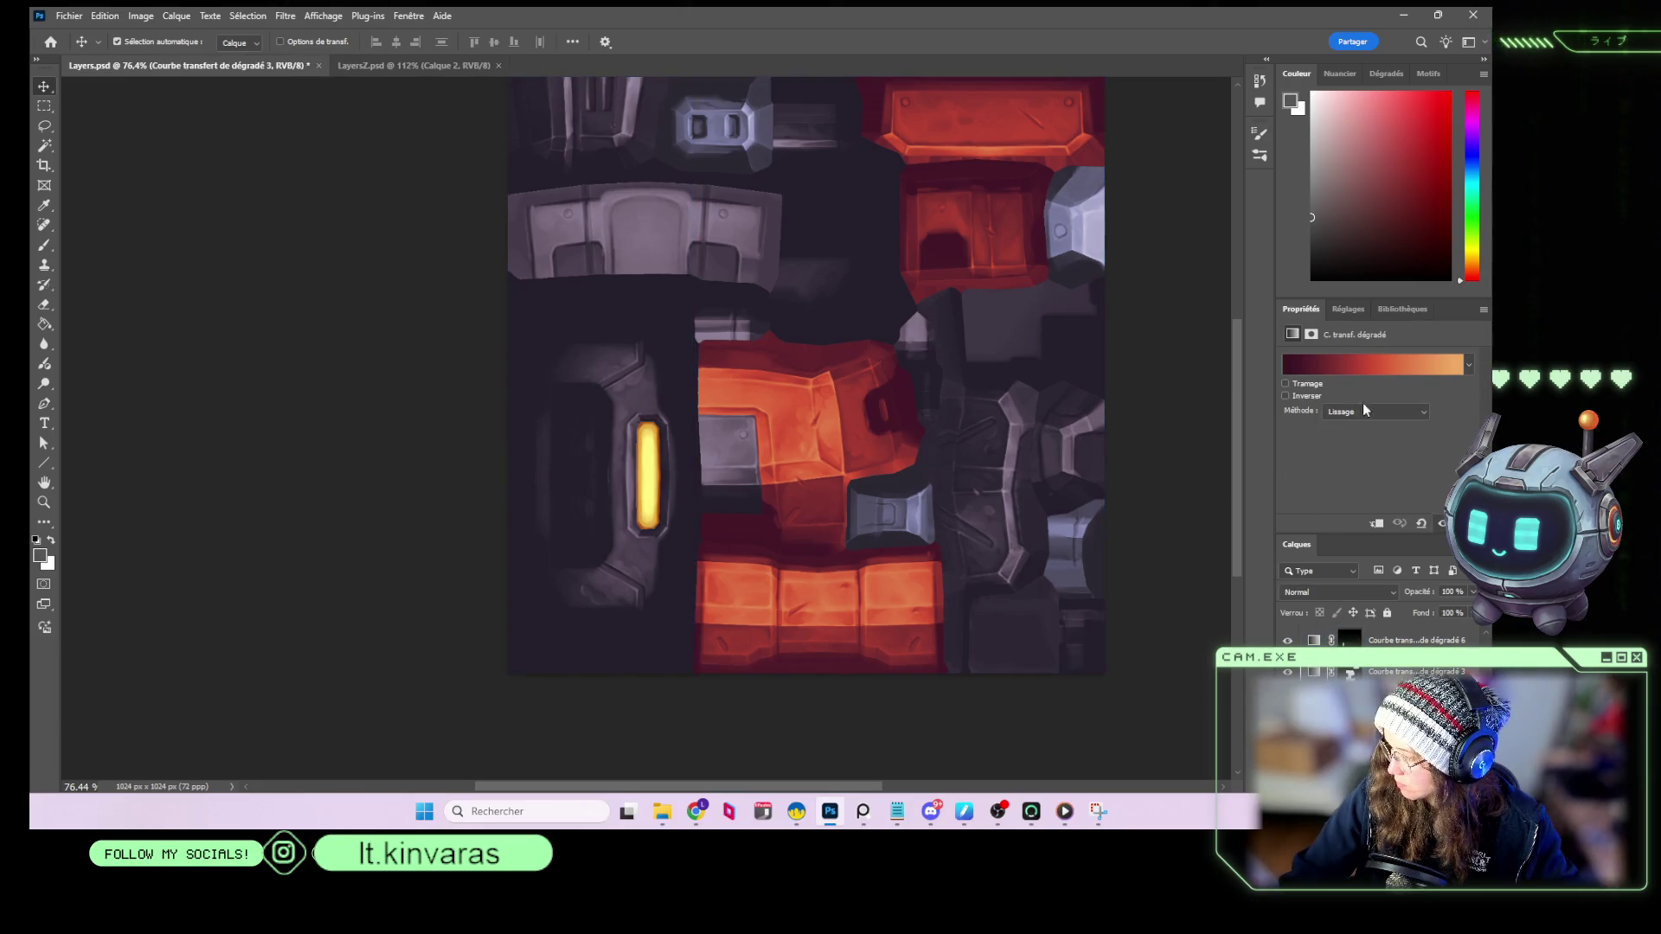
click(1383, 374)
click(261, 430)
drag(263, 435, 338, 431)
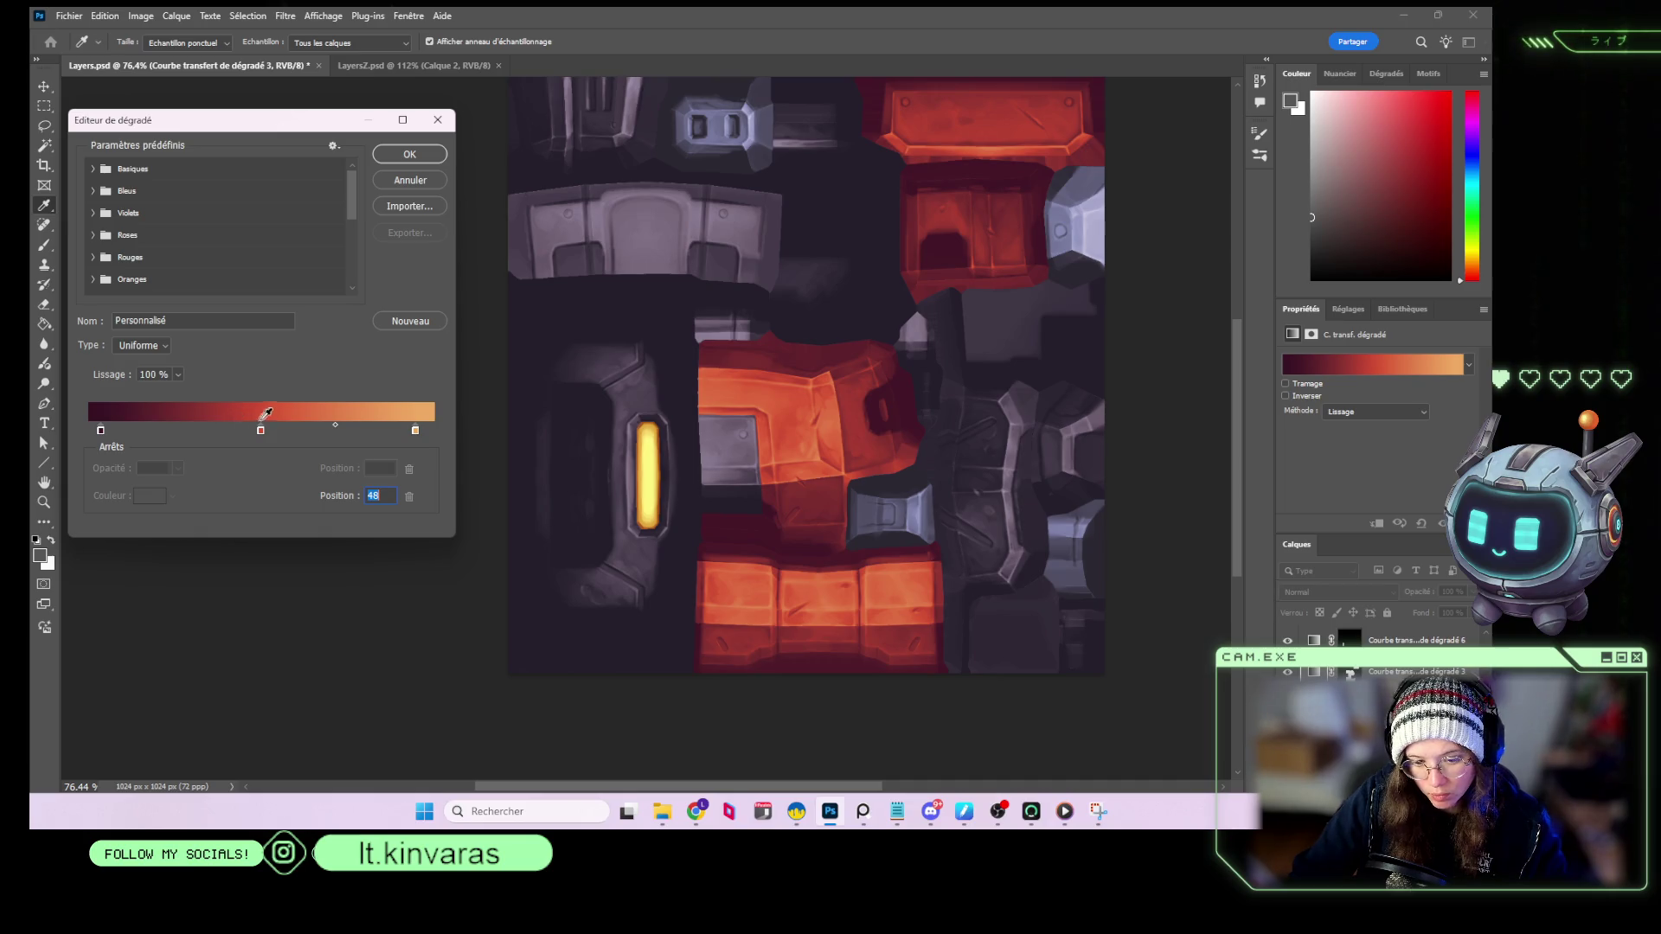
Set the red stop to position 49, apply the red-panel gradient, and select Calque 6.
mouse_move(264, 437)
mouse_down()
mouse_move(249, 432)
mouse_move(265, 433)
mouse_up()
click(413, 154)
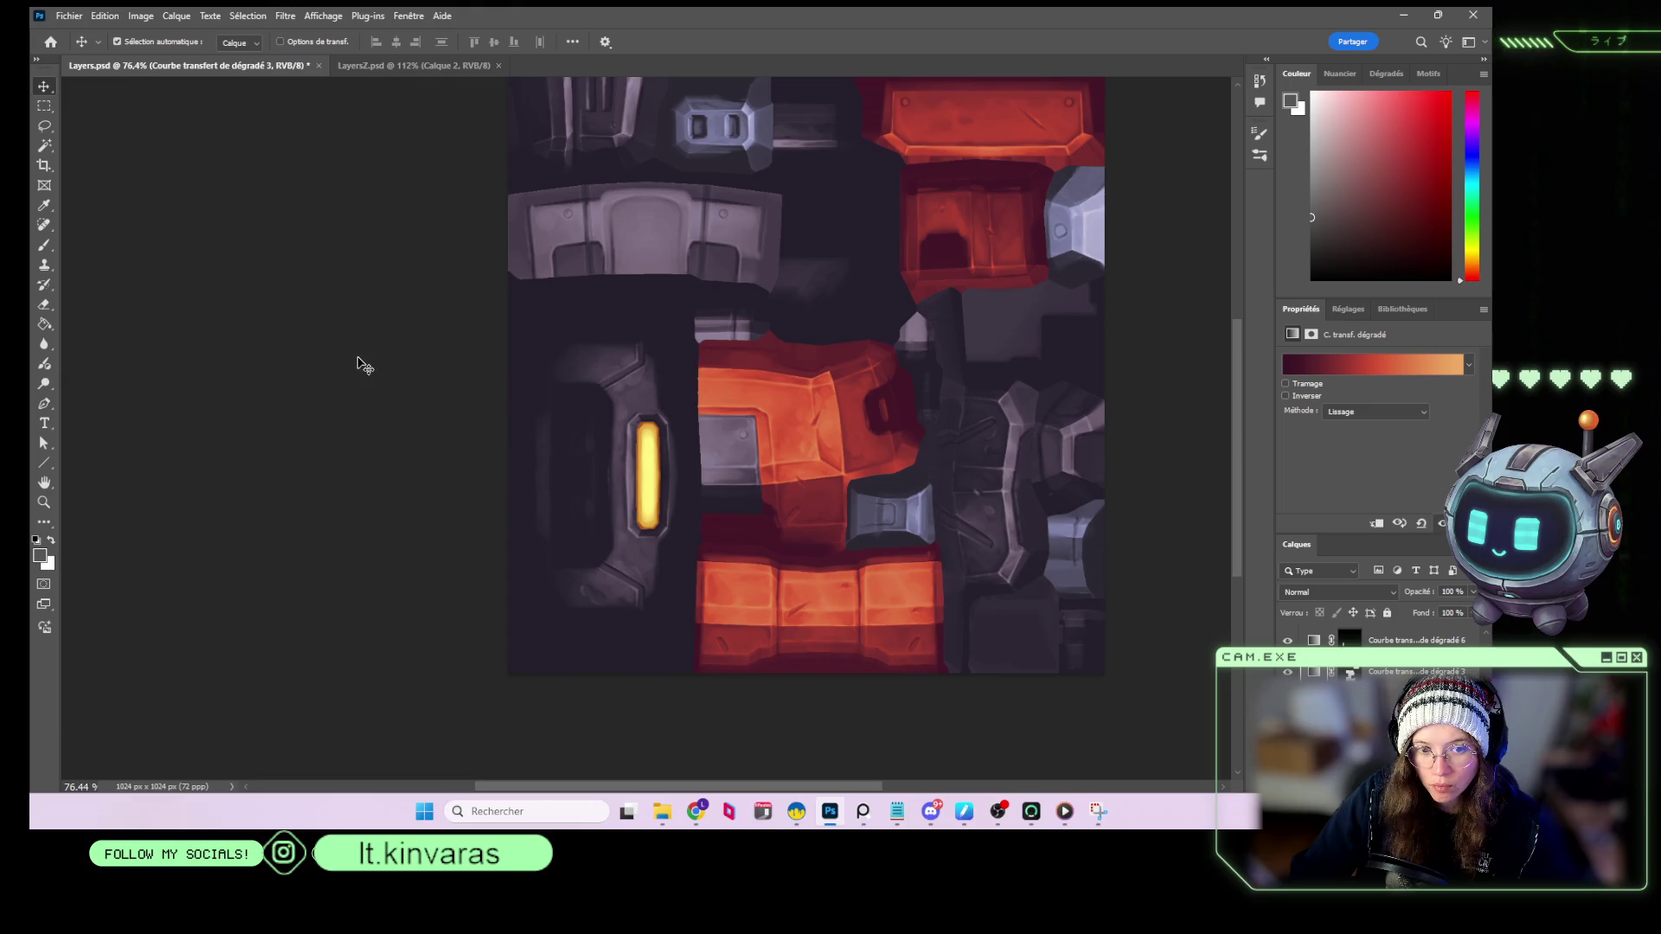
key(alt+Tab)
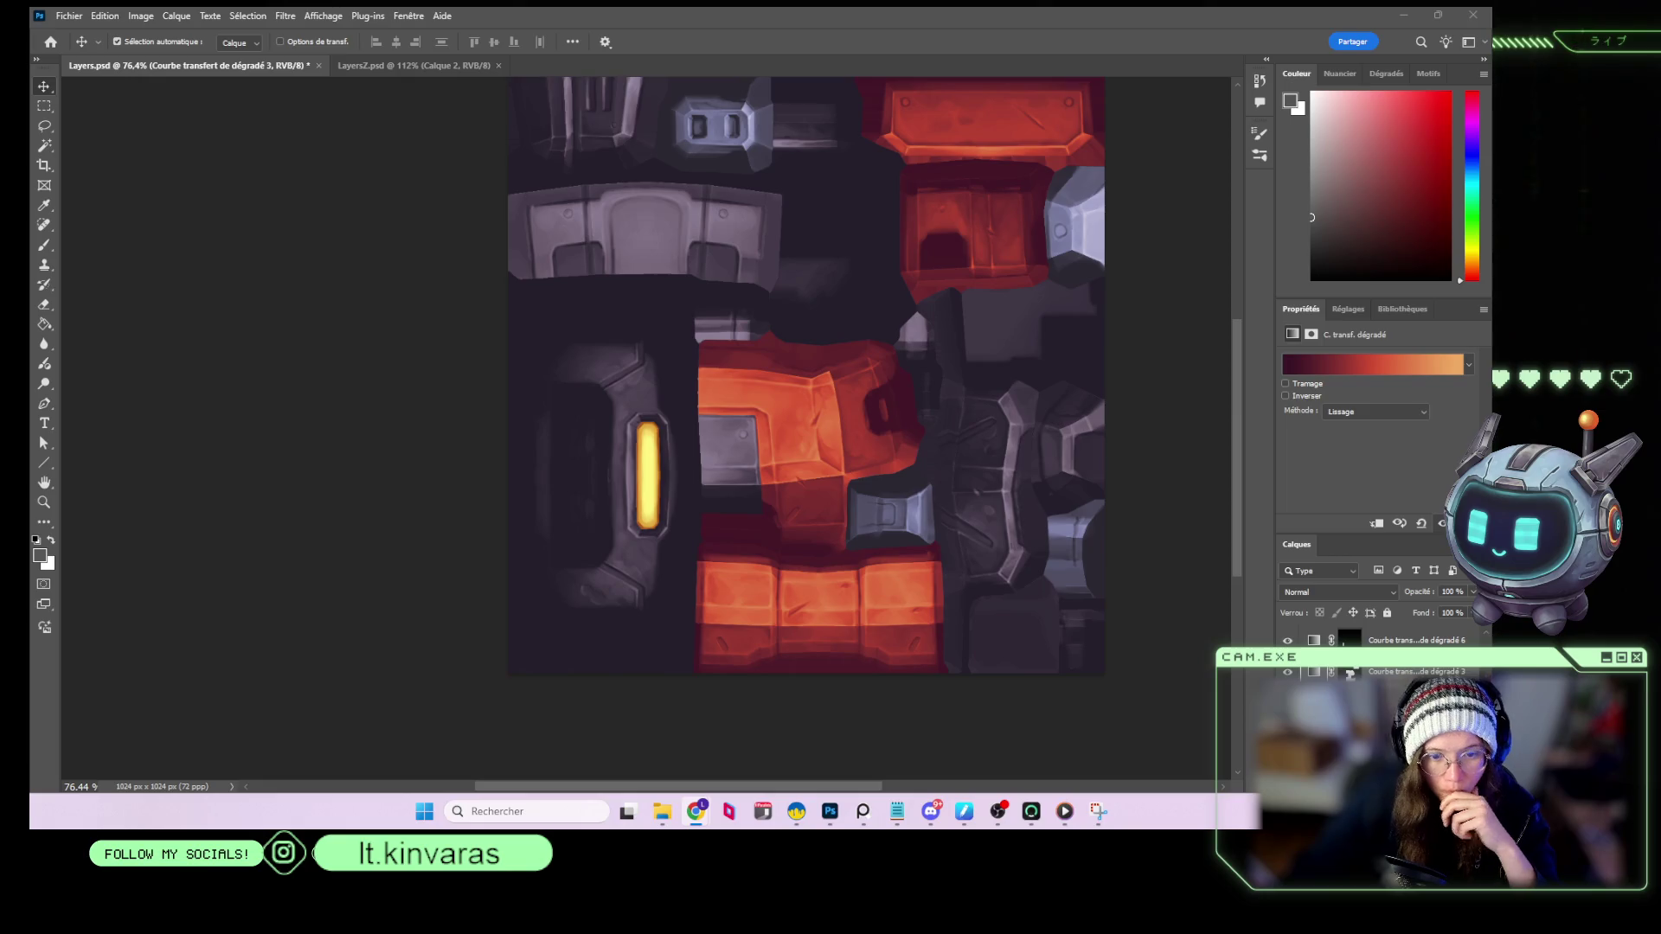
scroll(1350, 640, down, 3)
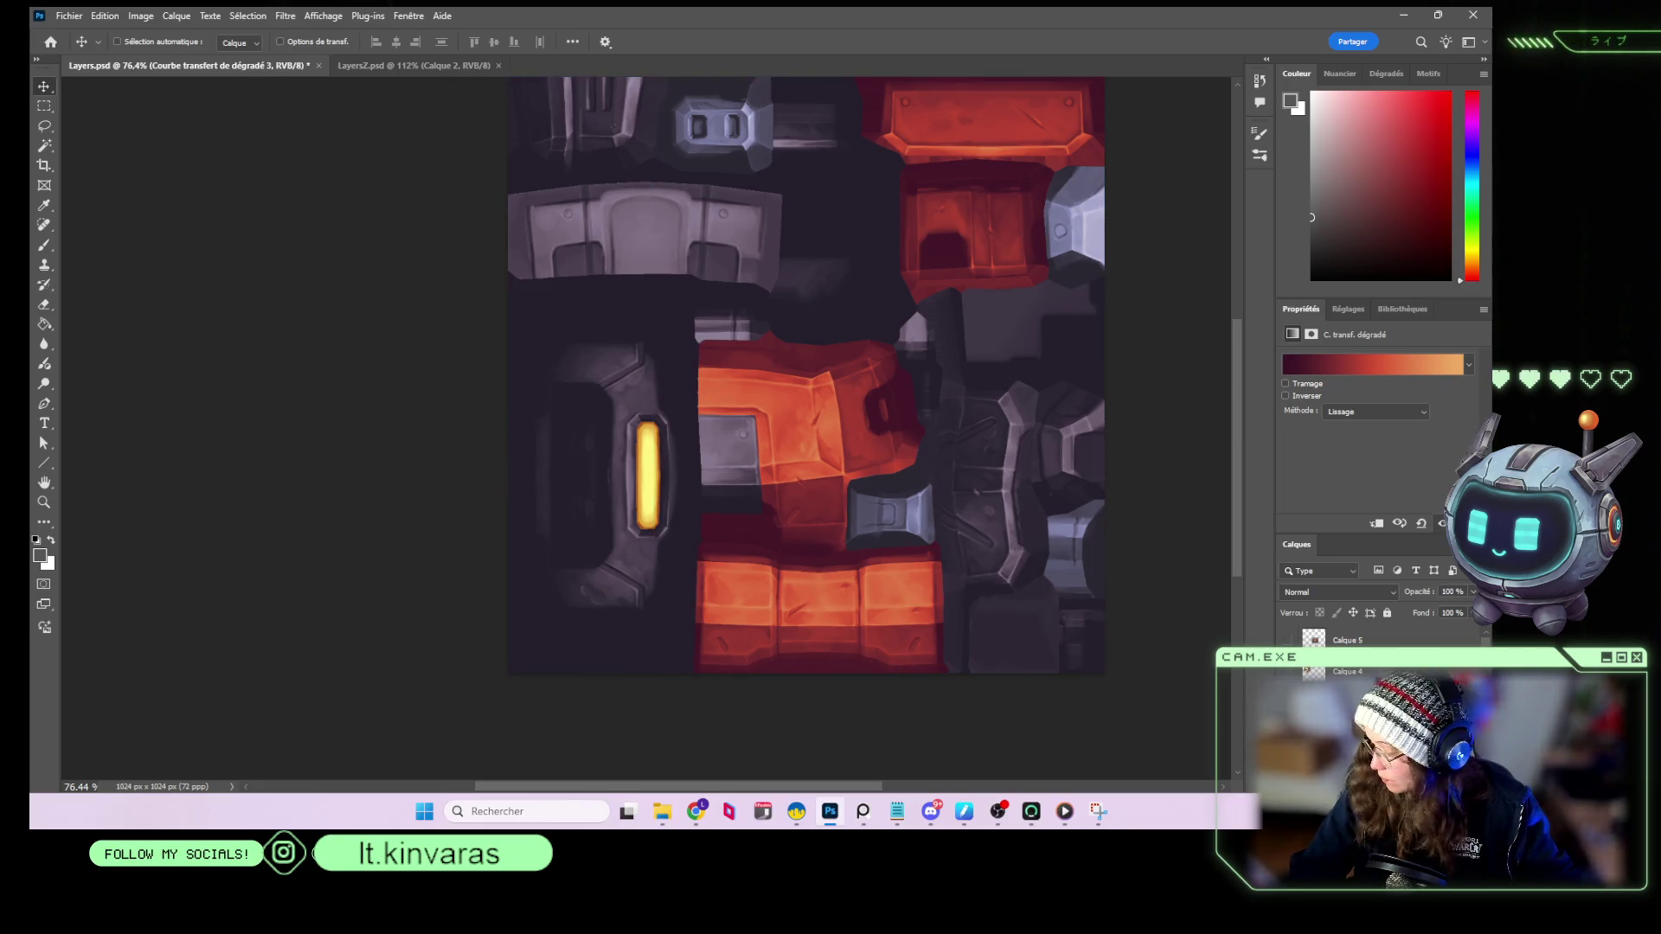
ctrl+click(899, 486)
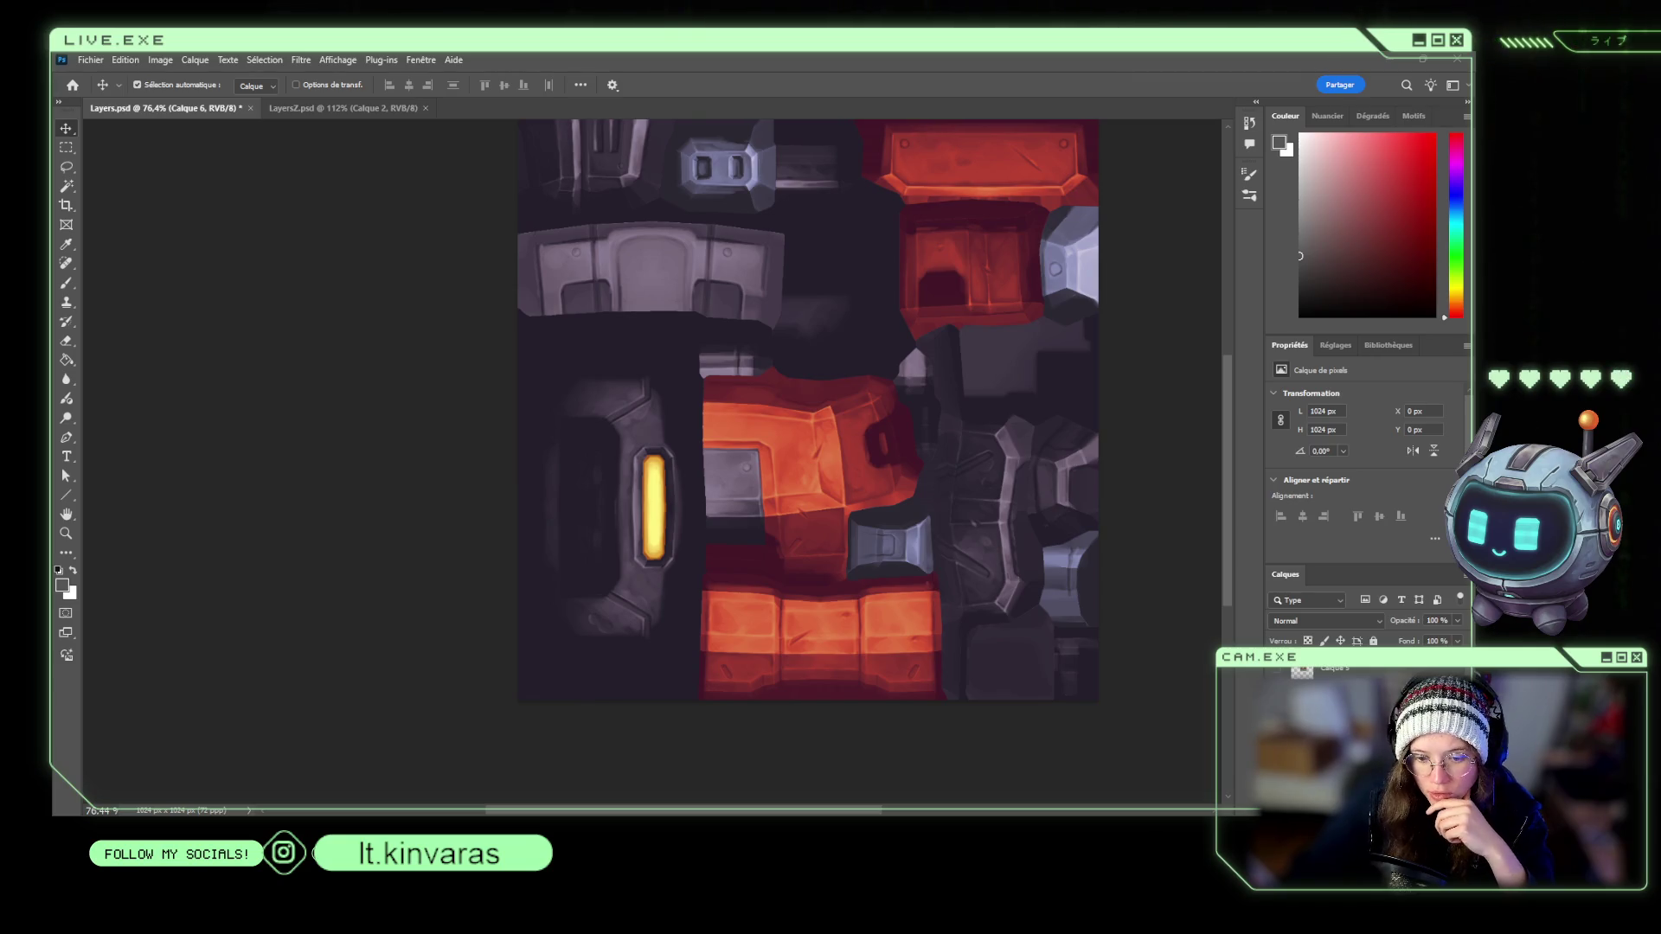
Save the texture and orbit the toolbox in 3D-Coat to a straight front view.
key(ctrl+s)
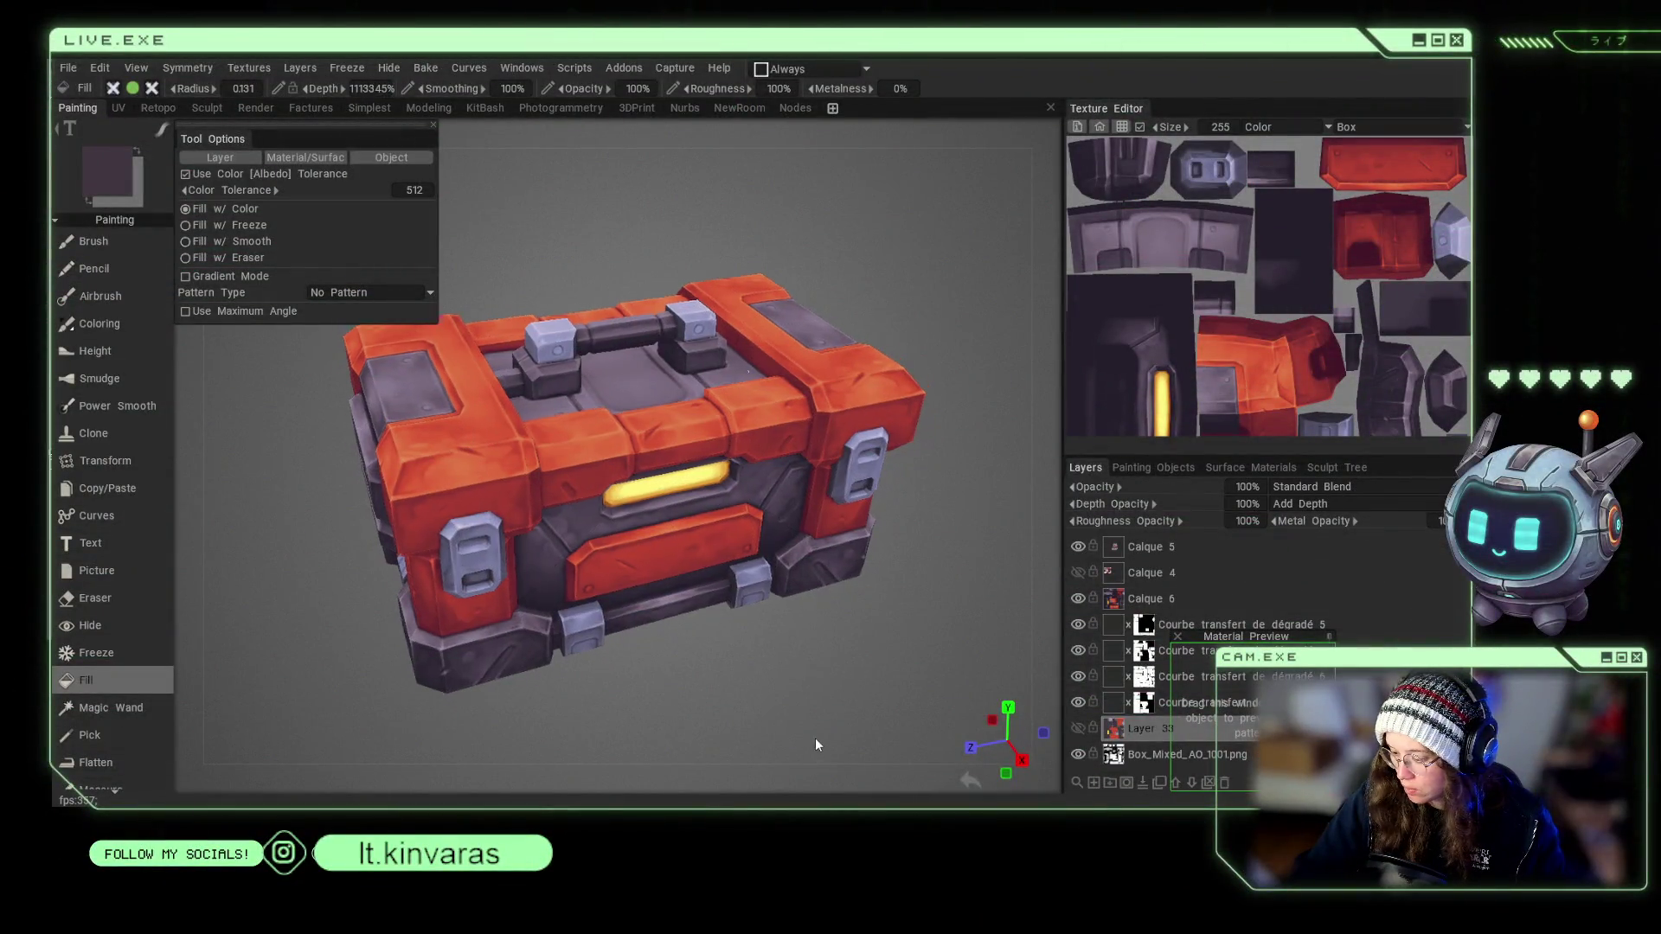
scroll(744, 684, down, 3)
mouse_move(674, 626)
mouse_down()
mouse_move(720, 666)
mouse_move(702, 636)
mouse_move(694, 667)
mouse_move(736, 734)
mouse_move(765, 709)
mouse_move(752, 743)
mouse_up()
scroll(724, 713, up, 2)
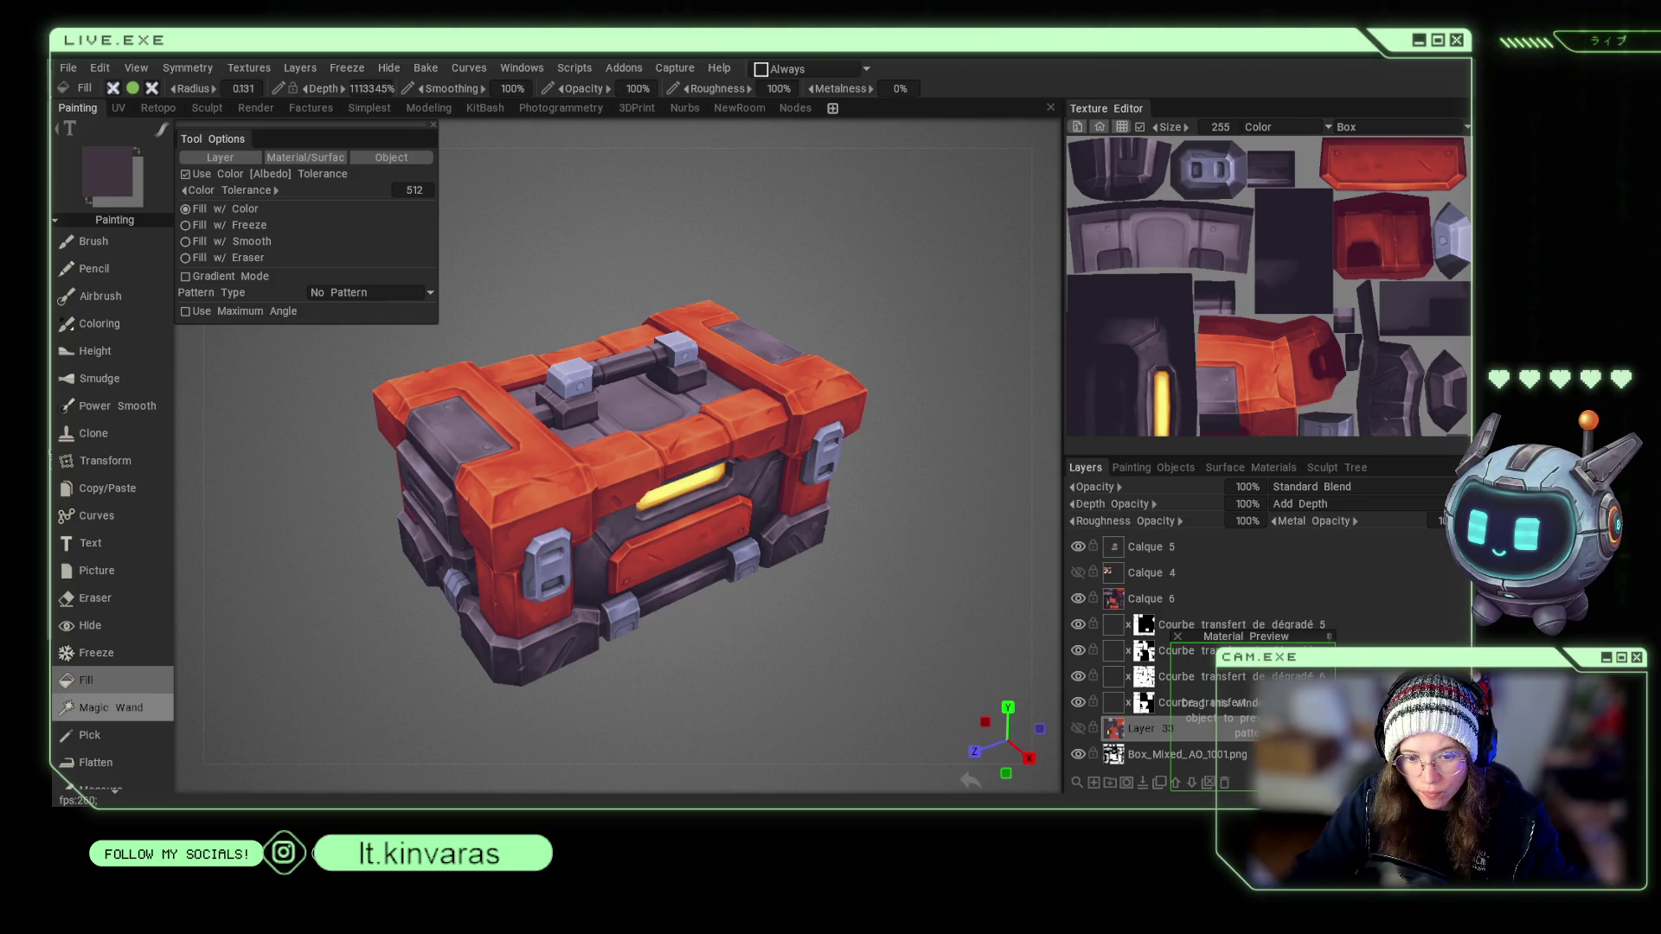
mouse_move(332, 588)
mouse_down()
mouse_move(400, 649)
mouse_move(353, 564)
mouse_move(301, 531)
mouse_move(374, 612)
mouse_move(297, 556)
mouse_move(341, 630)
mouse_move(314, 604)
mouse_move(360, 642)
mouse_up()
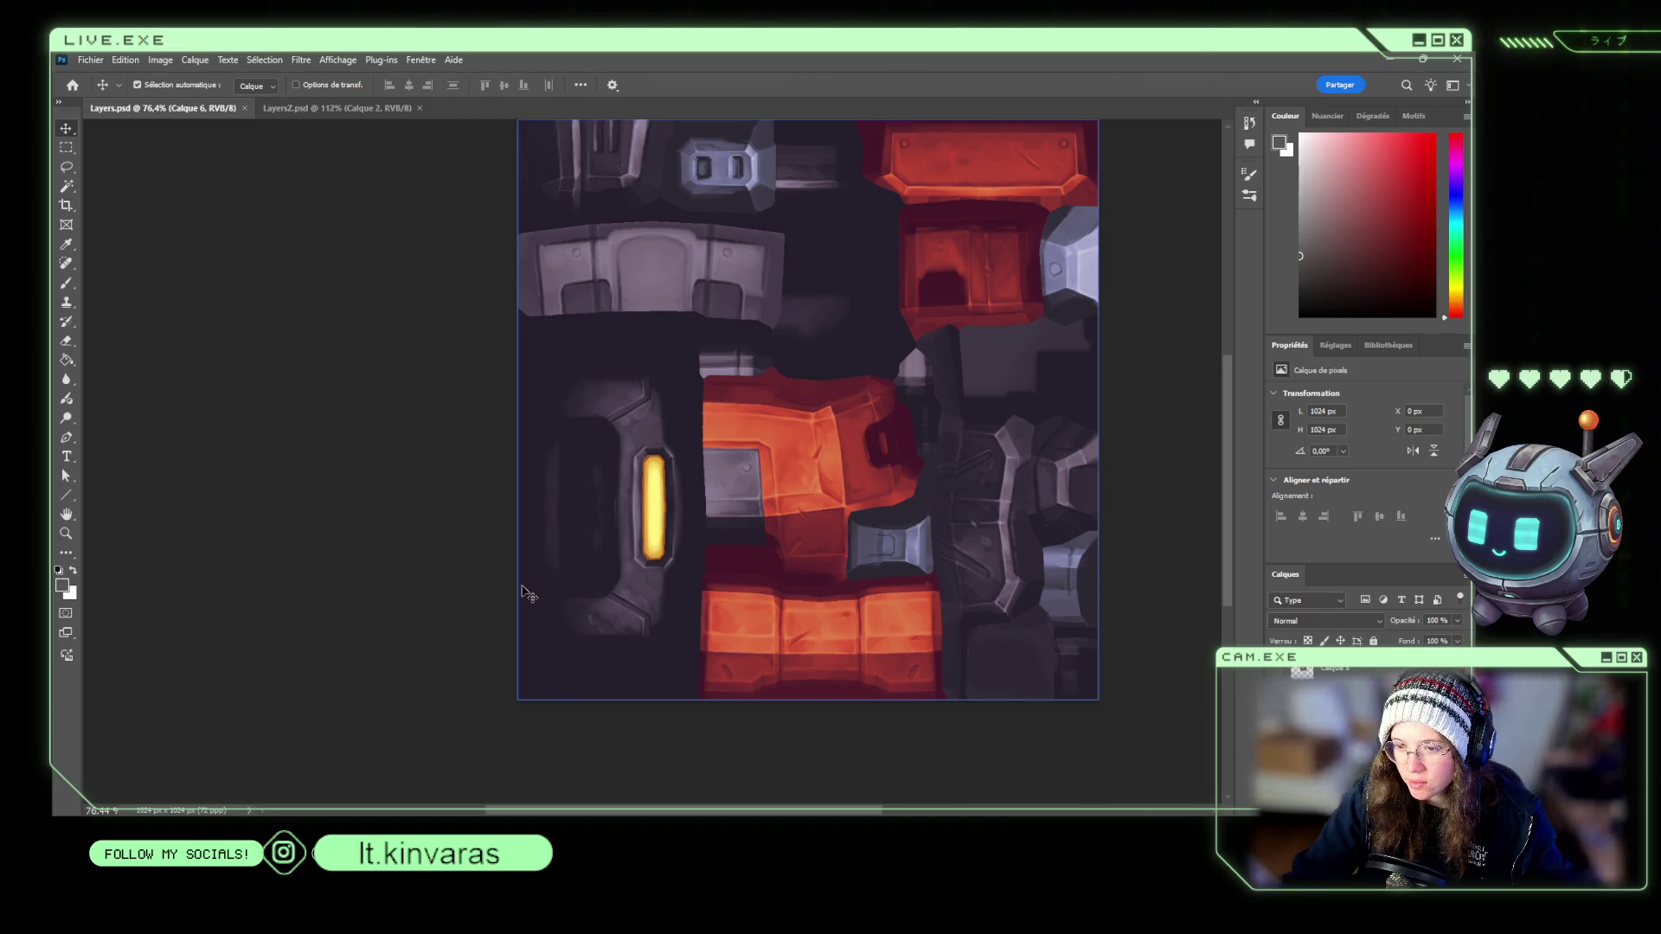
scroll(1363, 675, down, 2)
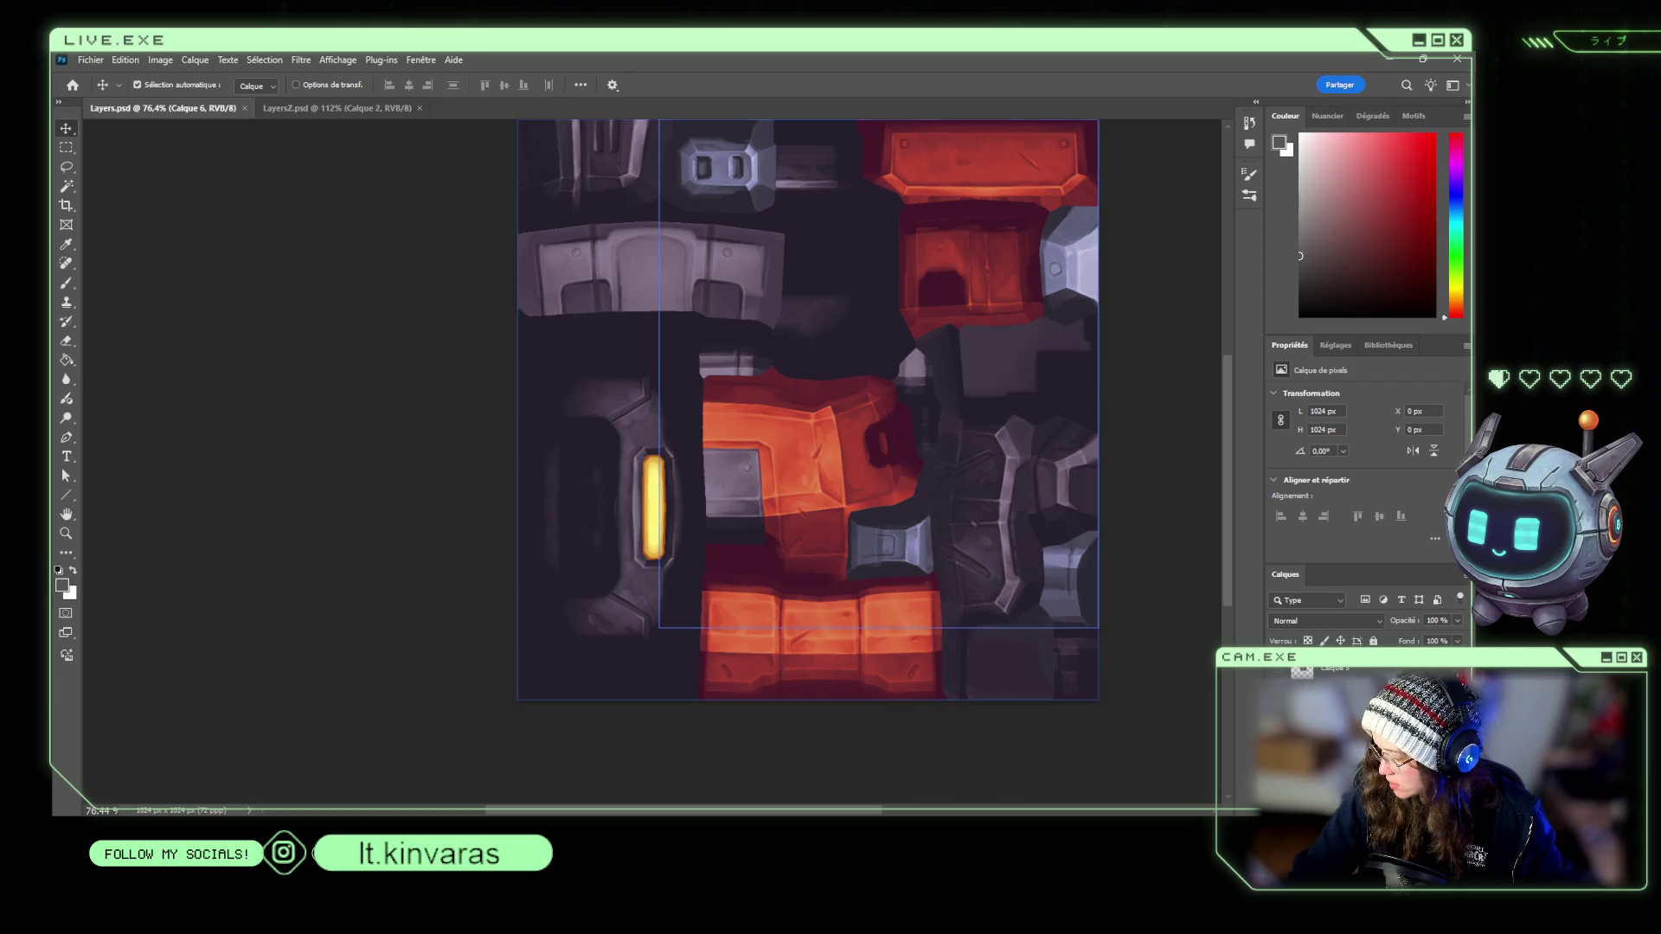
Select the Courbe transfert de dégradé 3 gradient map layer for the red panels.
click(1384, 669)
key(i)
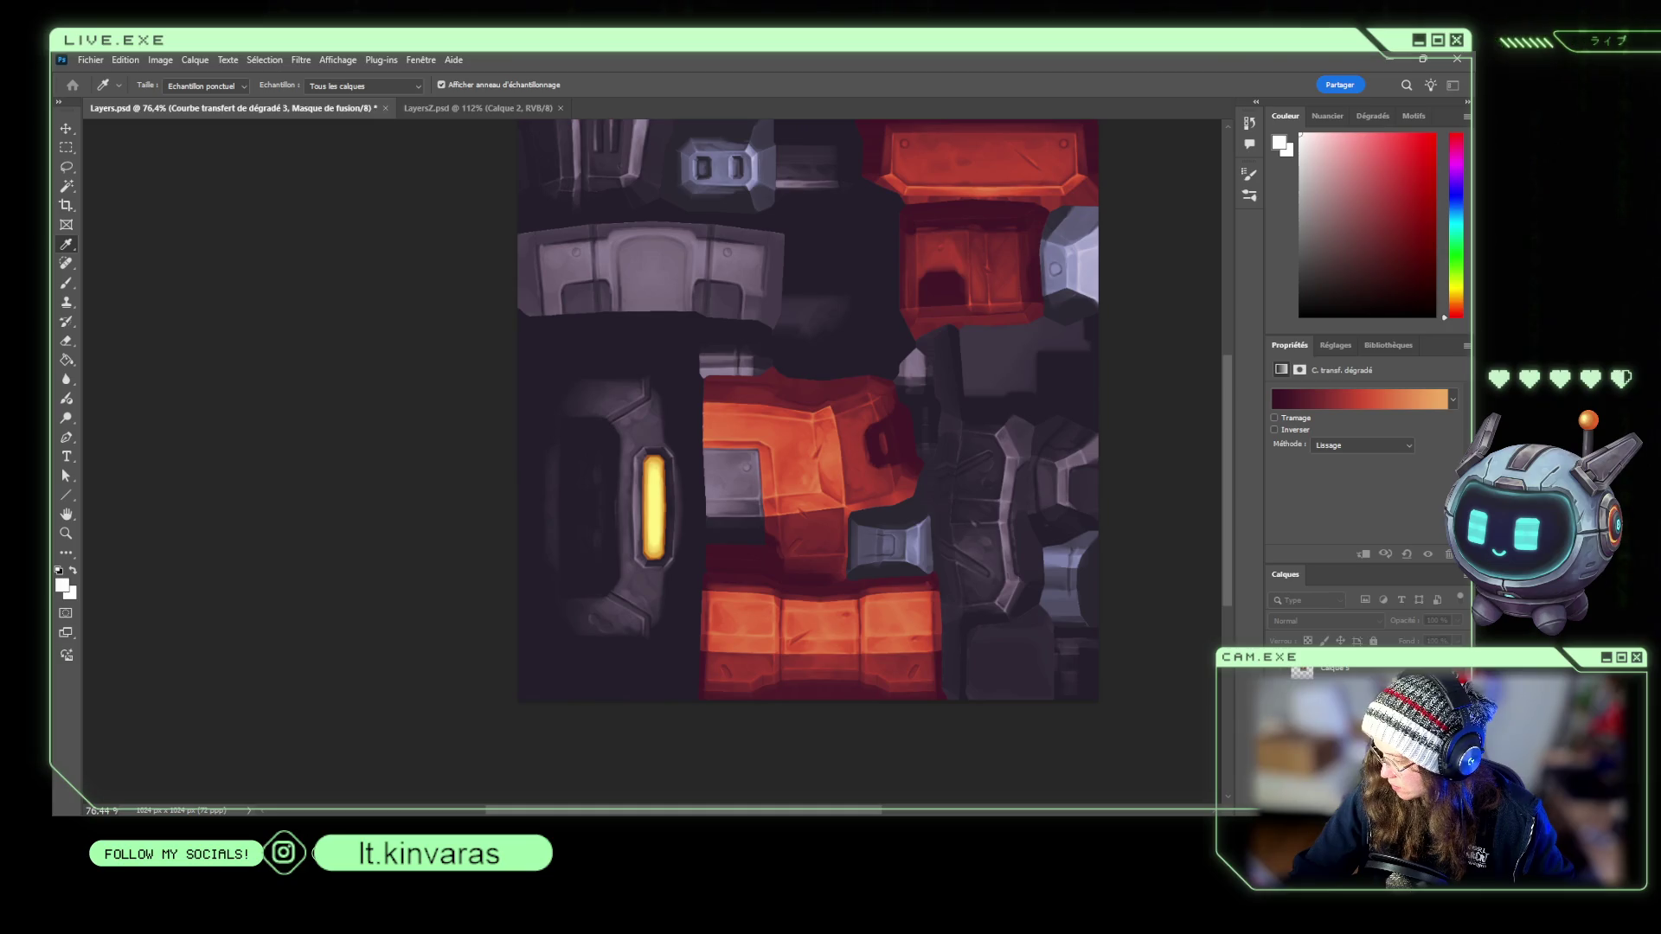
key(v)
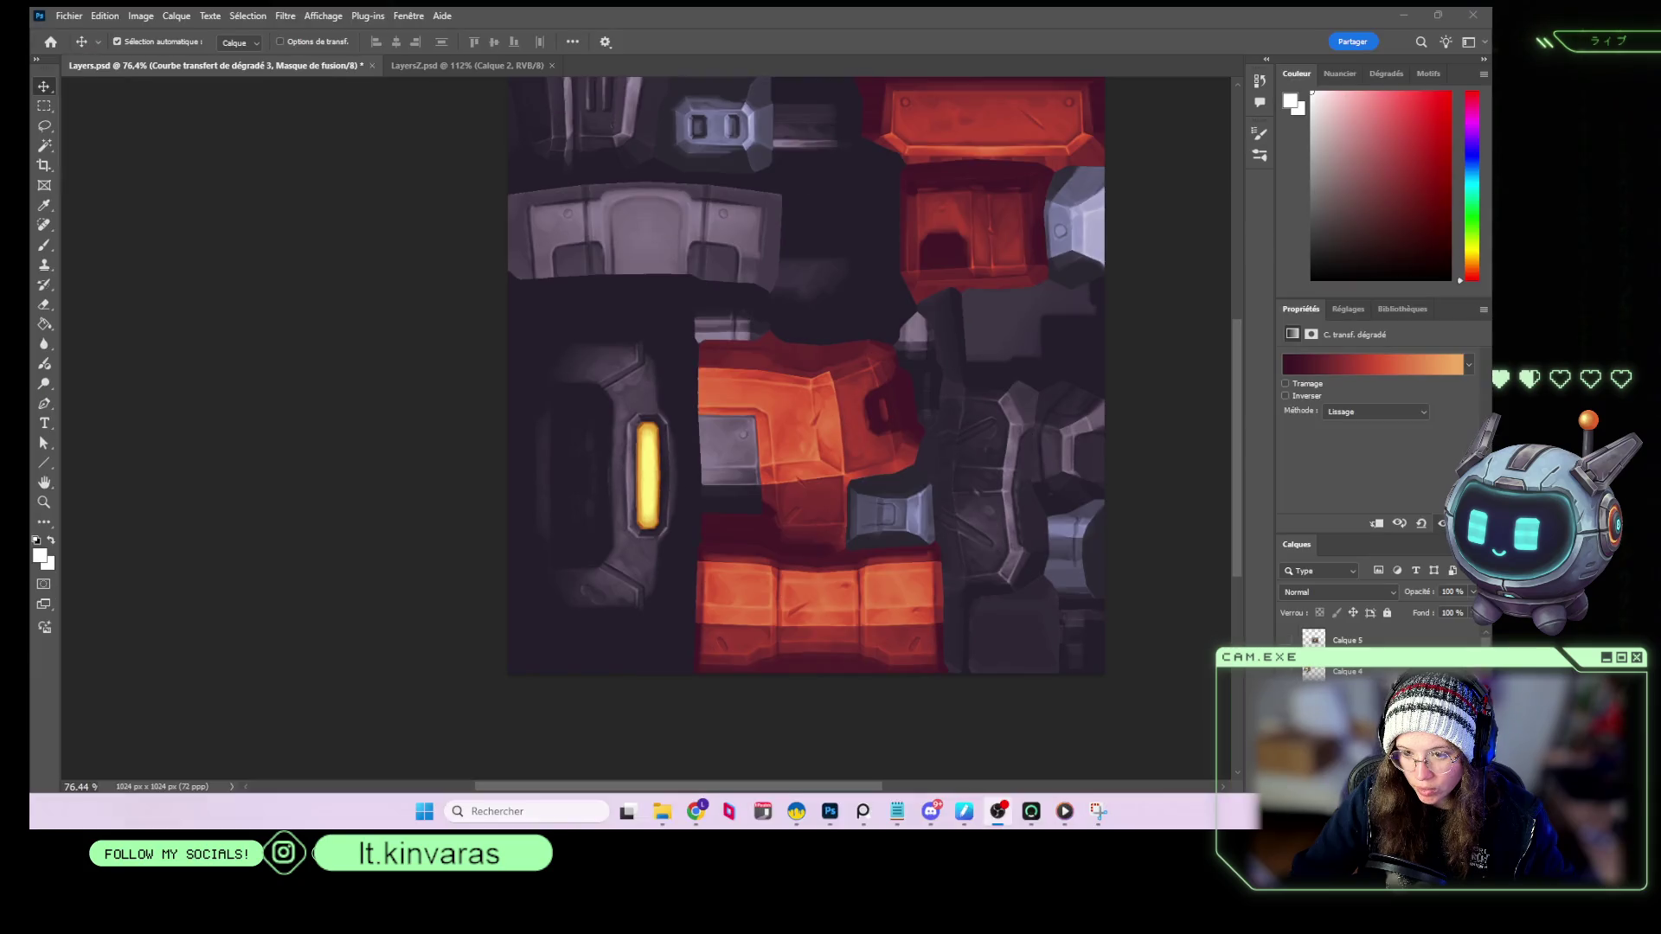
Move the red gradient map's middle red stop to position 56 and apply it.
click(1313, 673)
click(1339, 374)
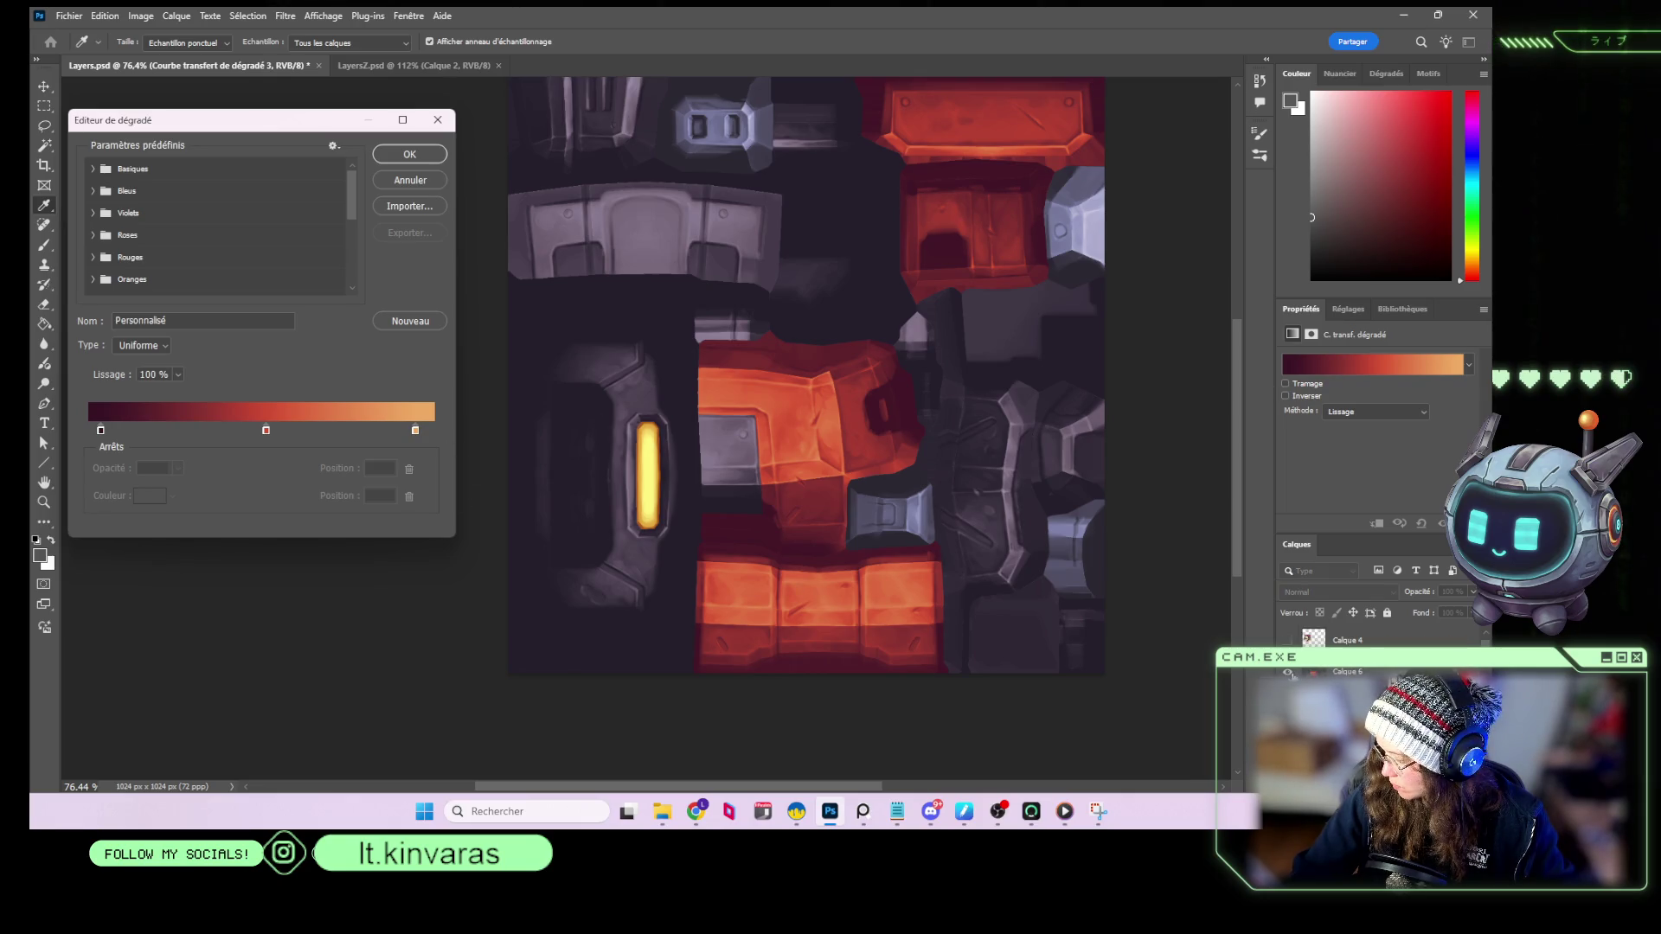
click(410, 180)
scroll(1298, 666, up, 2)
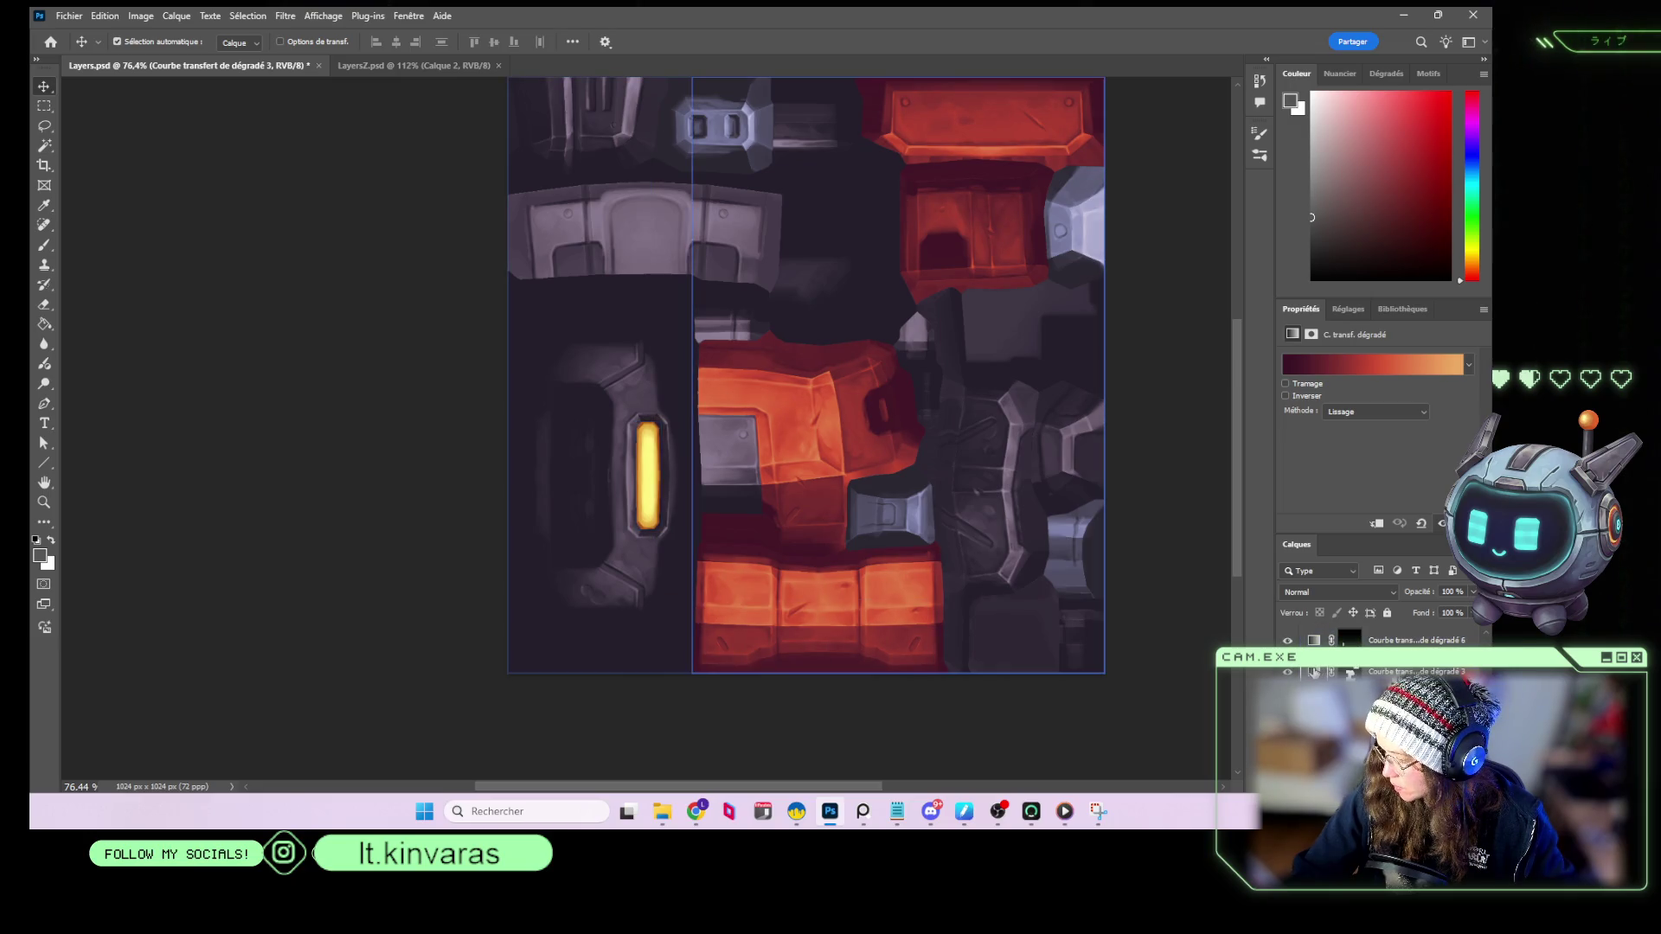
click(1371, 364)
click(267, 431)
mouse_move(271, 435)
mouse_down()
mouse_move(256, 434)
mouse_move(433, 431)
mouse_move(285, 433)
mouse_up()
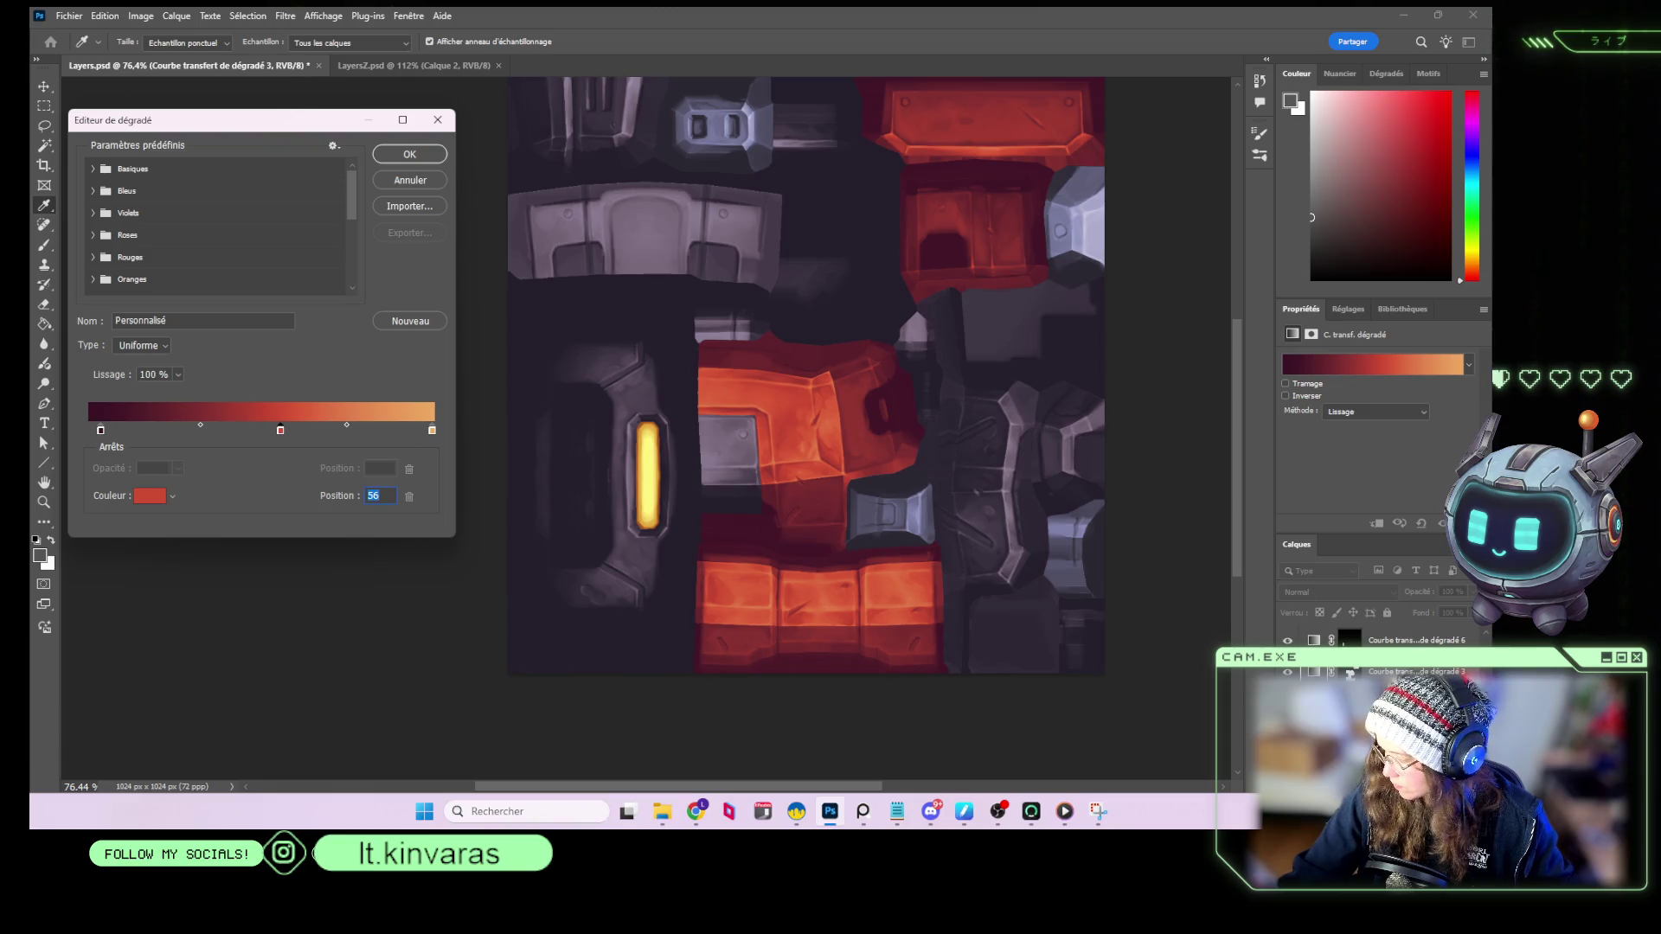
scroll(1384, 657, up, 3)
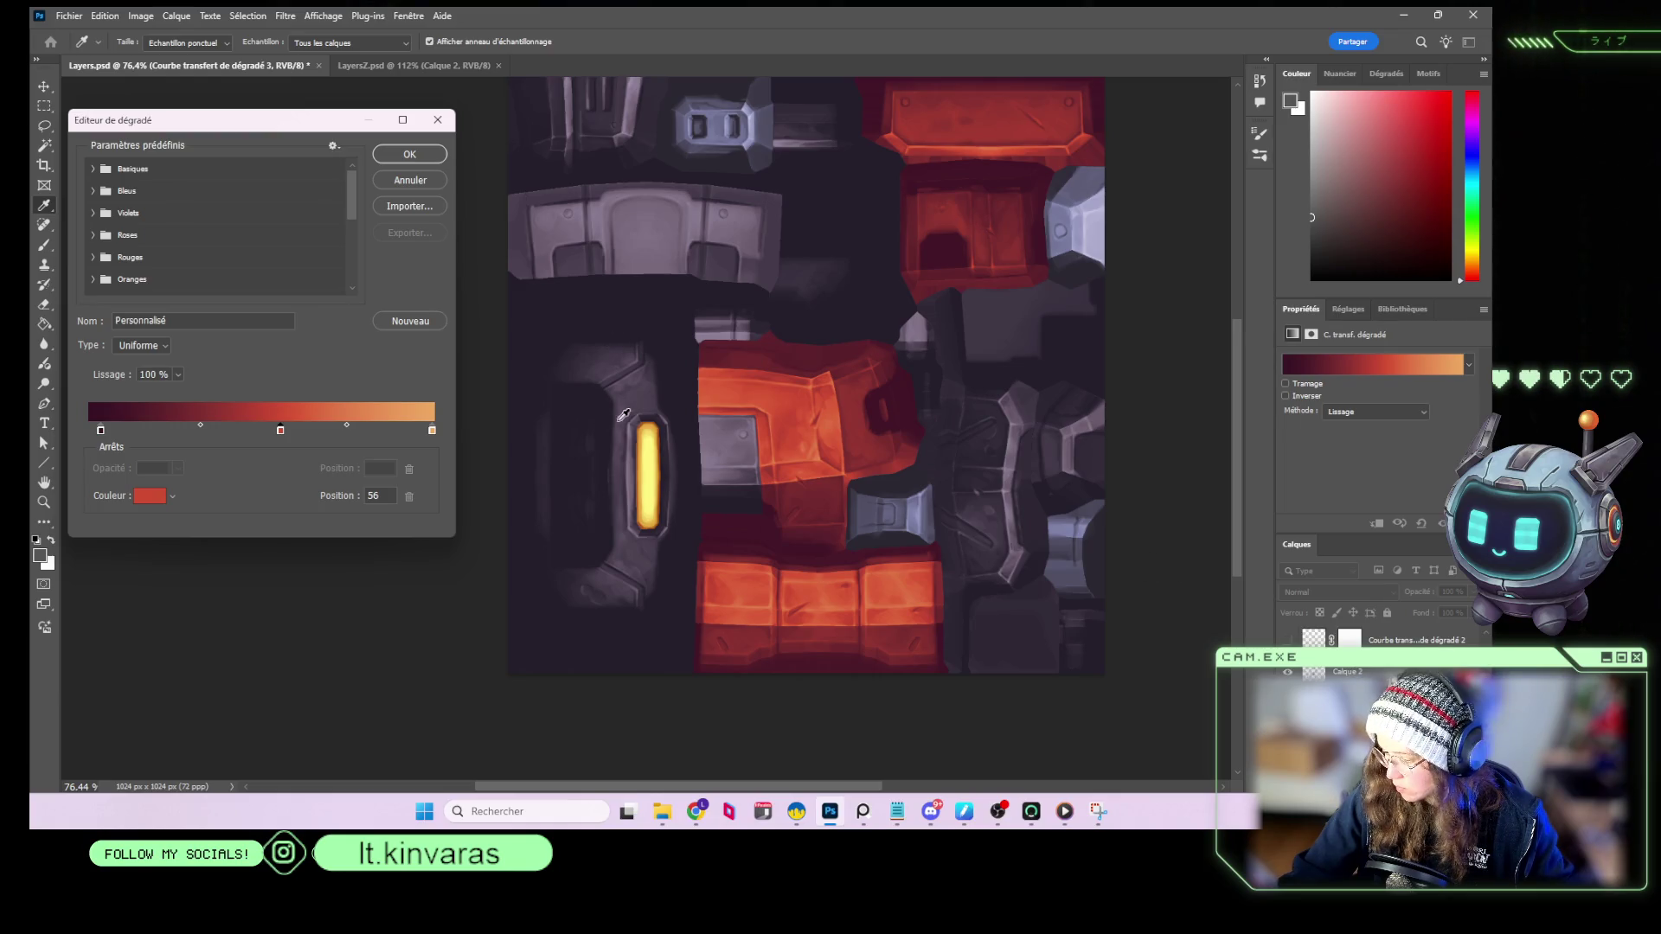
click(408, 180)
key(v)
Add a new empty layer above the AO image.
scroll(848, 424, up, 2)
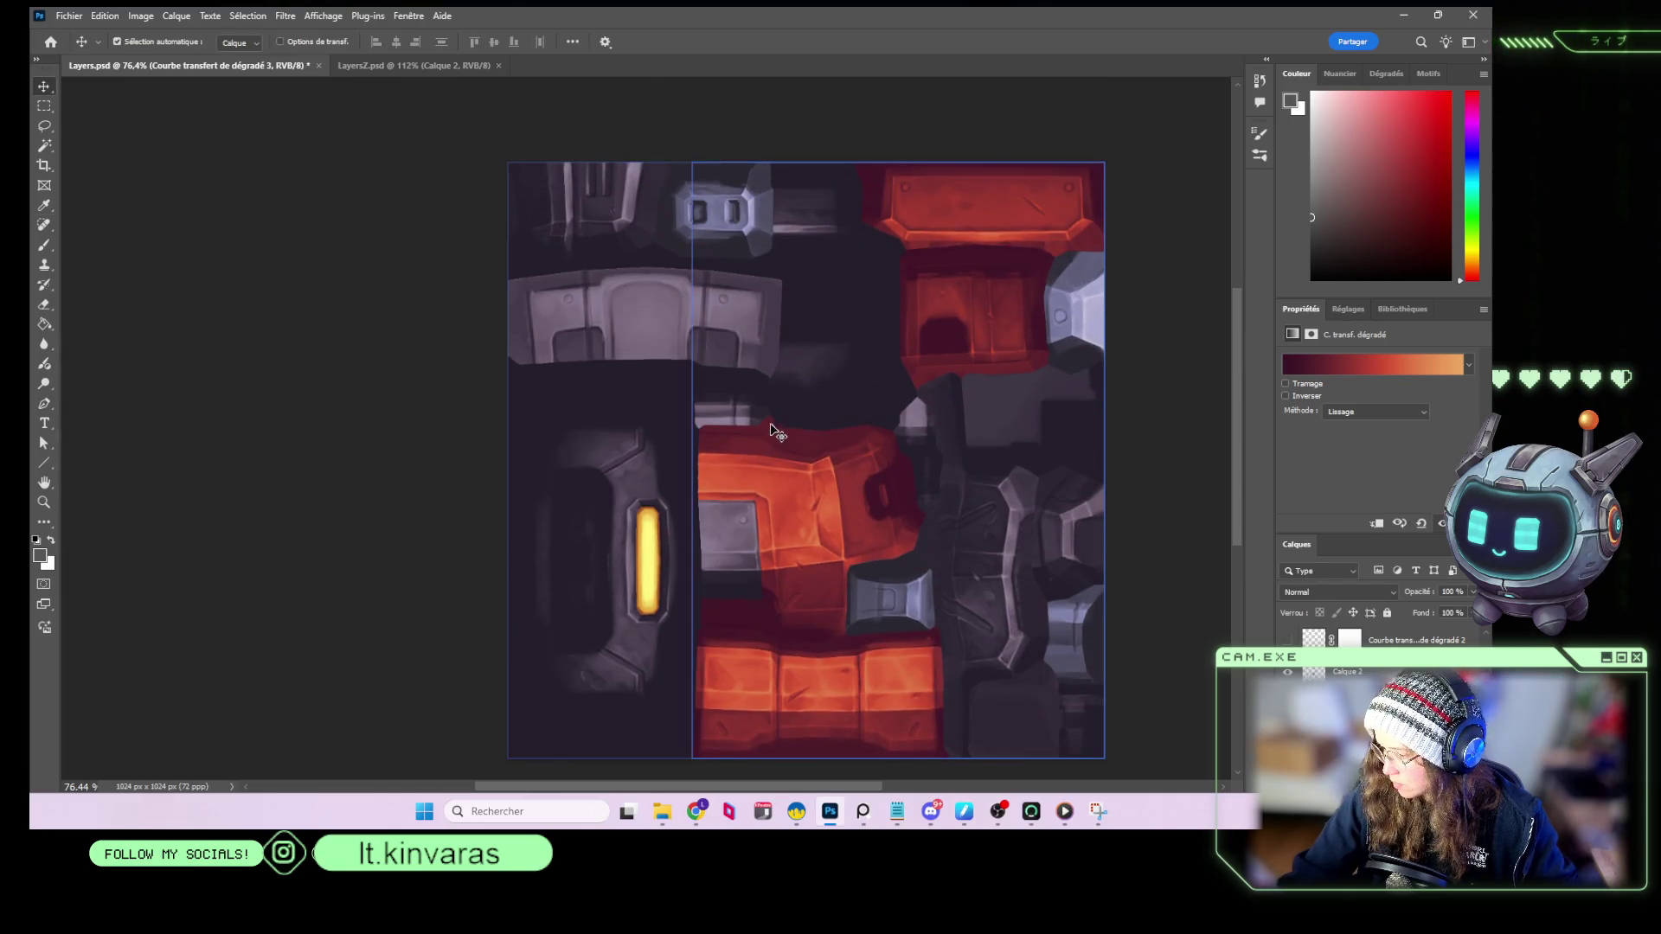
scroll(1349, 657, down, 3)
scroll(1349, 657, up, 3)
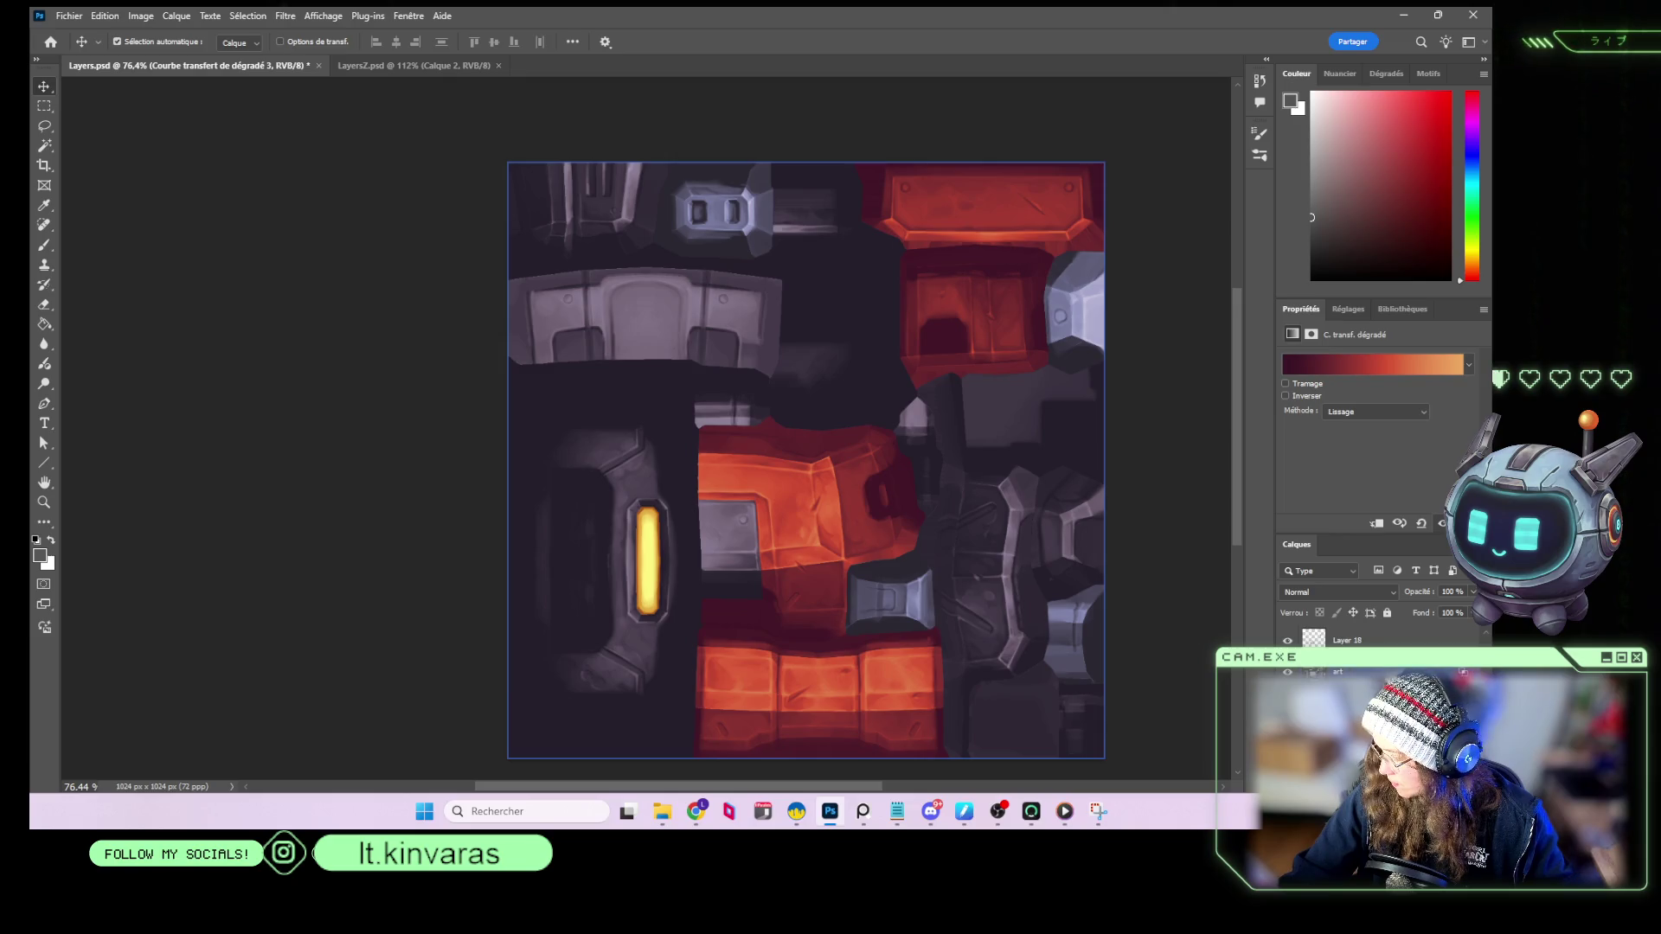
scroll(1349, 657, up, 2)
scroll(1349, 657, up, 5)
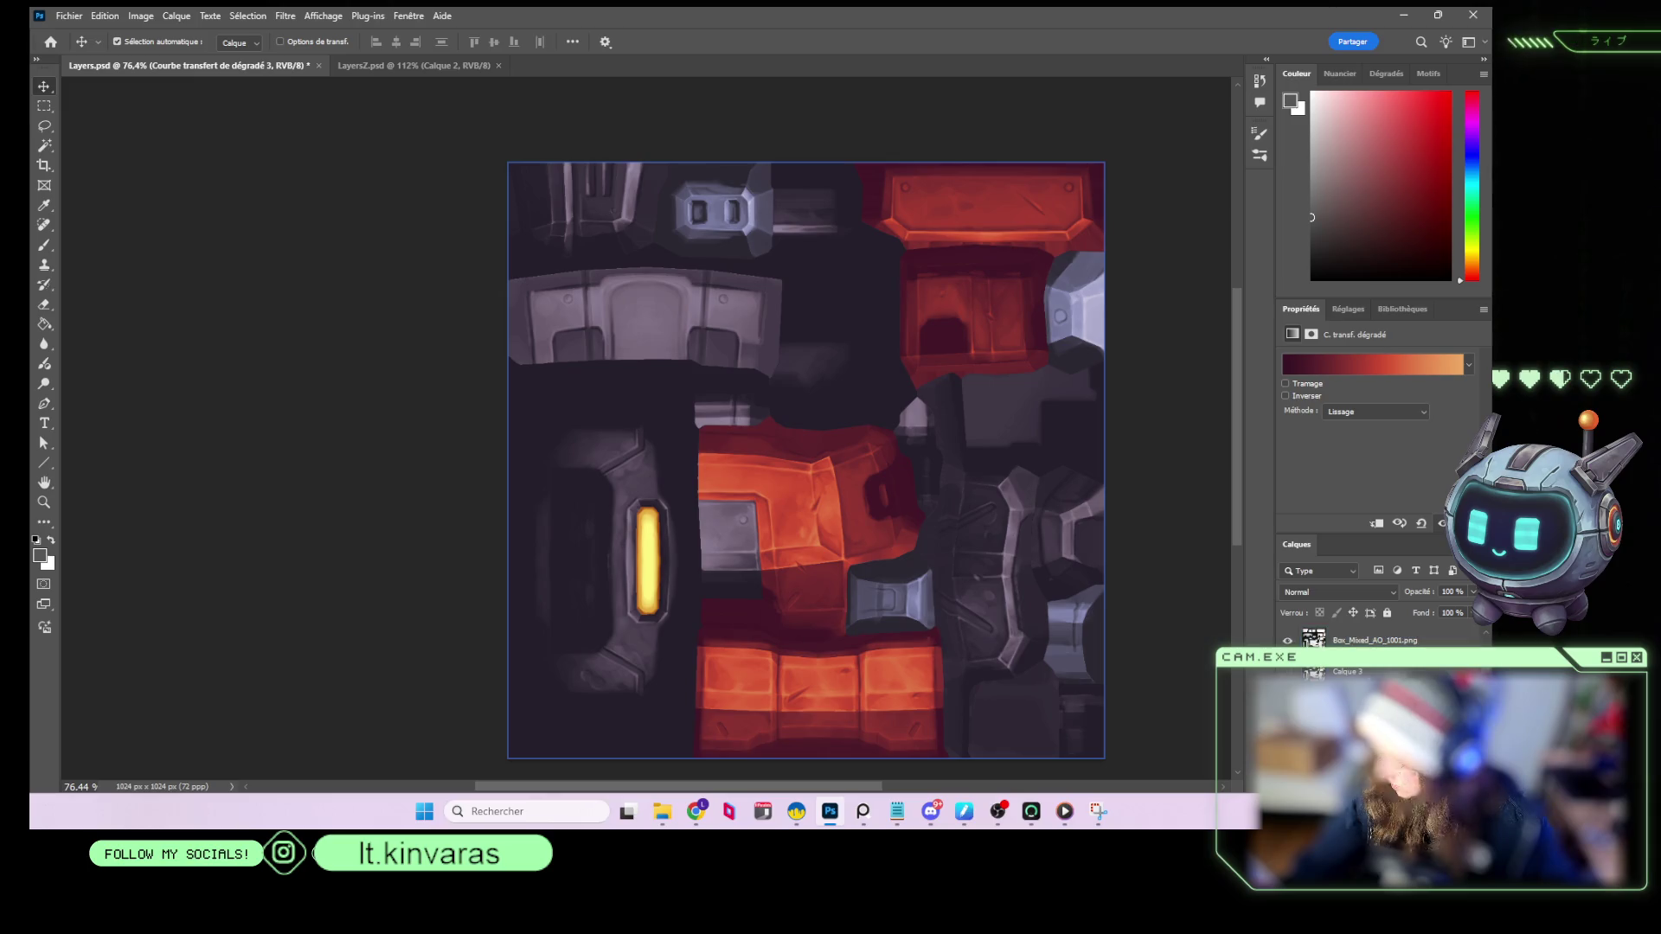
key(ctrl+shift+alt+n)
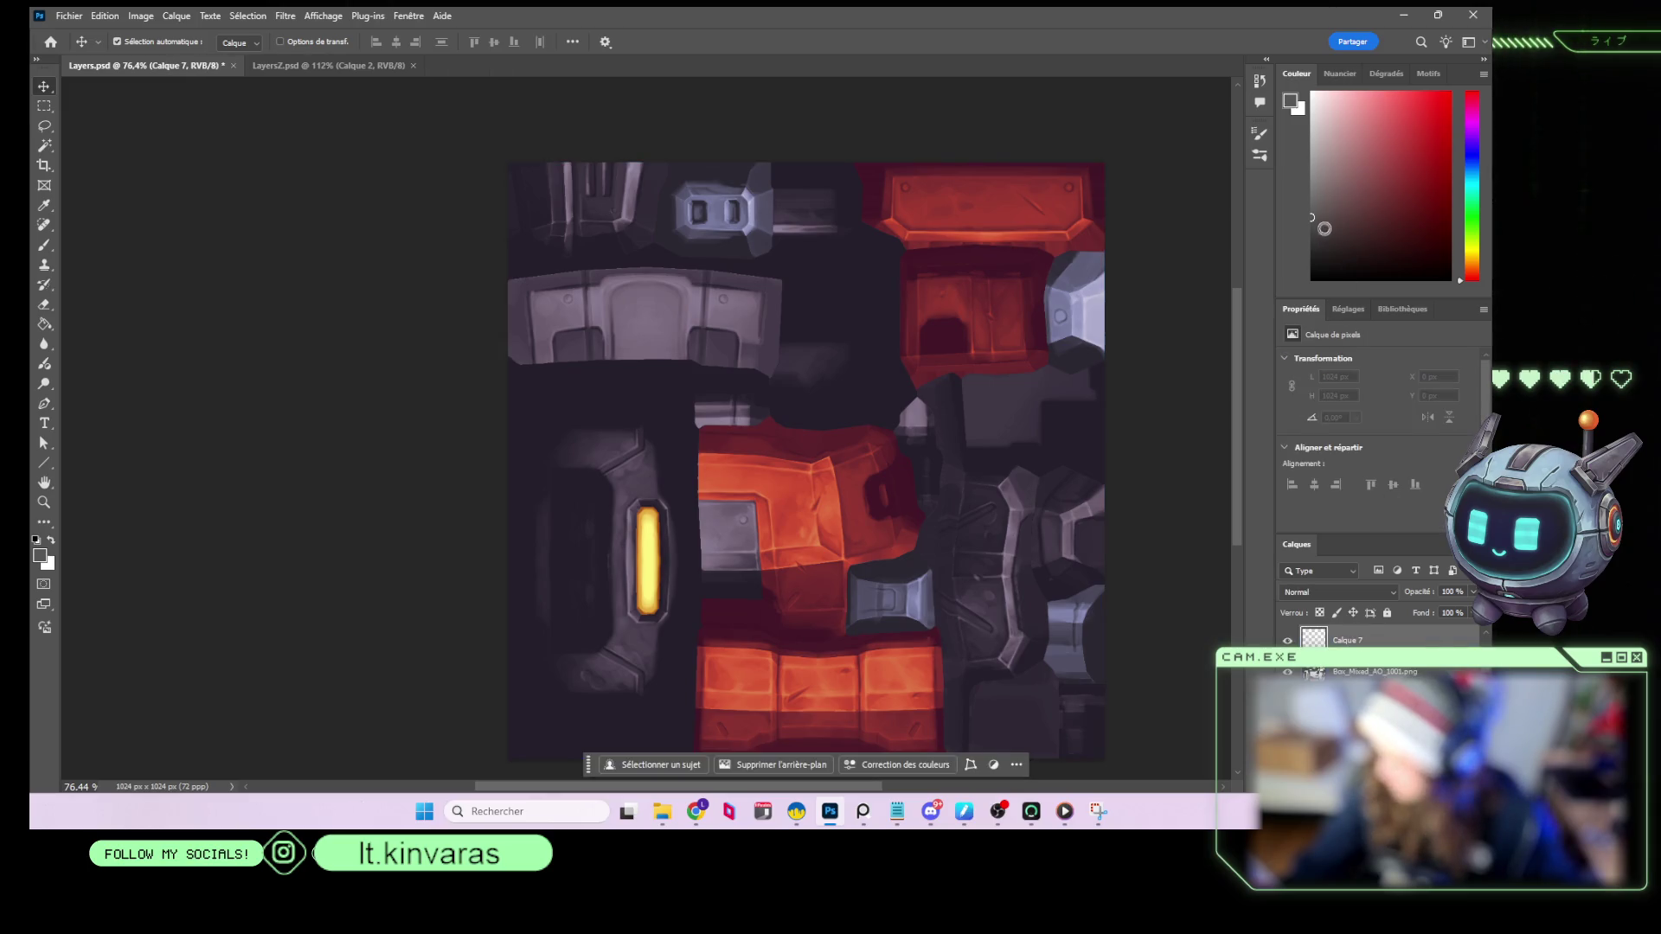
Set the brush to size 18 and paint, then partly erase, dark strokes over the panels.
key(b)
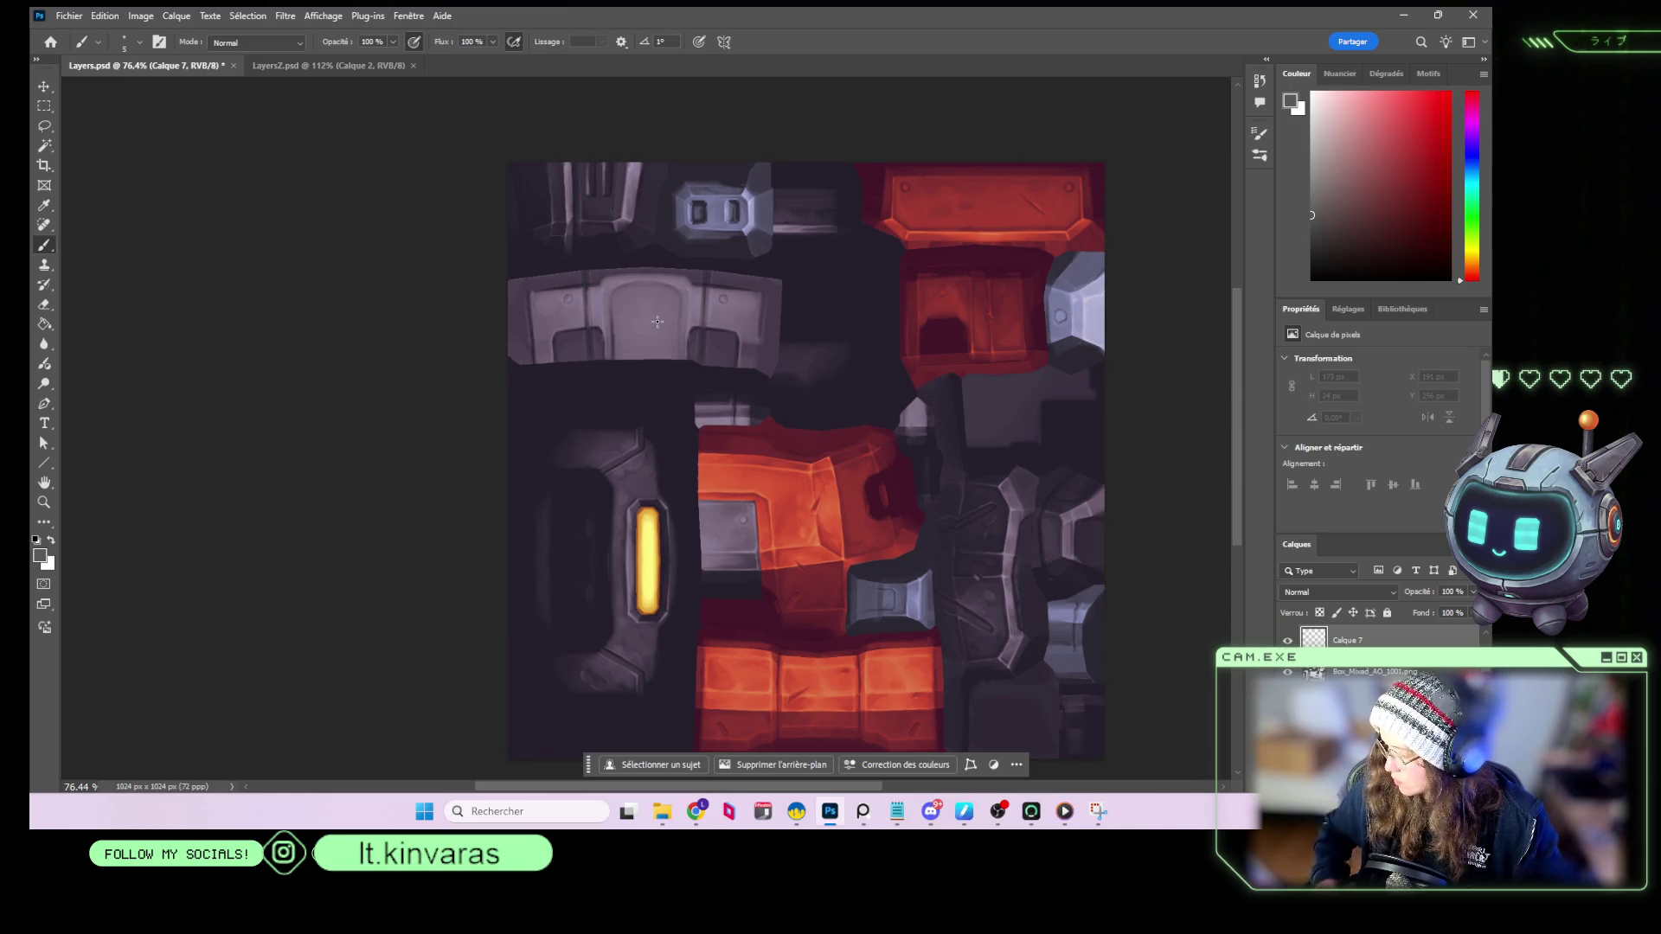
right_click(698, 335)
drag(761, 372, 789, 372)
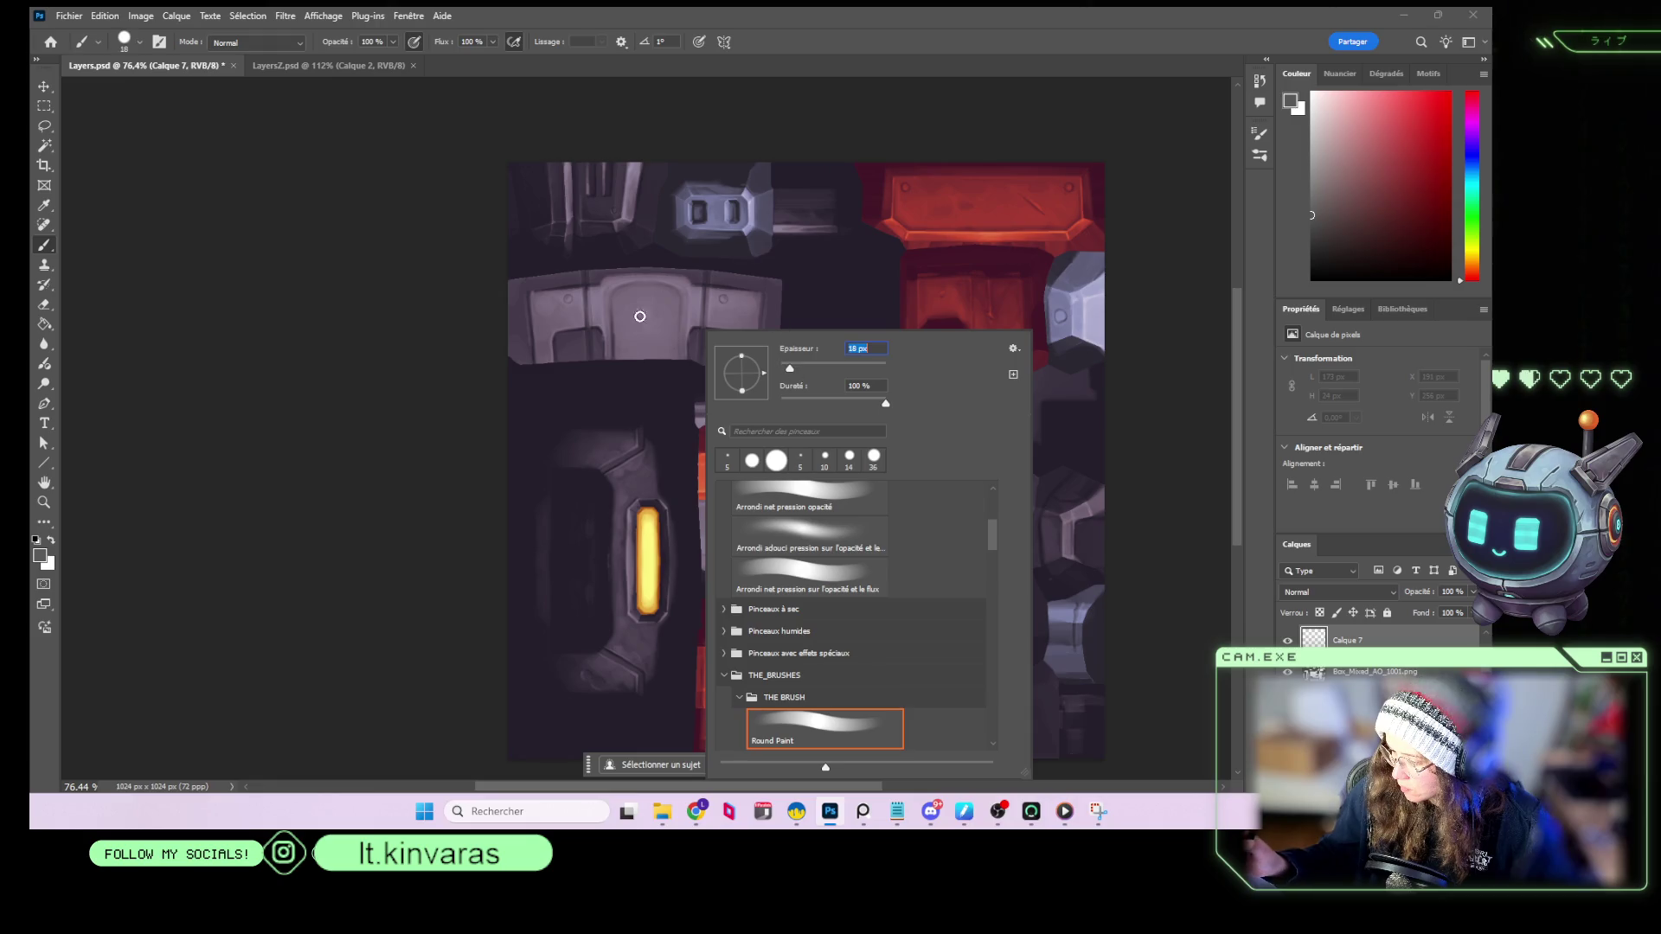
key(Return)
mouse_move(627, 324)
mouse_down()
mouse_move(666, 342)
mouse_move(660, 296)
mouse_up()
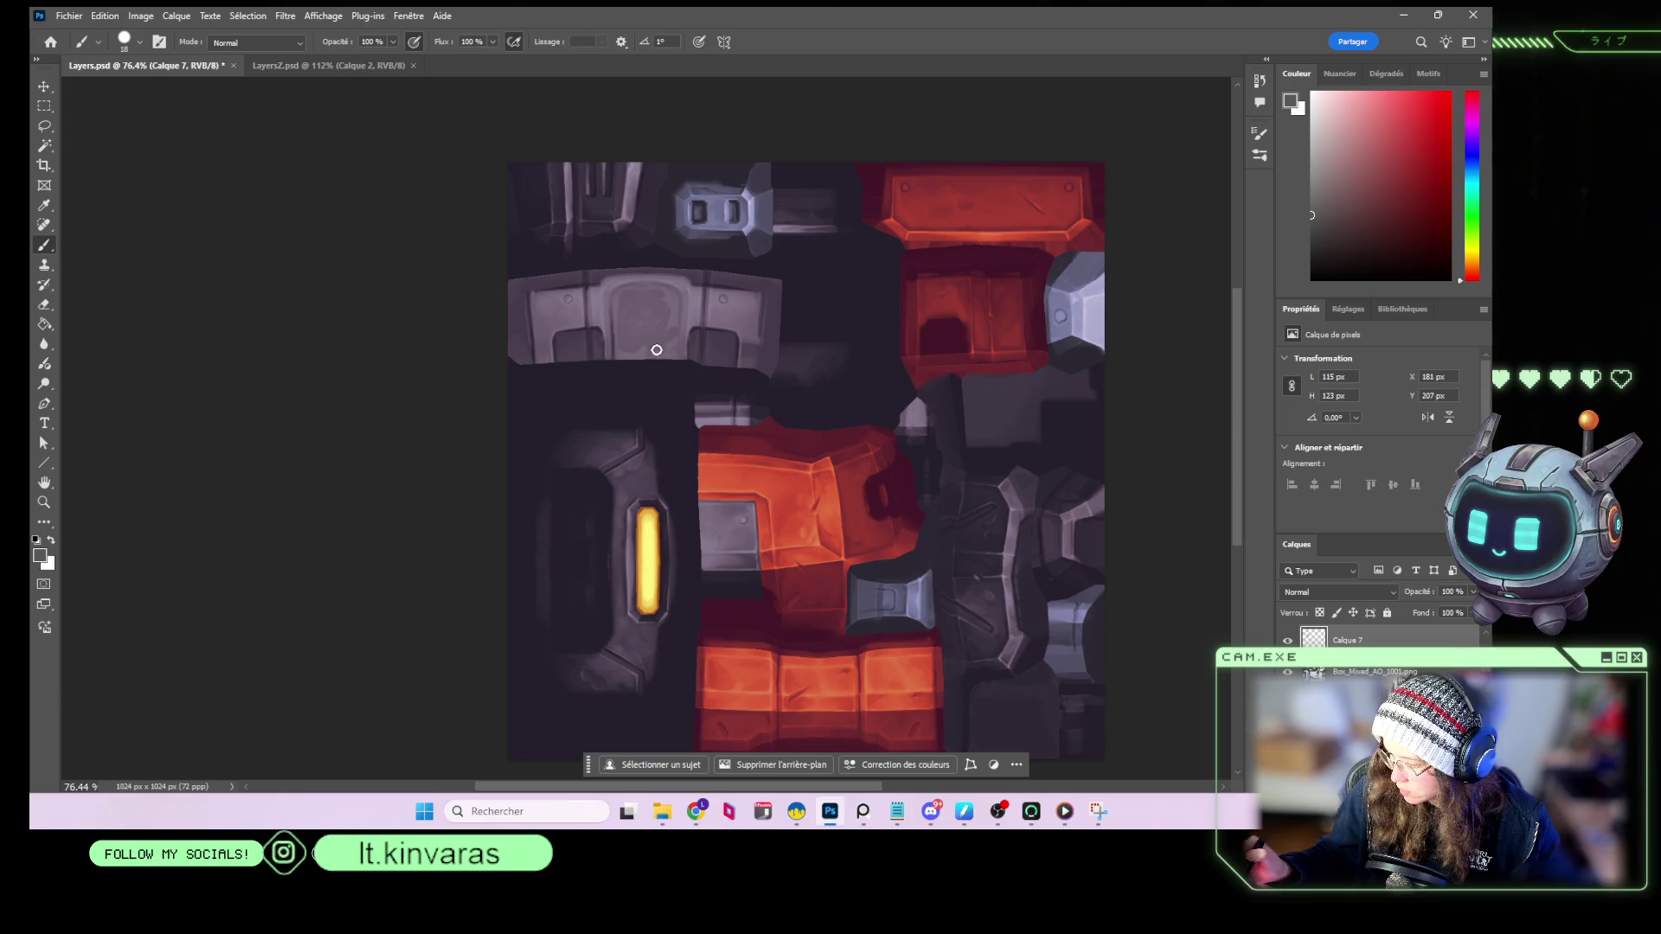
key(e)
mouse_move(667, 307)
mouse_down()
mouse_move(664, 282)
mouse_move(631, 341)
mouse_move(650, 350)
mouse_up()
key(b)
mouse_move(548, 318)
mouse_down()
mouse_move(567, 311)
mouse_move(540, 360)
mouse_up()
key(e)
key(b)
mouse_move(727, 315)
mouse_down()
mouse_move(744, 321)
mouse_move(742, 301)
mouse_move(752, 338)
mouse_move(736, 320)
mouse_up()
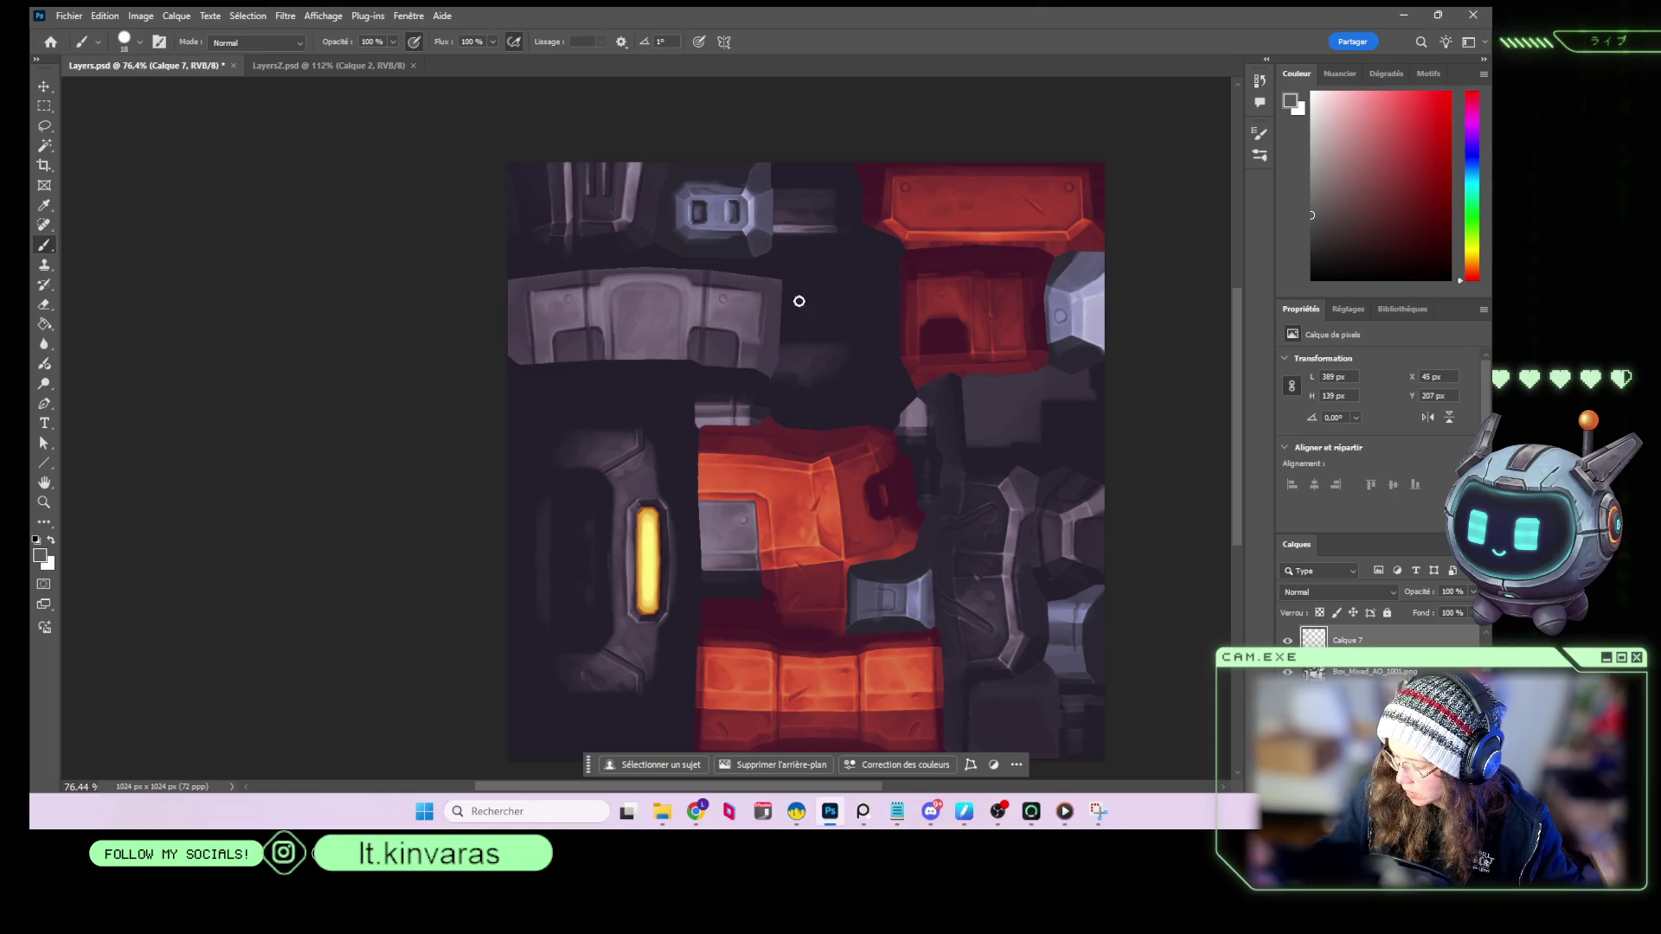
click(734, 299)
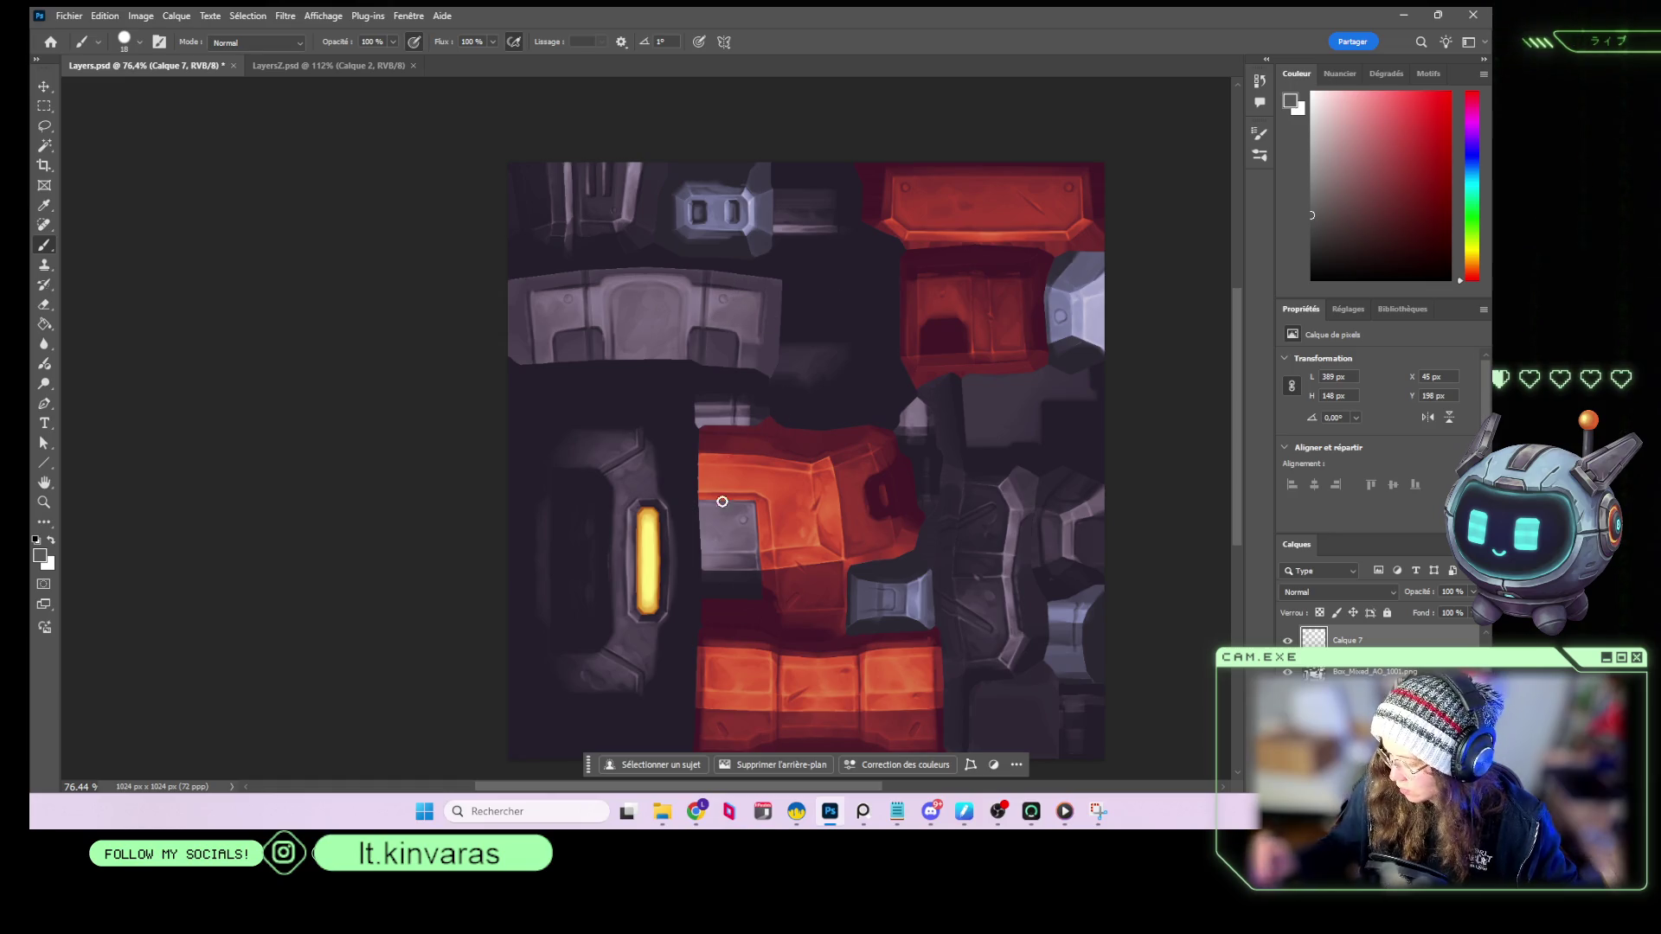
mouse_move(715, 524)
mouse_down()
mouse_move(741, 507)
mouse_move(724, 524)
mouse_move(750, 560)
mouse_up()
Paint more strokes in darker red, then a light grey highlight on the upper red panel.
click(1311, 234)
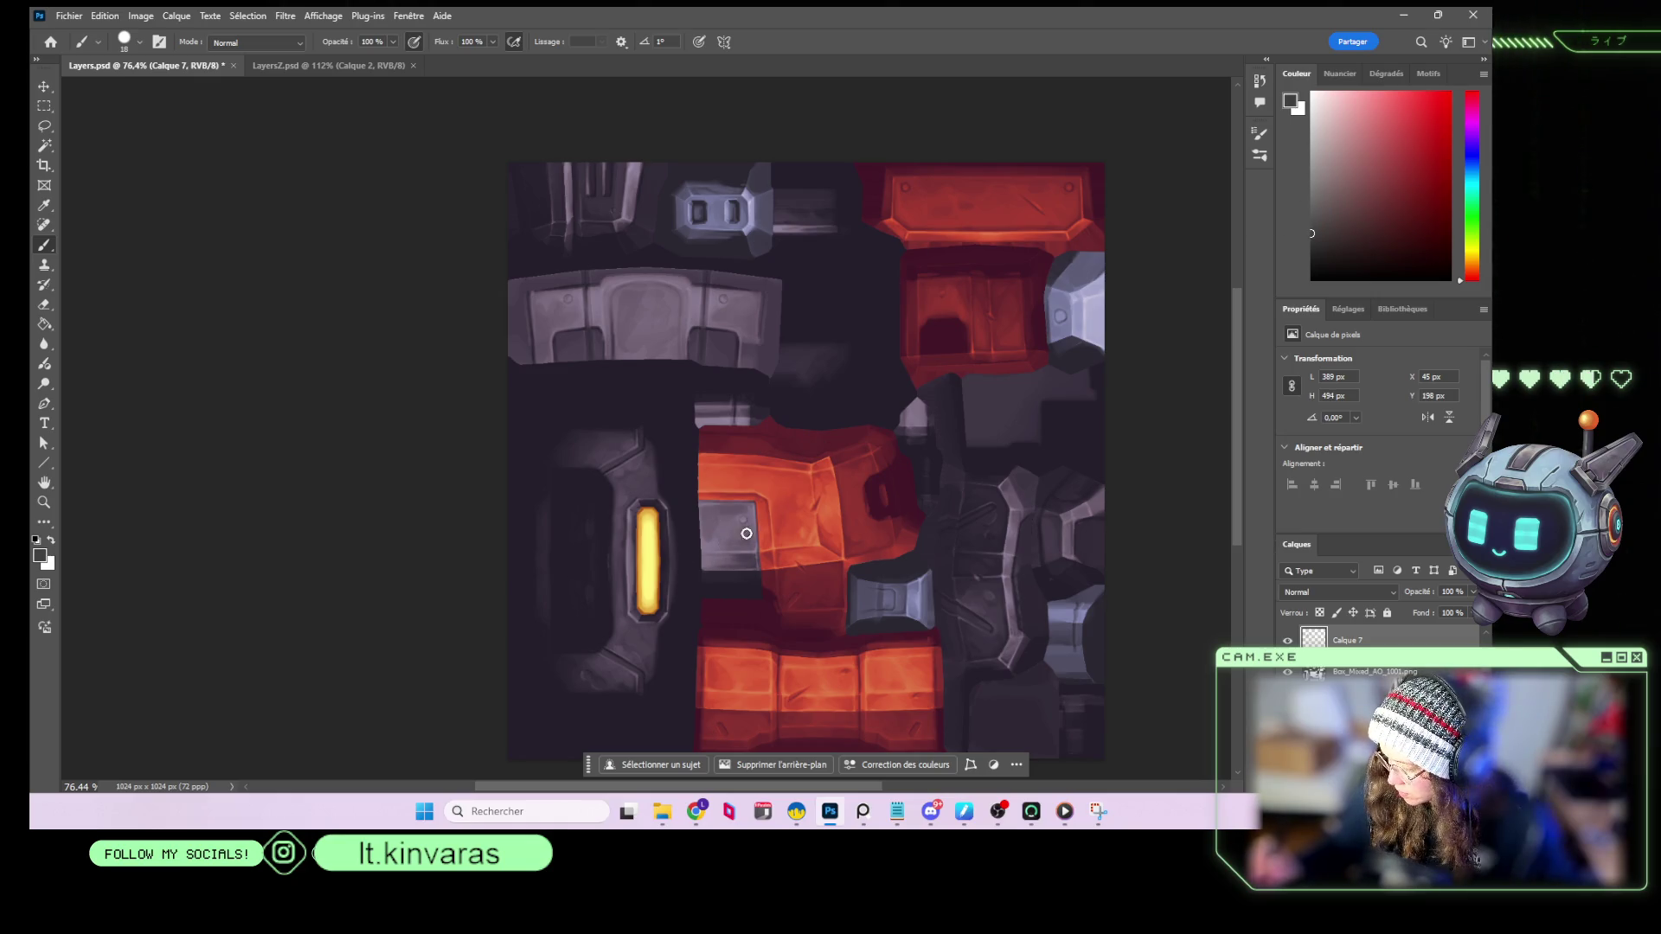
key(e)
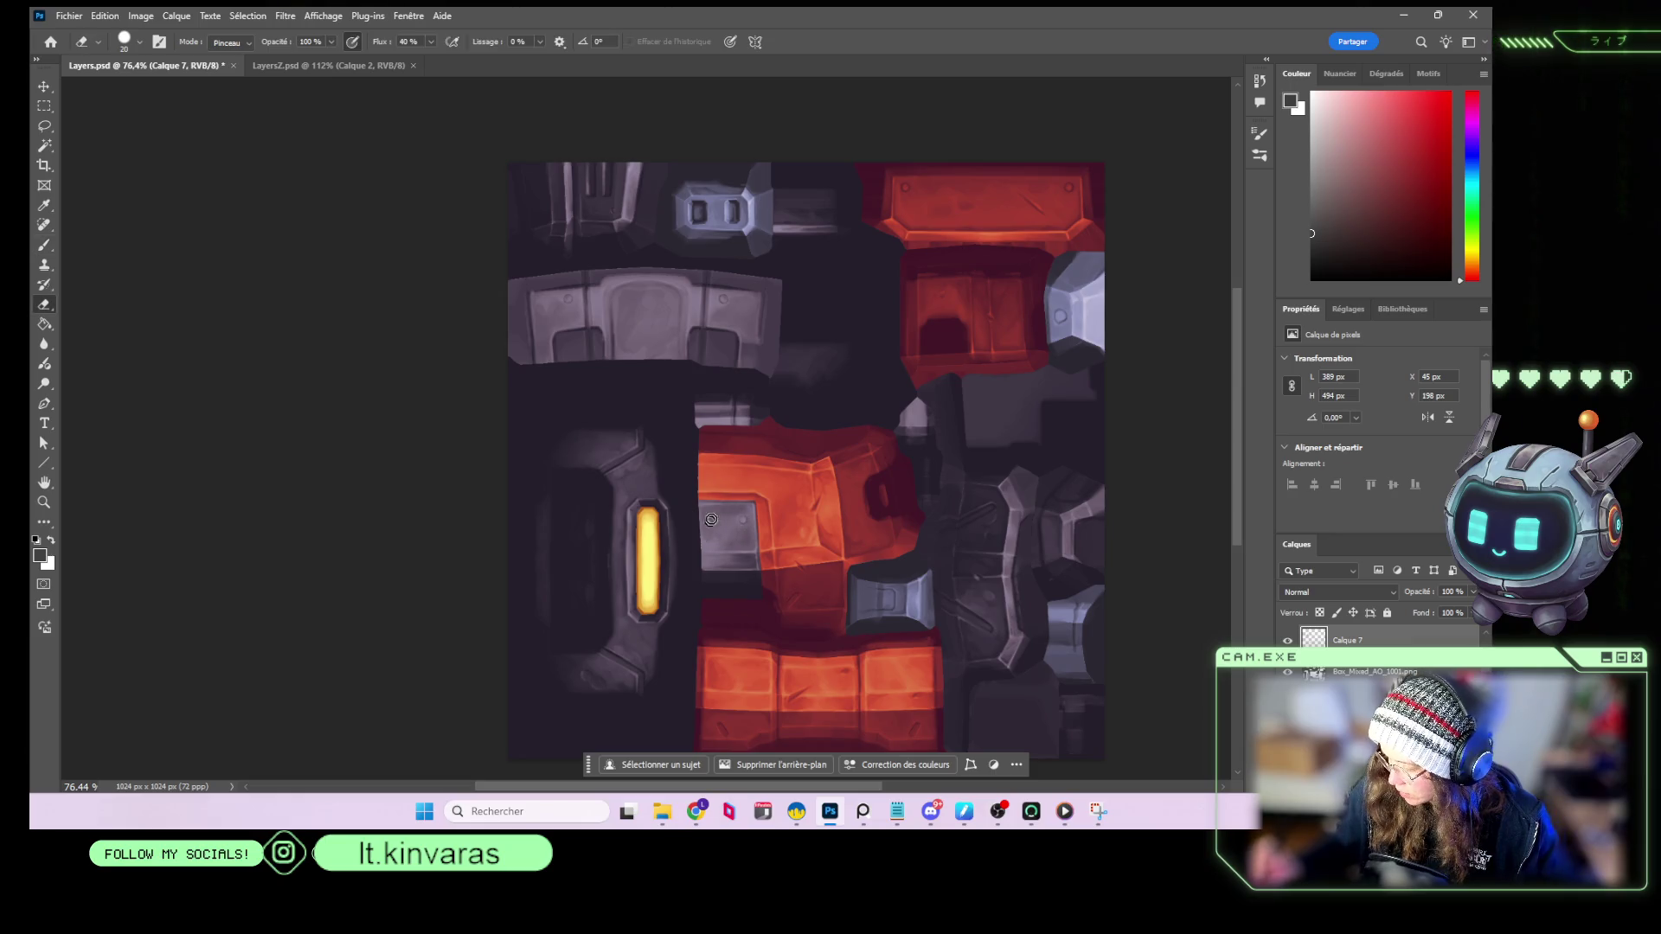
key(b)
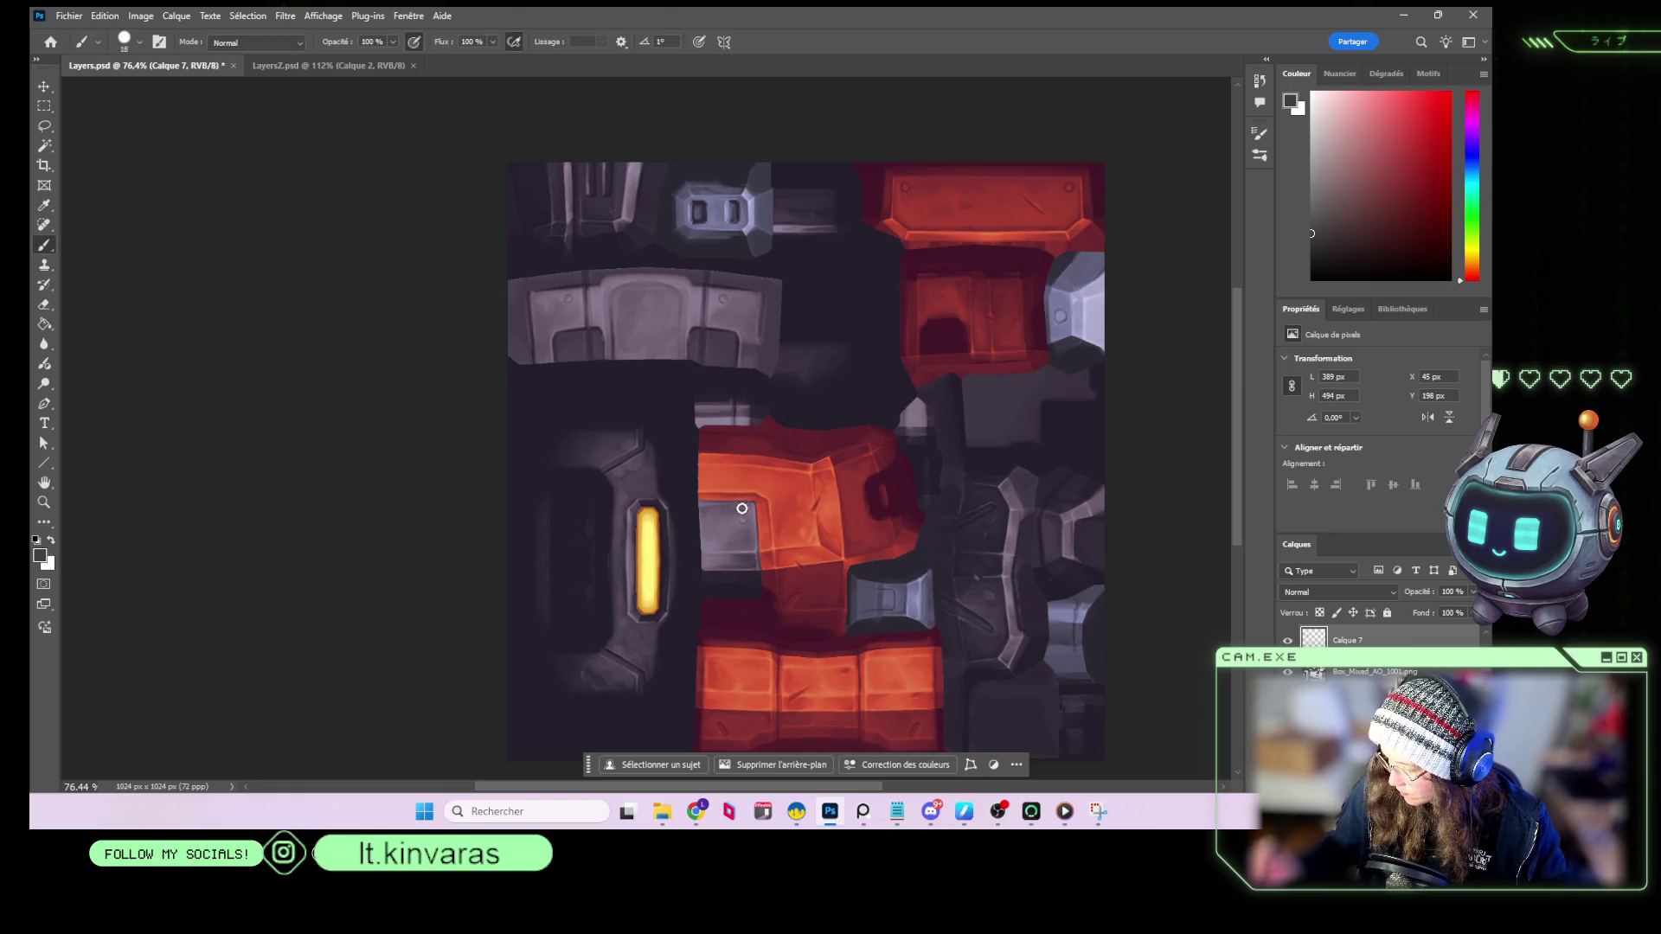
key(e)
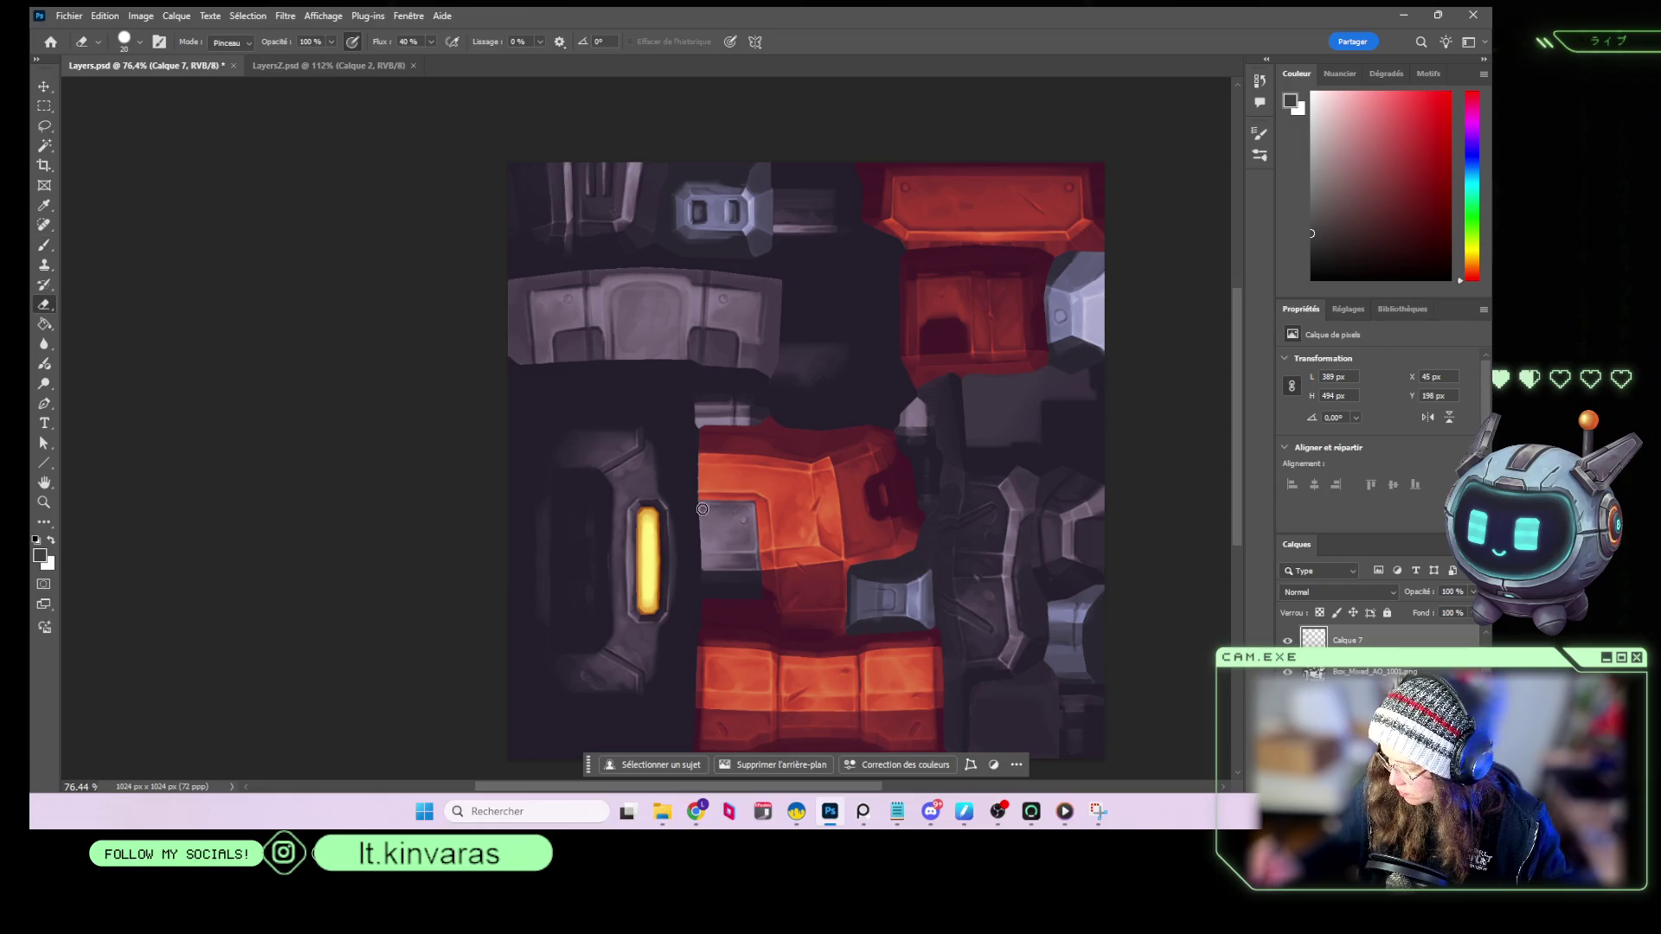
key(b)
drag(777, 501, 794, 499)
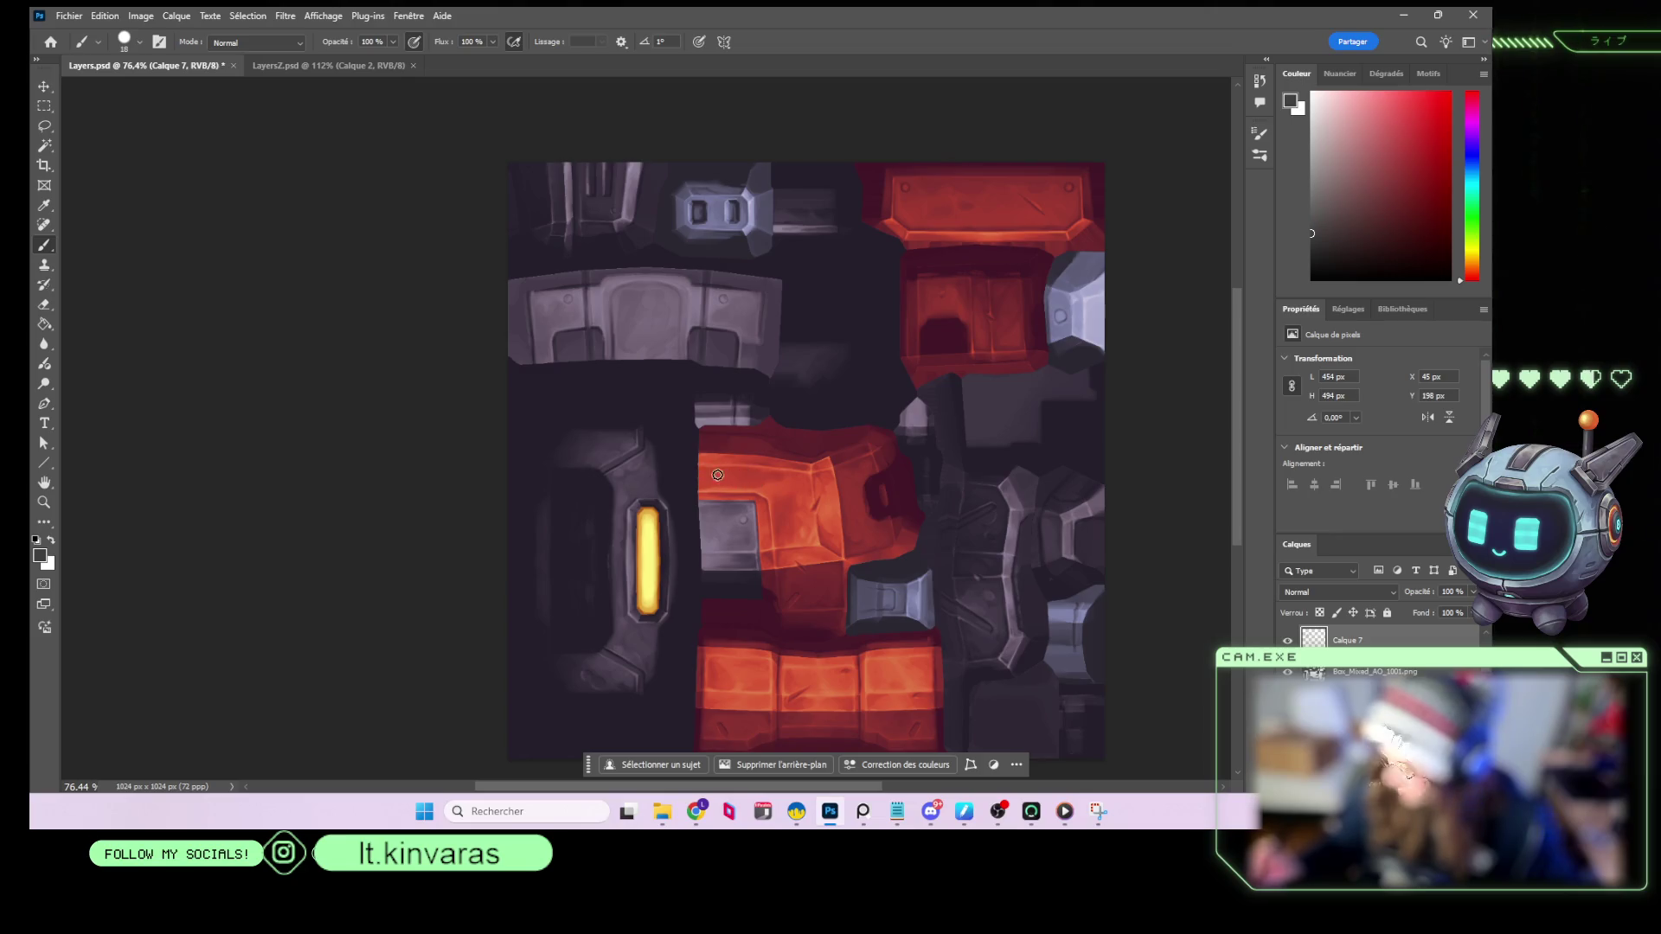
mouse_move(695, 483)
mouse_down()
mouse_move(761, 474)
mouse_move(752, 493)
mouse_move(809, 476)
mouse_move(833, 537)
mouse_move(856, 503)
mouse_move(895, 501)
mouse_move(789, 677)
mouse_move(919, 621)
mouse_move(883, 670)
mouse_move(886, 705)
mouse_move(735, 677)
mouse_up()
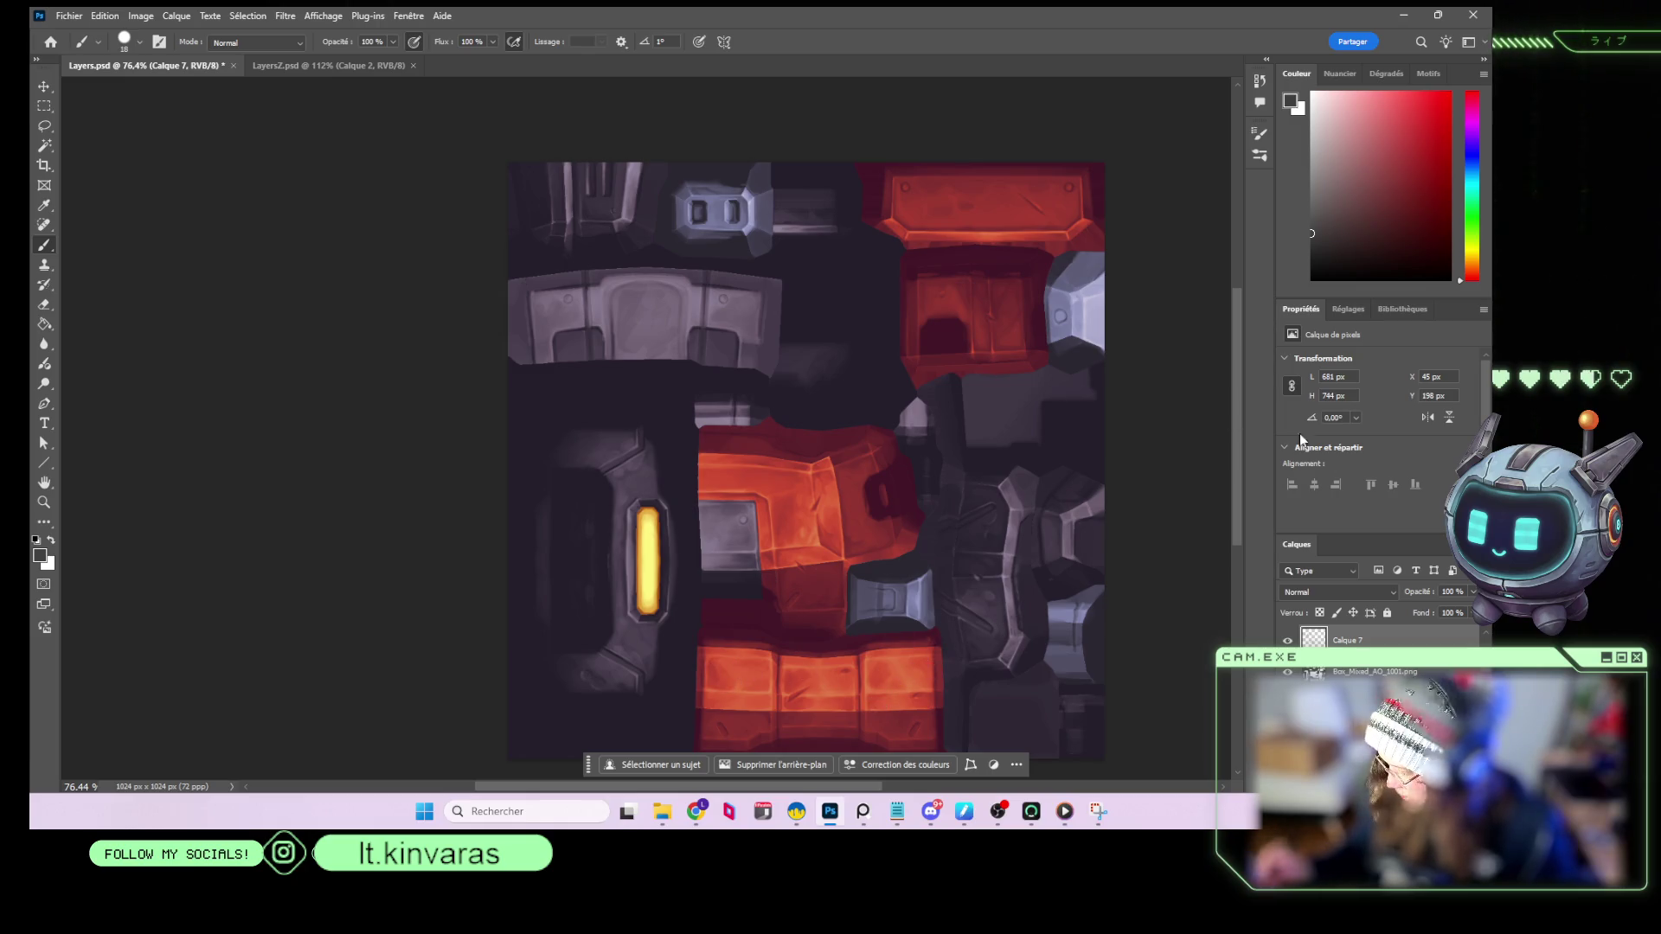
drag(1338, 200, 1312, 143)
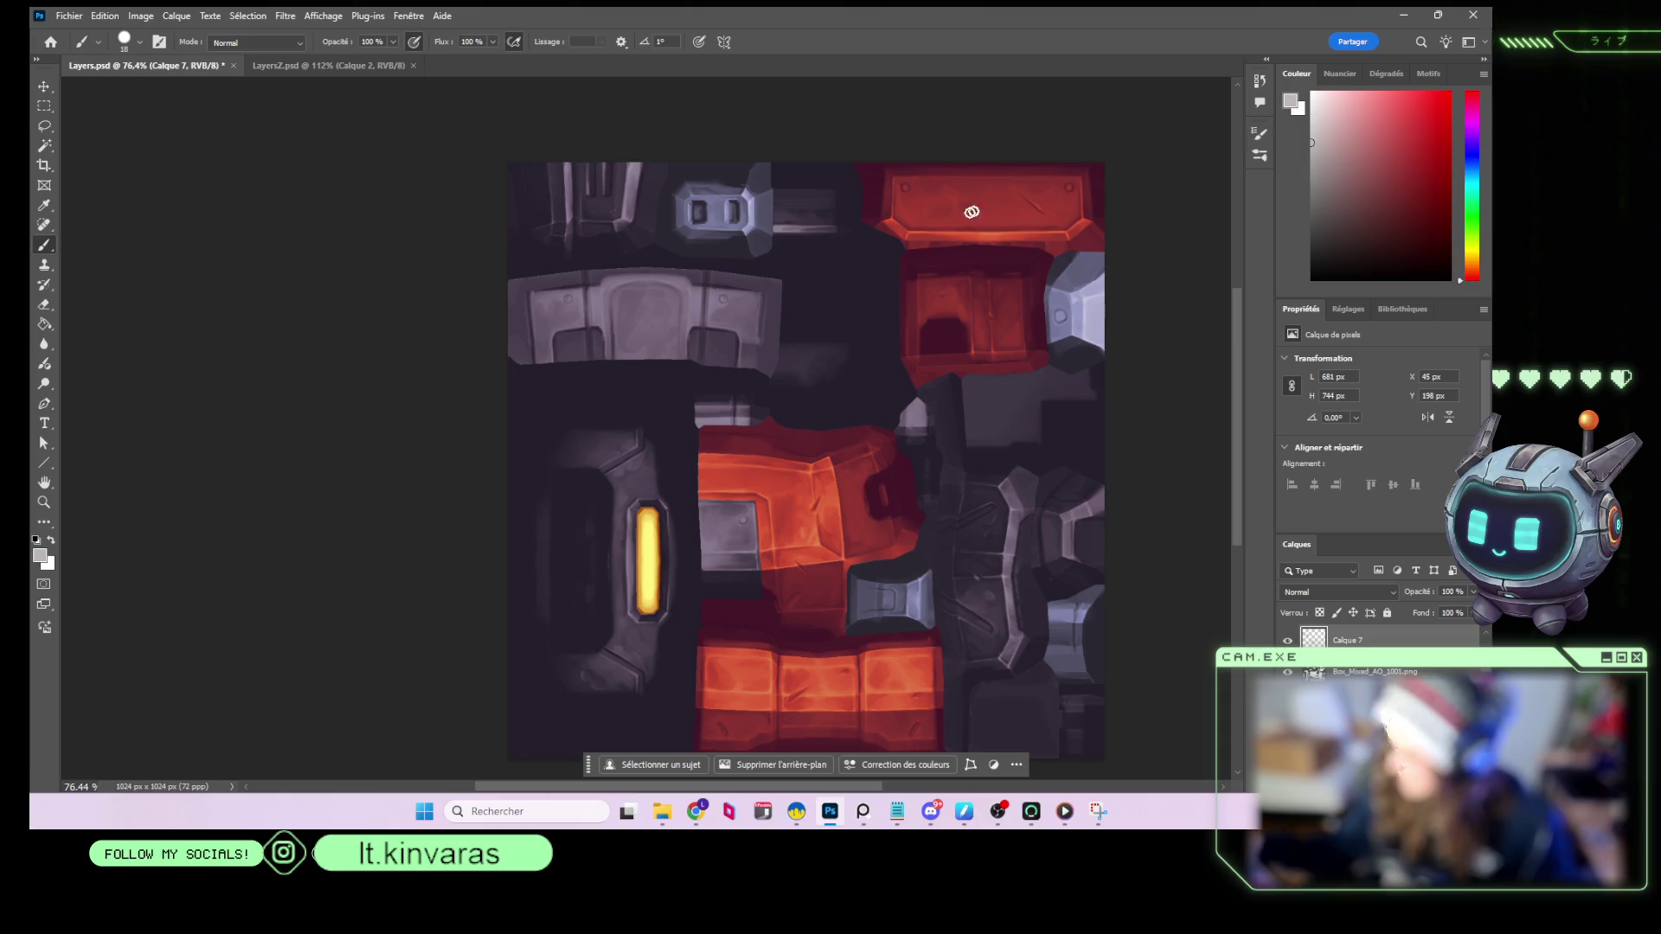
mouse_move(984, 210)
mouse_down()
mouse_move(933, 223)
mouse_move(978, 221)
mouse_up()
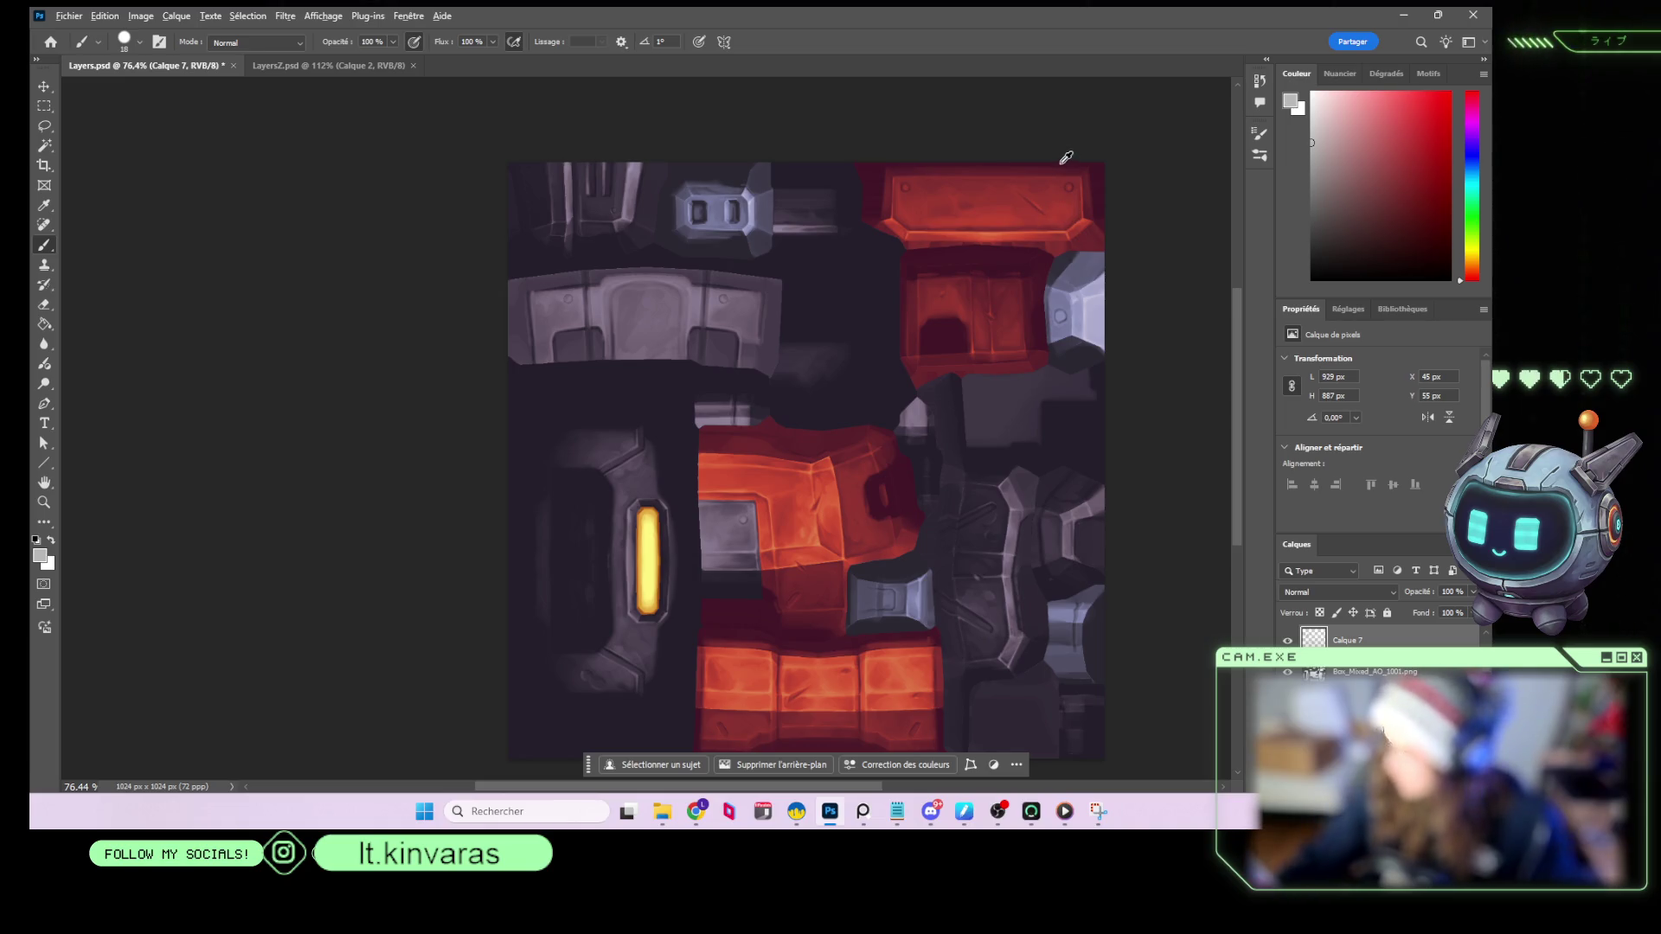
Select the red gradient map Courbe transfert de dégradé 3 and open its Gradient Editor.
alt+scroll(1018, 307, down, 3)
alt+scroll(1099, 384, up, 5)
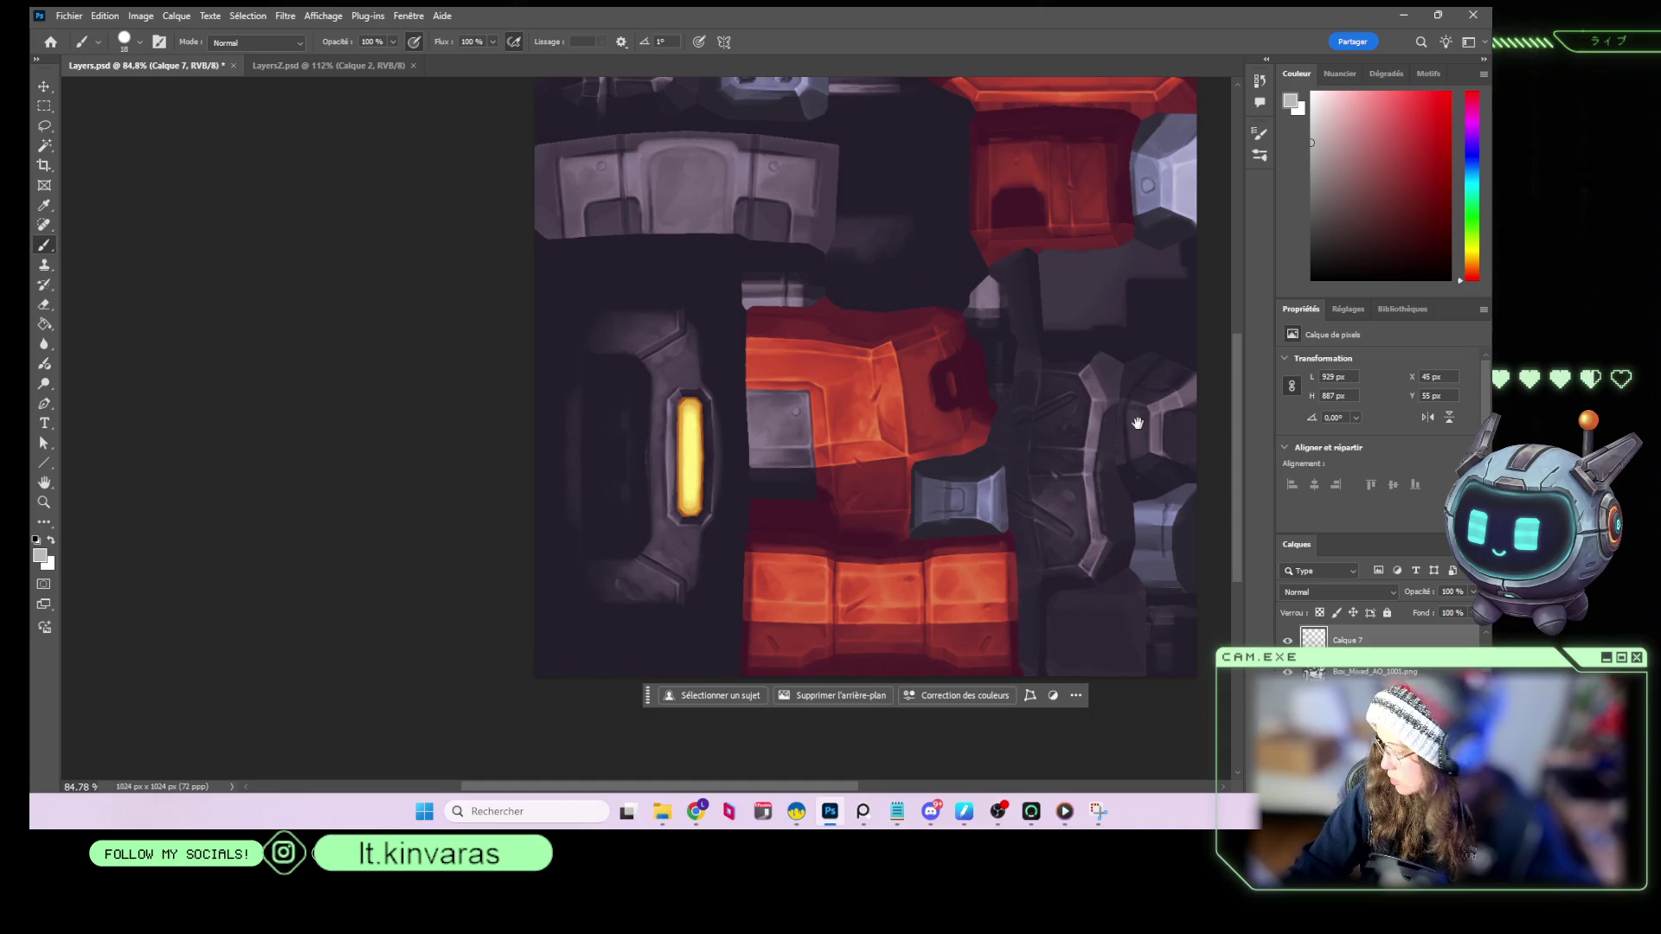
scroll(1376, 640, down, 3)
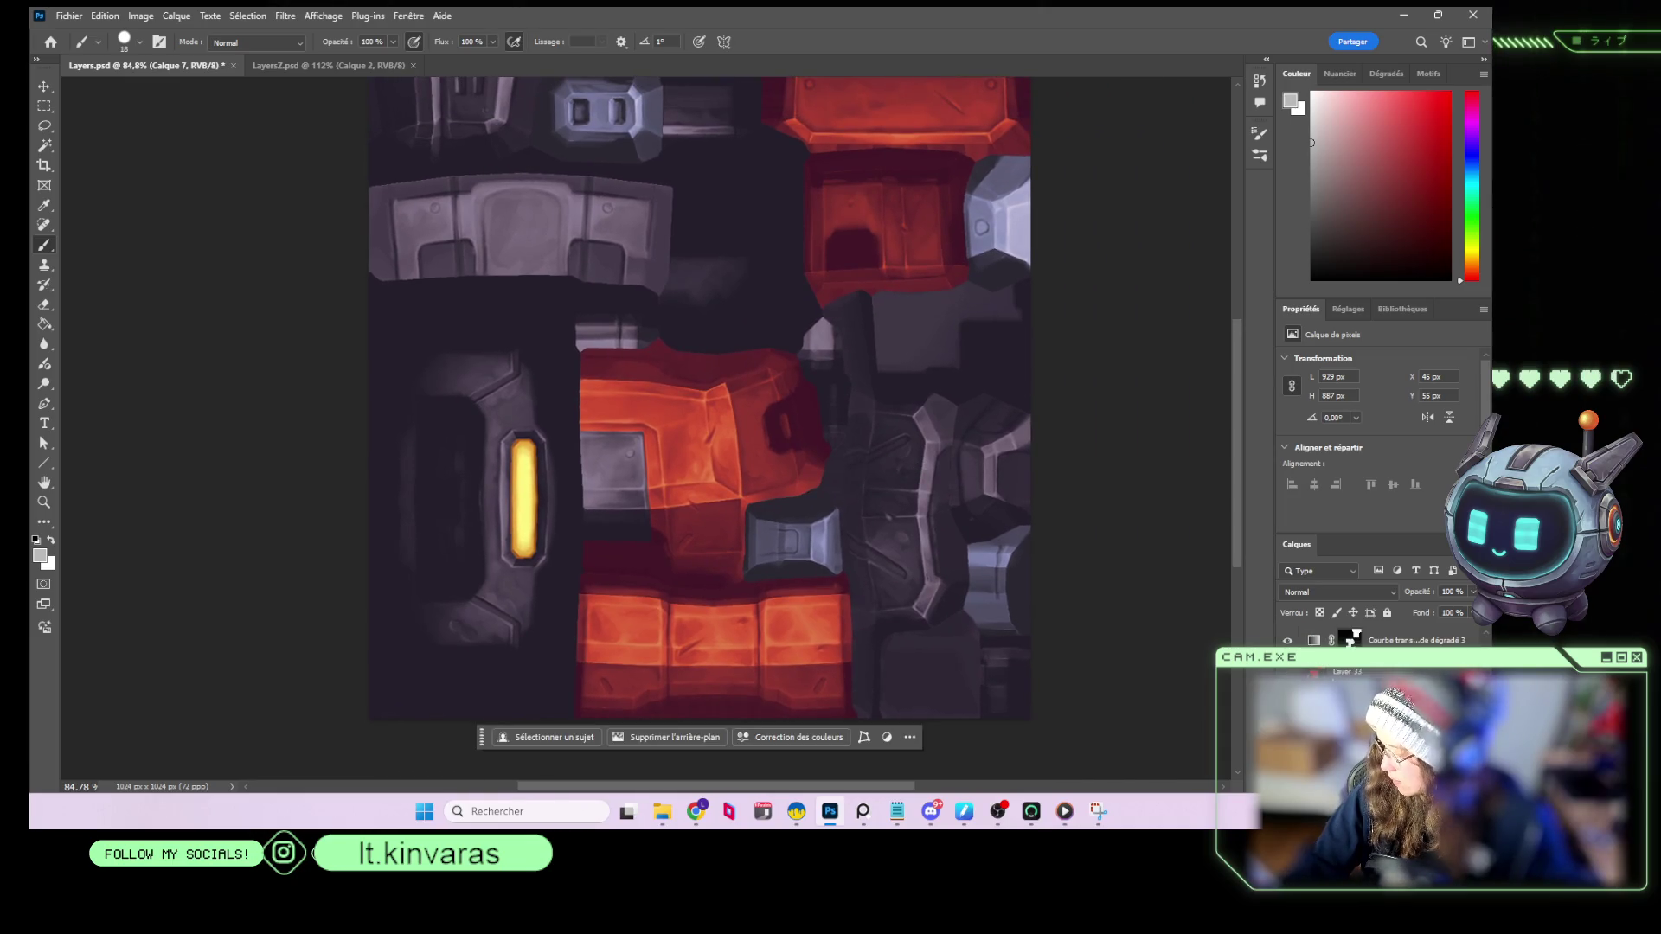
click(1347, 640)
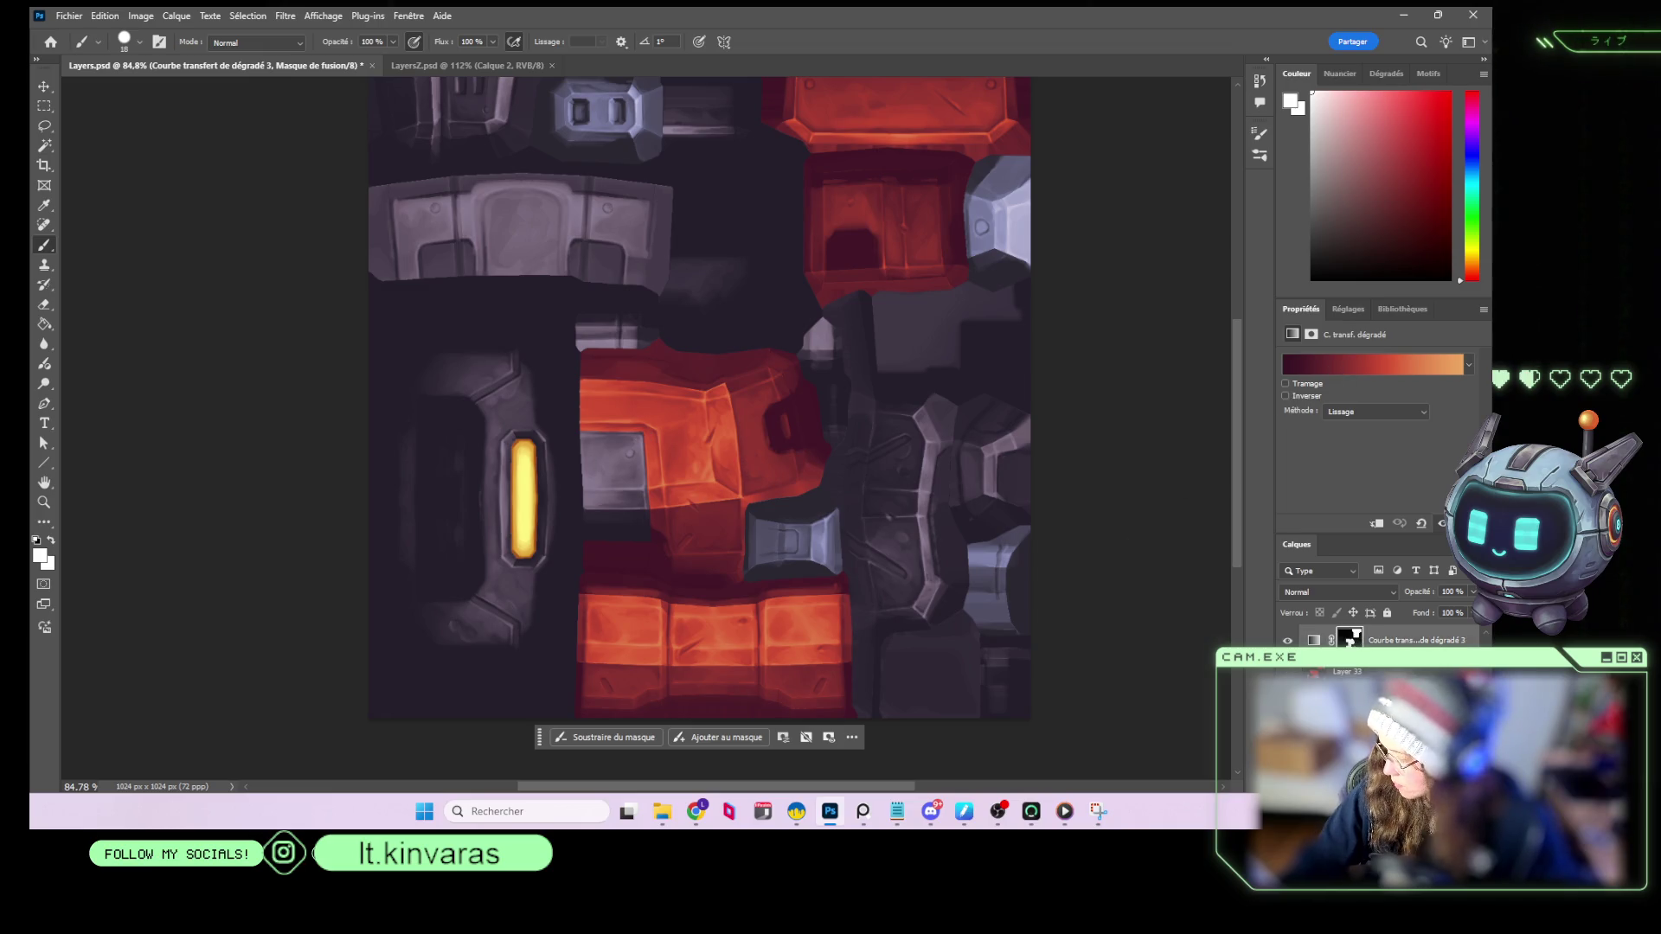
ctrl+click(689, 431)
key(e)
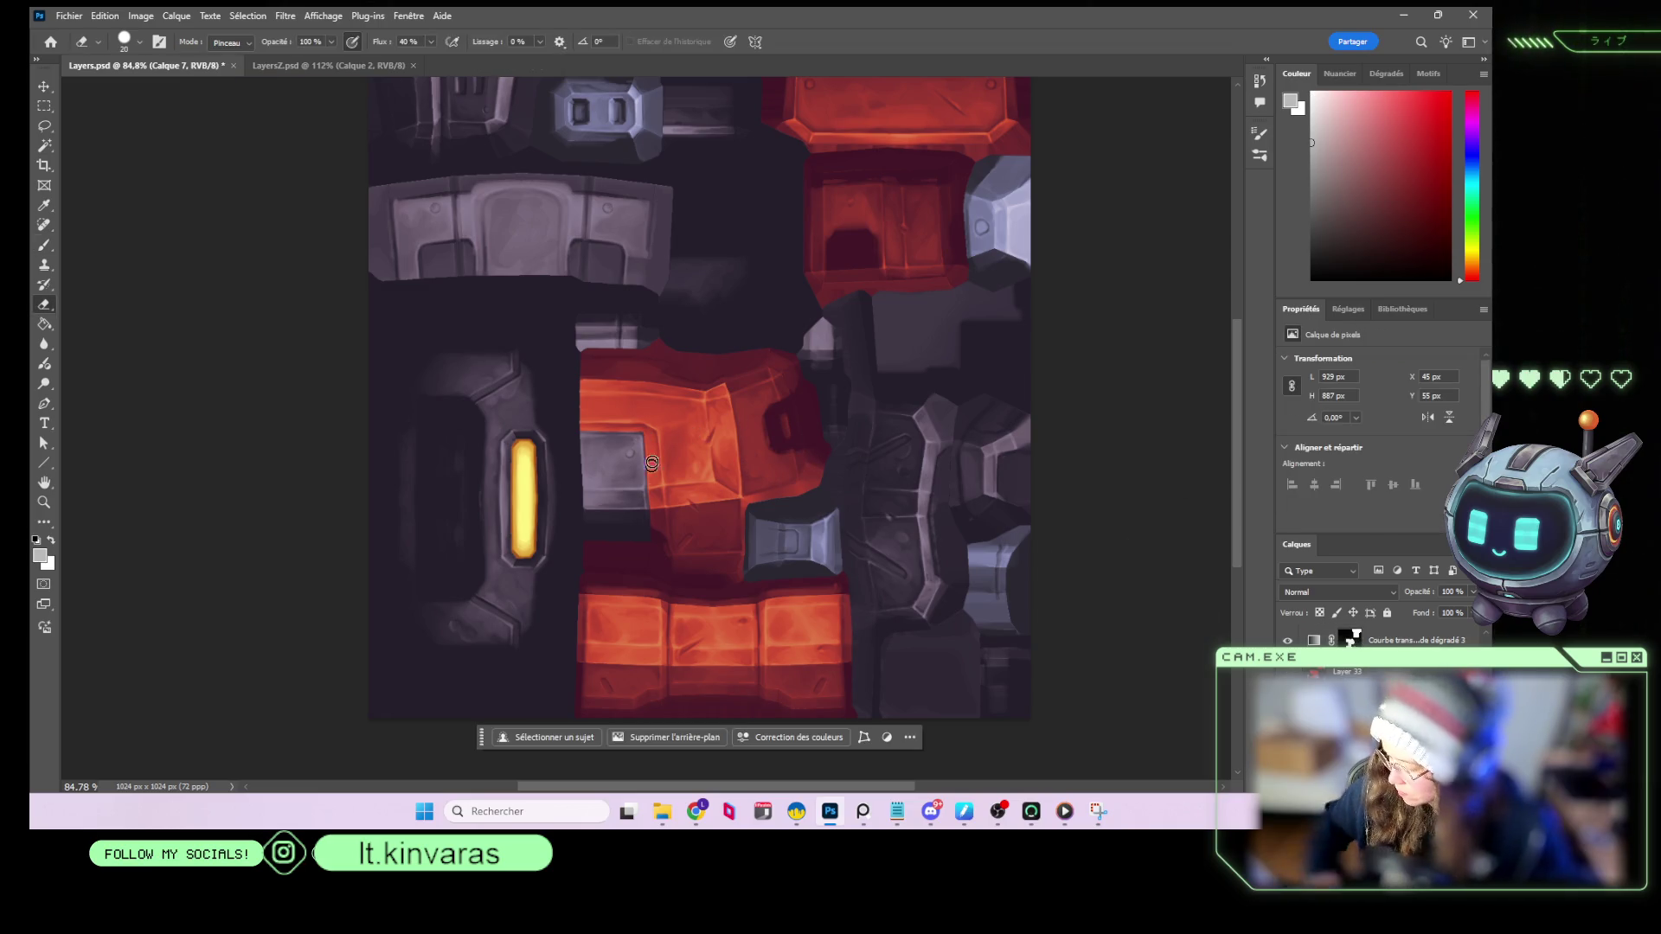
ctrl+click(900, 282)
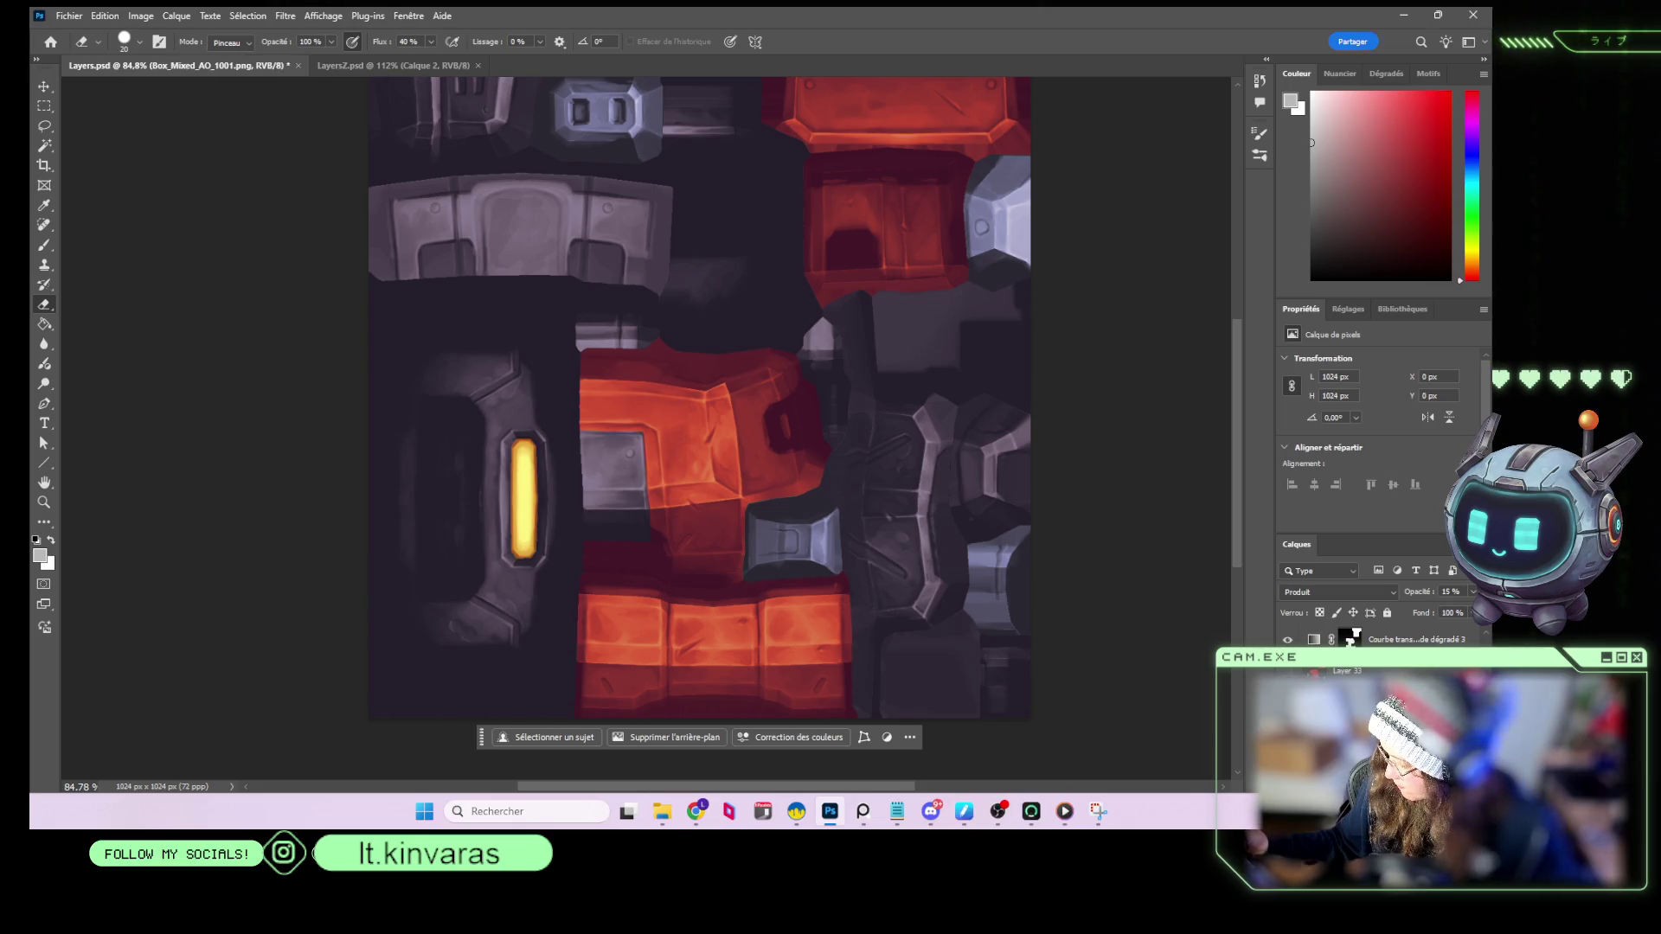
click(1314, 641)
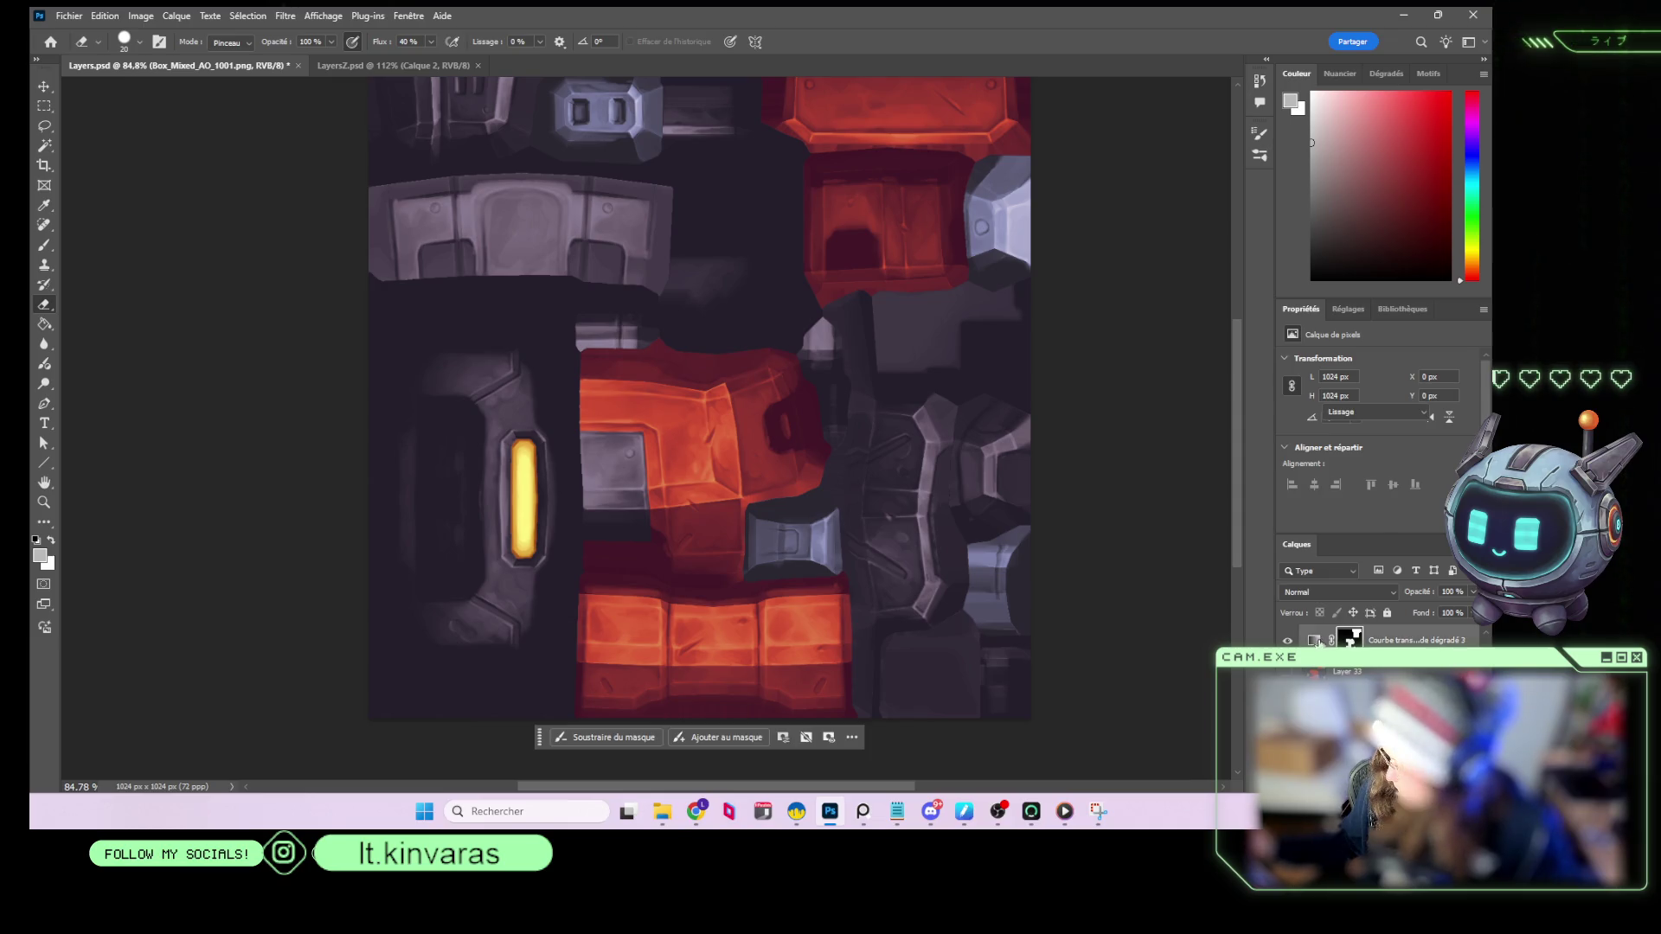
click(1356, 355)
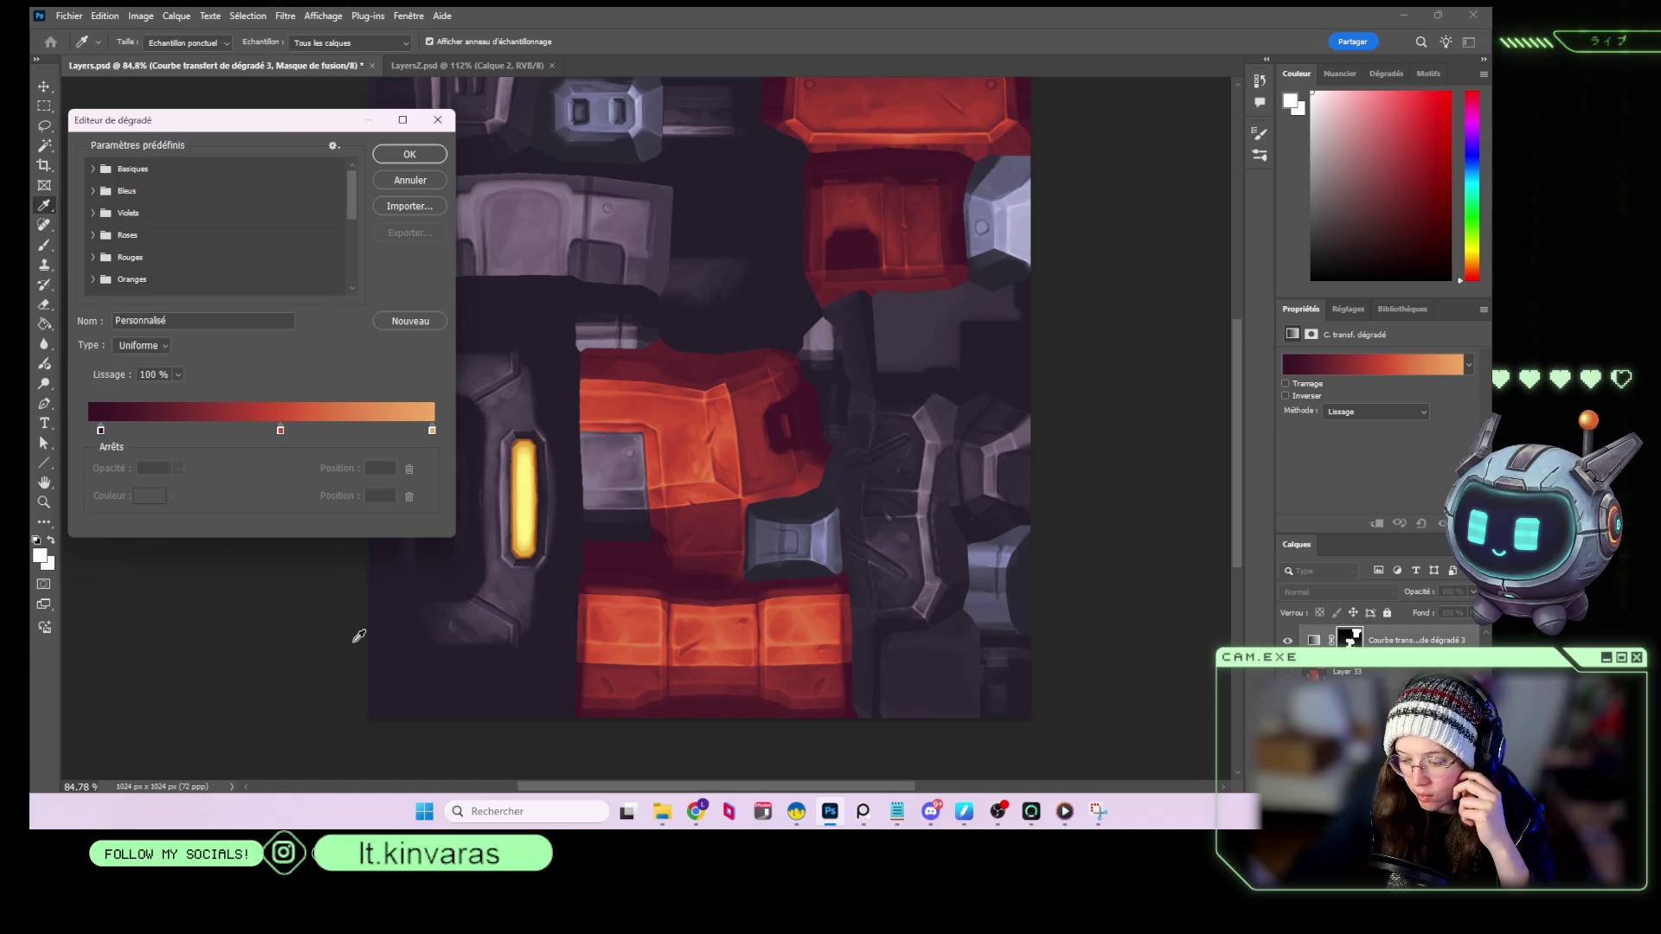
Shift the red gradient's middle stop right to about position 59 and confirm.
scroll(253, 240, down, 4)
scroll(252, 240, down, 5)
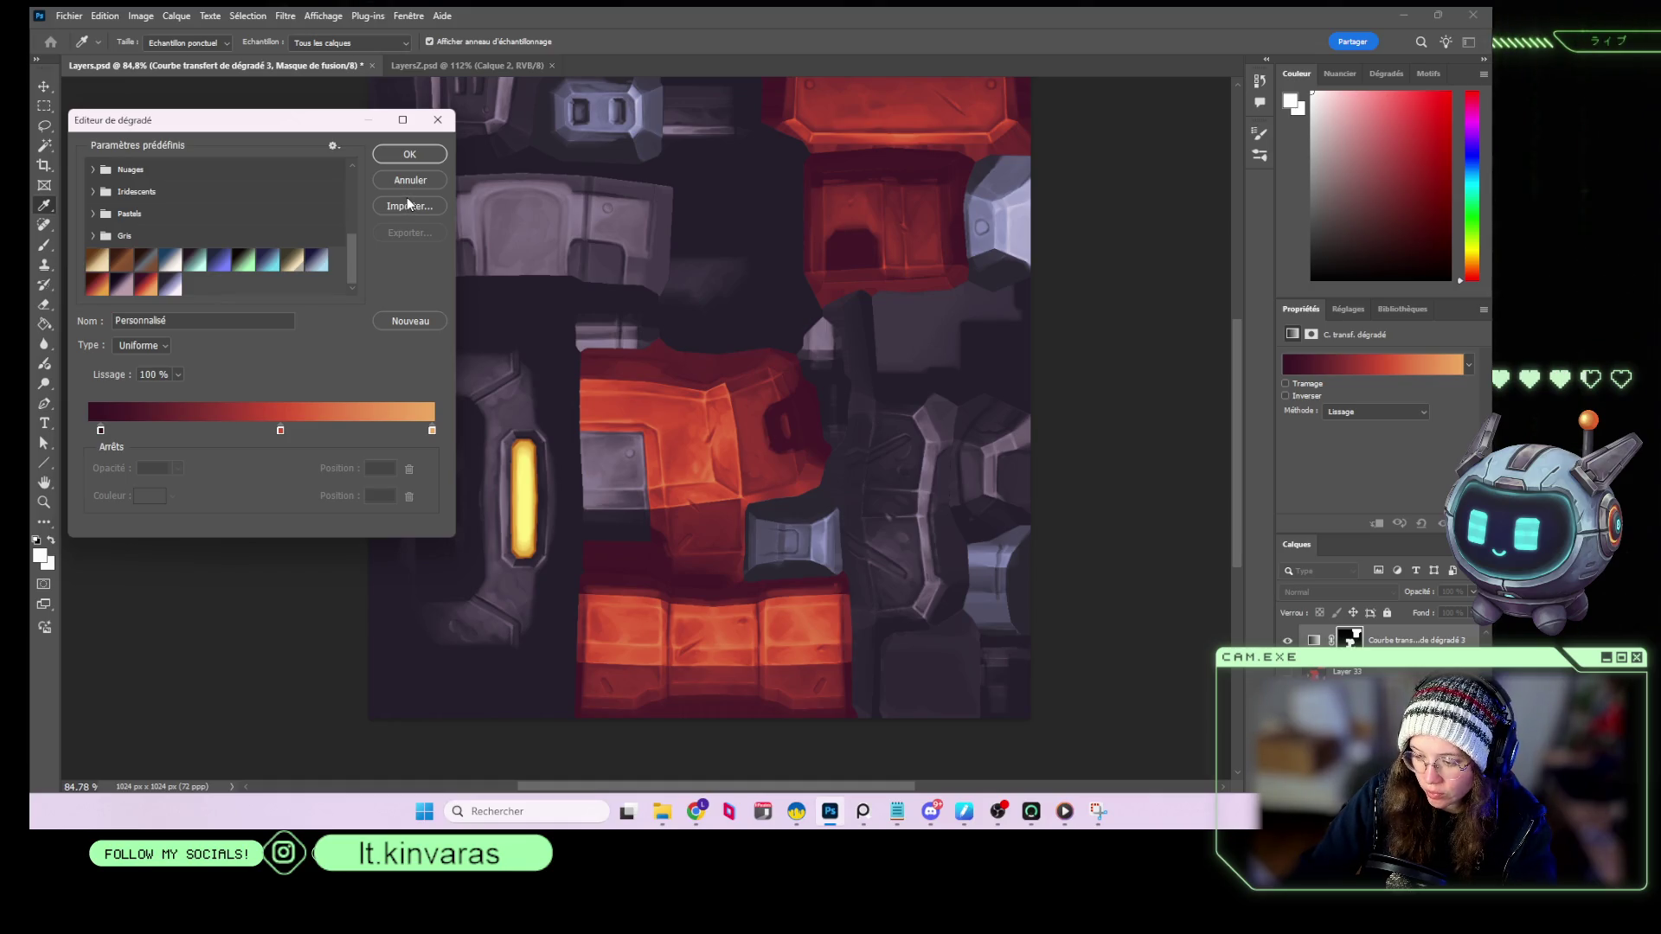
drag(280, 430, 297, 434)
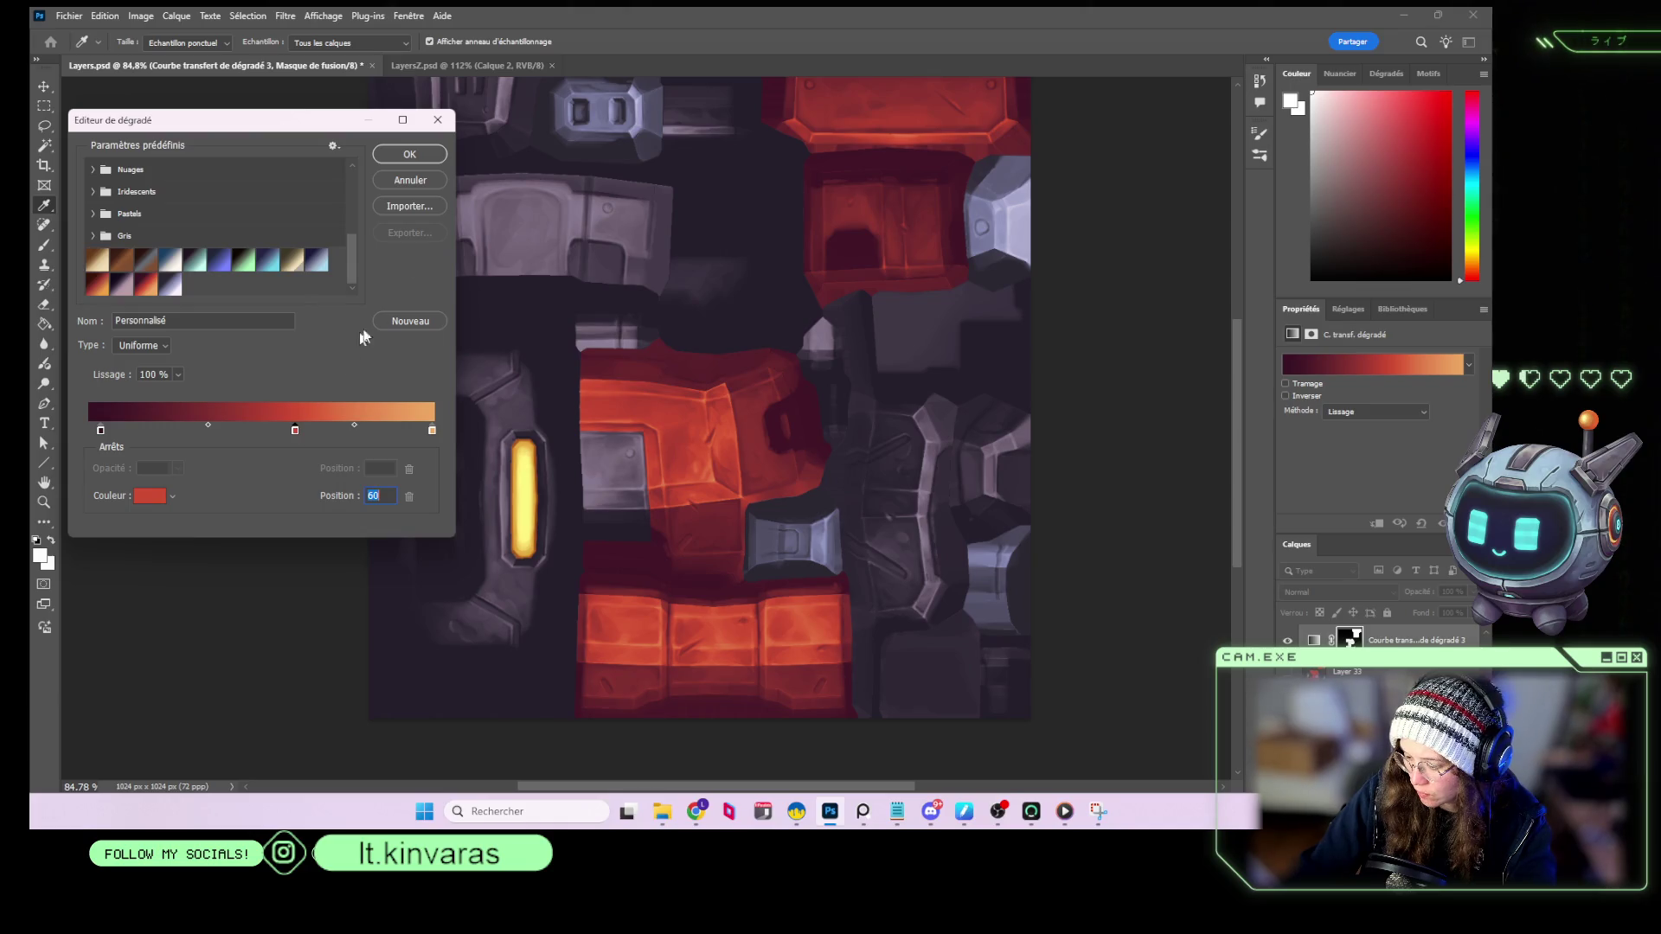
click(410, 154)
Check the purple gradient map, dismiss an invalid number warning, and return to painting layer Calque 8.
key(e)
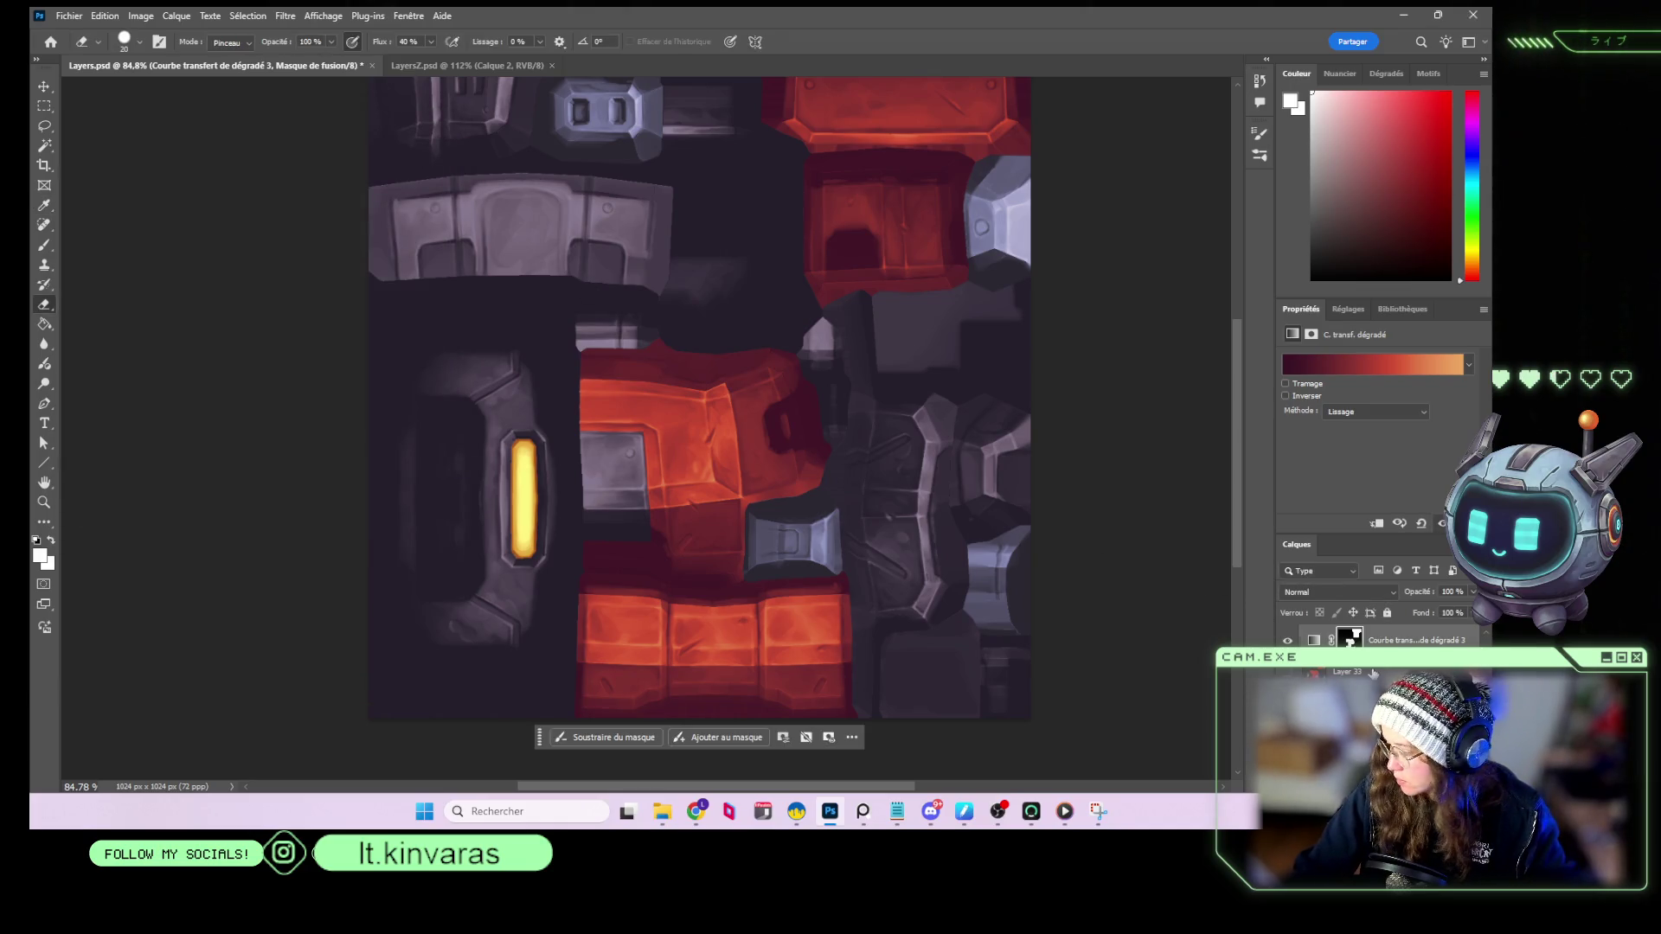
scroll(1384, 638, up, 3)
click(1384, 683)
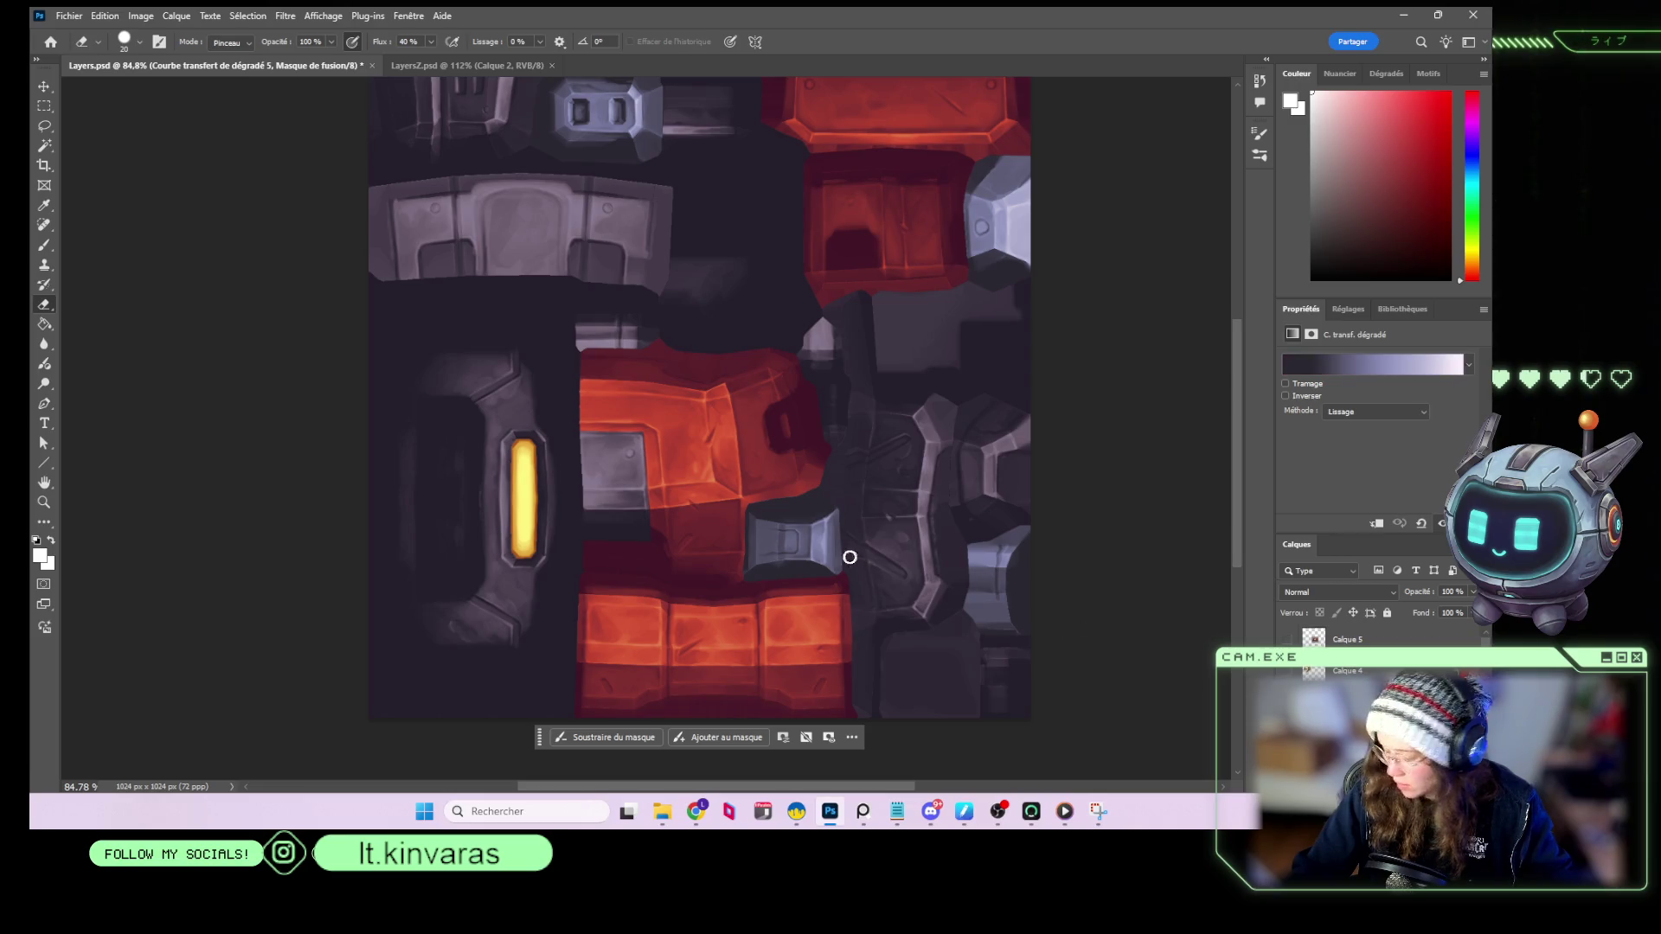
key(i)
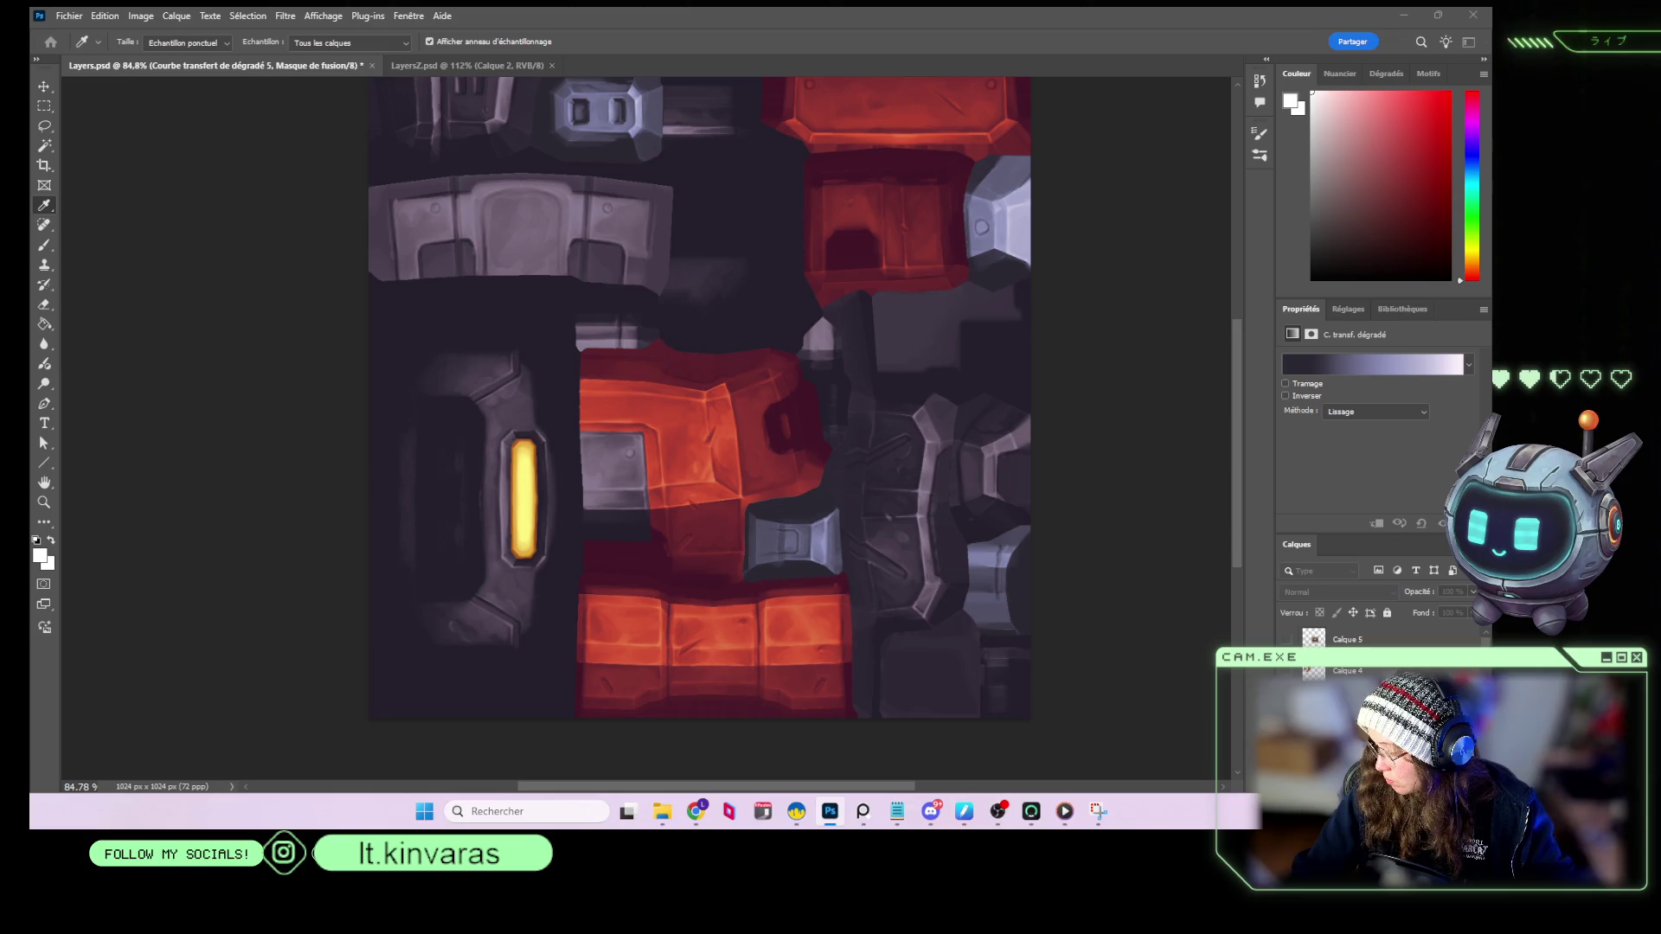
key(Return)
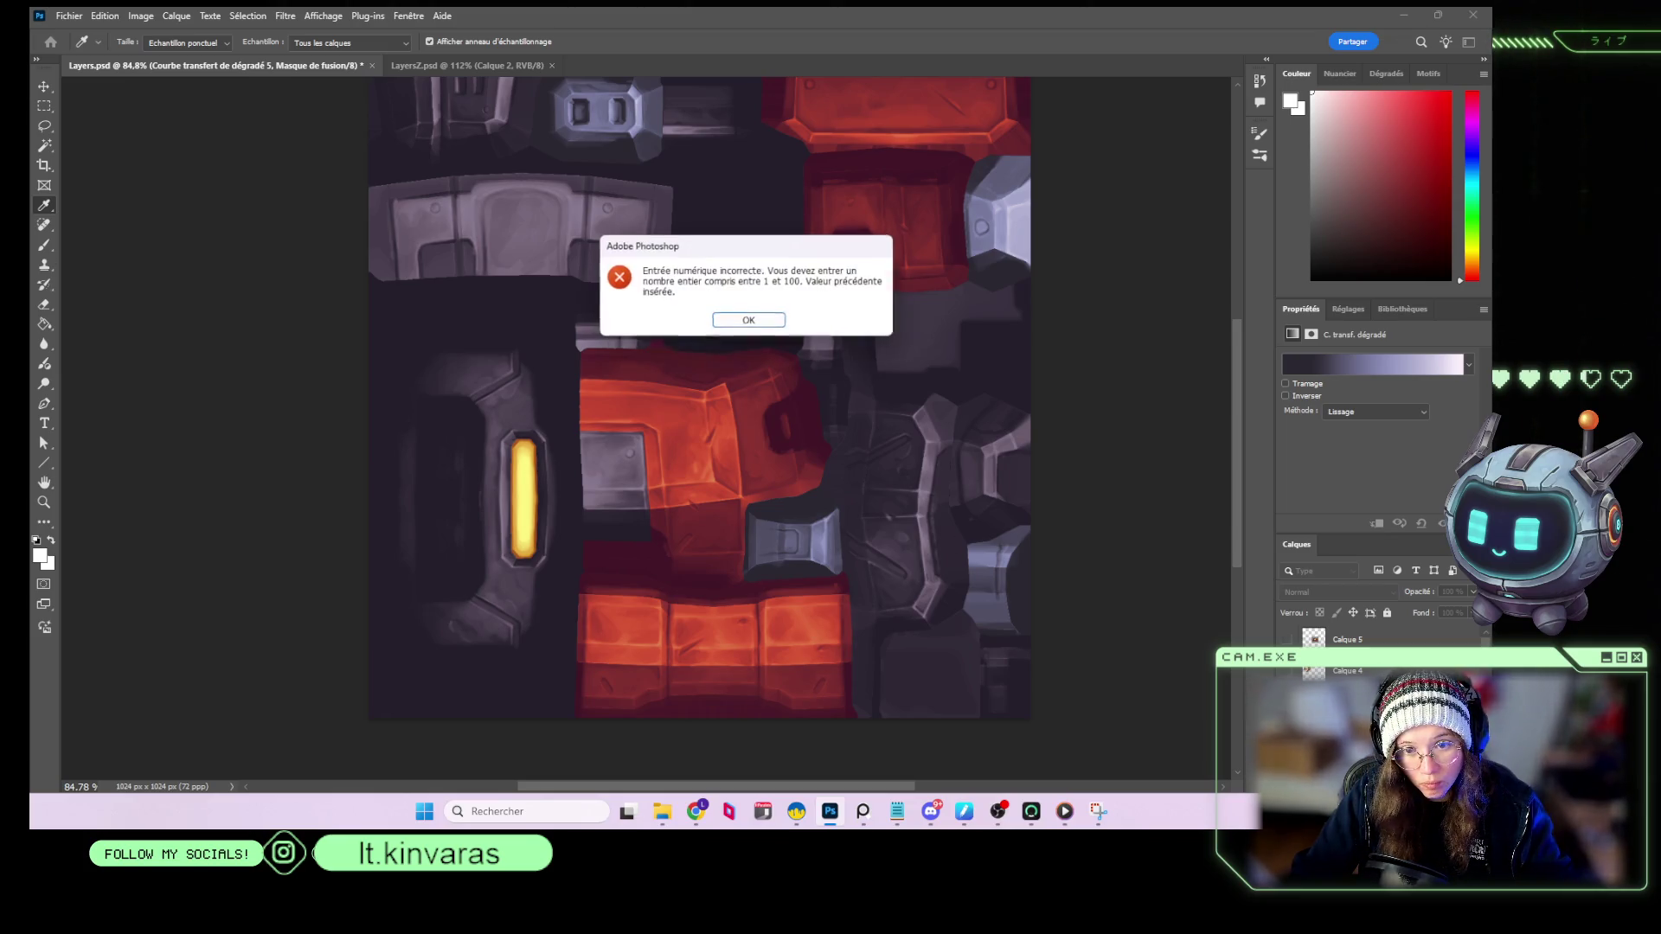
click(750, 321)
key(e)
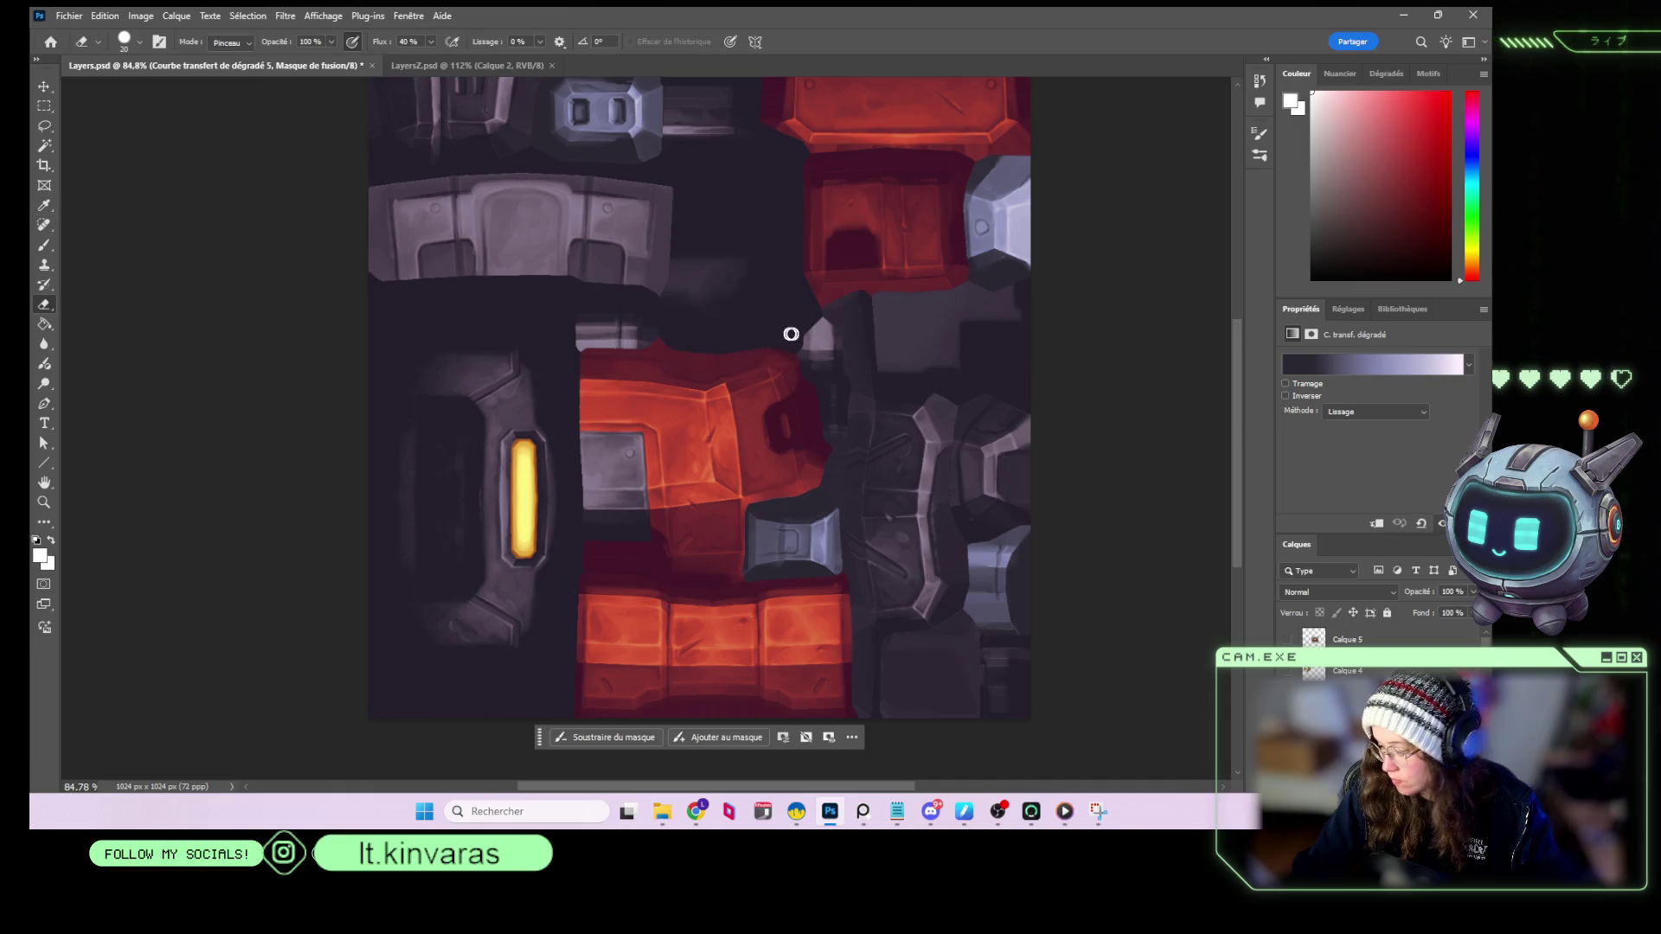
key(i)
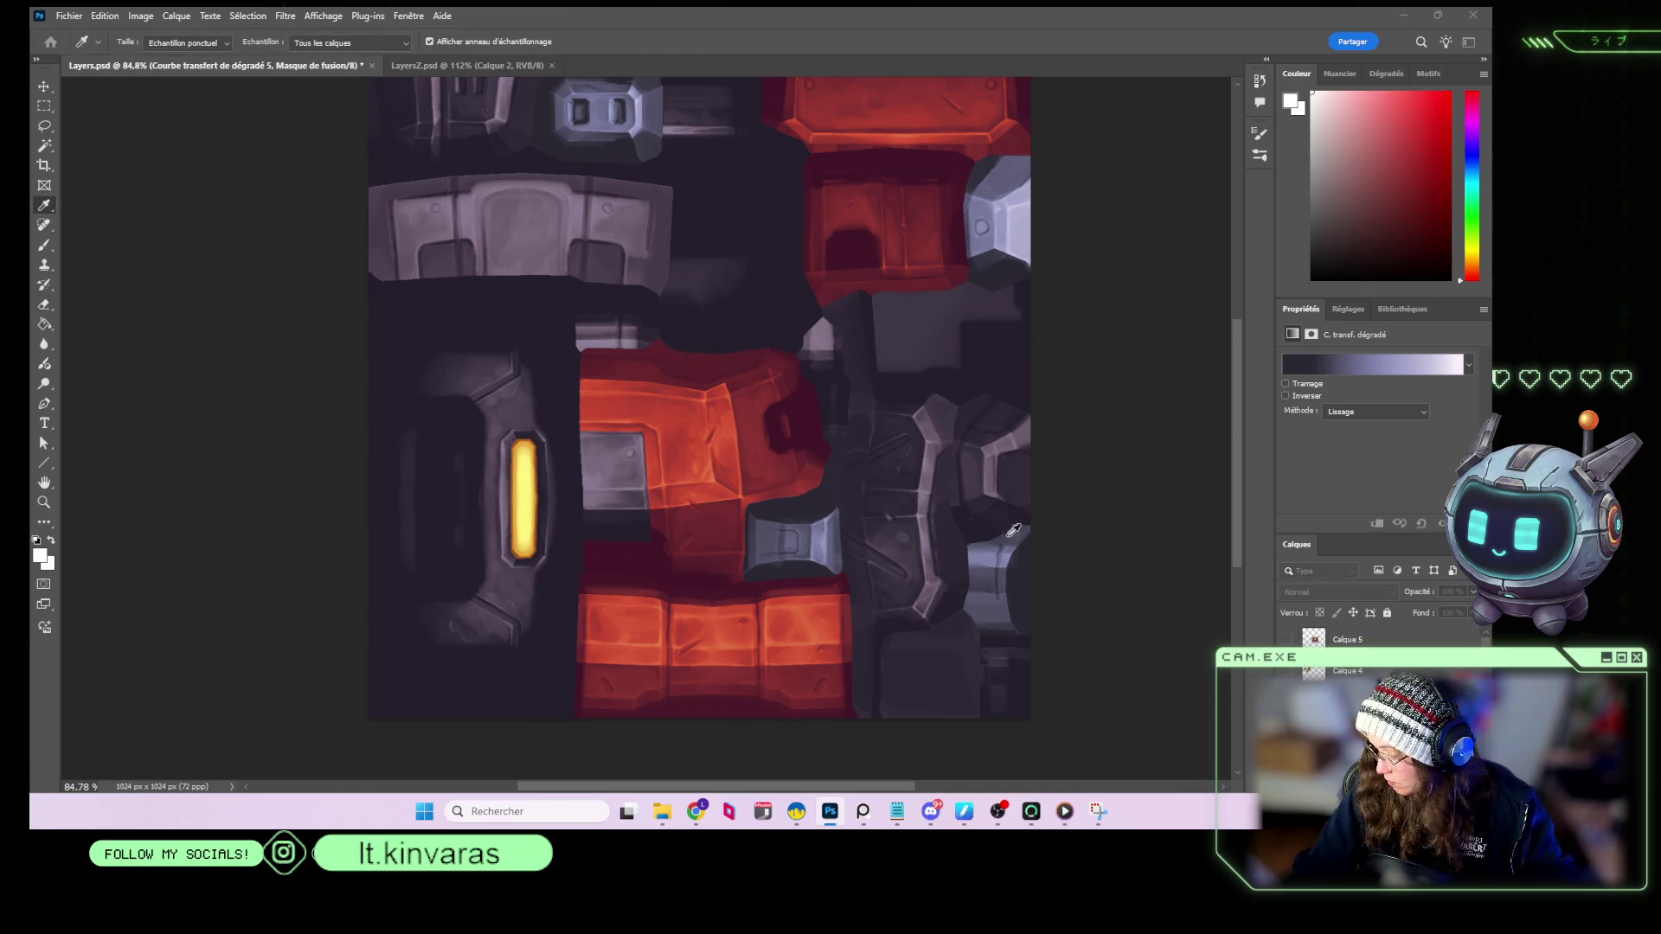
key(e)
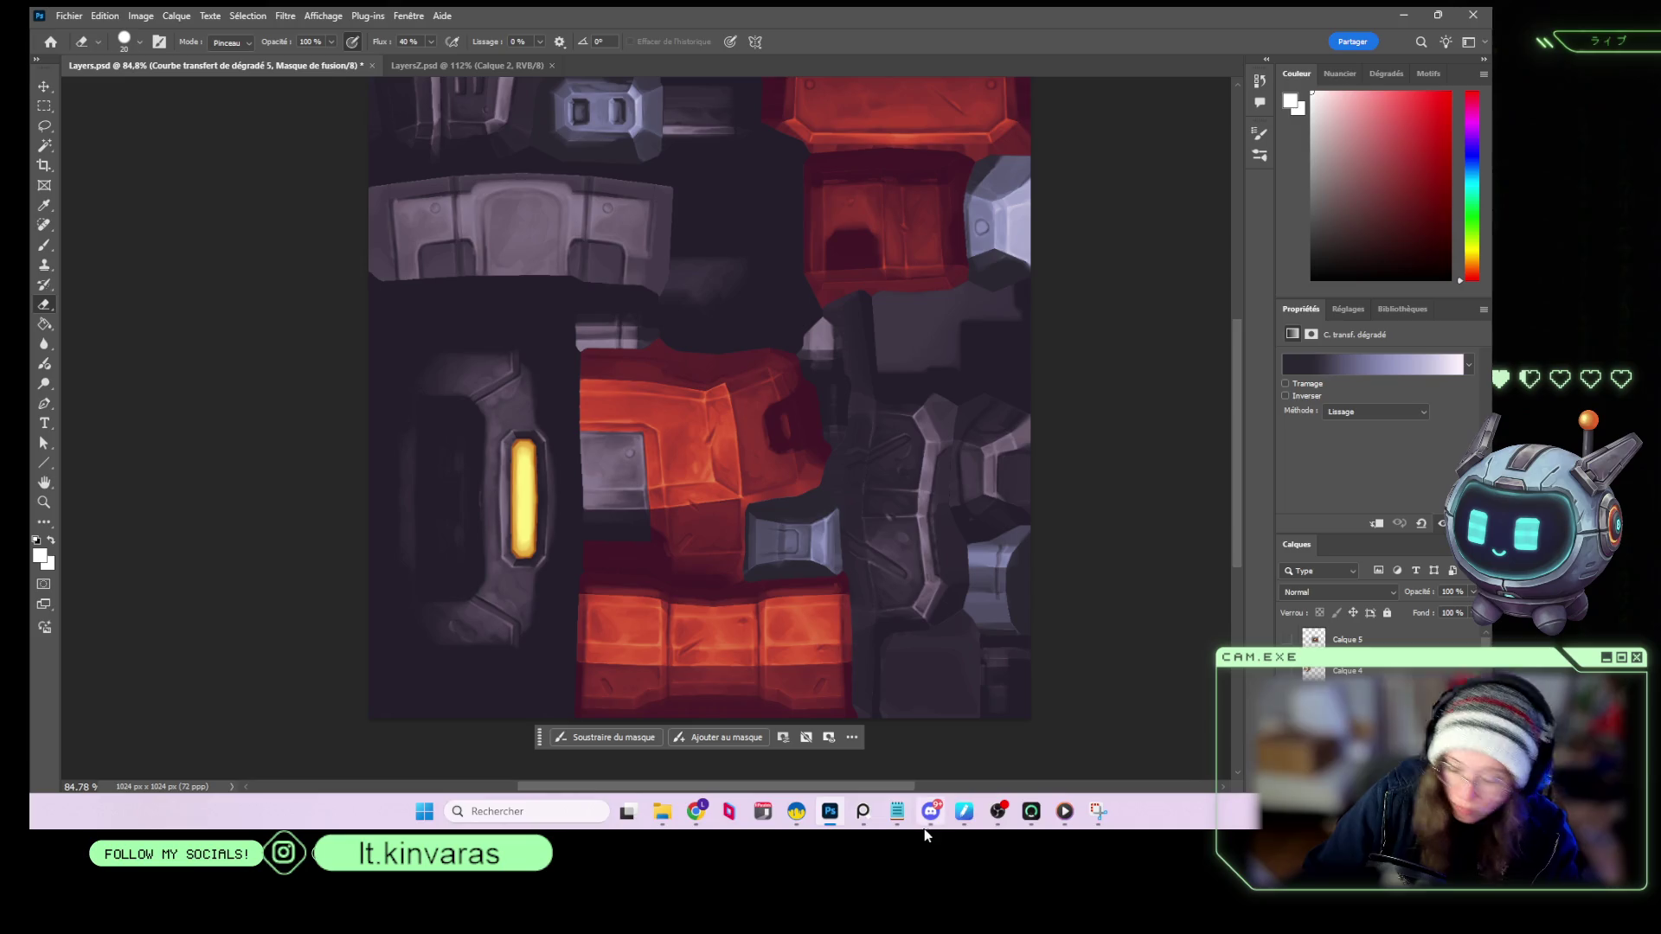
key(ctrl+shift+alt+n)
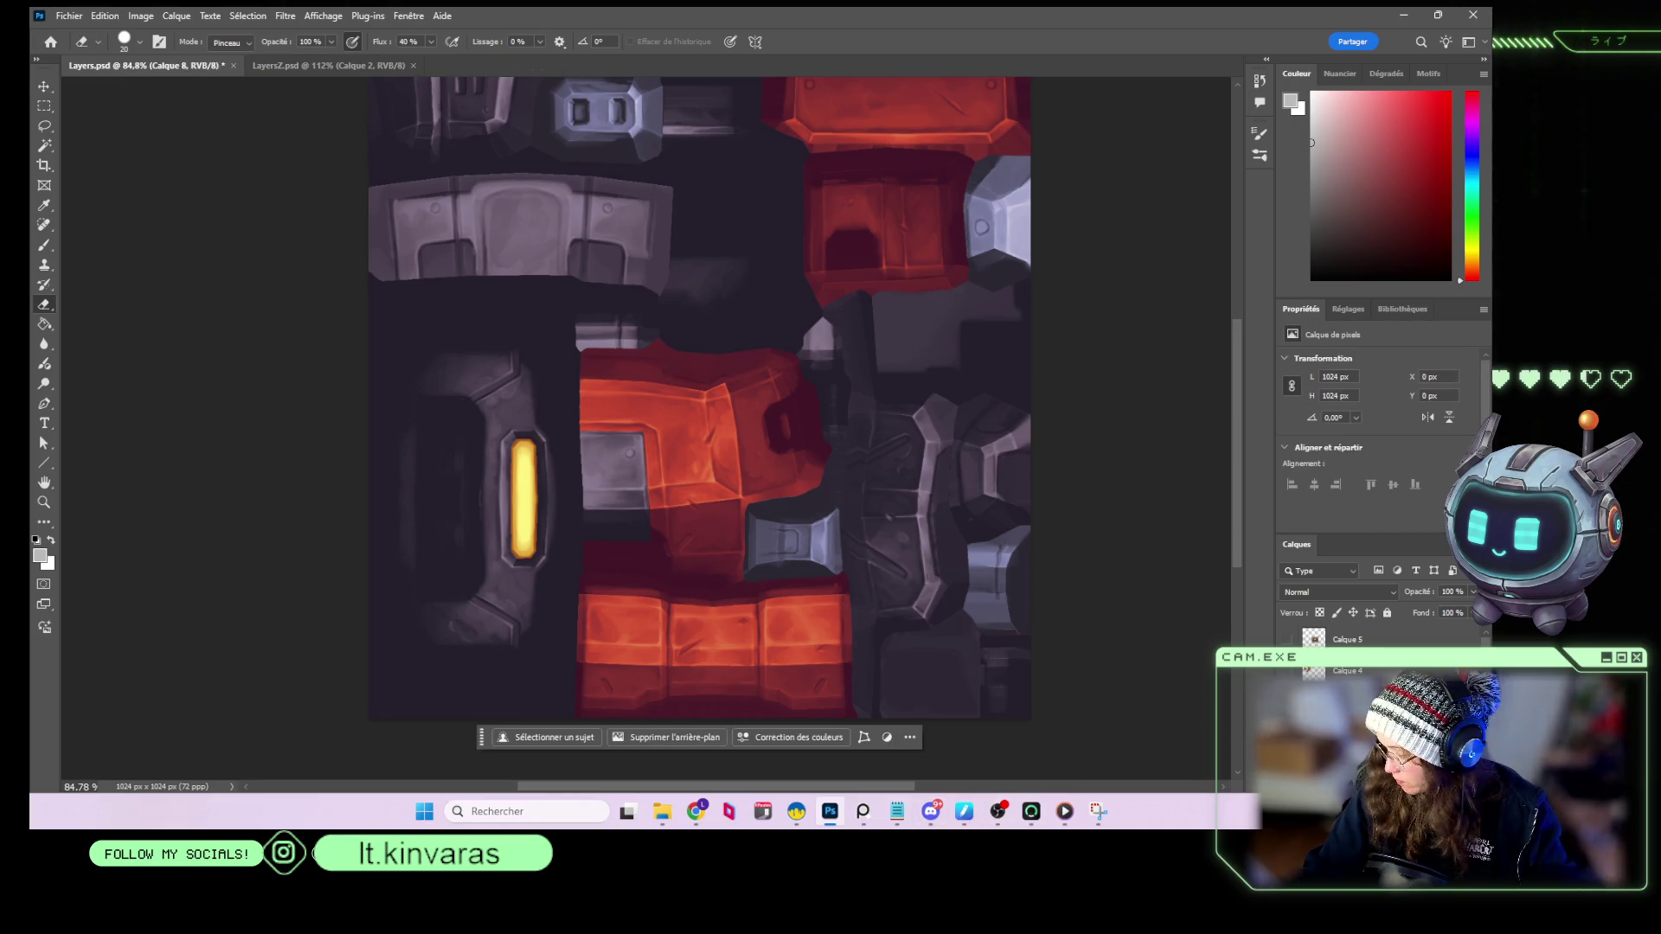
Save the Photoshop texture, then set Calque 6's opacity to 20% in 3DCoat.
key(ctrl+s)
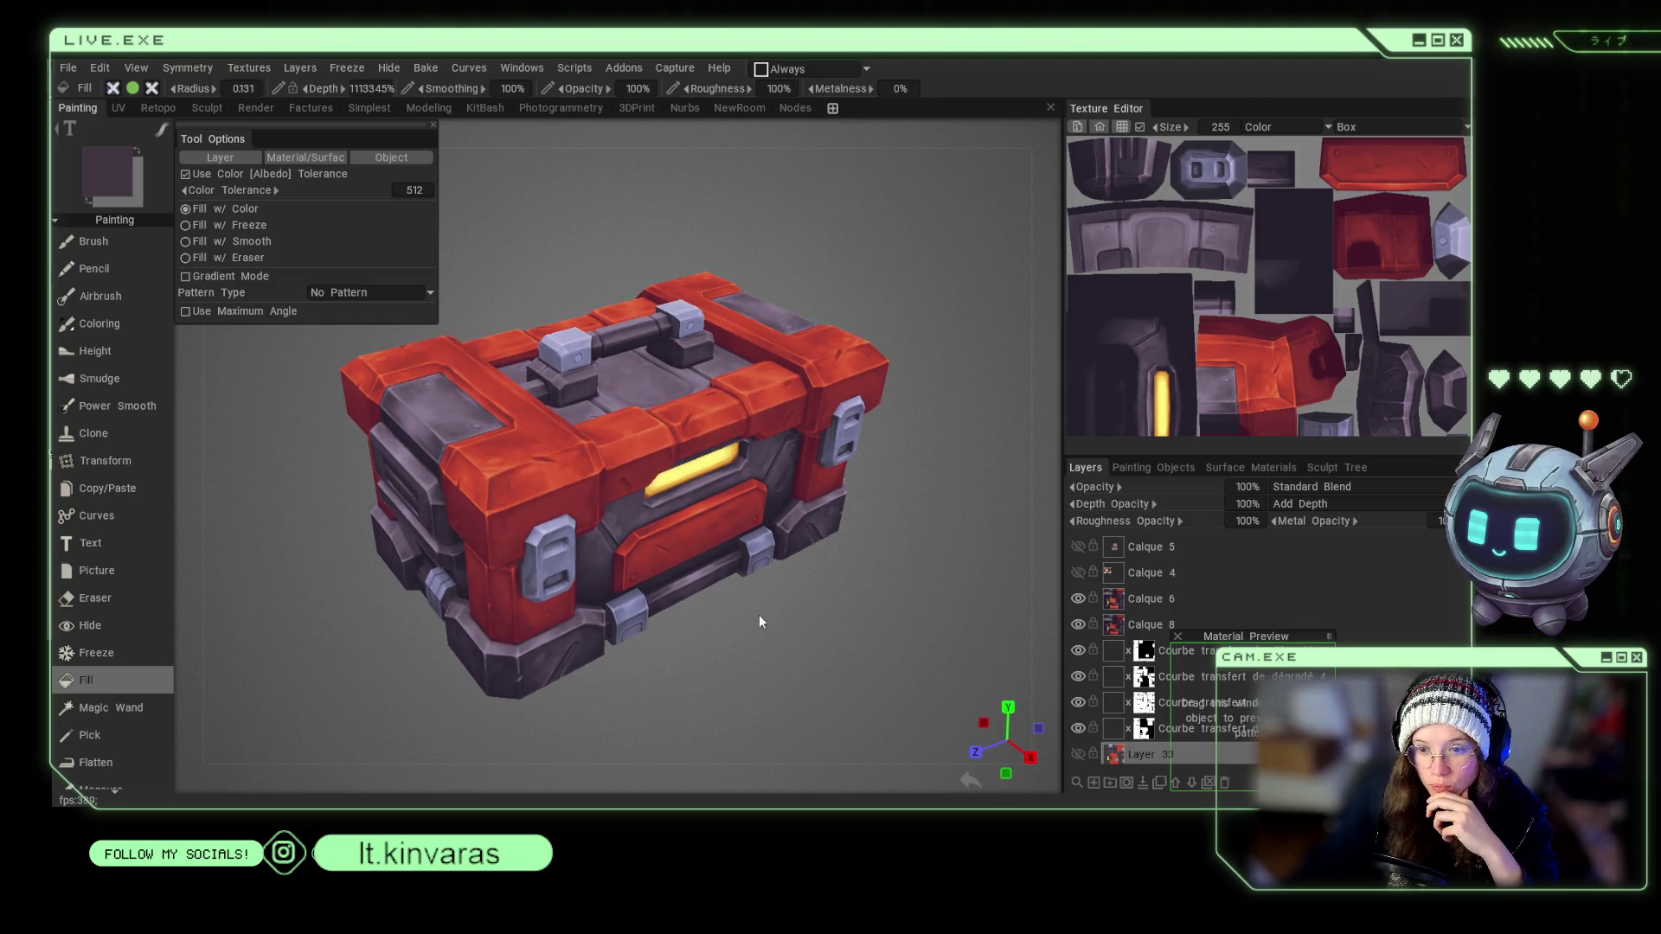
click(130, 545)
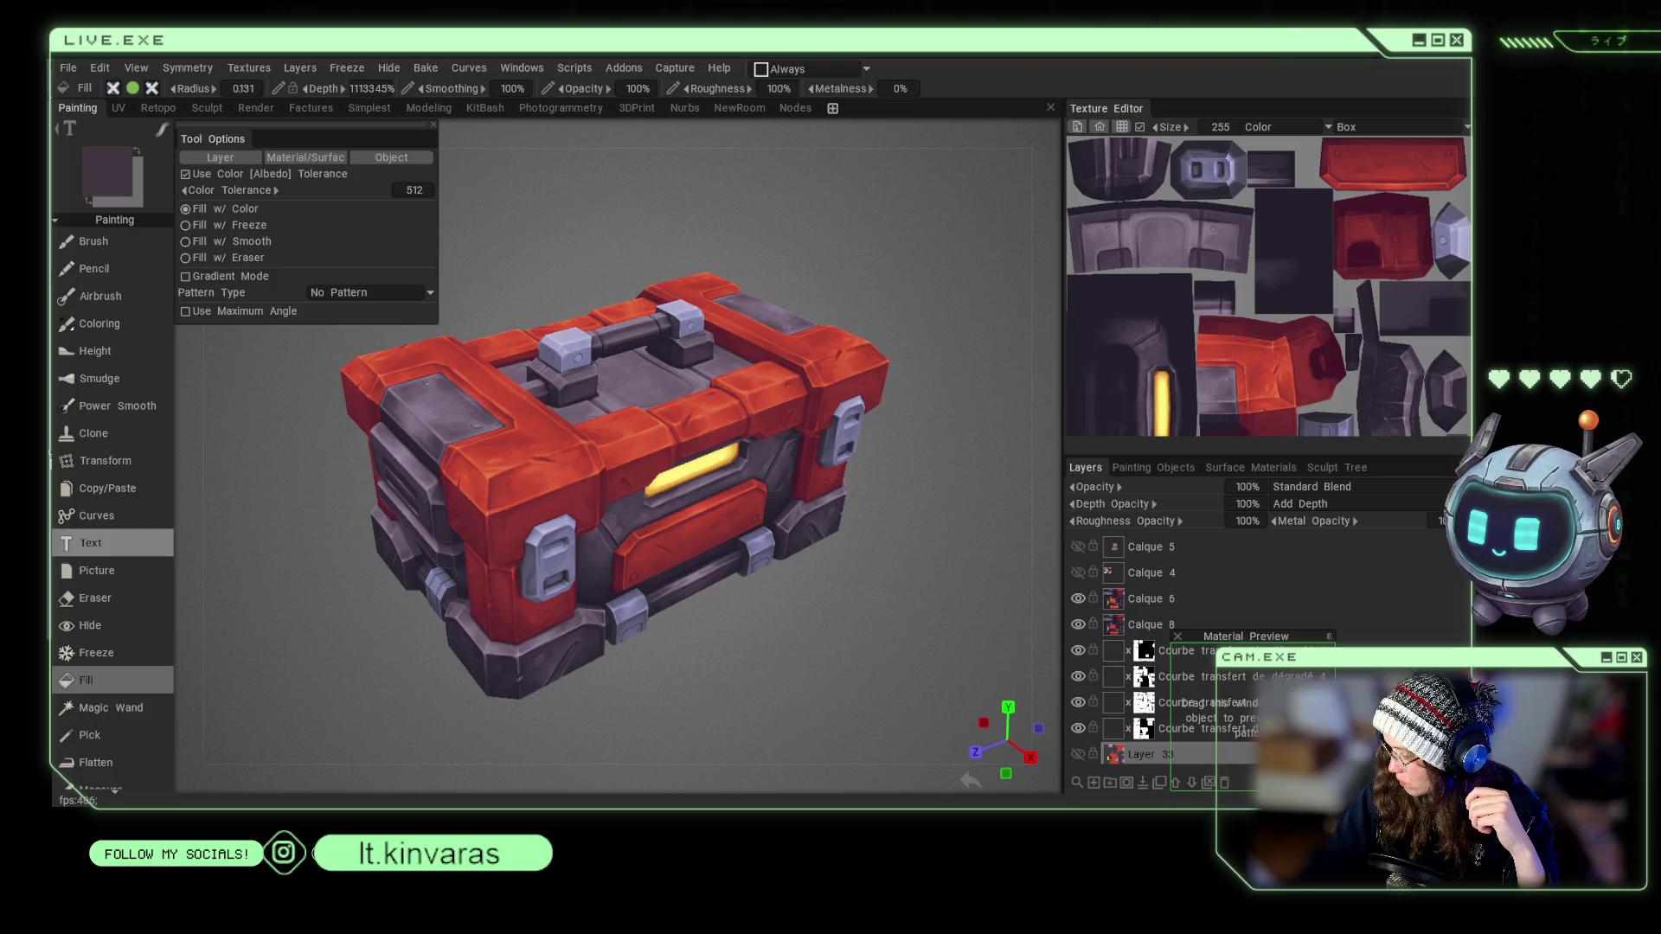
click(1122, 599)
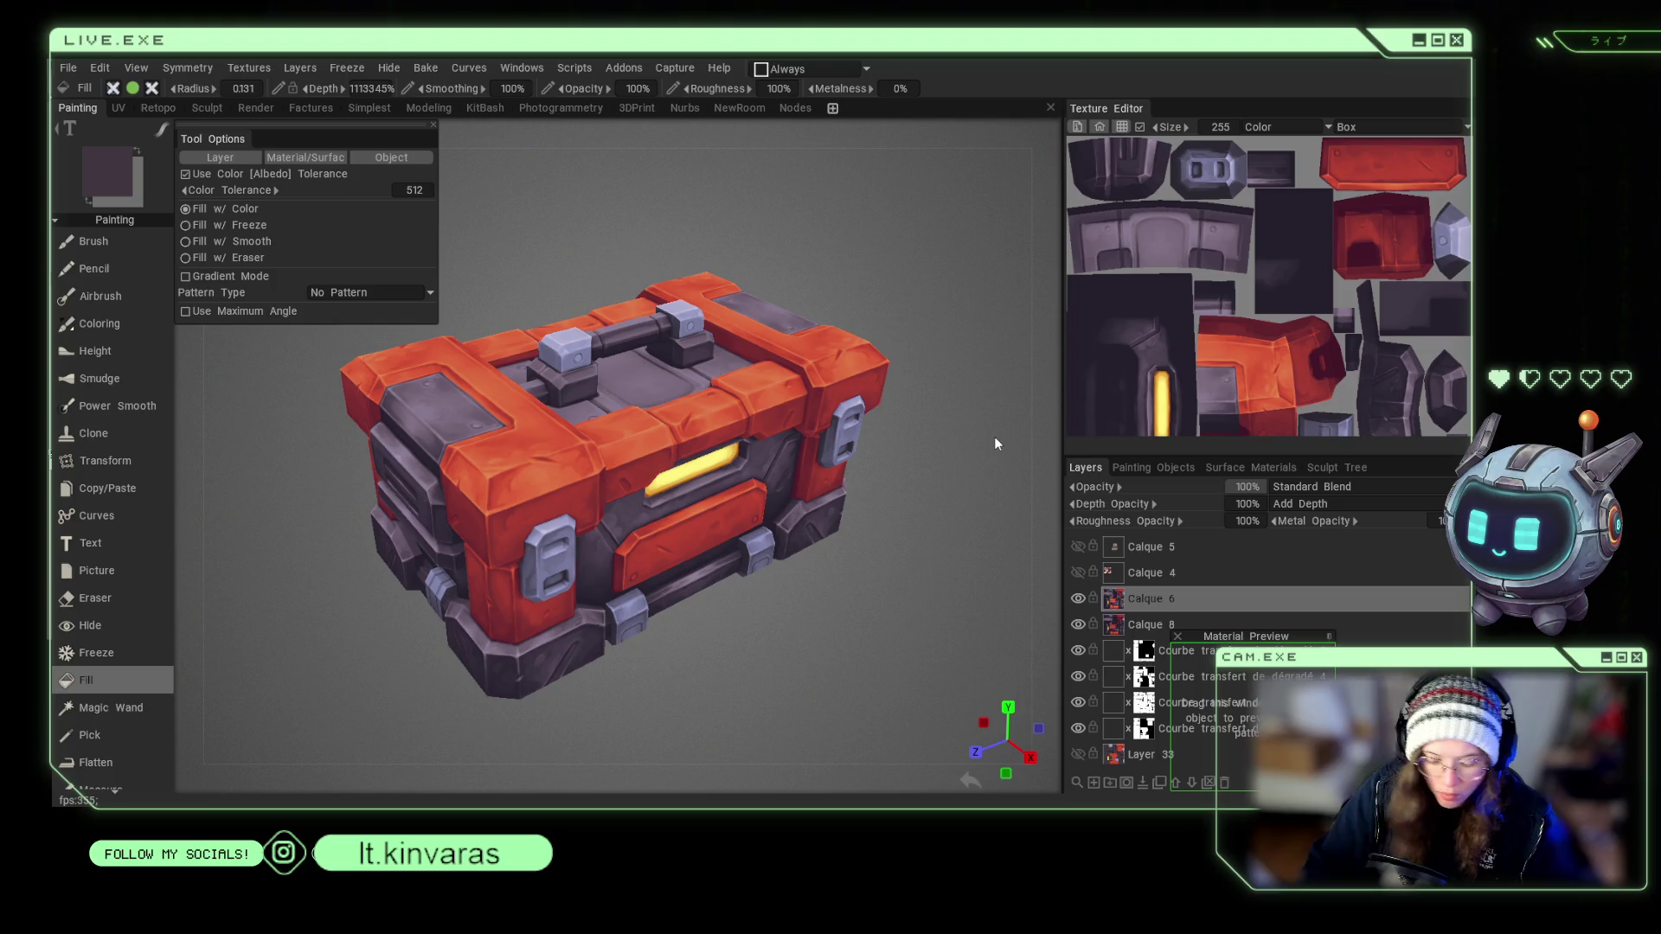
key(2)
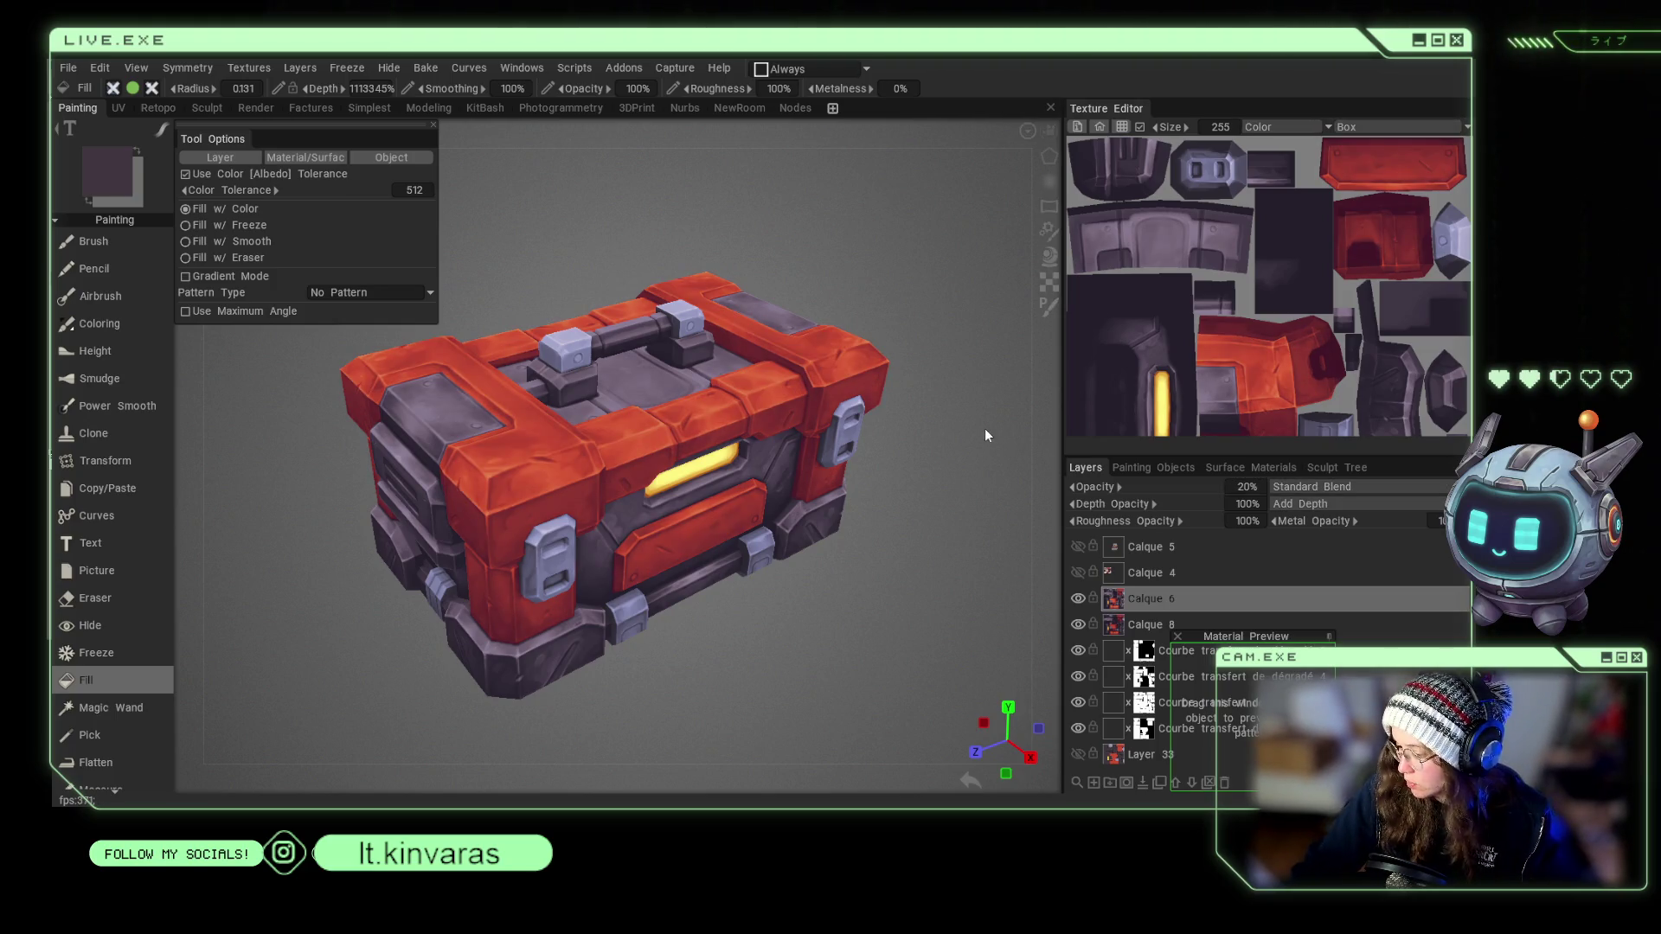
Toggle Calque 8's visibility and orbit the toolbox to compare the darker red.
click(1076, 598)
scroll(842, 550, down, 2)
alt+drag(843, 550, 882, 557)
scroll(858, 563, up, 2)
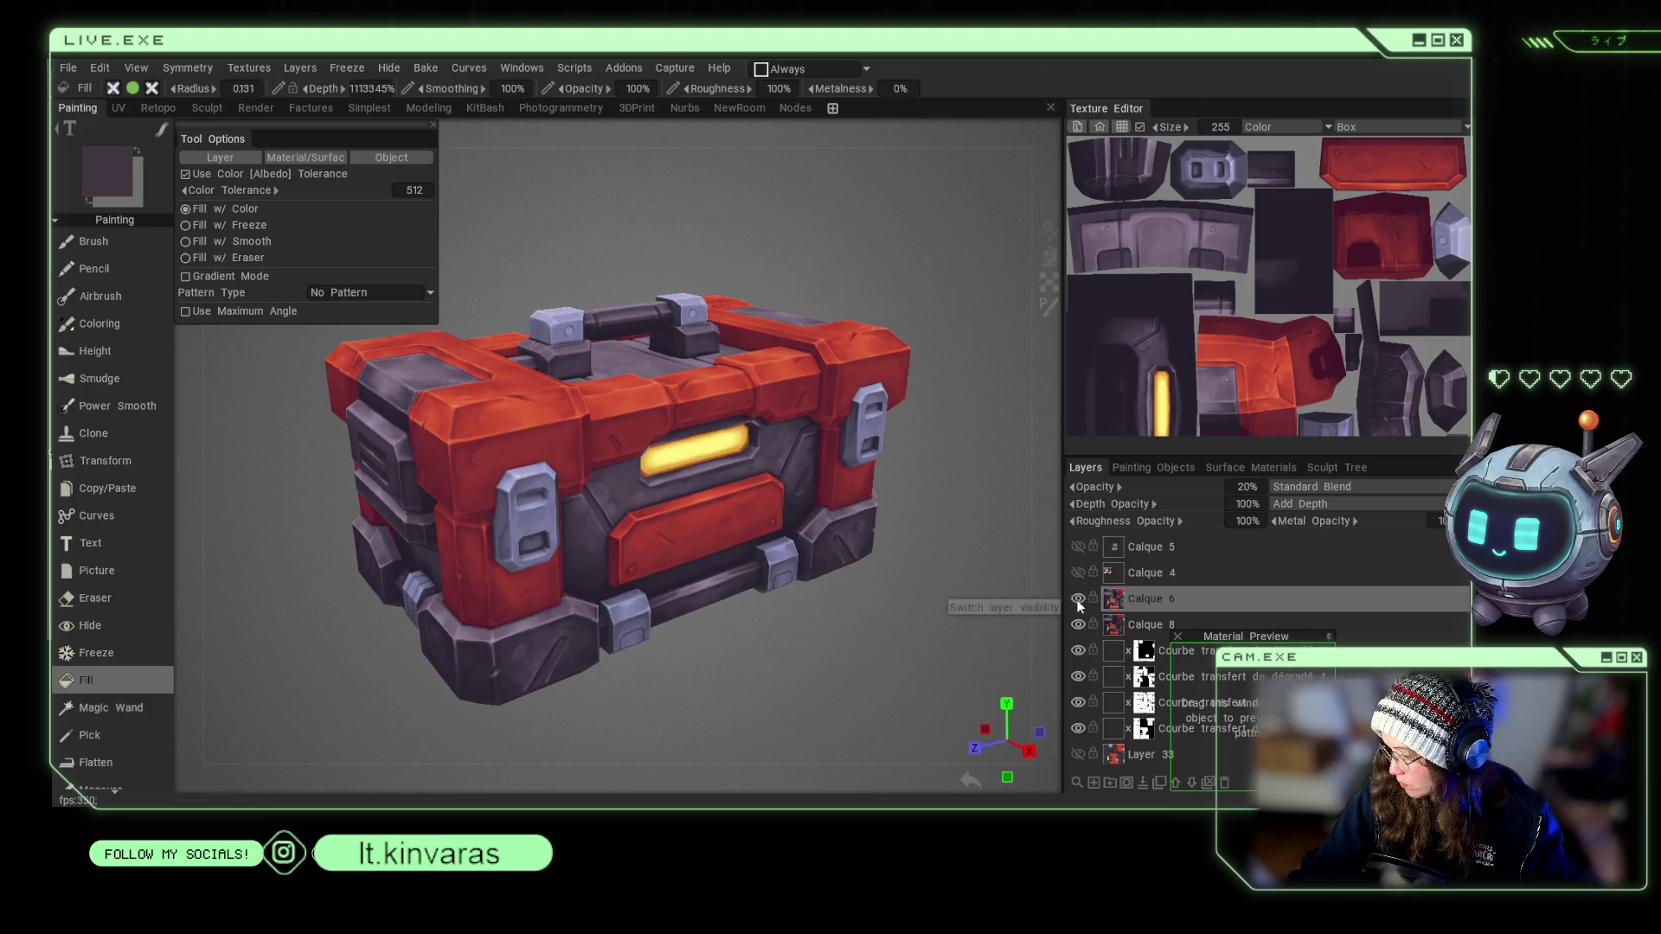
click(1080, 627)
click(1080, 626)
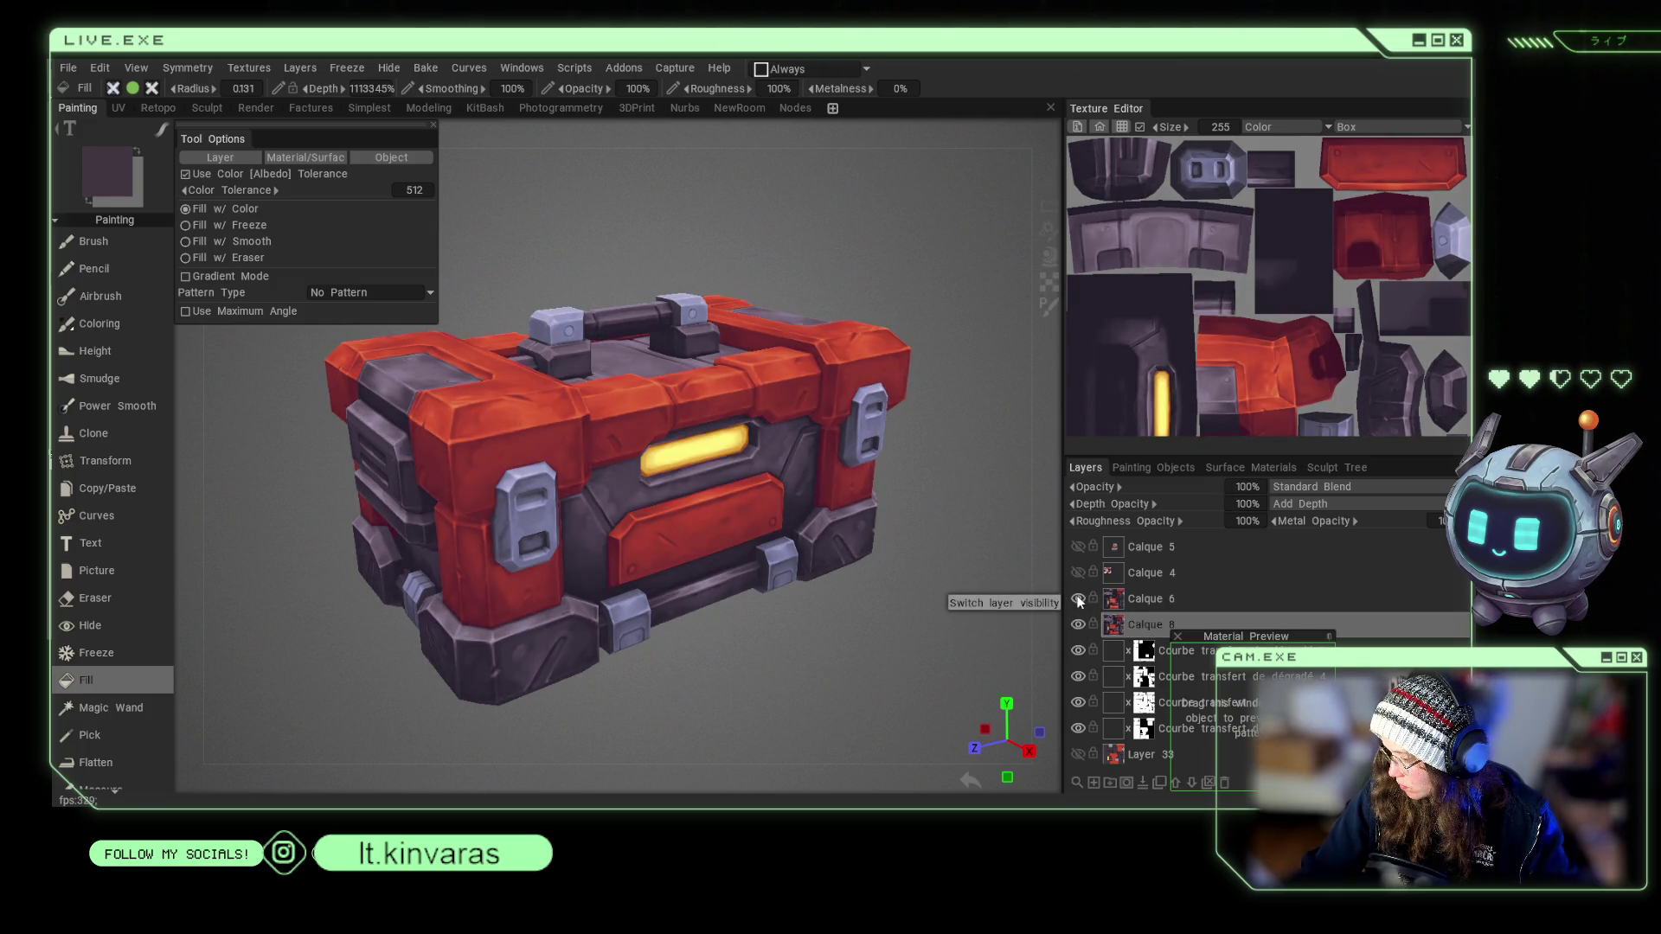
click(1143, 604)
mouse_move(927, 588)
mouse_down()
mouse_move(910, 516)
mouse_move(890, 541)
mouse_up()
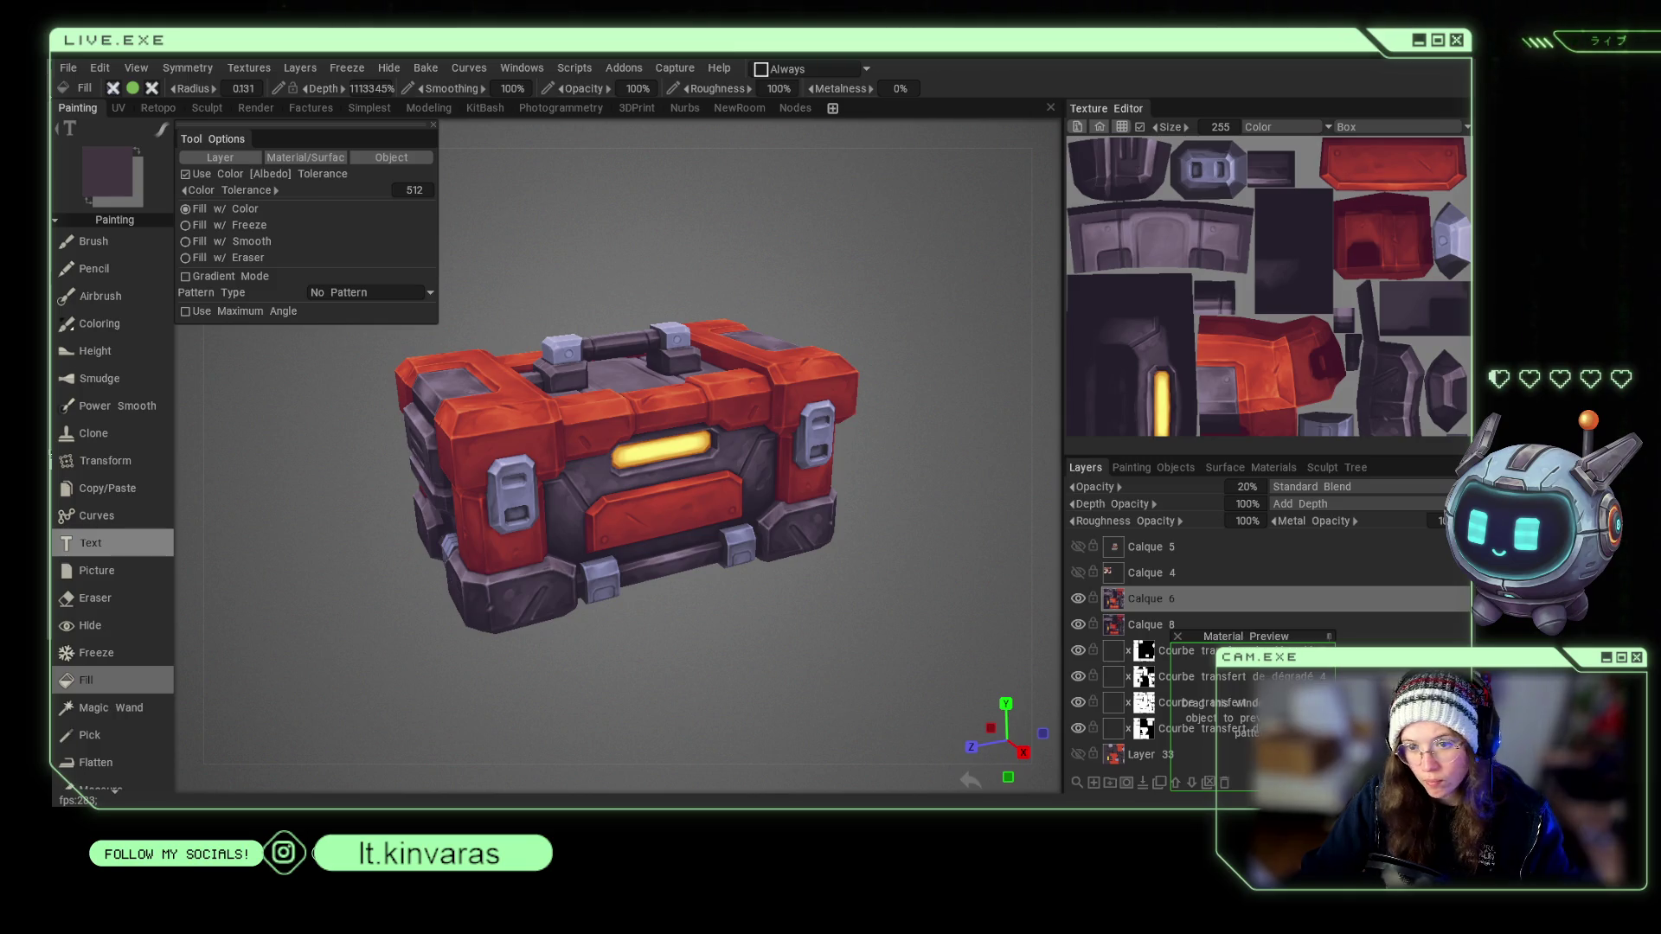
mouse_move(905, 613)
mouse_down()
mouse_move(756, 597)
mouse_move(756, 643)
mouse_up()
mouse_move(905, 636)
mouse_down()
mouse_move(802, 663)
mouse_move(808, 649)
mouse_move(823, 711)
mouse_up()
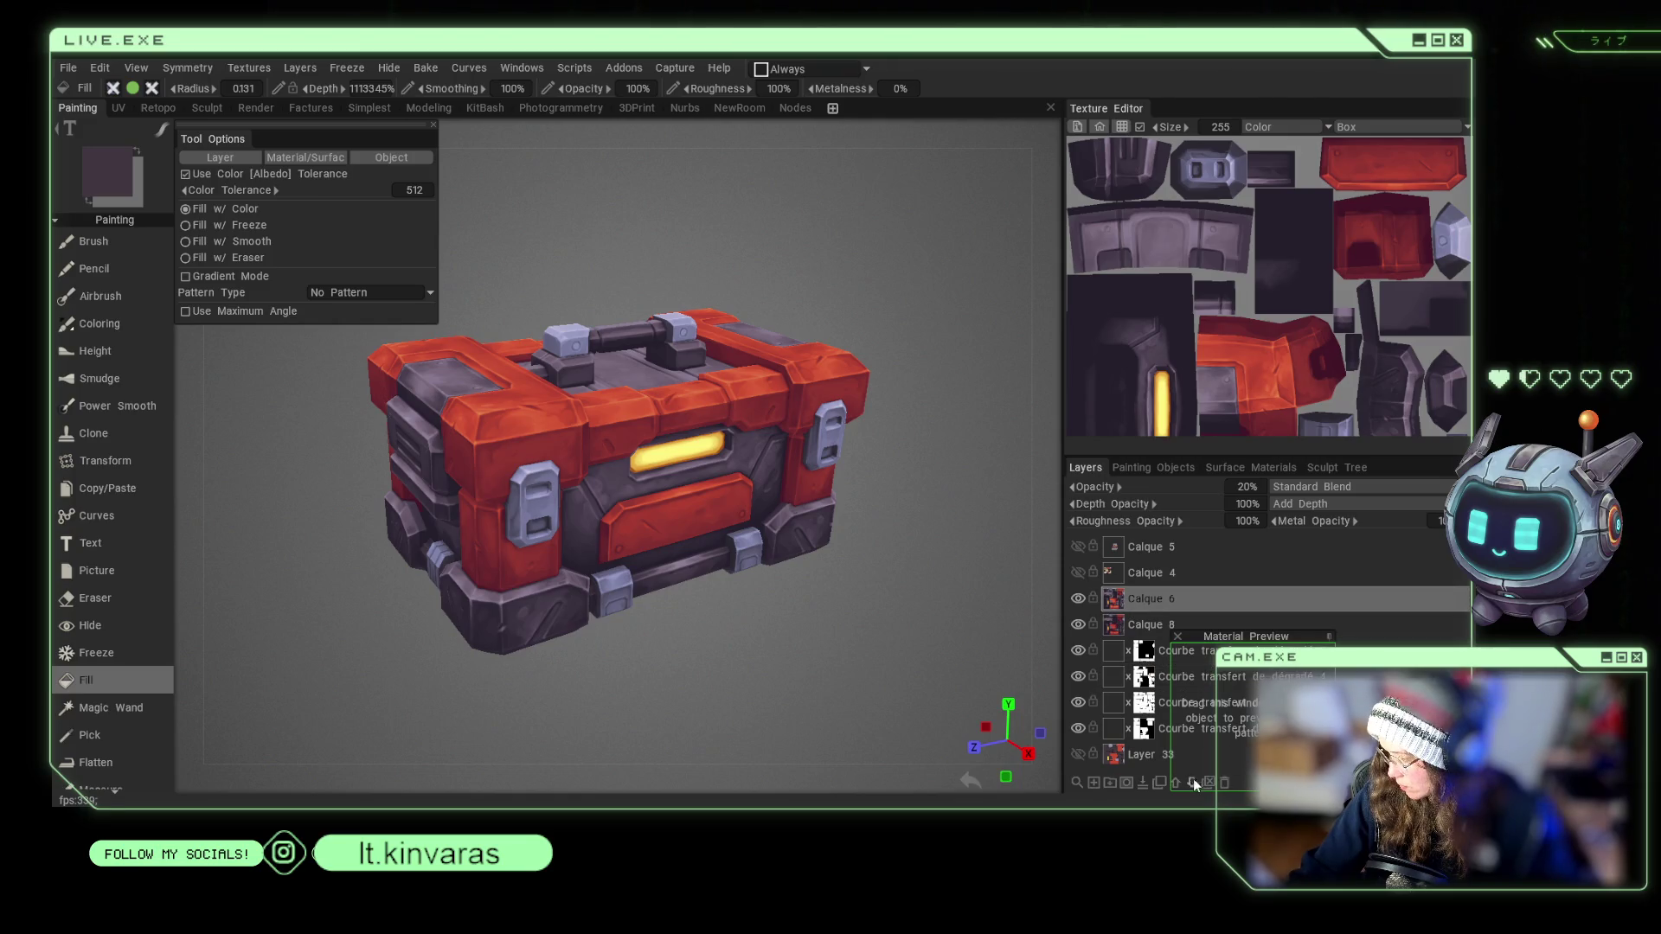
Undo the accidental deletion of layers Calque 6 and Calque 8.
click(1224, 783)
click(1224, 783)
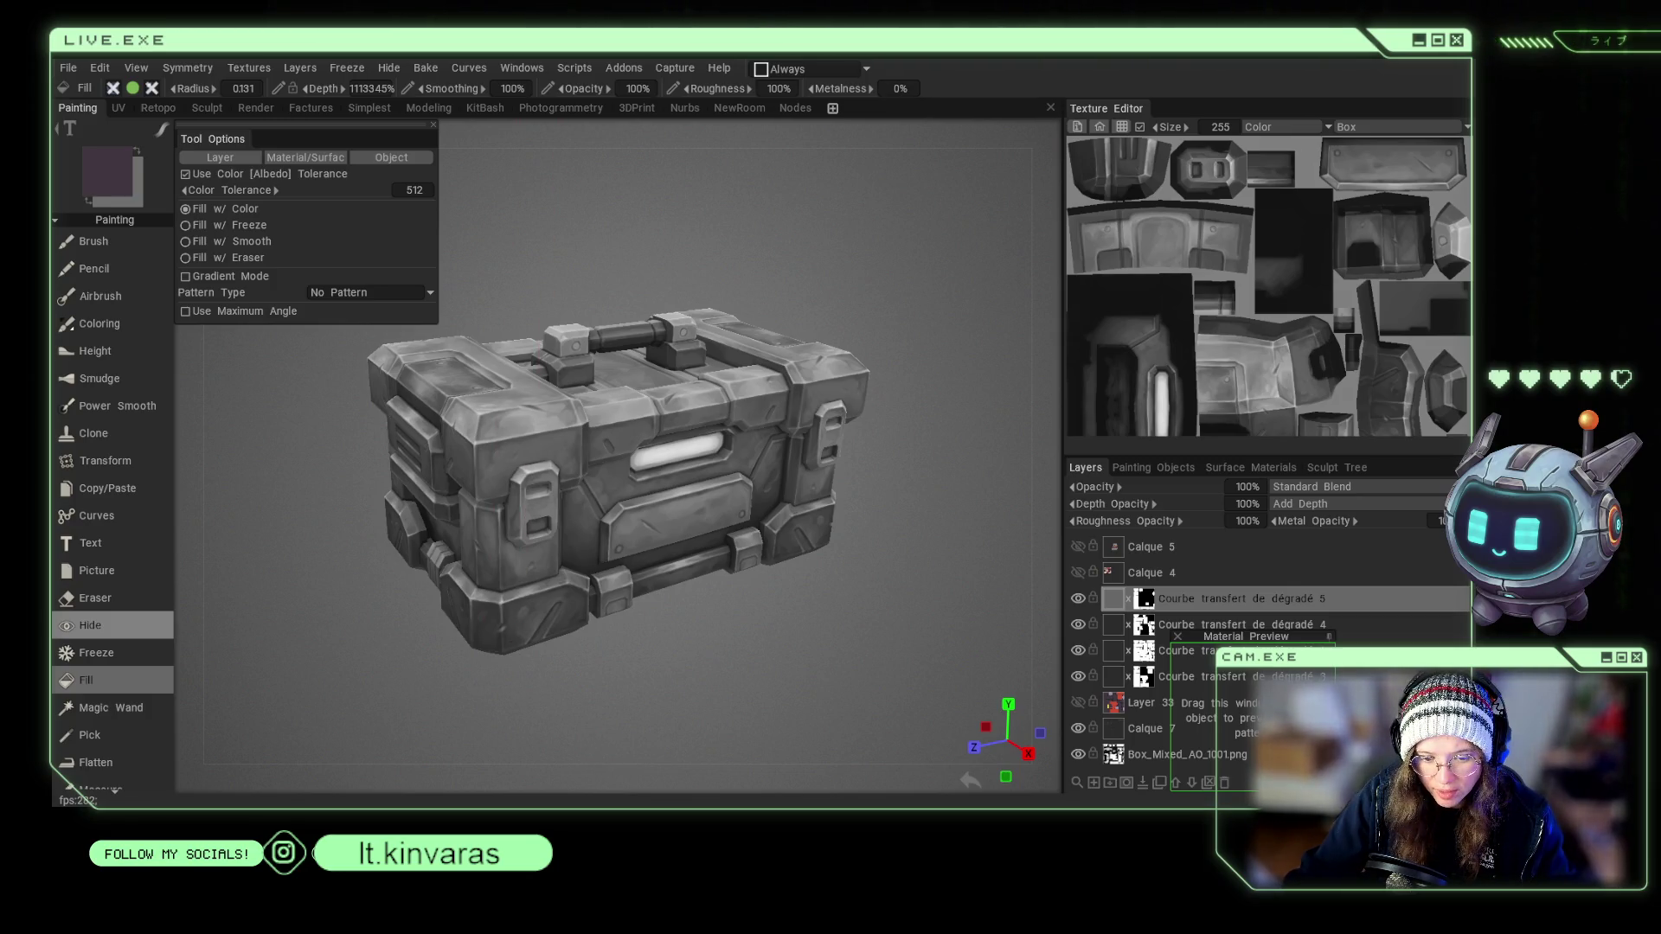
key(ctrl+z)
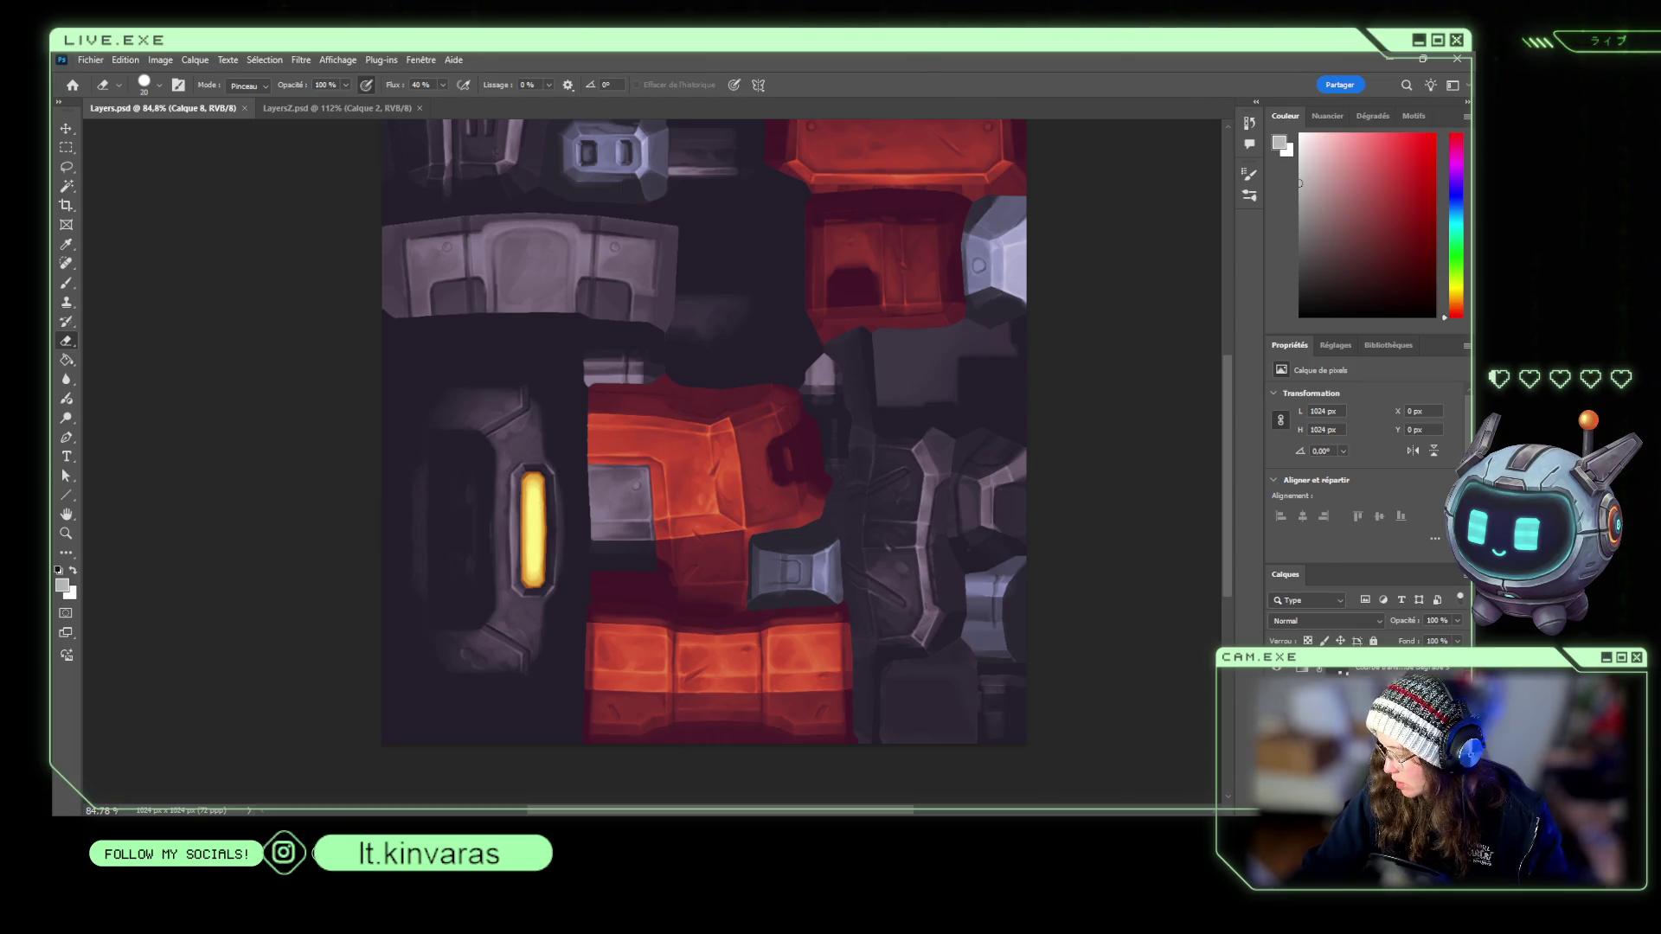
Refine the red gradient map and its mask with Eyedropper and Eraser, toggling it to compare reds.
key(alt+bracketright)
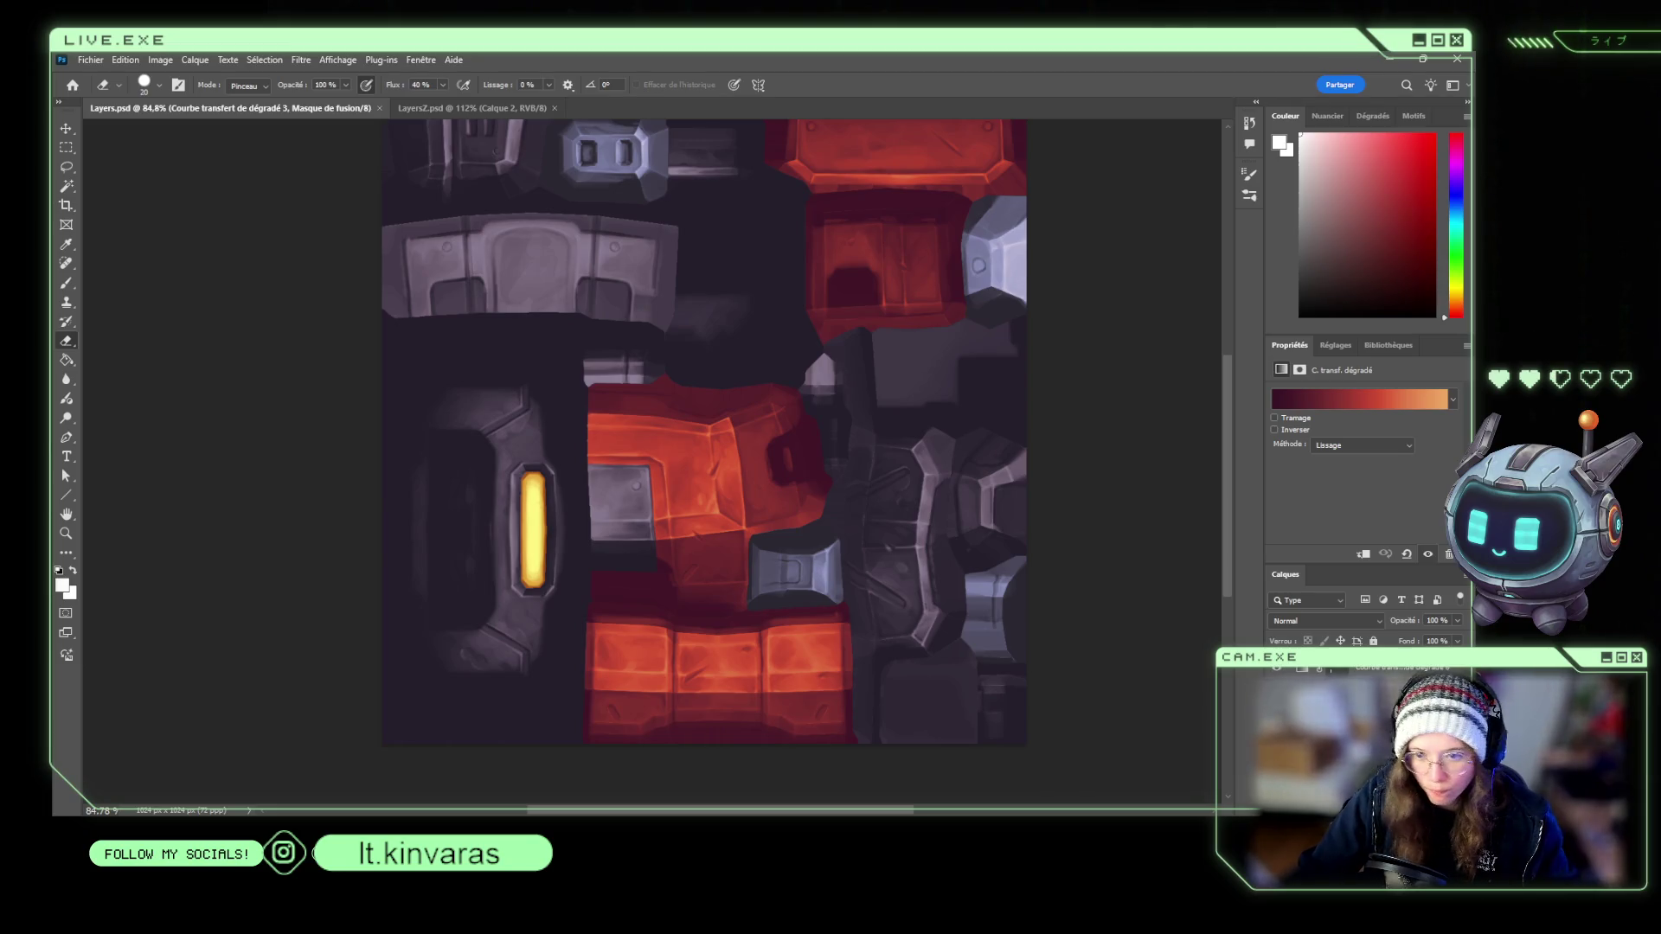
click(1314, 407)
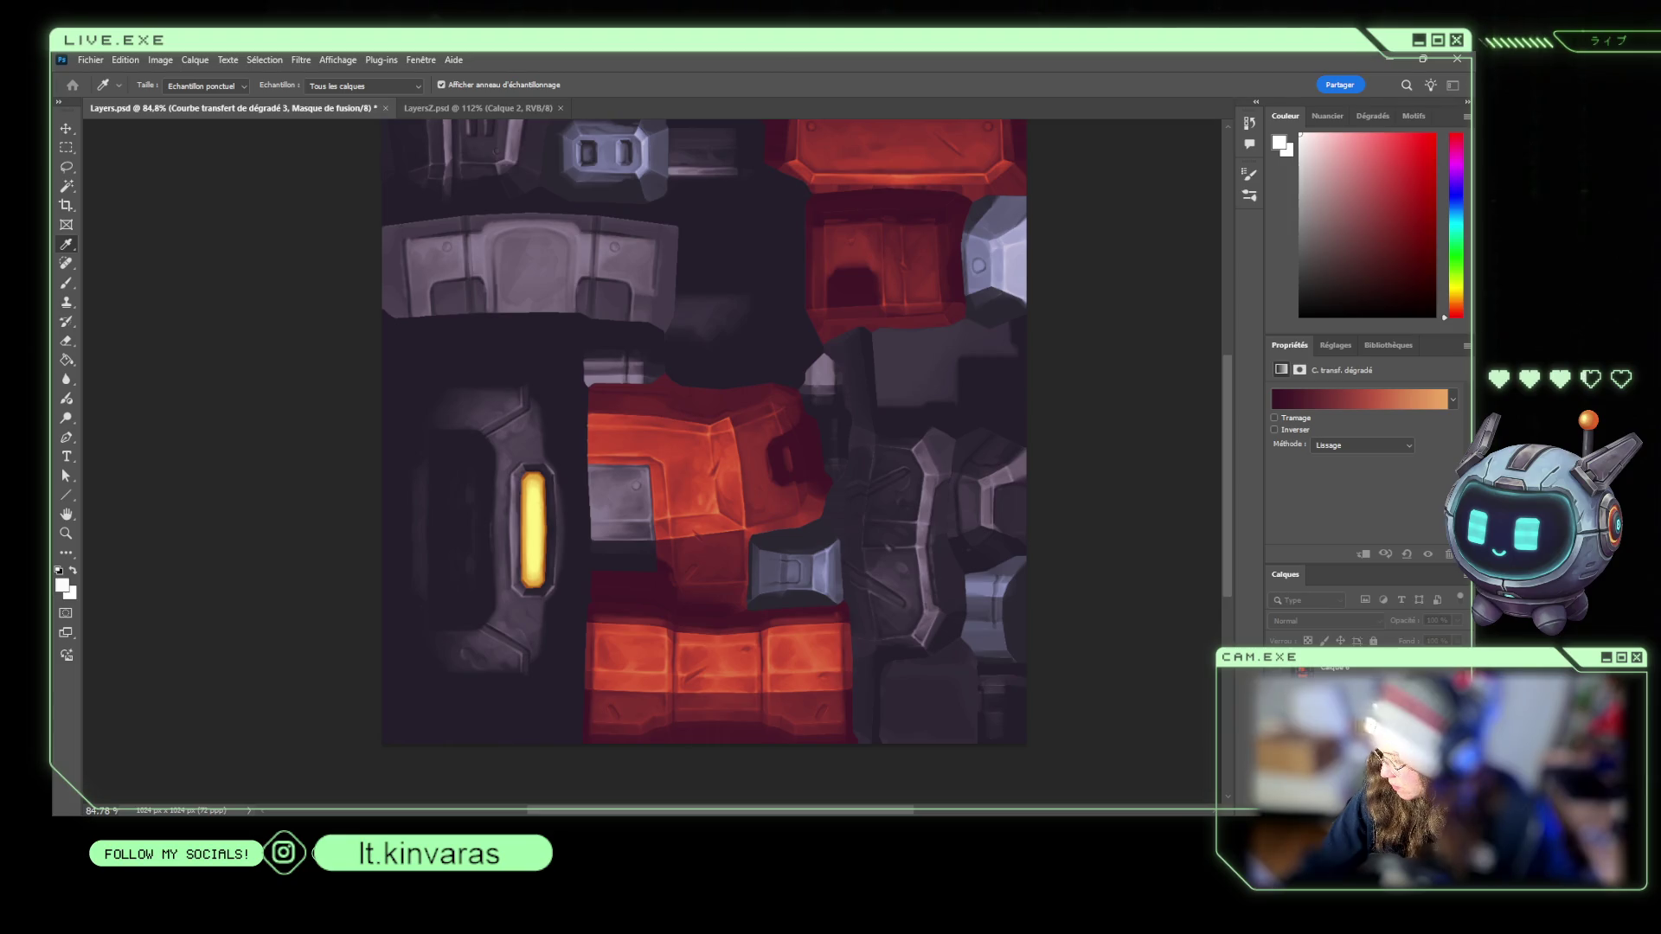
key(e)
click(1277, 669)
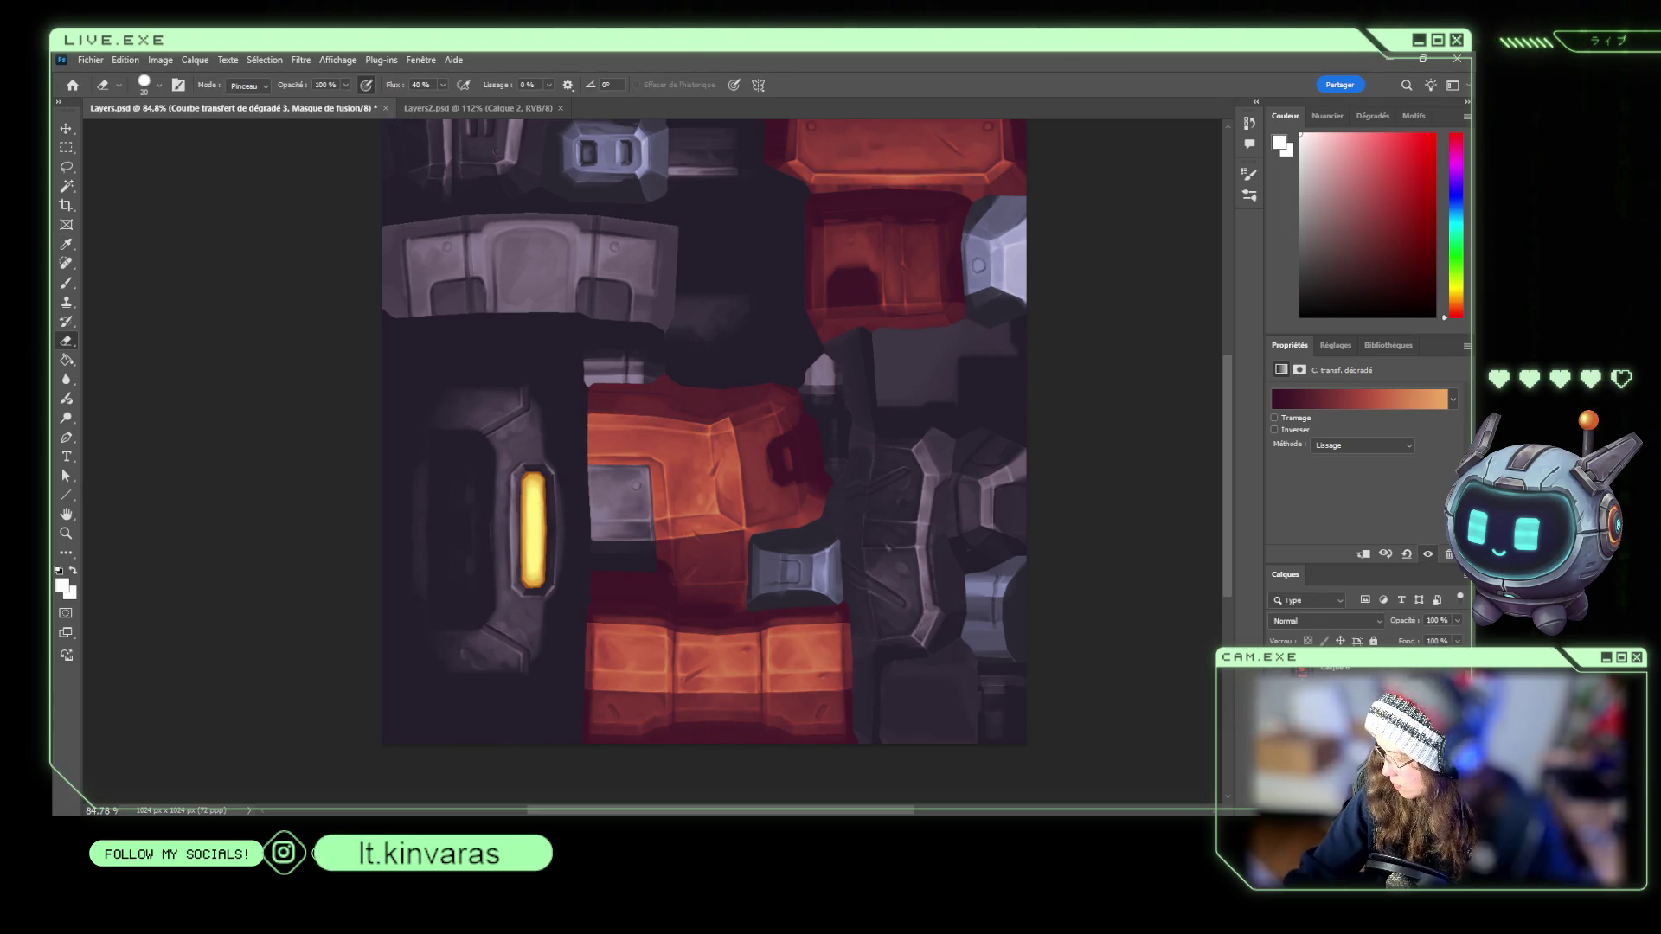
click(1302, 670)
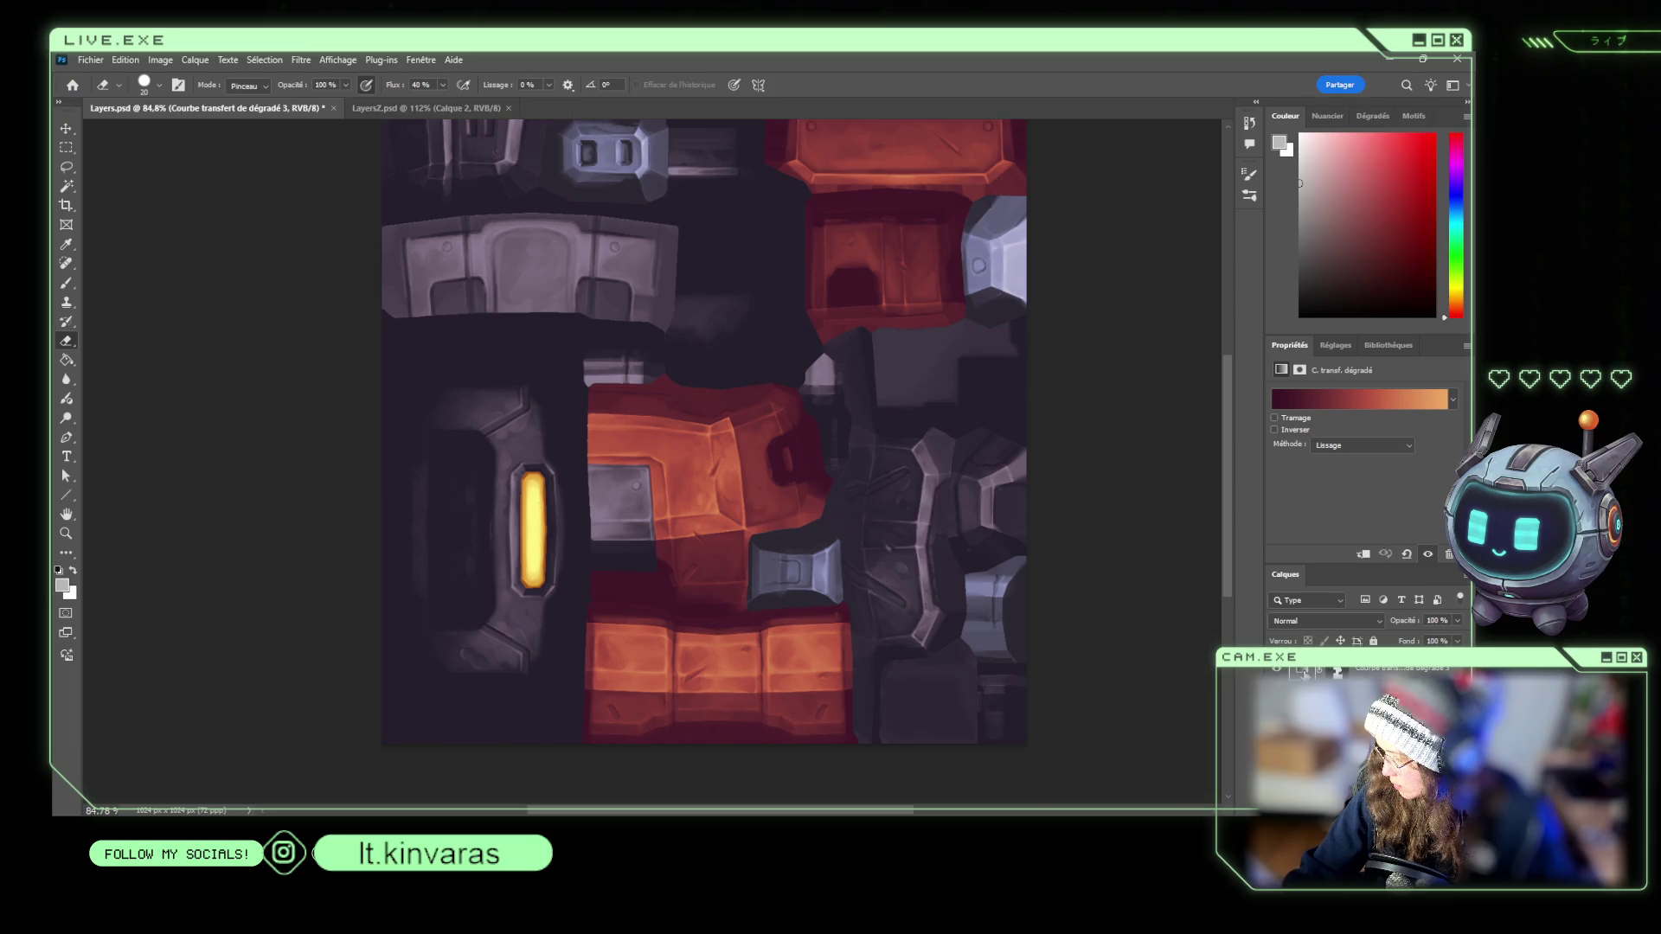
key(i)
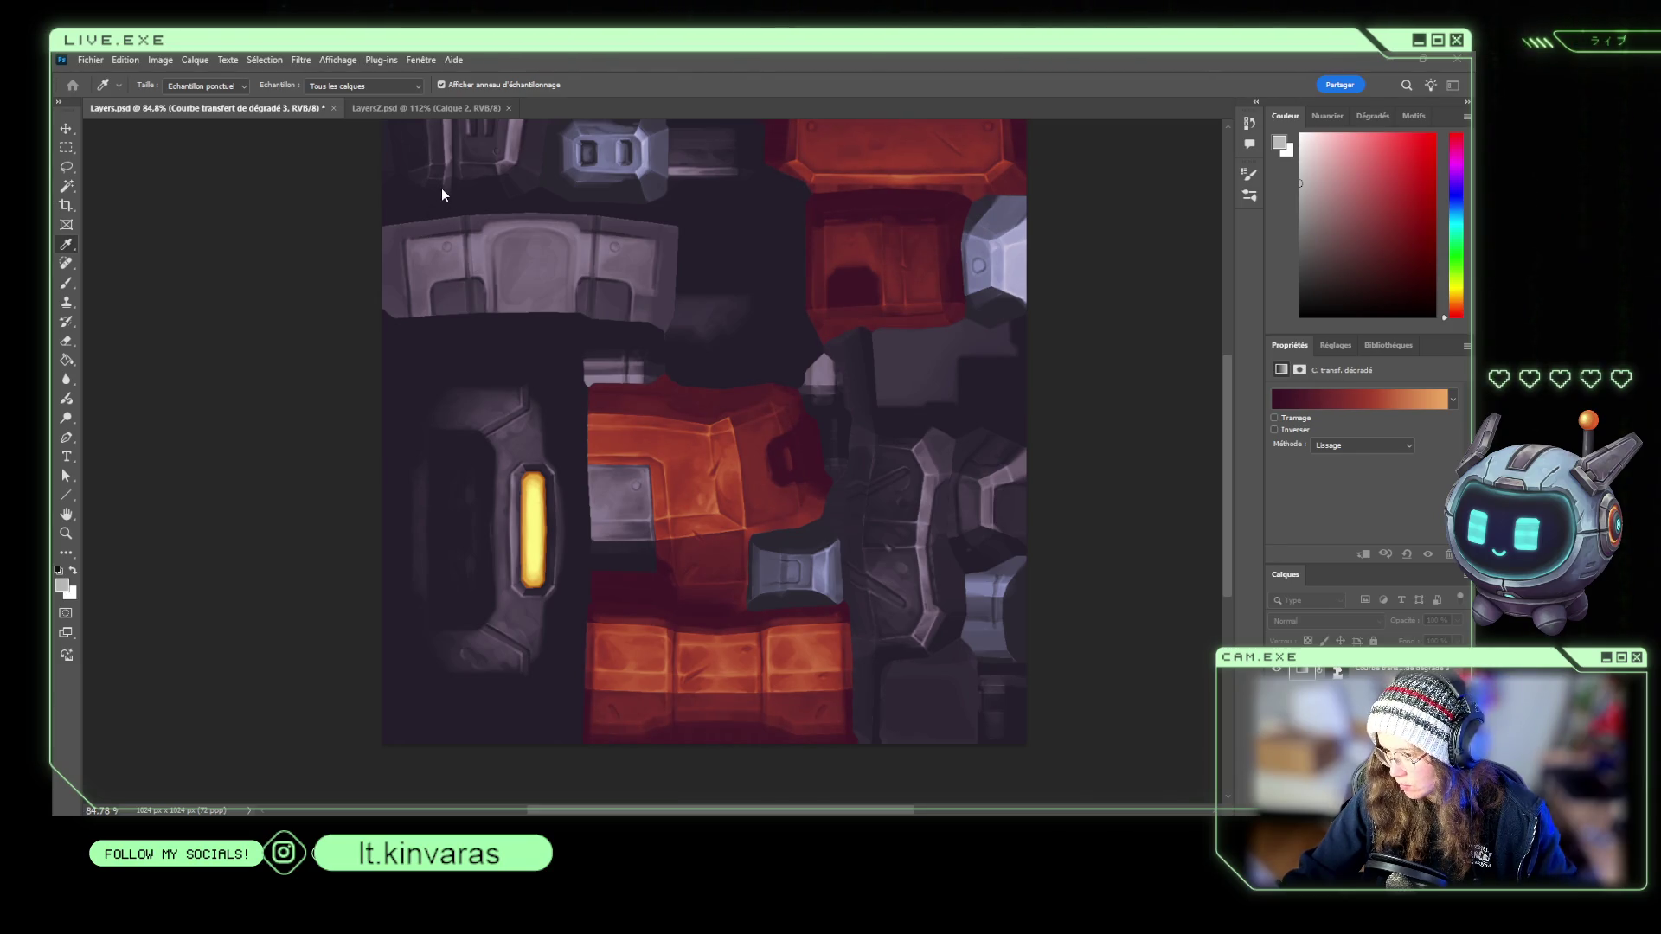
key(e)
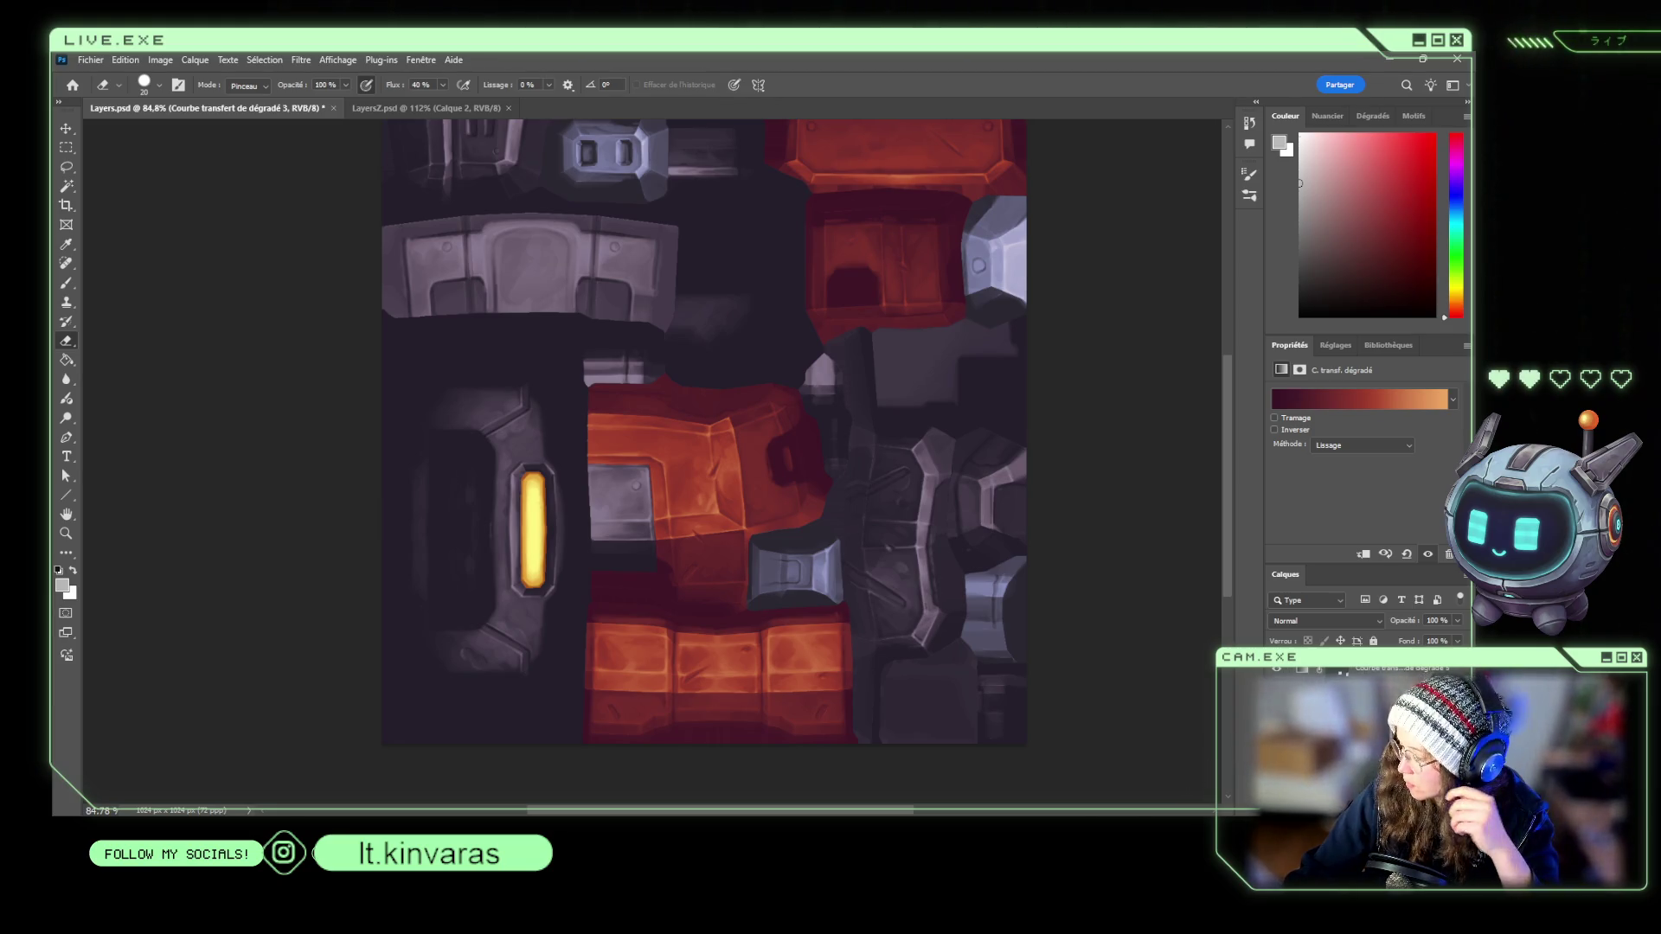
Add a lavender-grey gradient map layer to lighten the toolbox's grey metal parts.
key(ctrl+j)
key(i)
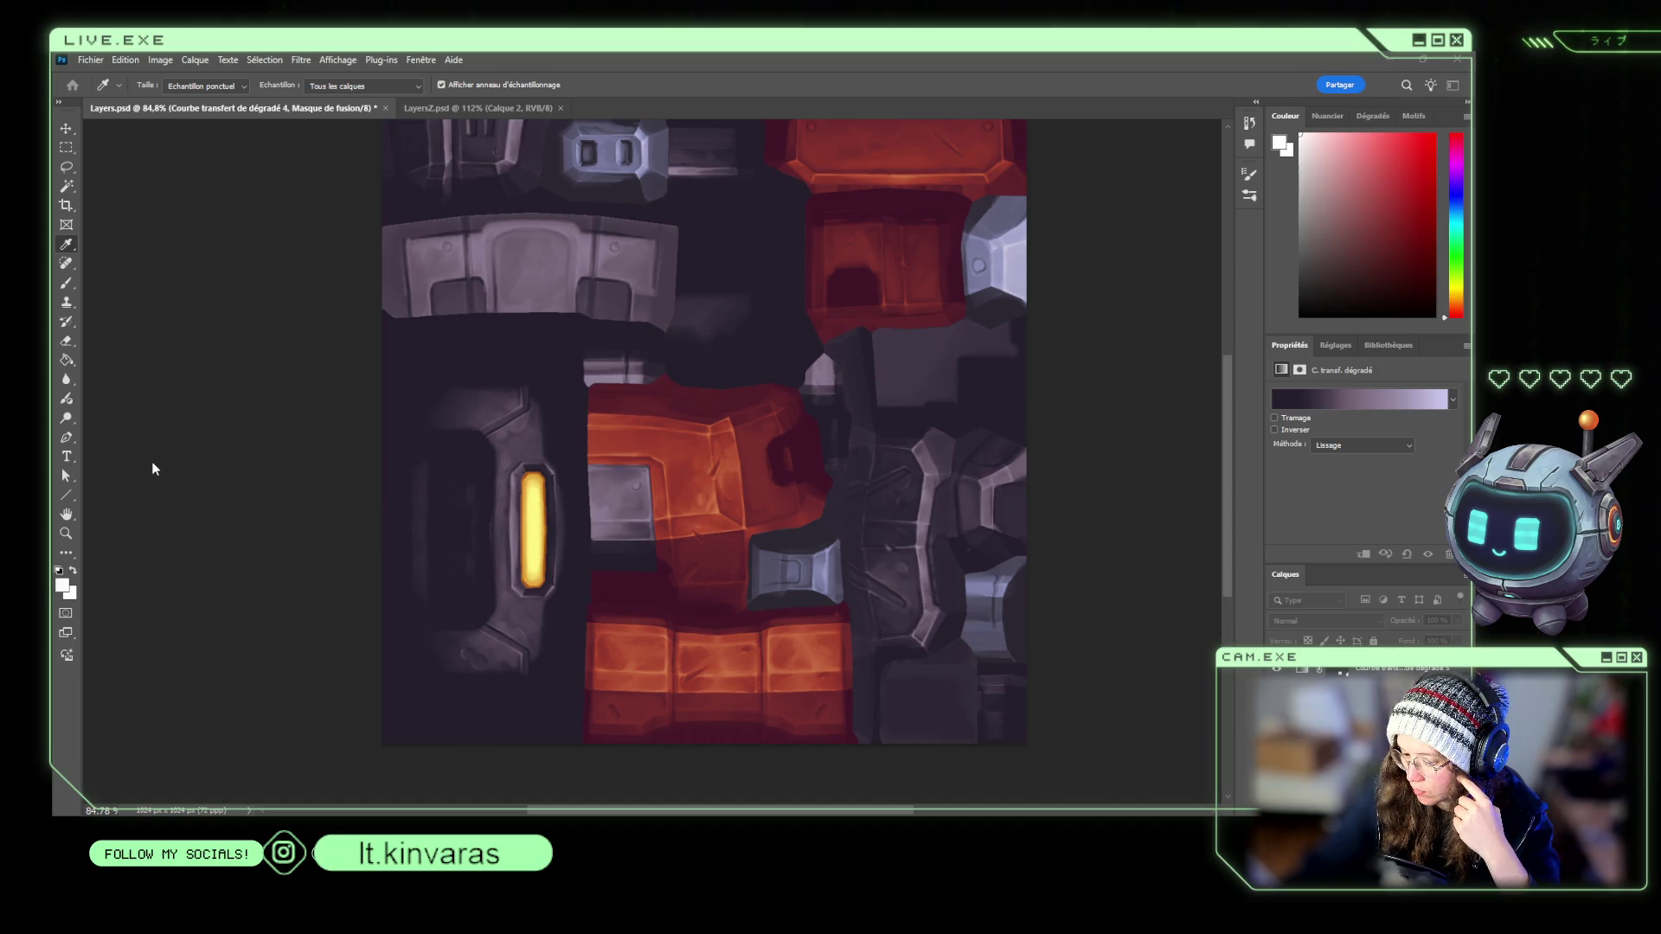
key(ctrl+z)
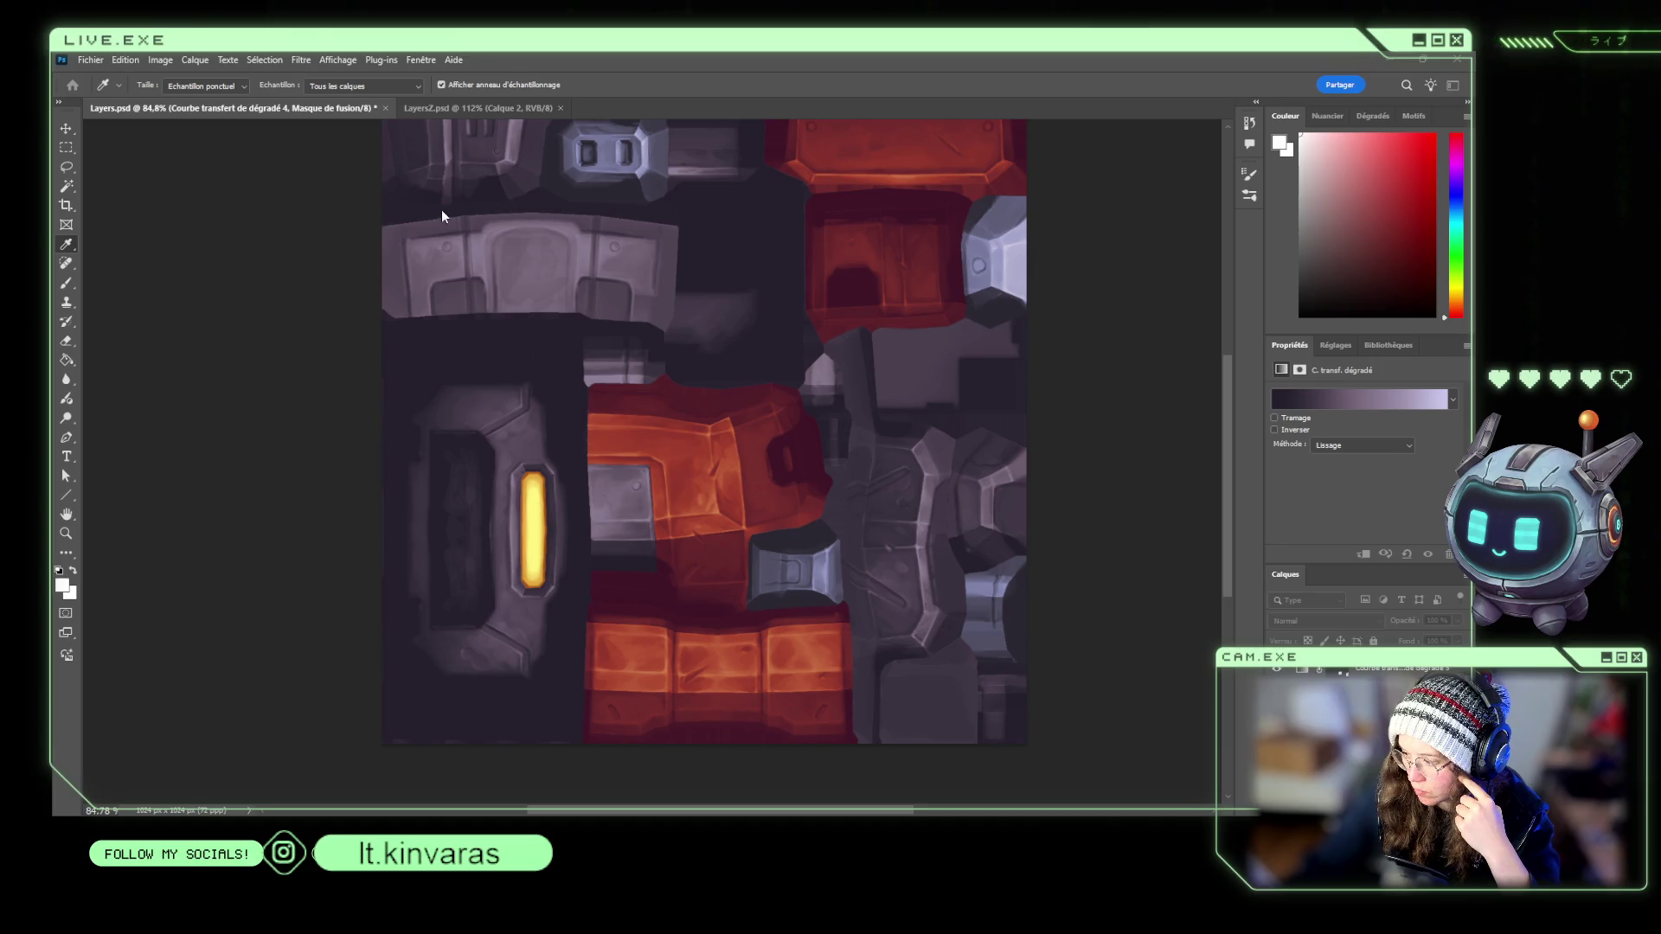
key(e)
scroll(462, 246, down, 1)
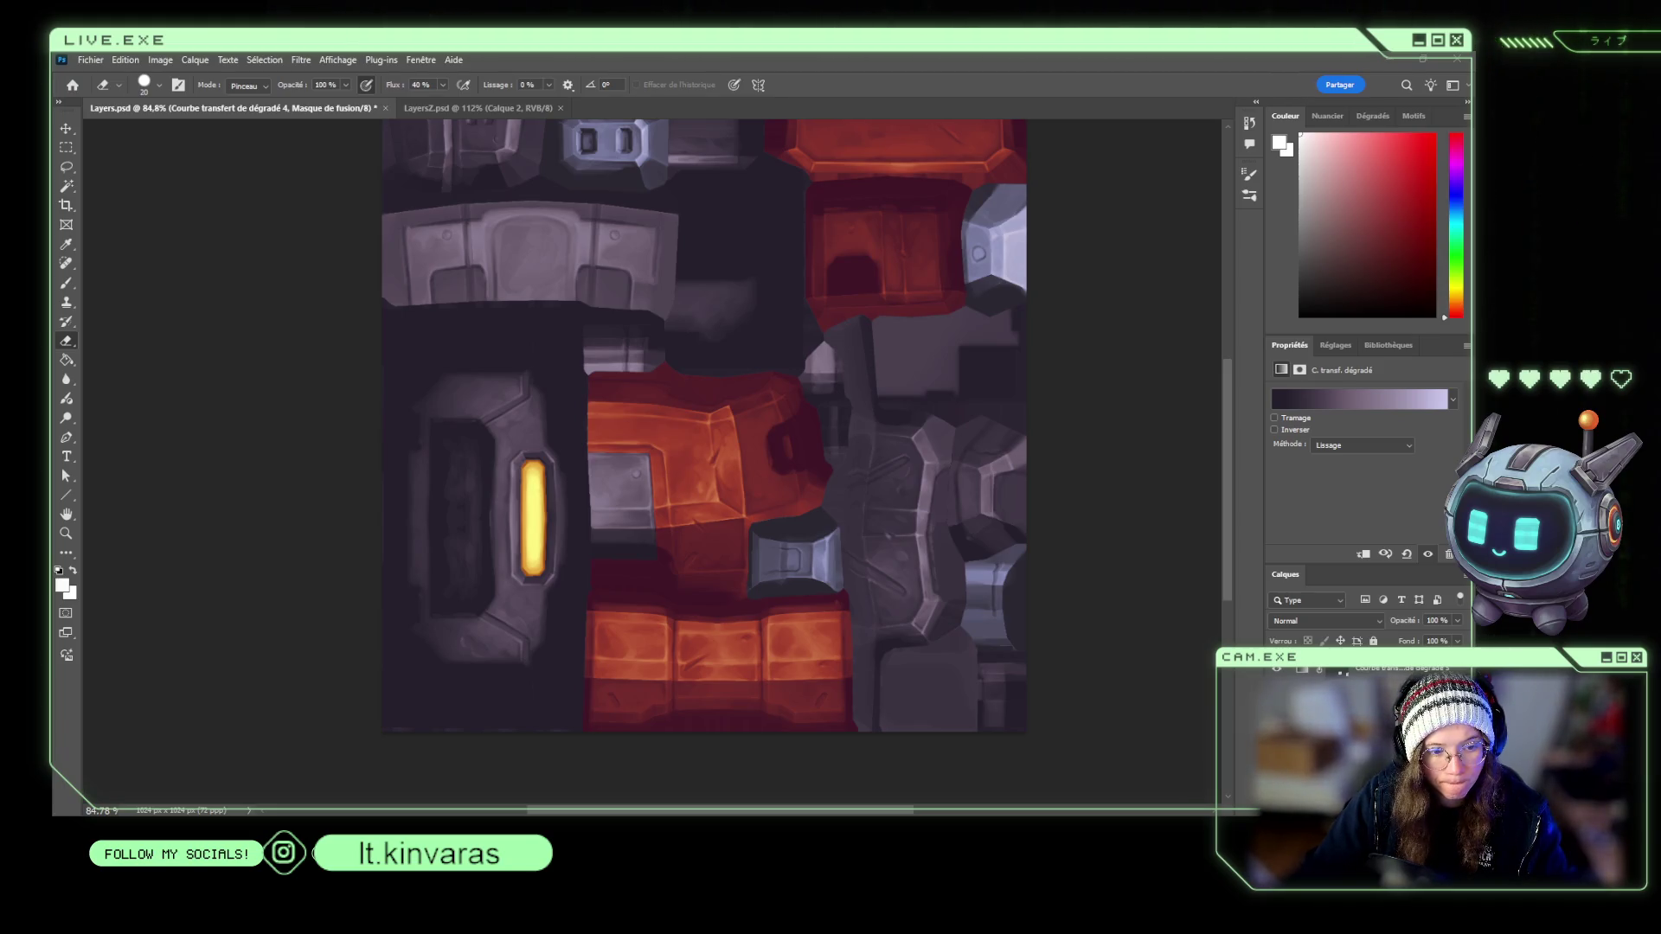
scroll(1367, 692, down, 1)
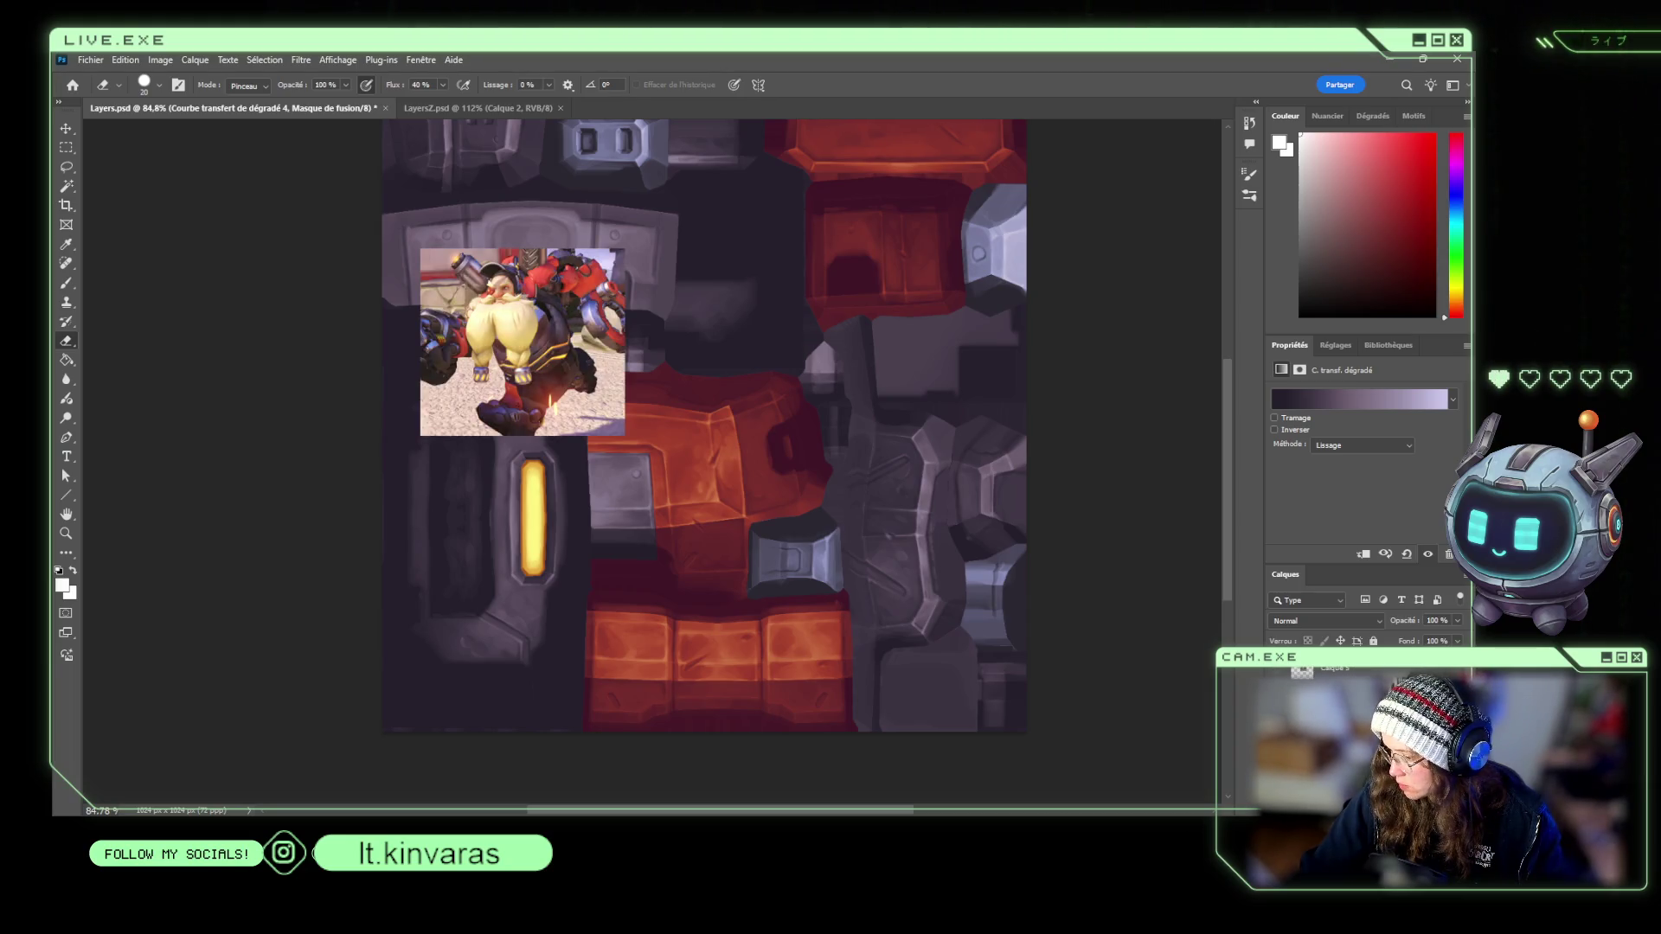
Recolour Gradient Map 3 by eyedropper-sampling the red armour in the reference image.
scroll(1367, 684, down, 1)
click(1384, 692)
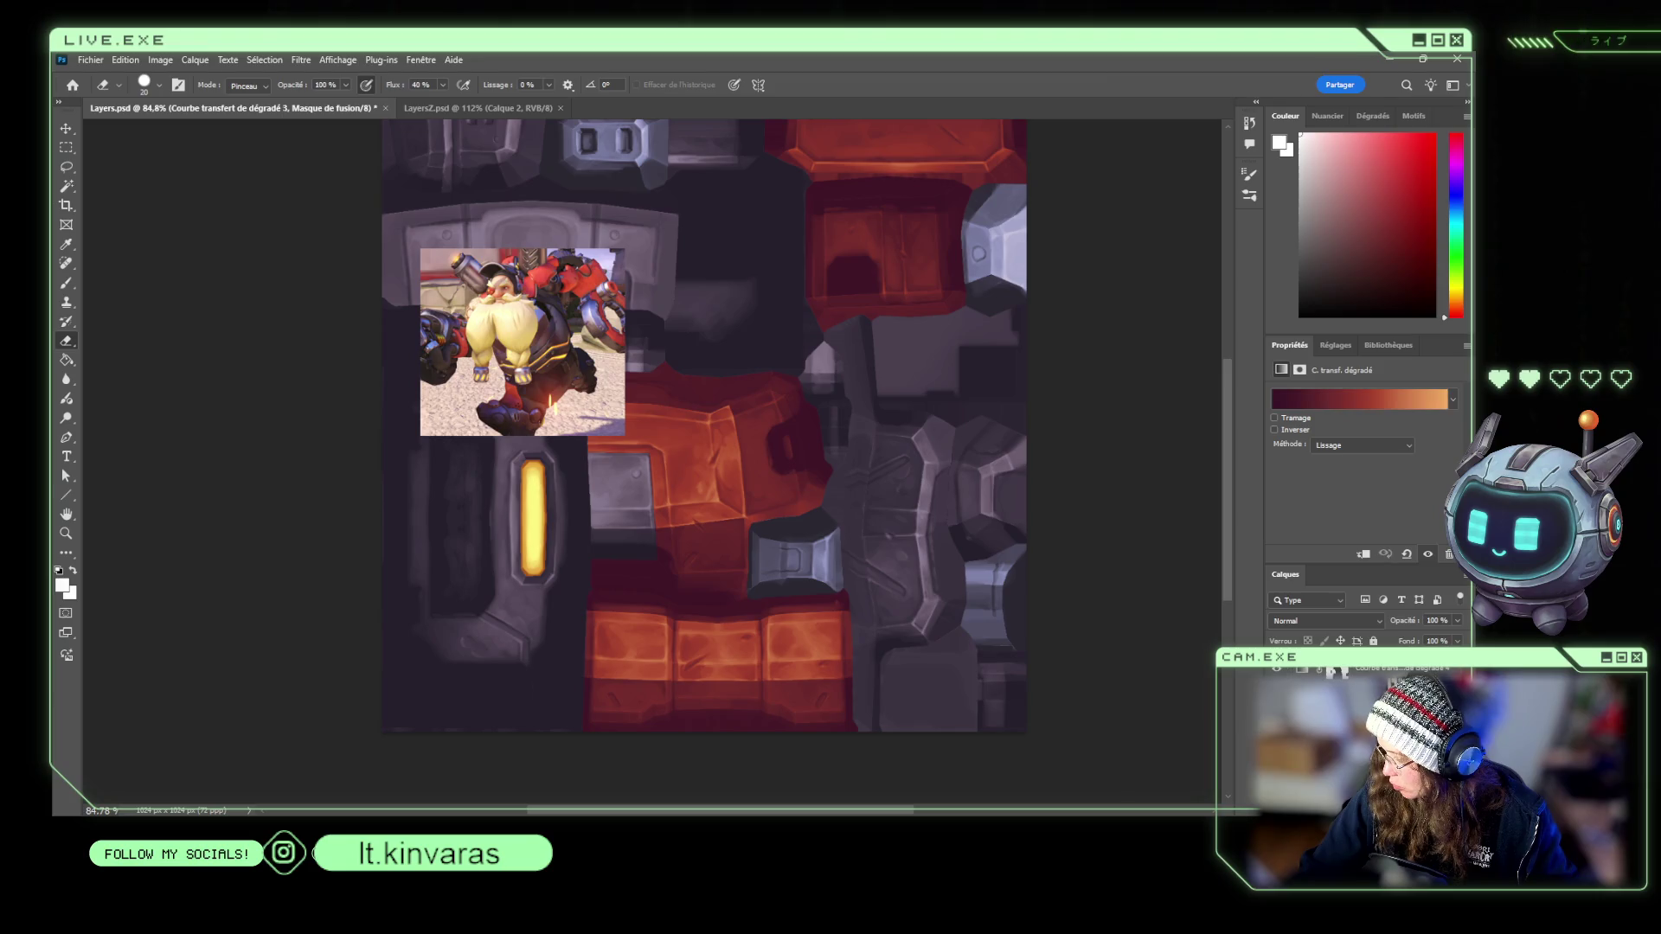
key(i)
click(524, 299)
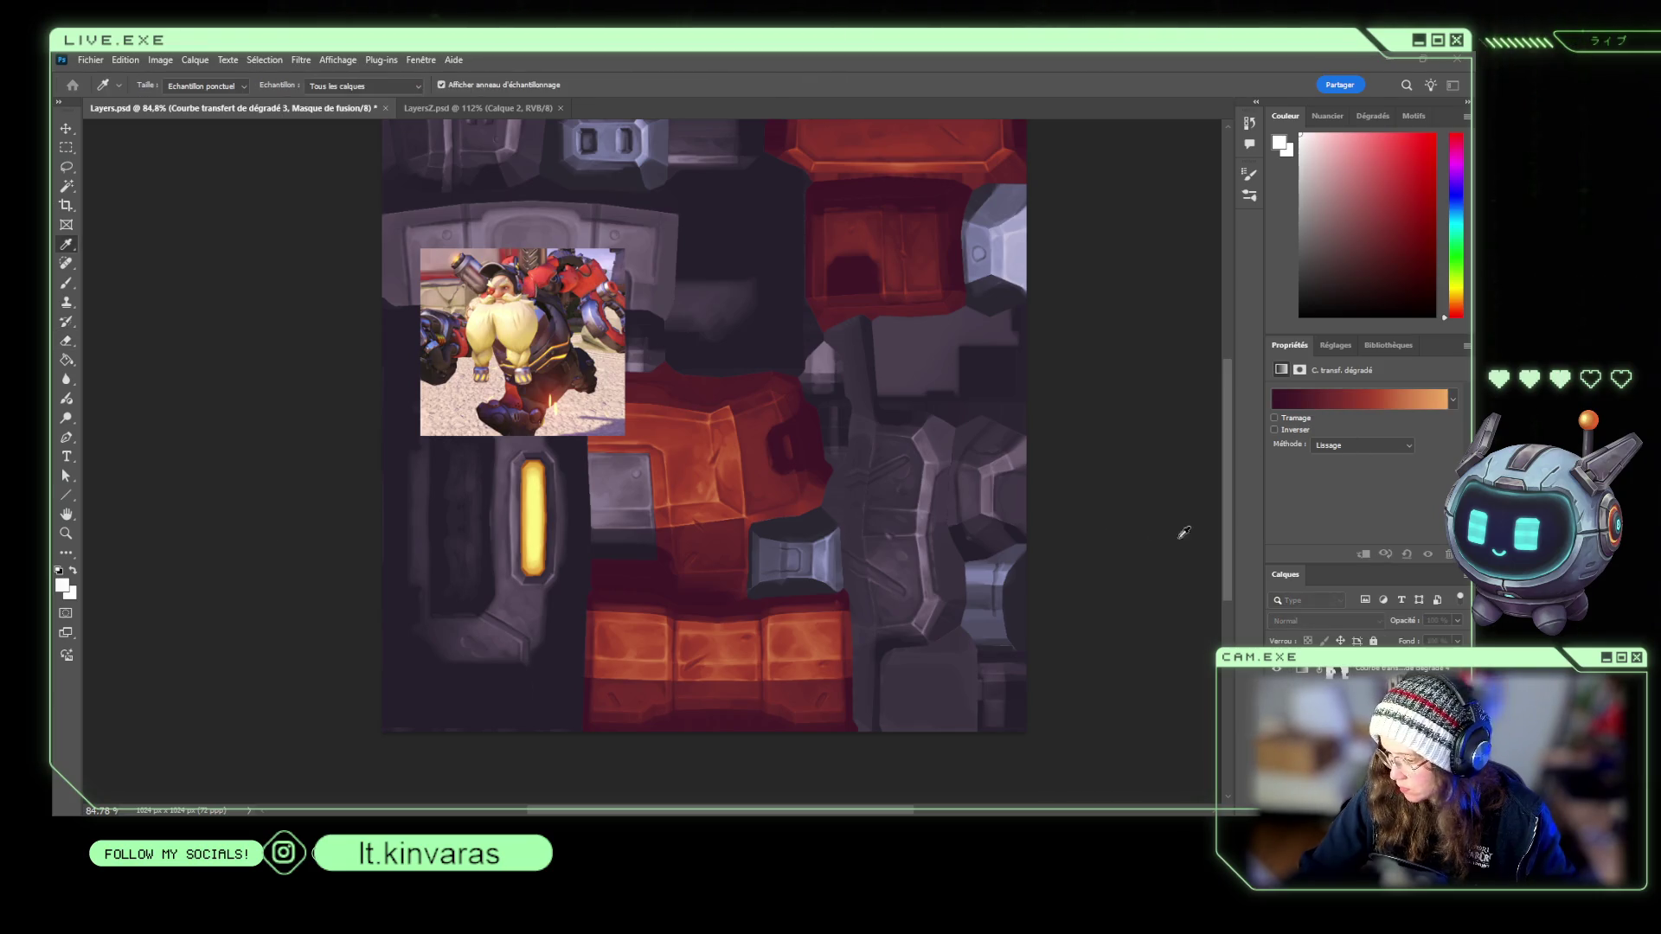
key(e)
click(1281, 370)
key(i)
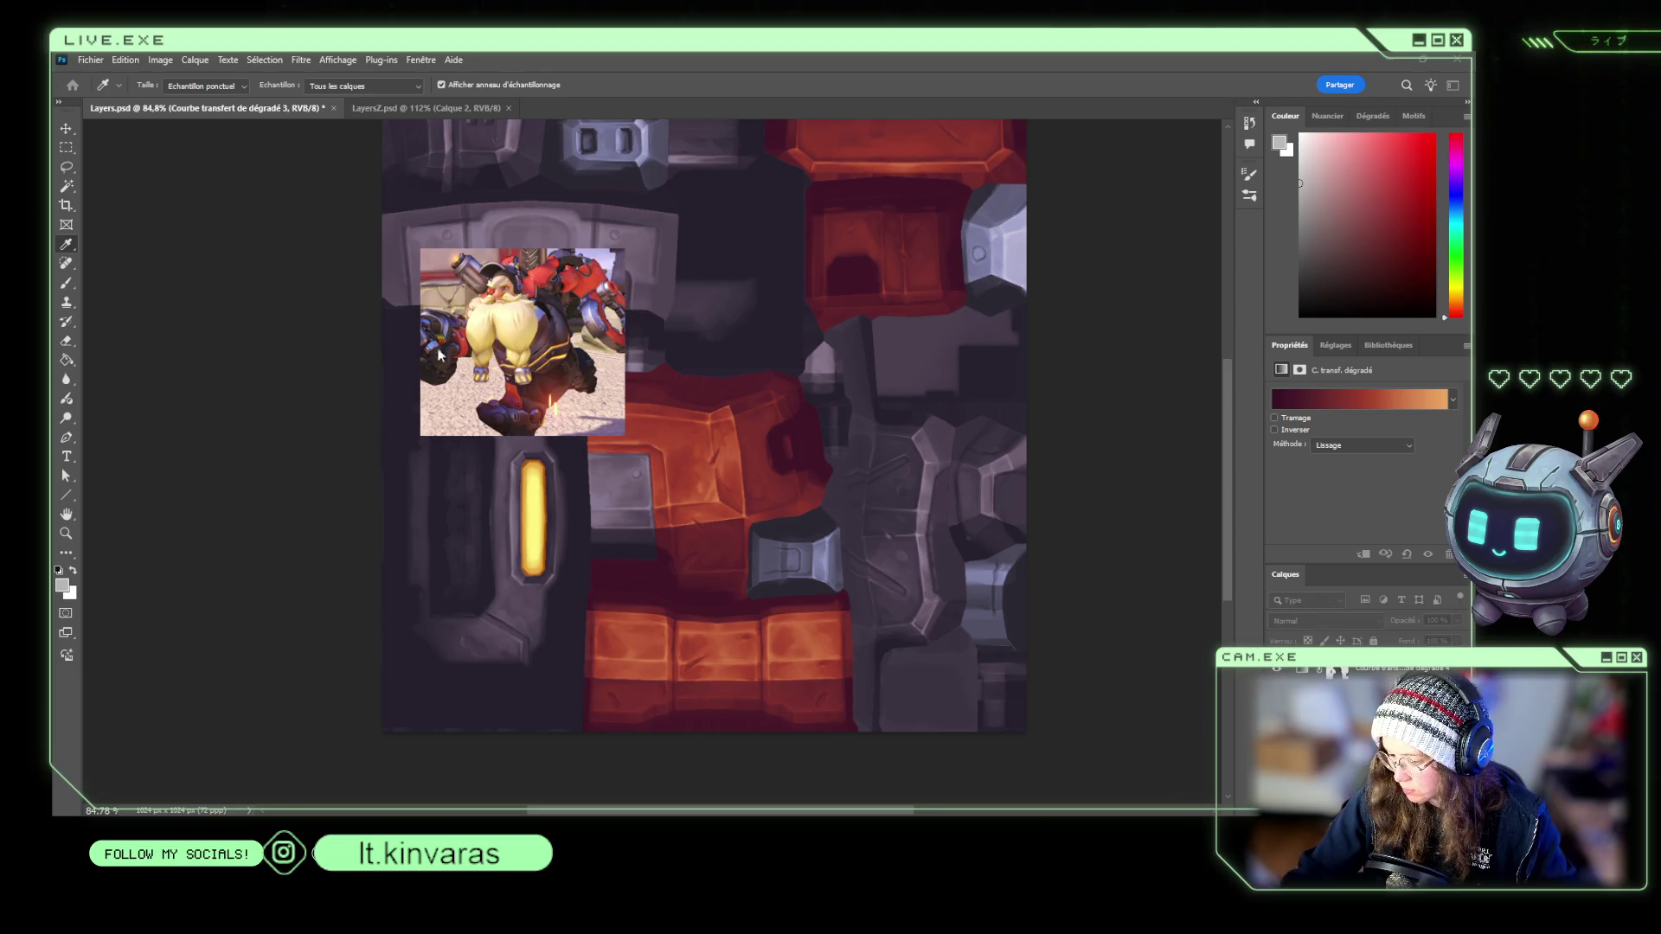
click(544, 273)
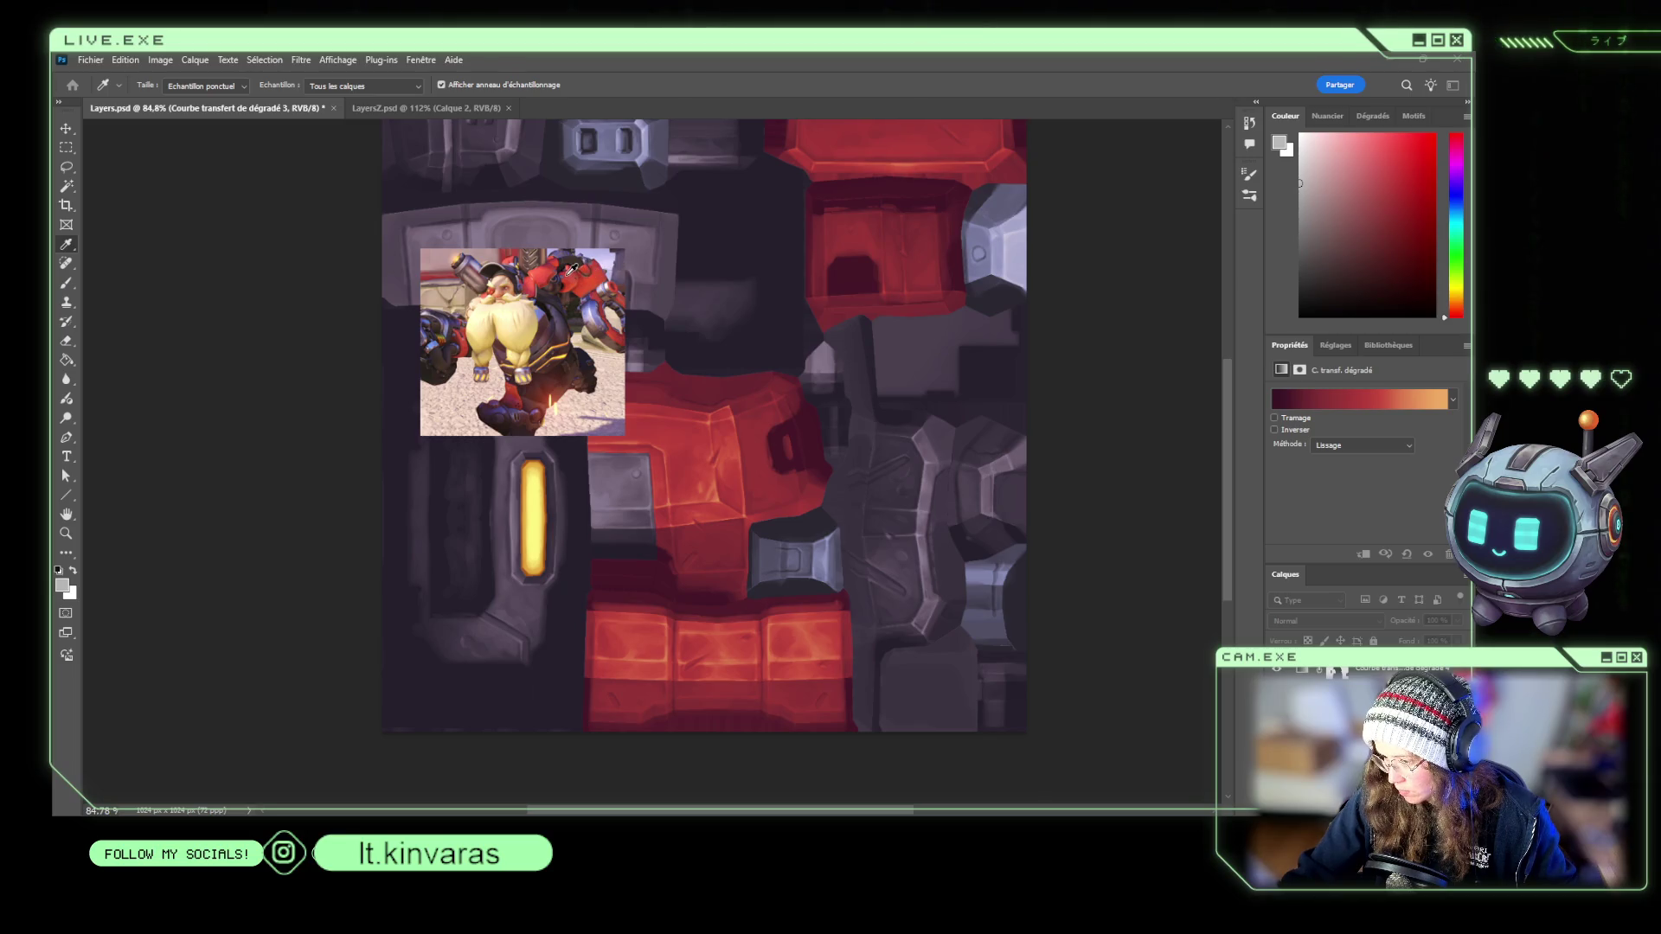
click(516, 384)
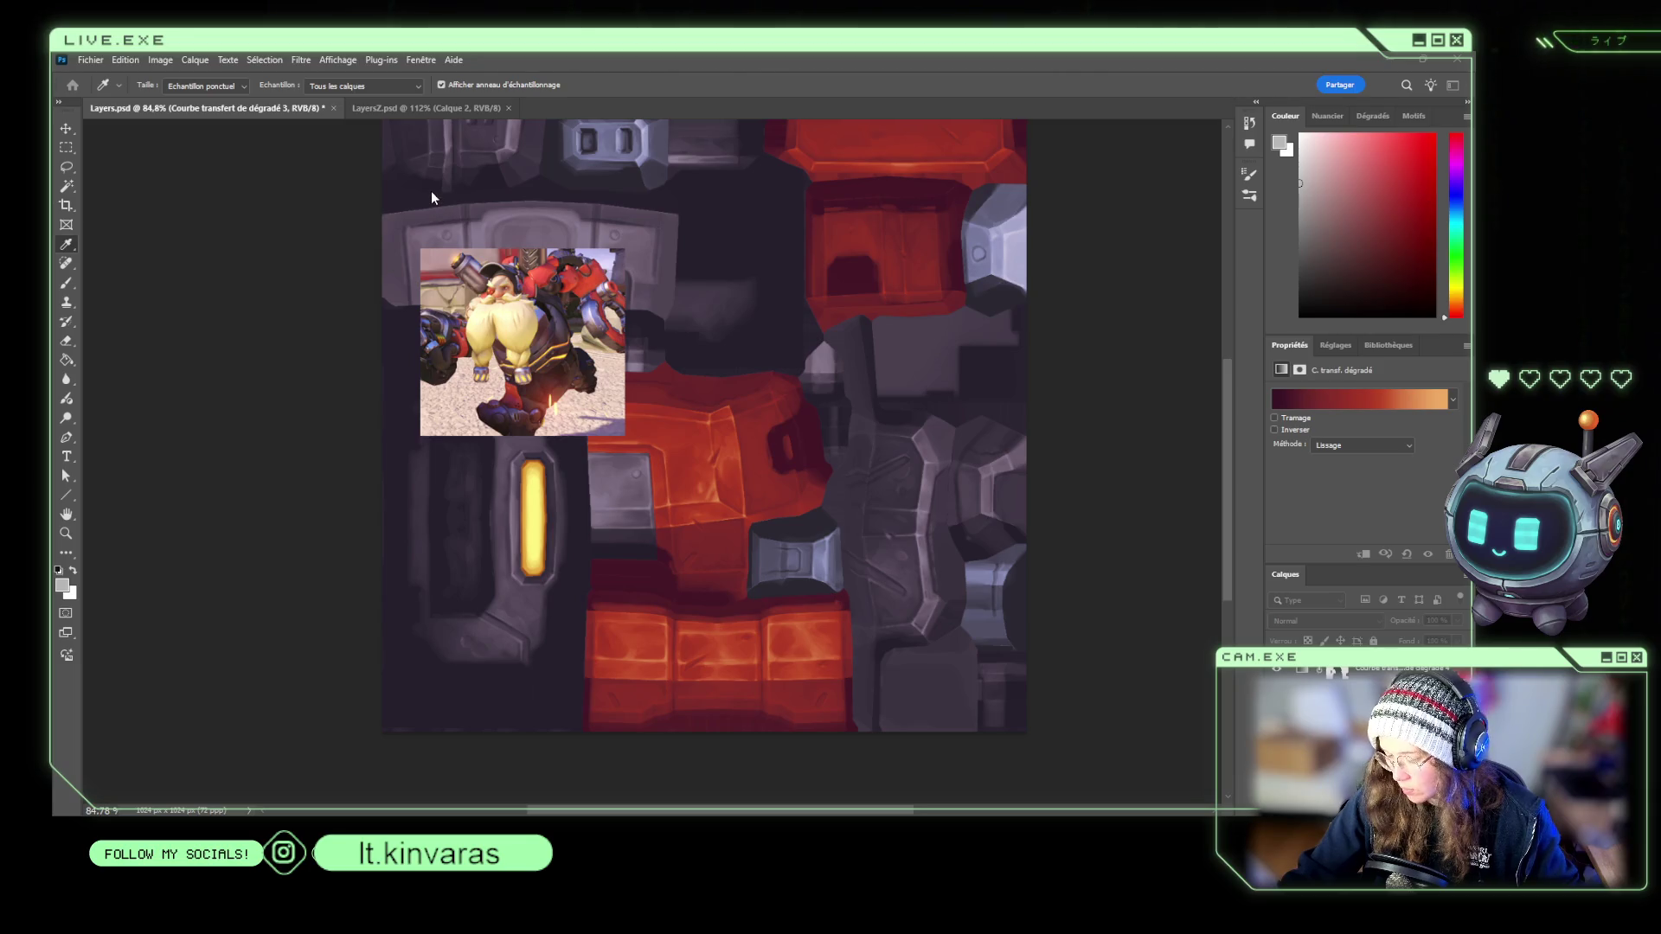
key(e)
alt+scroll(578, 196, up, 5)
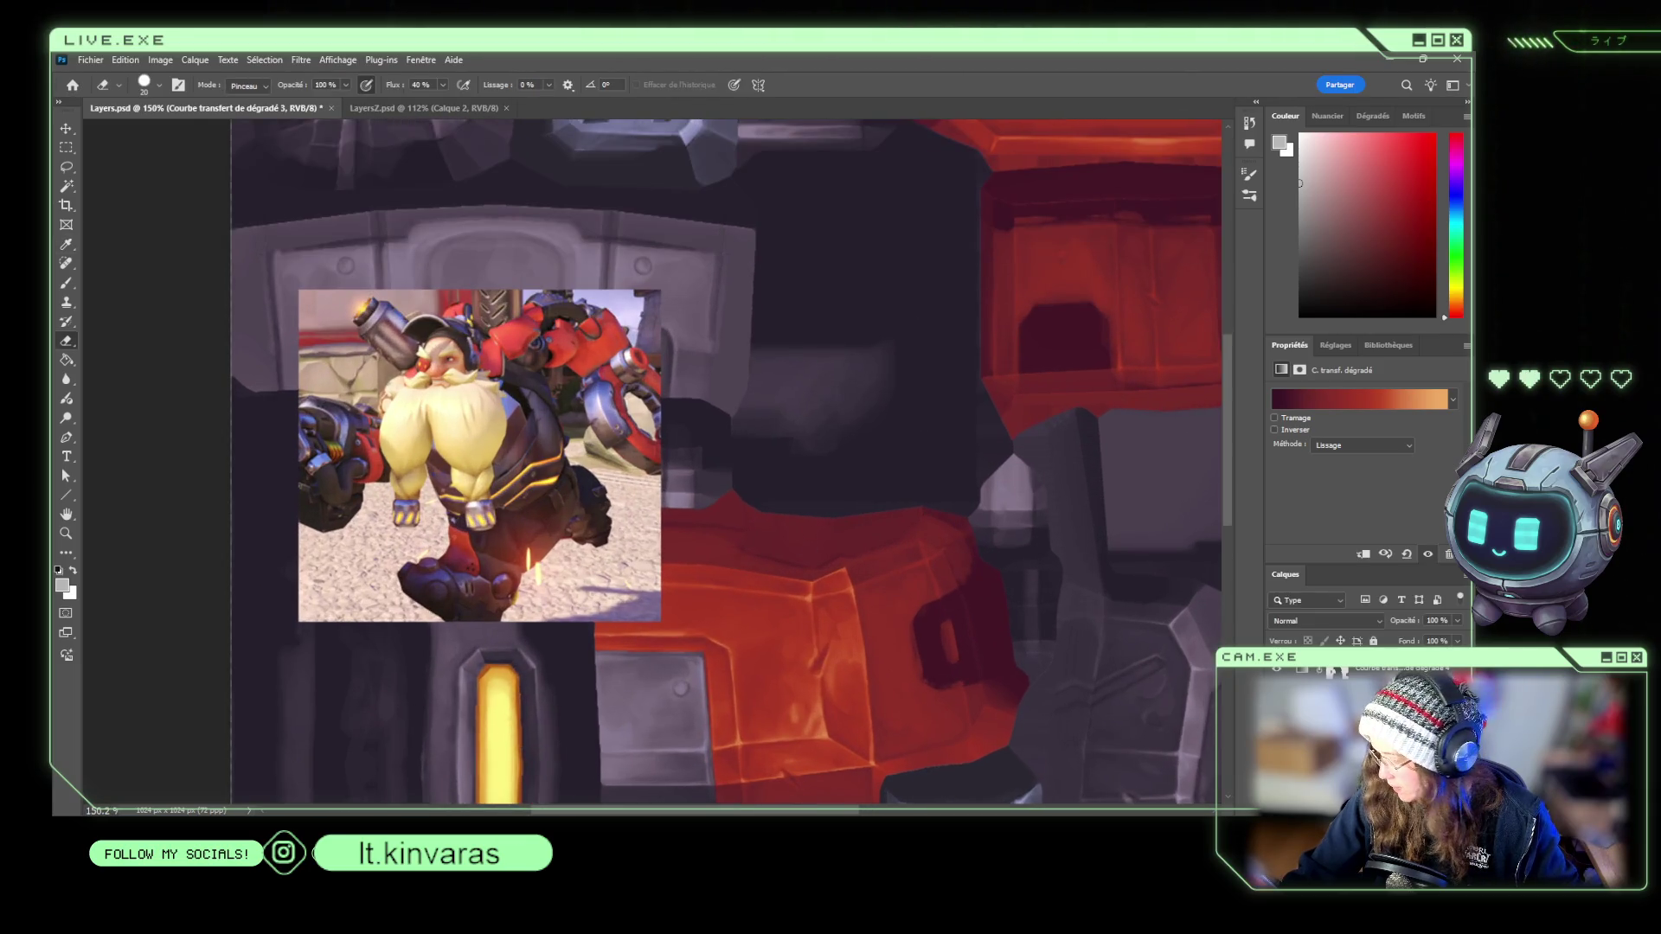
Sample bright, darker and lighter reds from the reference armour to tune Gradient Map 3.
key(i)
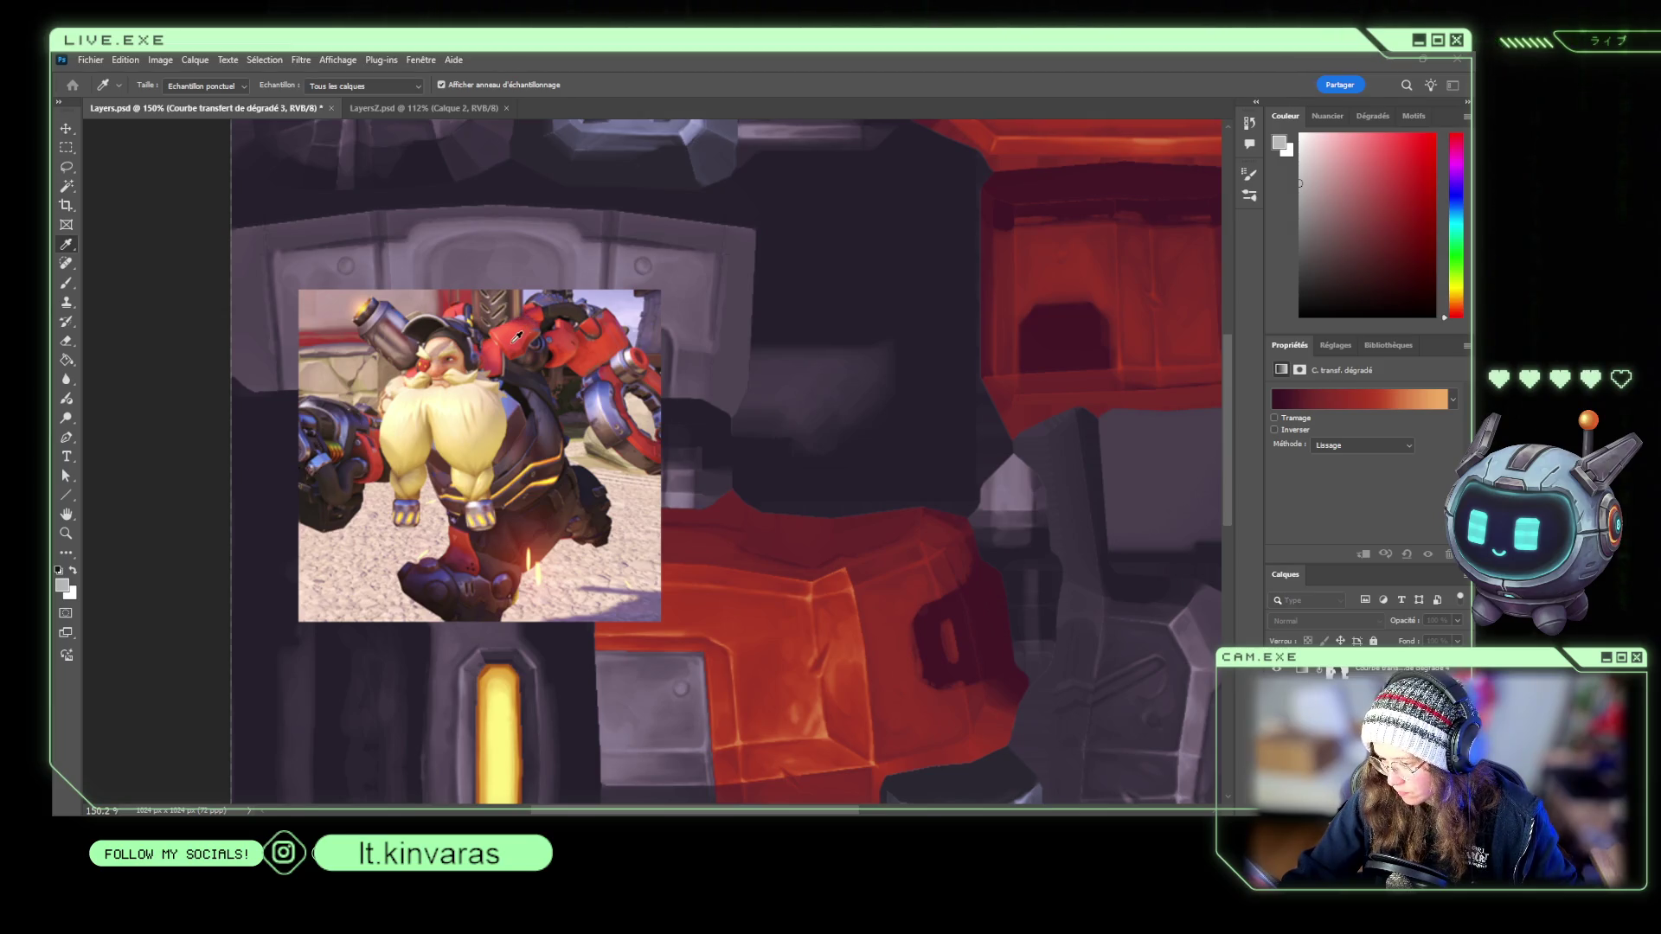
click(519, 335)
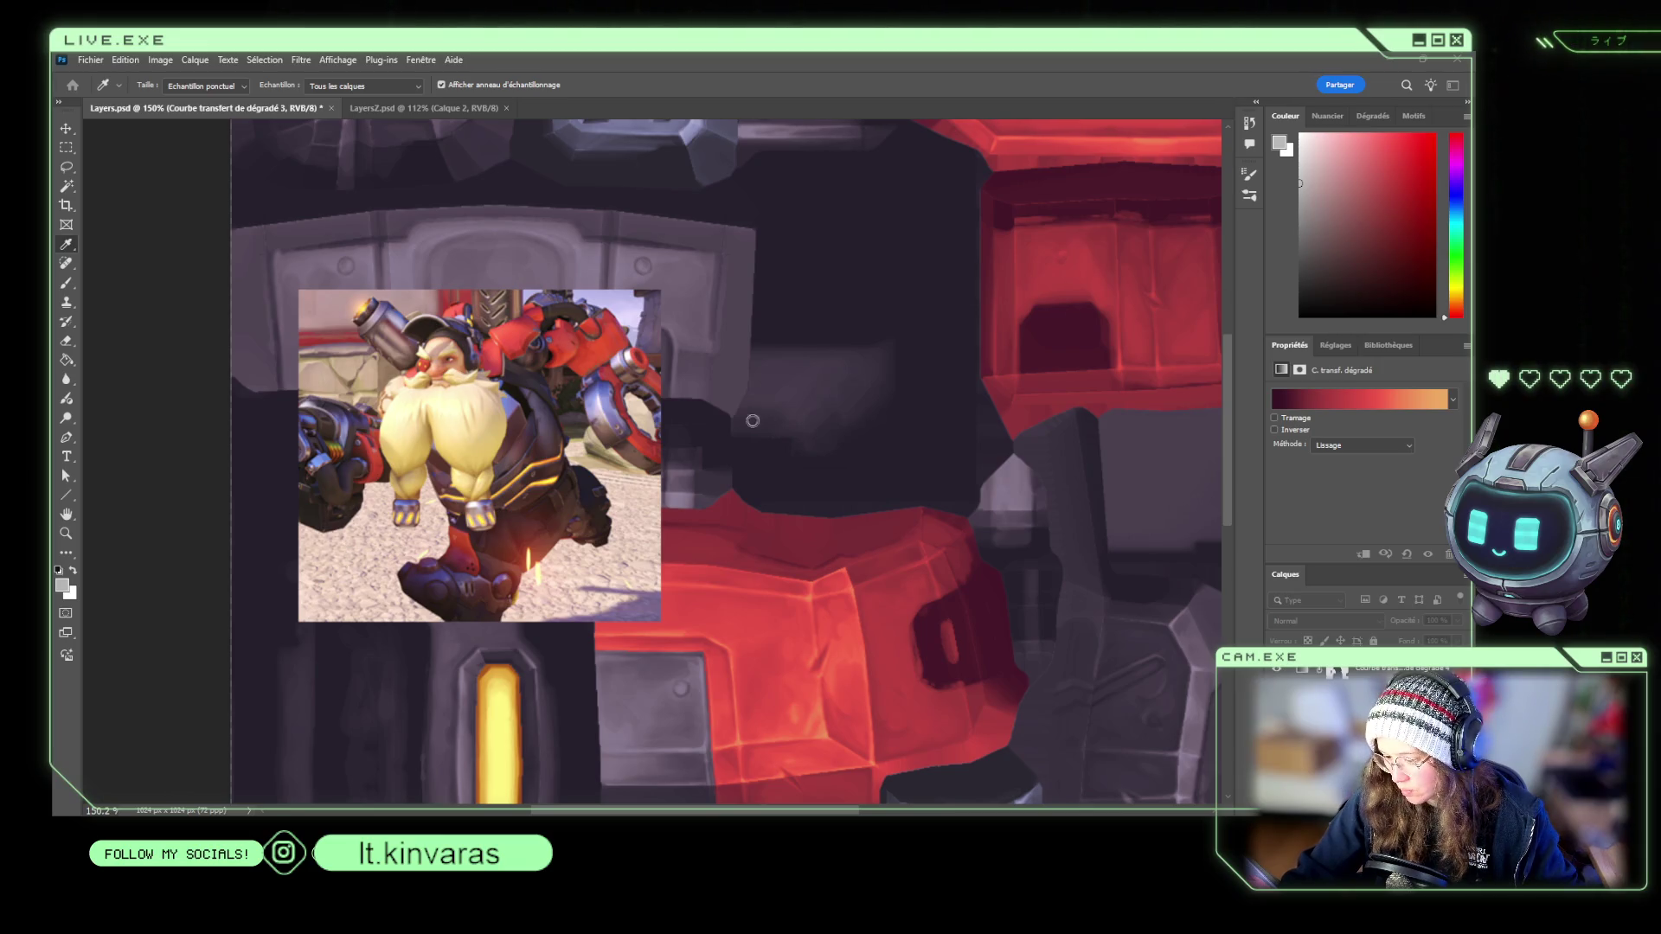
click(714, 365)
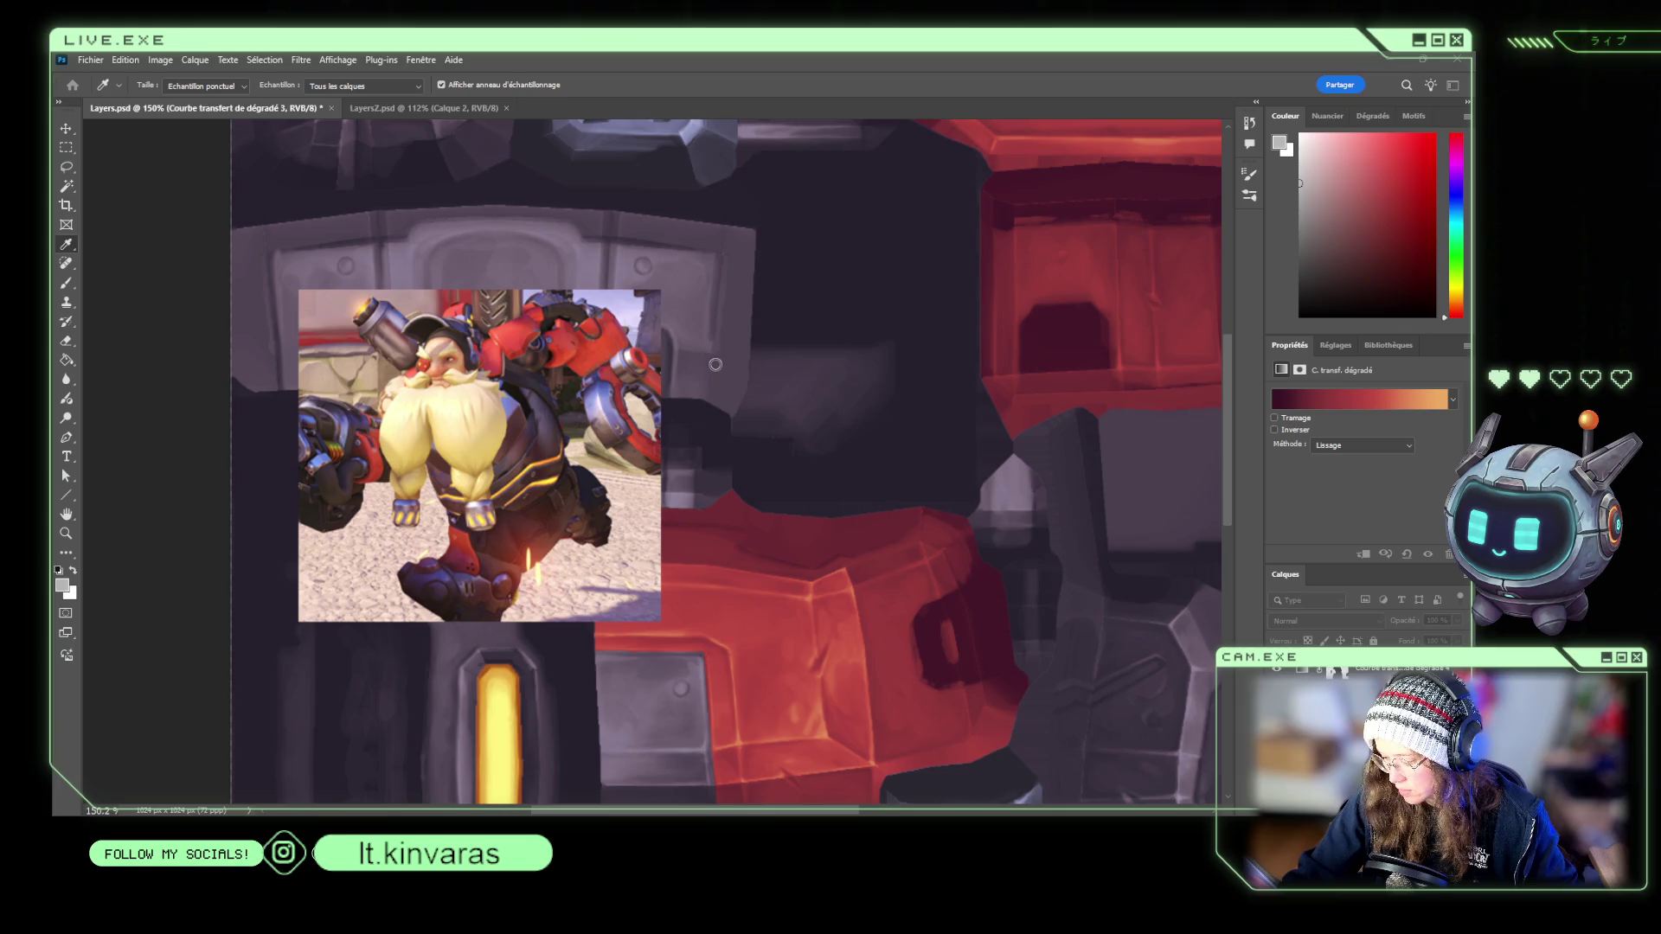
click(721, 372)
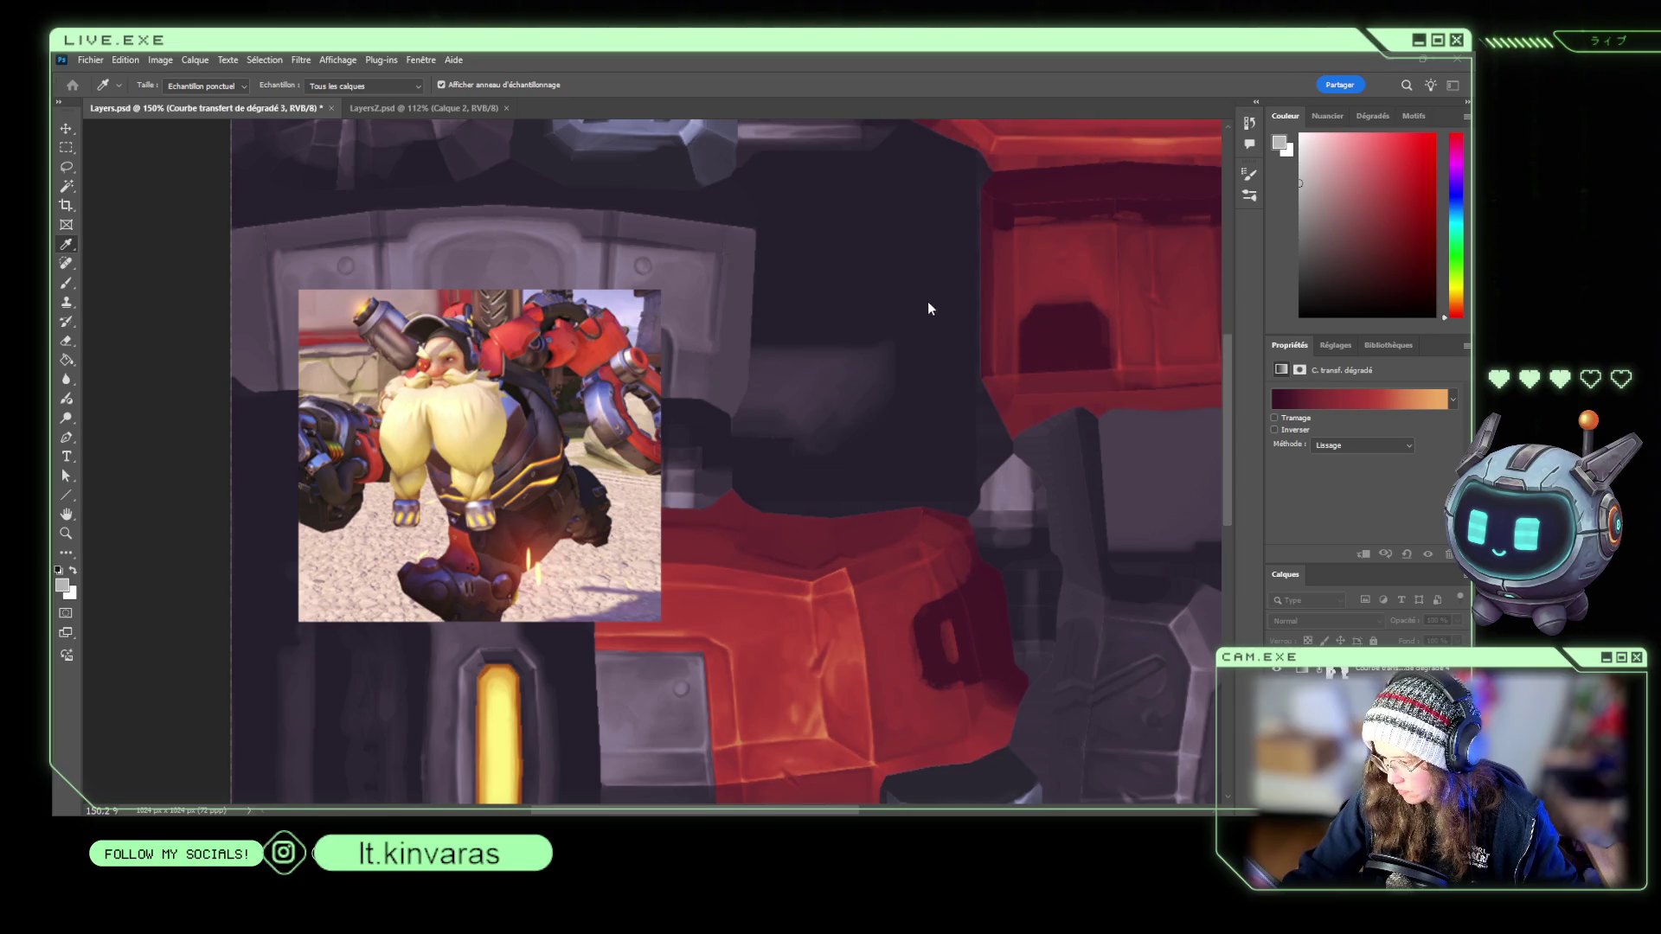
click(516, 332)
click(564, 319)
click(507, 330)
click(504, 327)
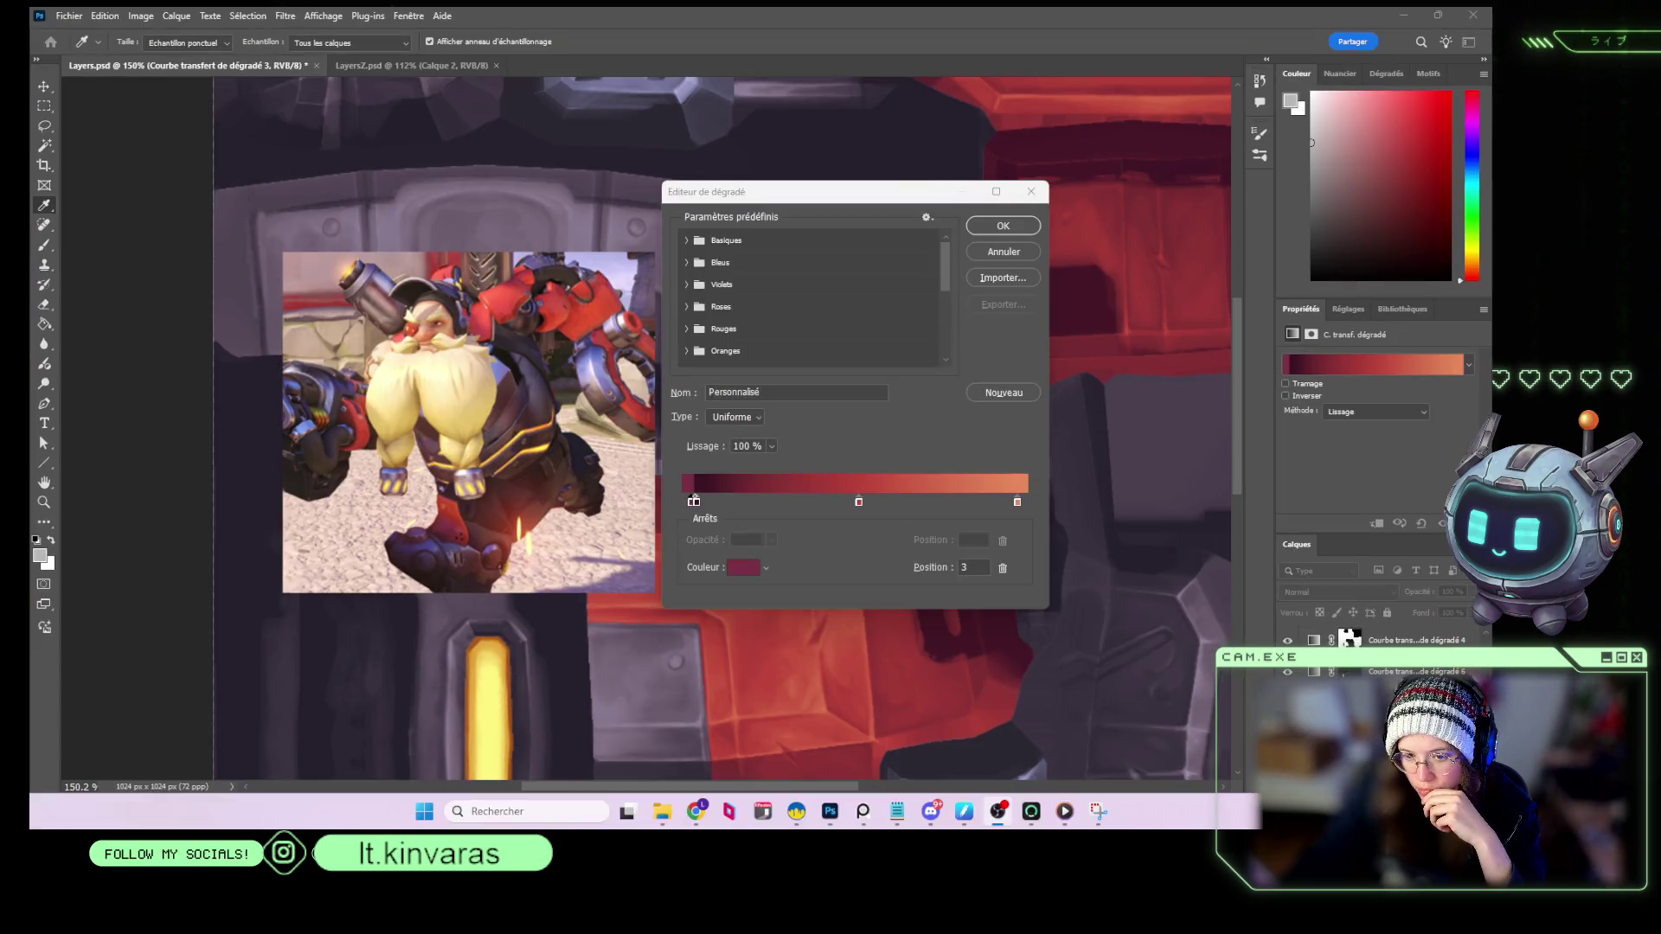
Move the gradient's dark stop to position 5 and colour it near-black red 2b0d10.
drag(805, 199, 889, 201)
drag(776, 507, 782, 505)
click(823, 570)
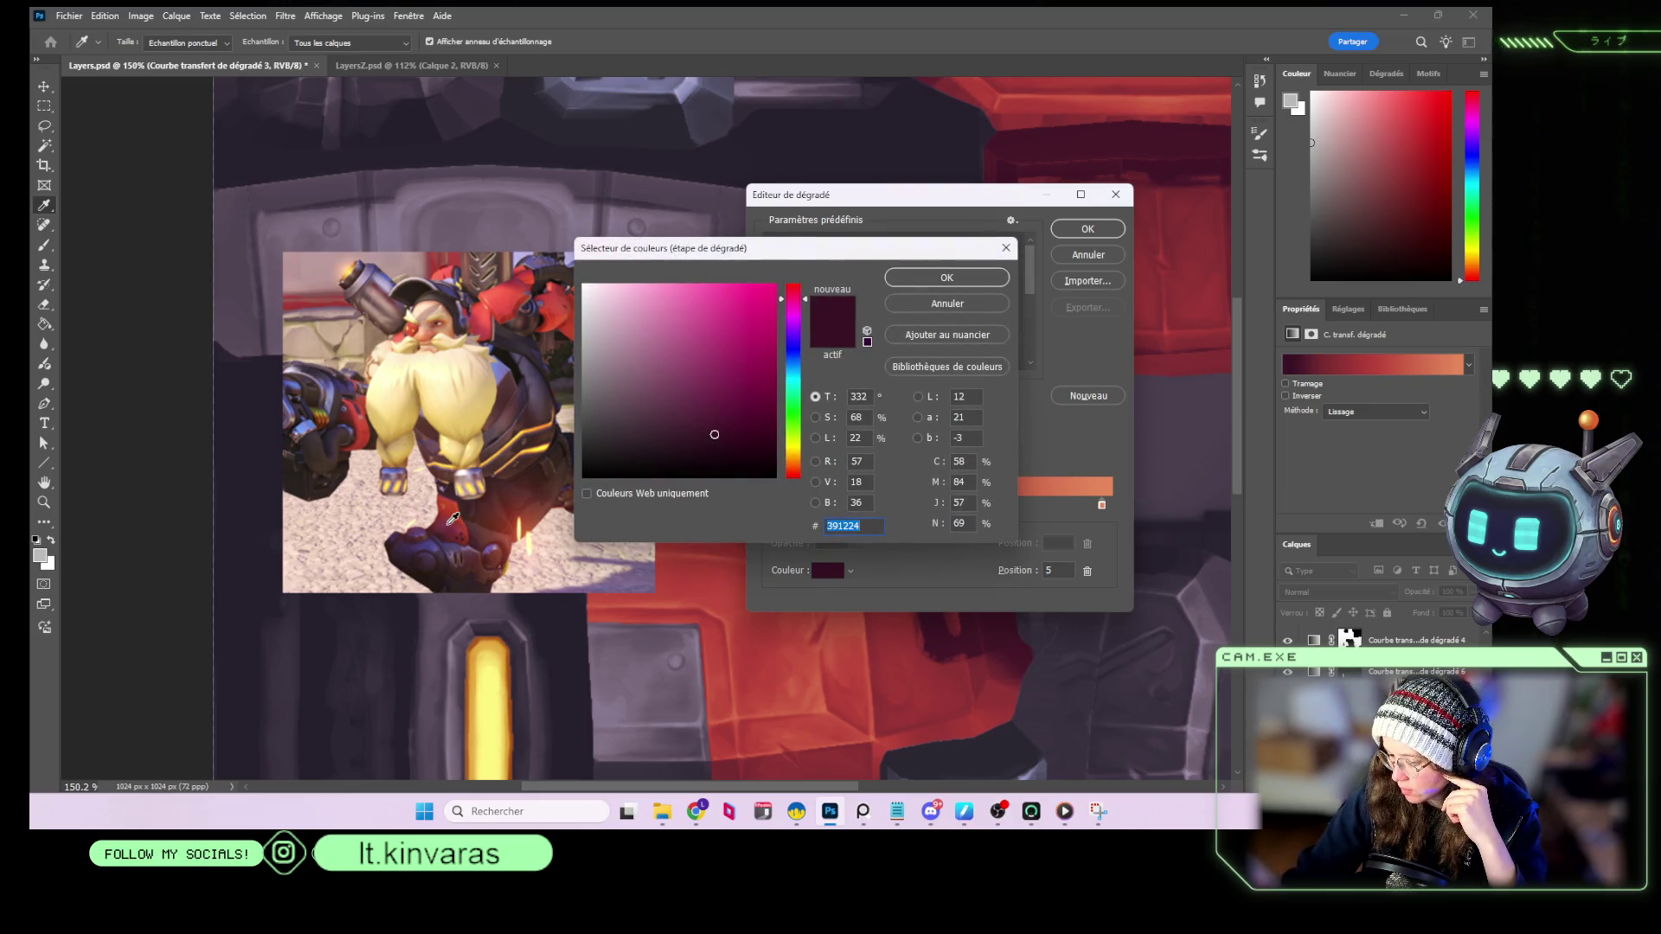
click(447, 521)
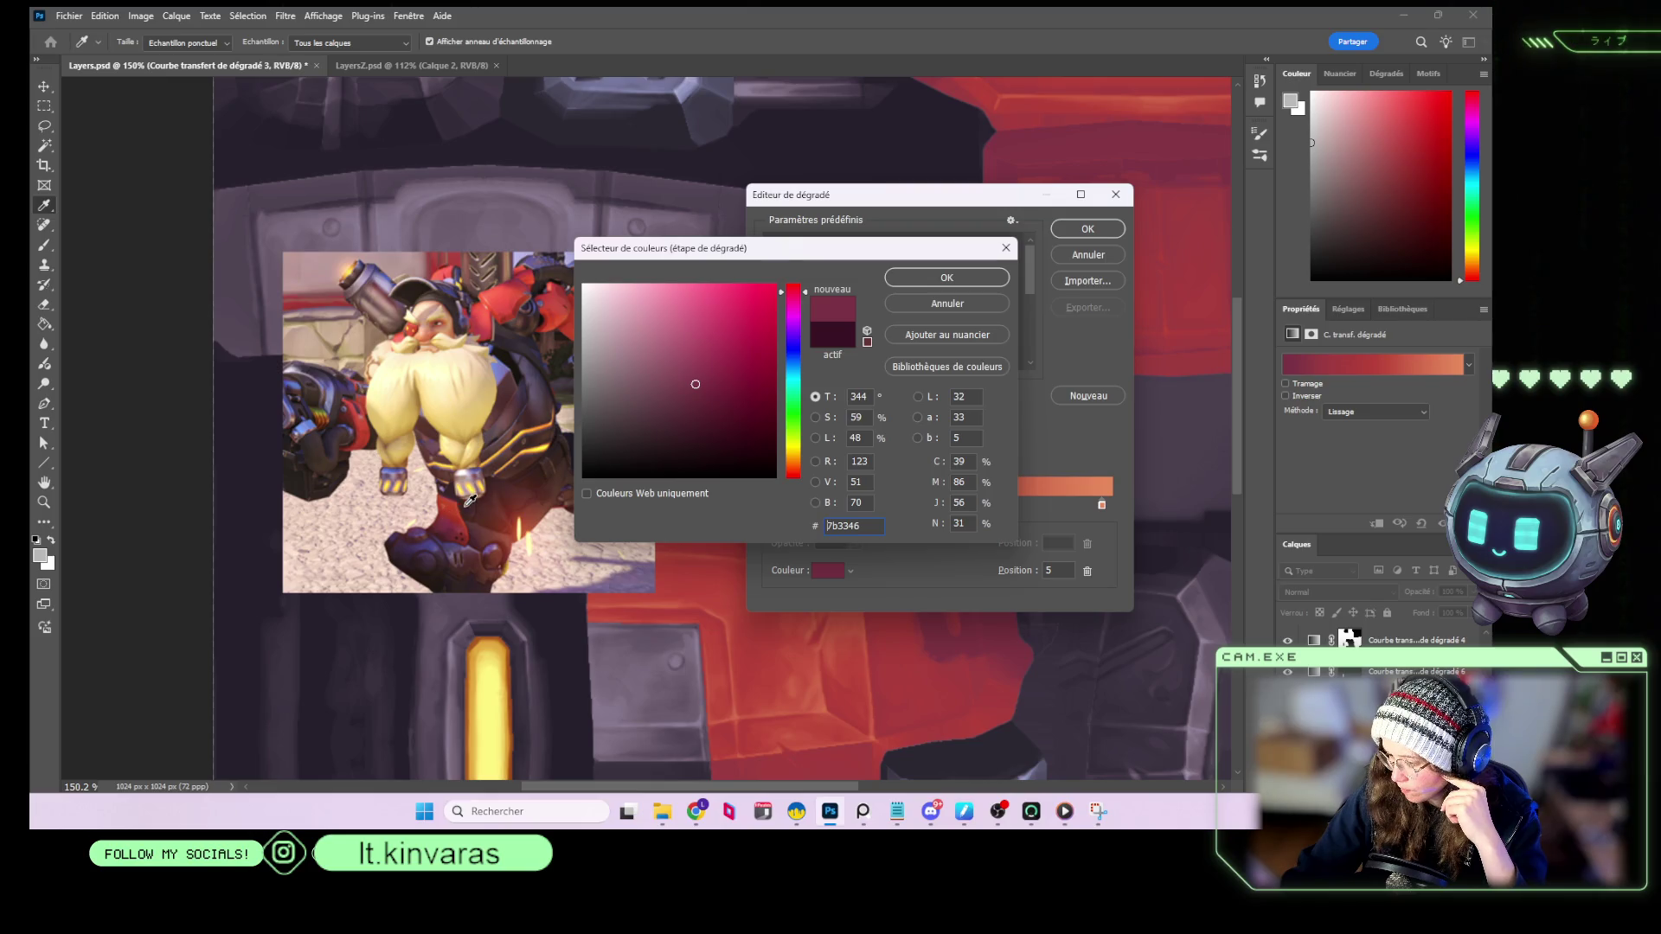
click(447, 531)
click(692, 439)
drag(694, 441, 718, 445)
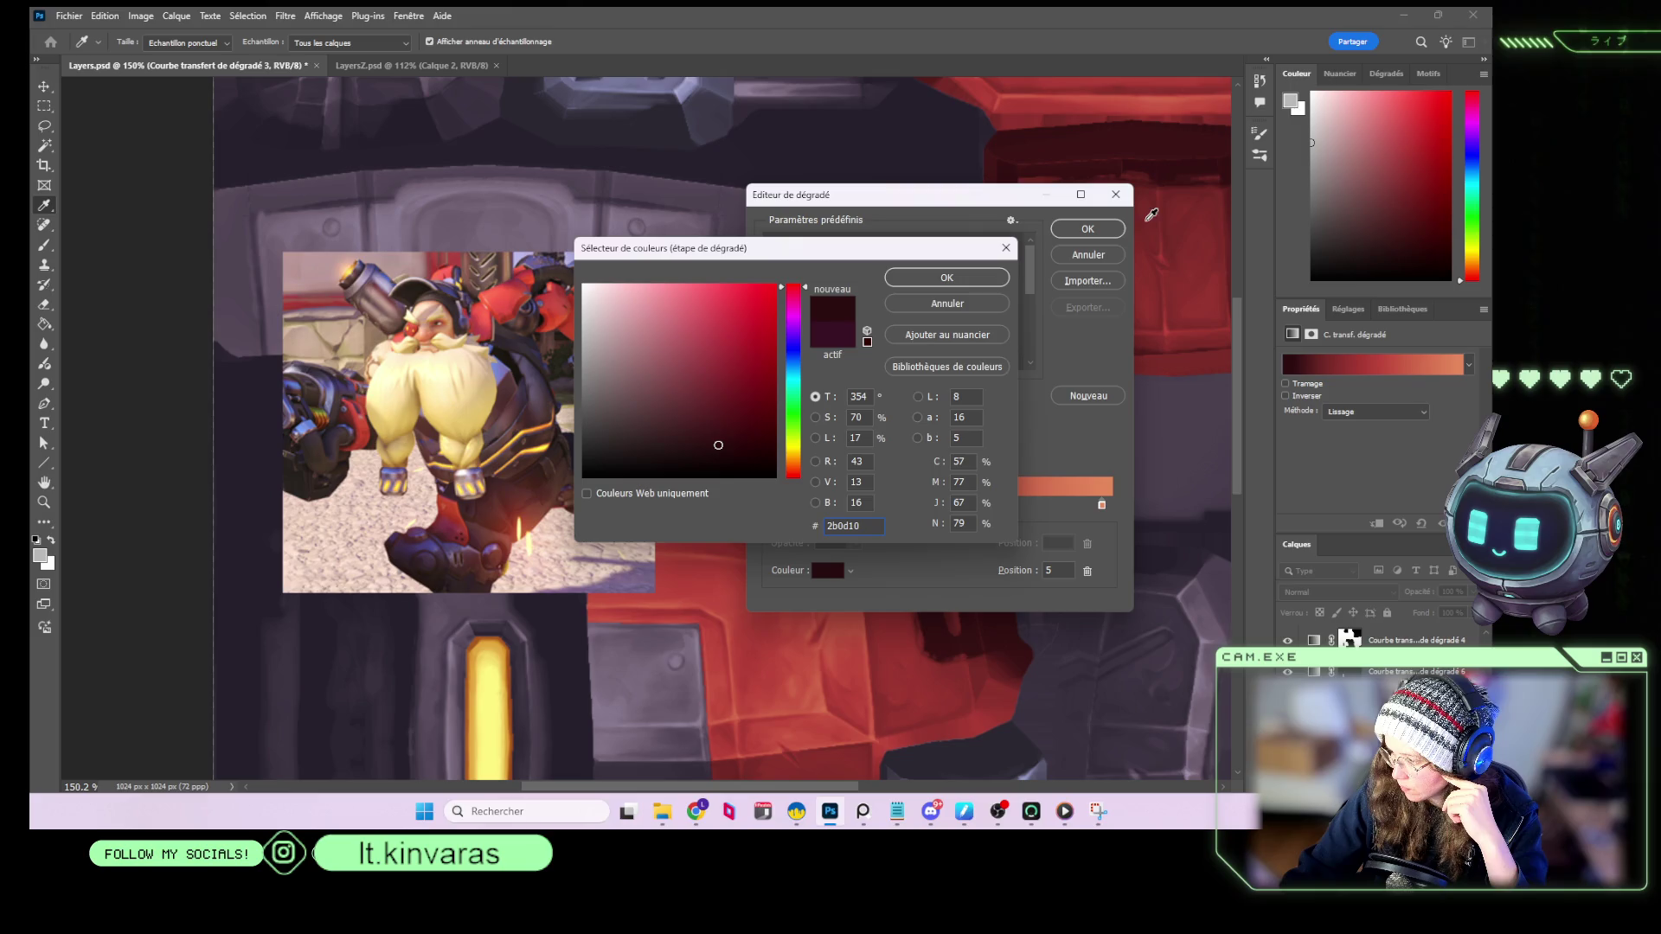
click(987, 282)
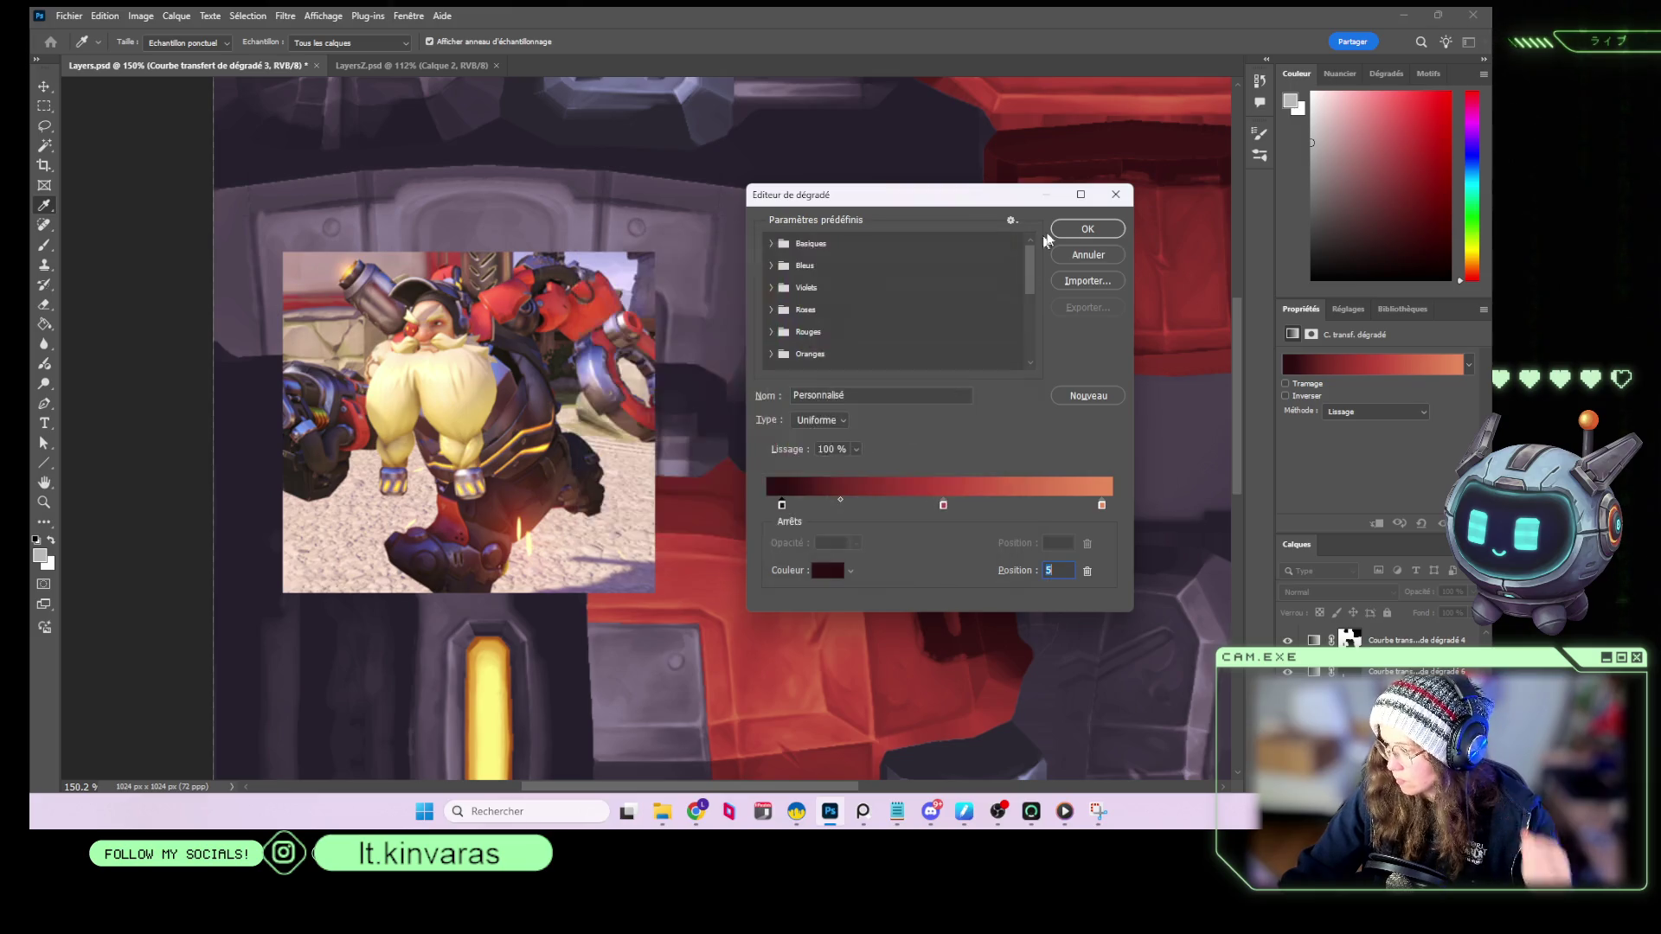
Save the edited red gradient as a new preset and apply it.
click(1083, 398)
drag(958, 205, 463, 228)
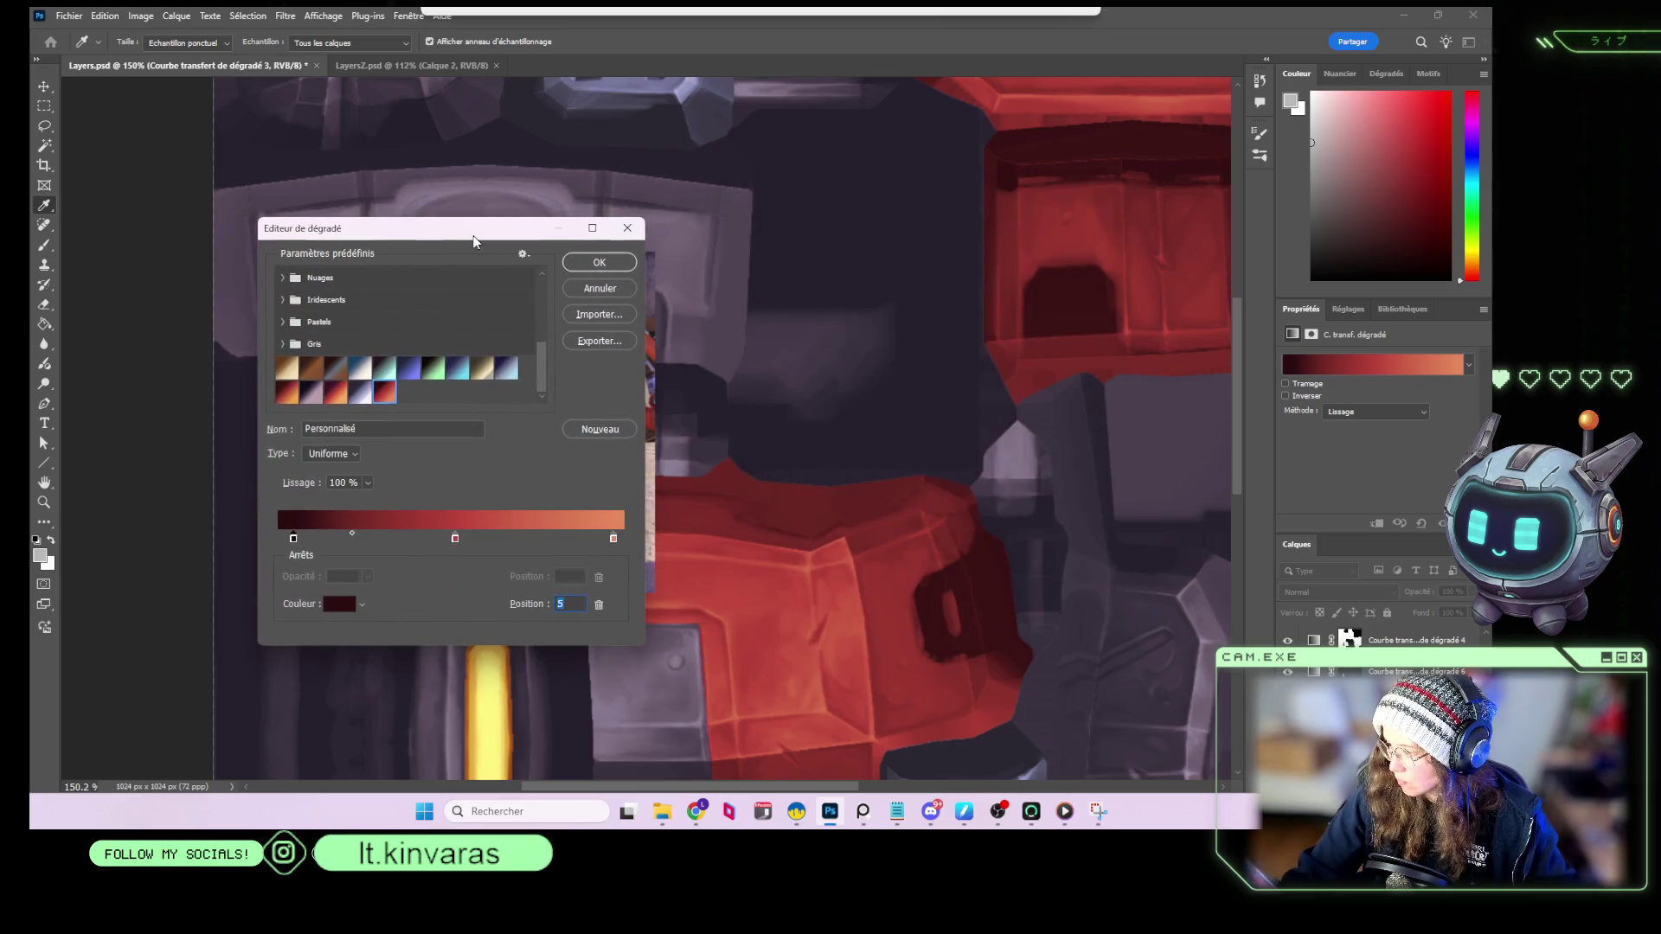
click(615, 257)
Hide the character reference layer Calque 4 so the painted texture shows fully.
key(e)
scroll(841, 365, down, 5)
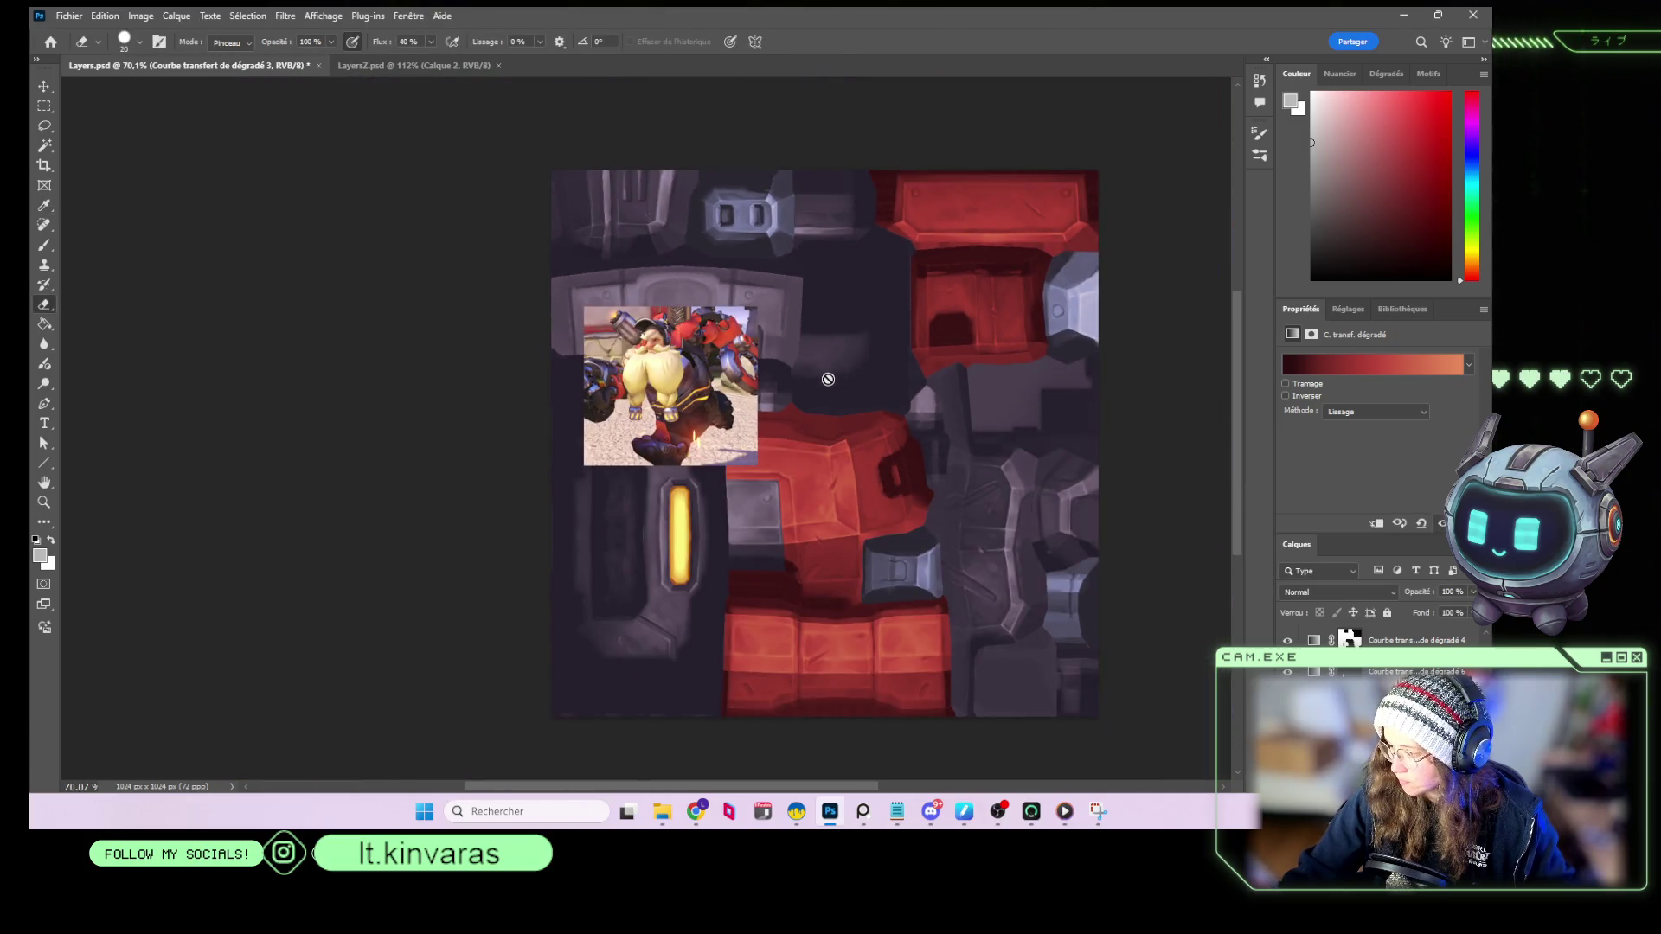
scroll(801, 374, up, 2)
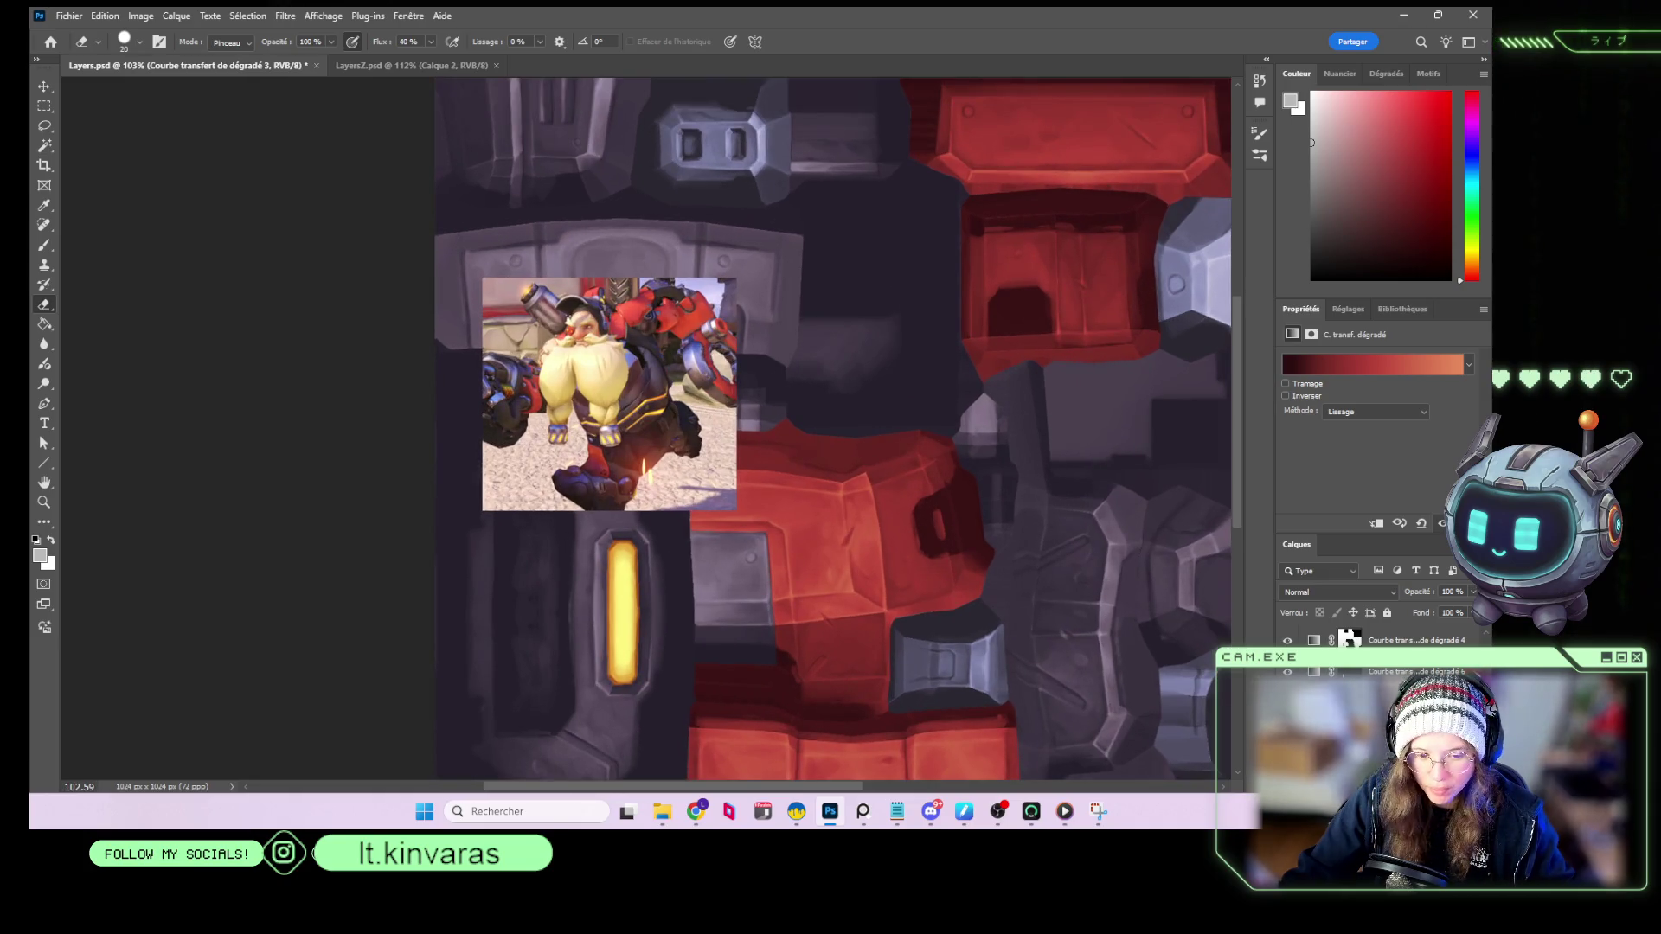
click(862, 812)
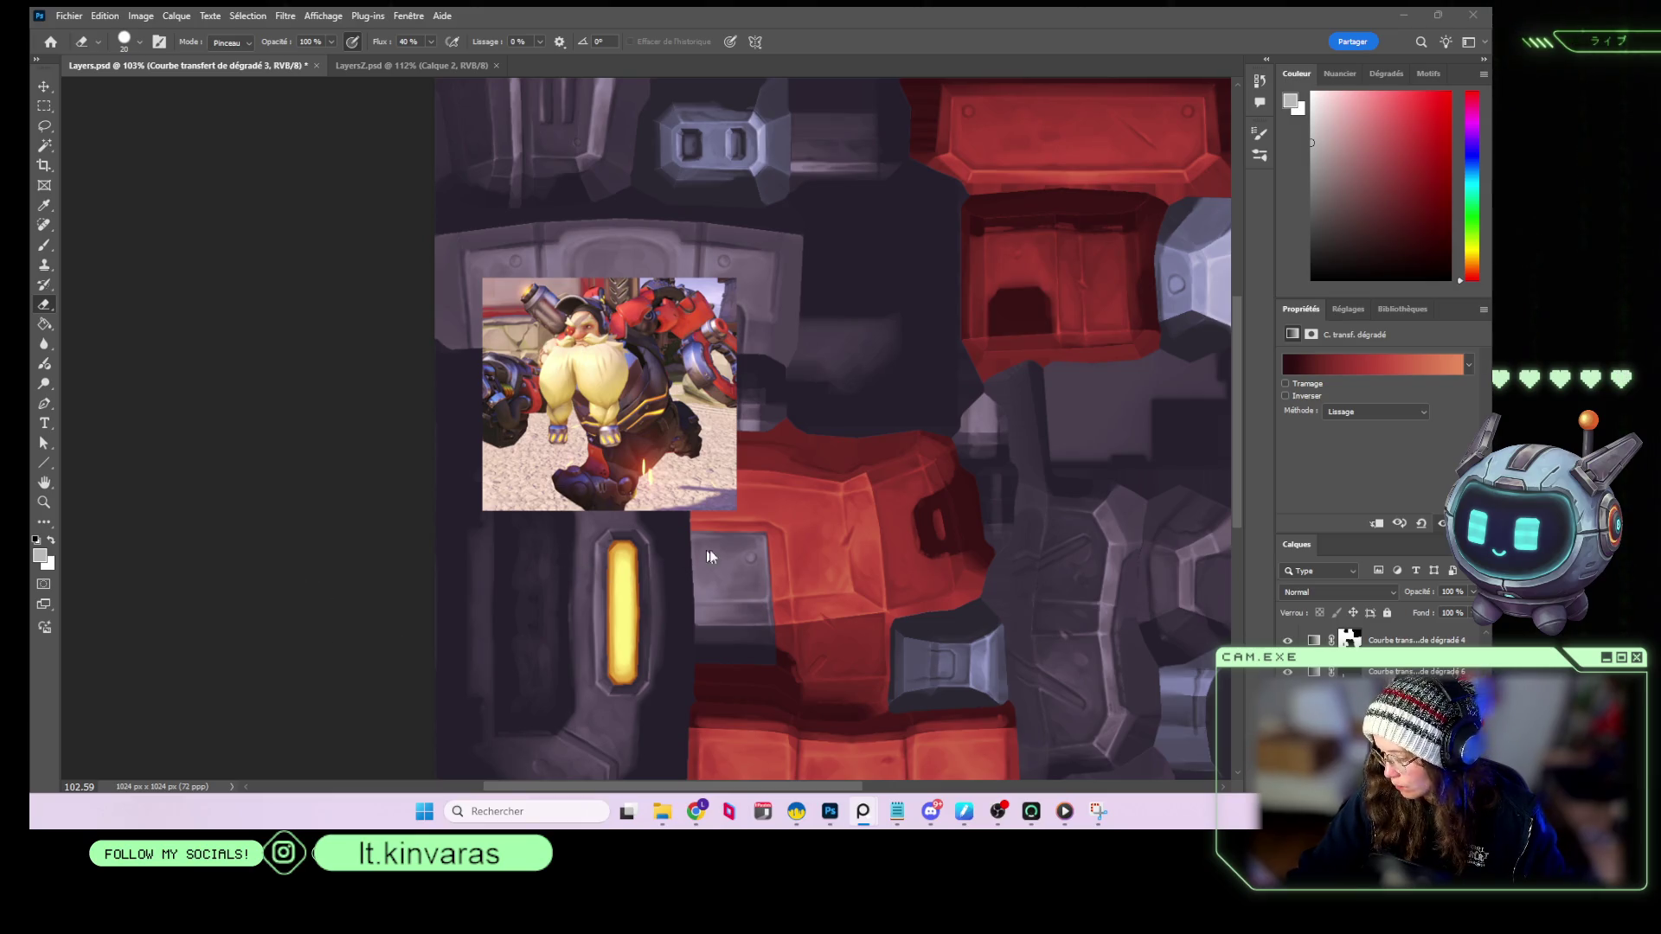
scroll(875, 532, down, 2)
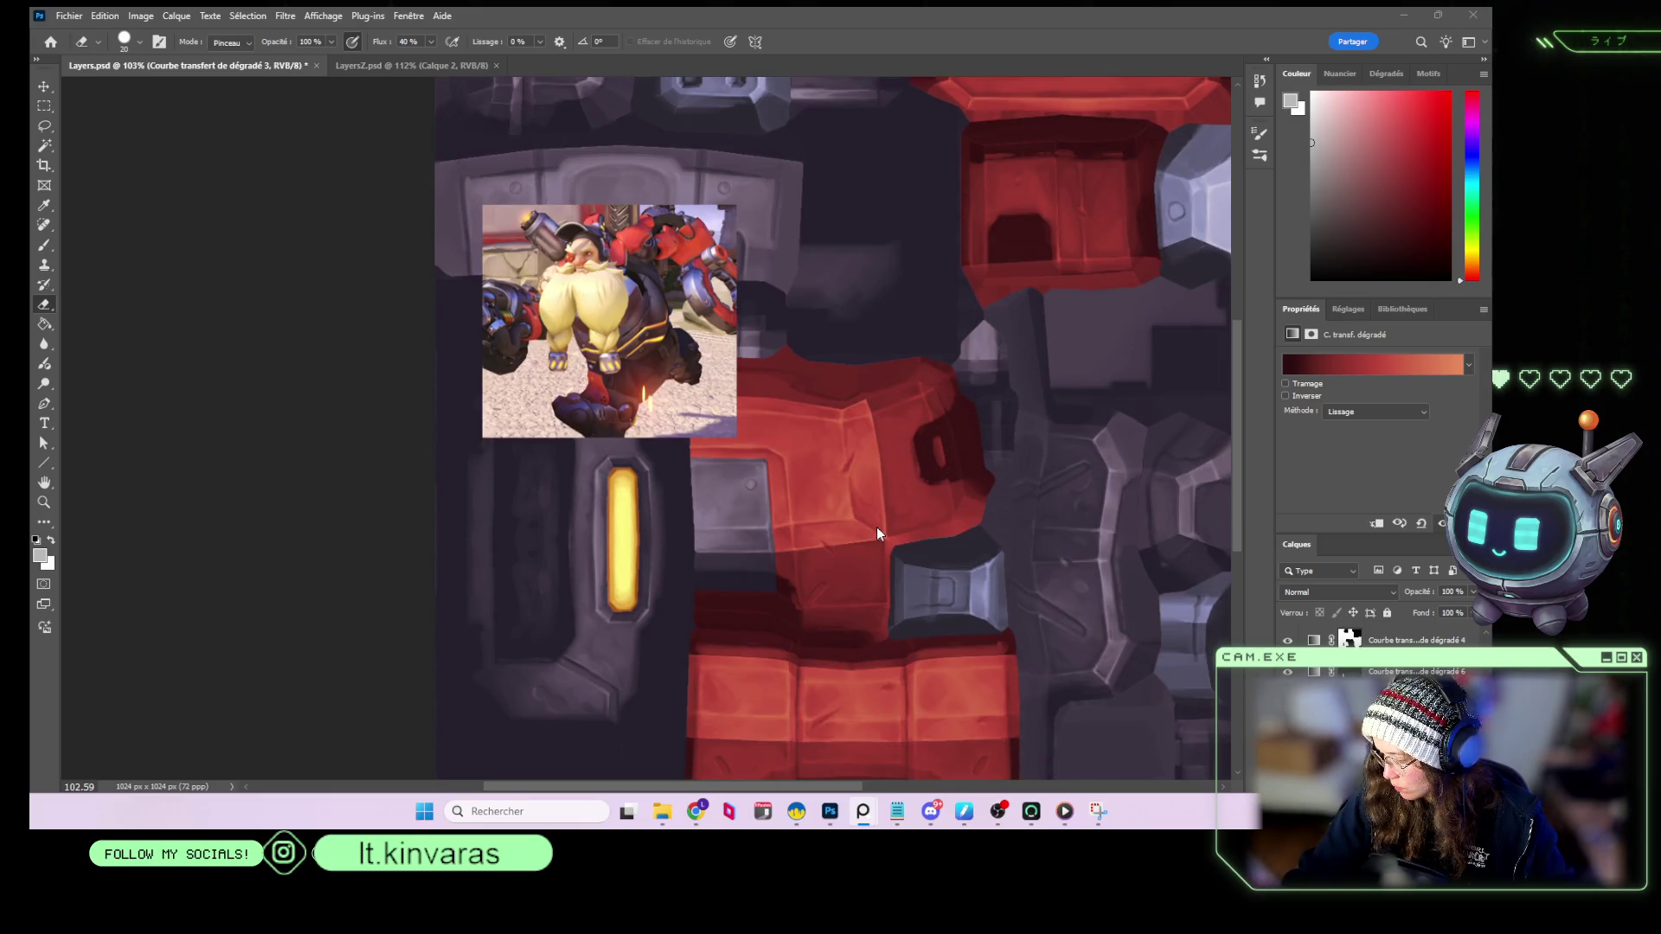
scroll(1384, 655, down, 2)
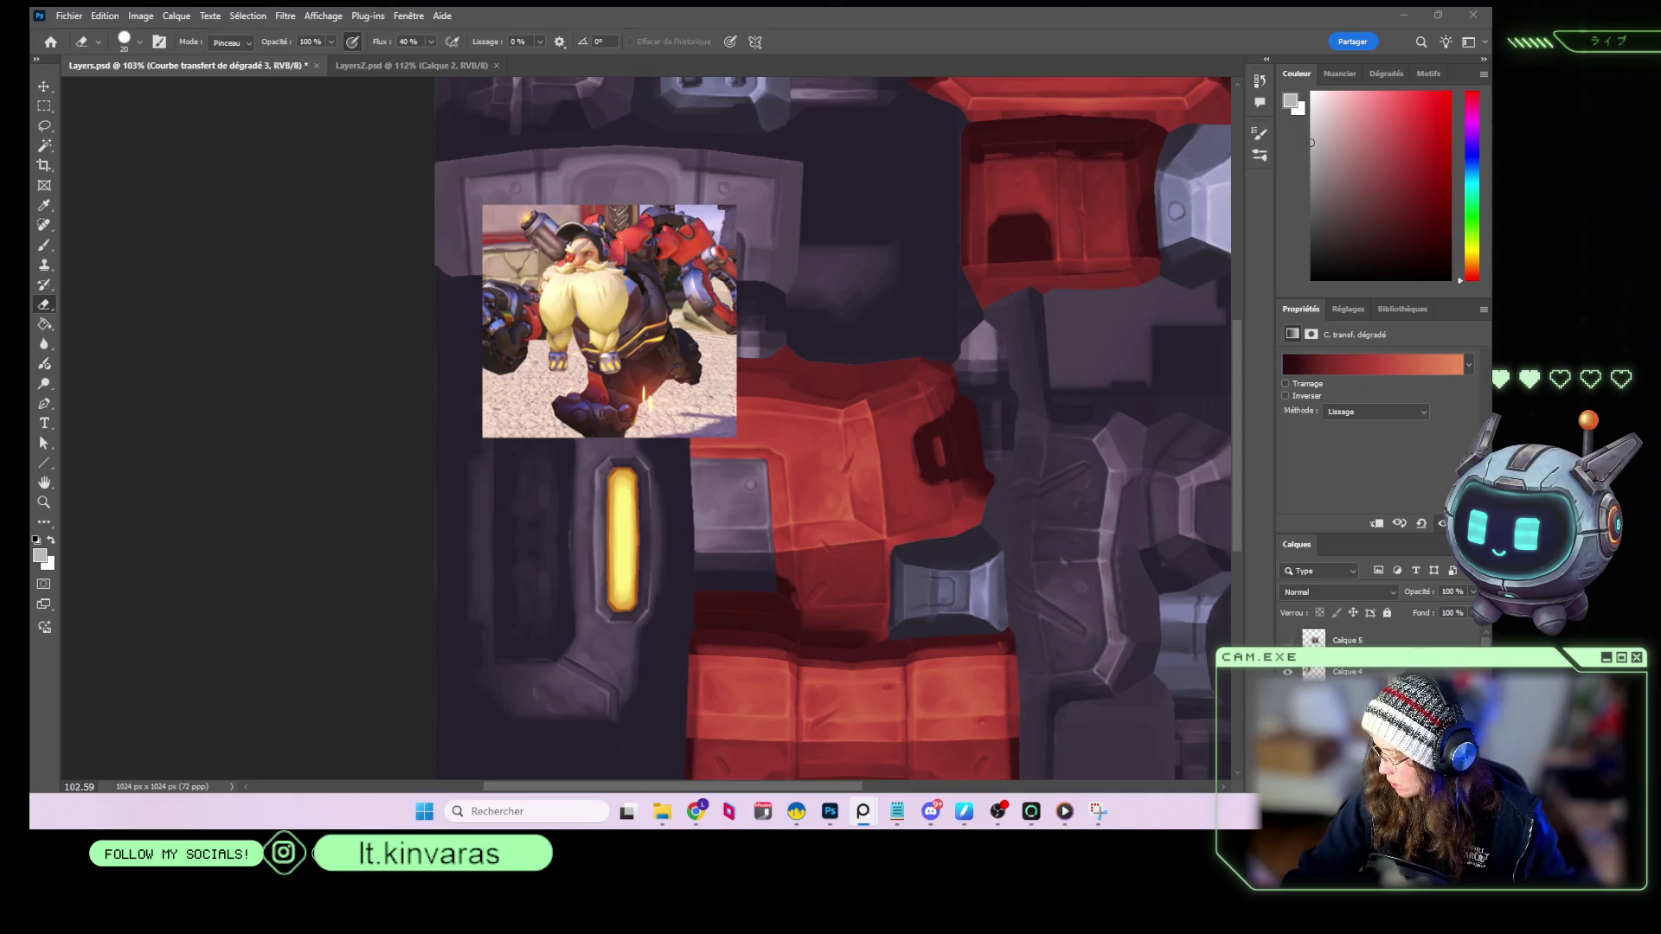
click(1349, 671)
click(1349, 688)
scroll(1341, 634, up, 3)
click(1384, 671)
scroll(1384, 658, down, 2)
click(1291, 672)
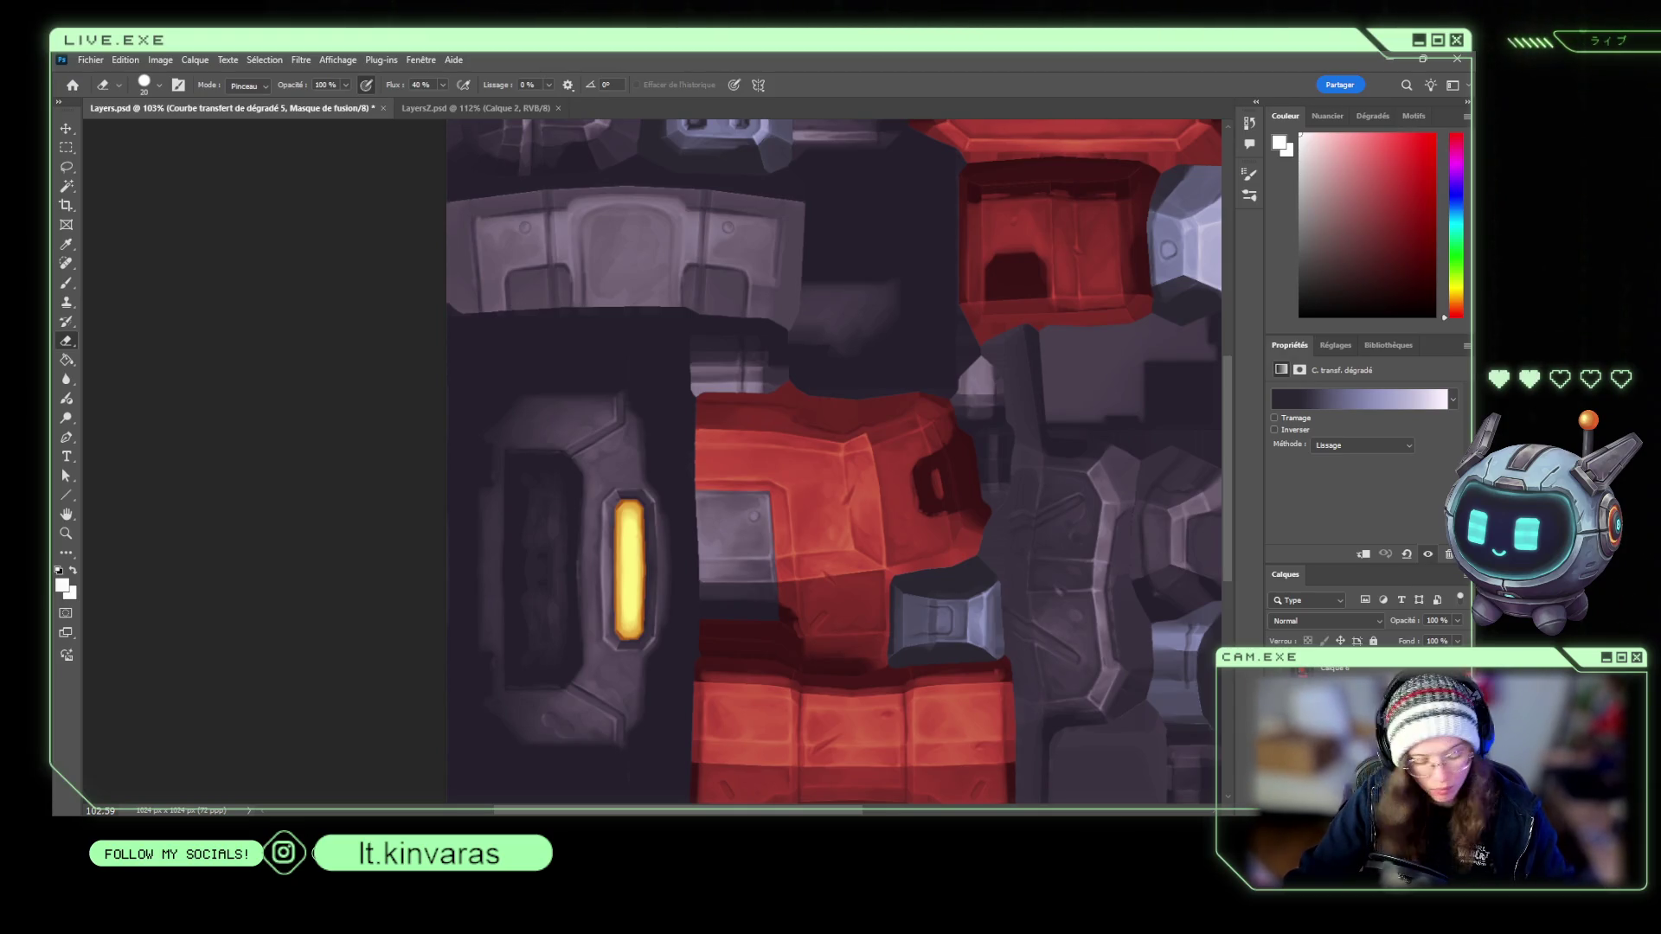
Check the gradient map mask by toggling its overlay and Difference/Normal blending previews.
key(ctrl+2)
key(alt+shift+e)
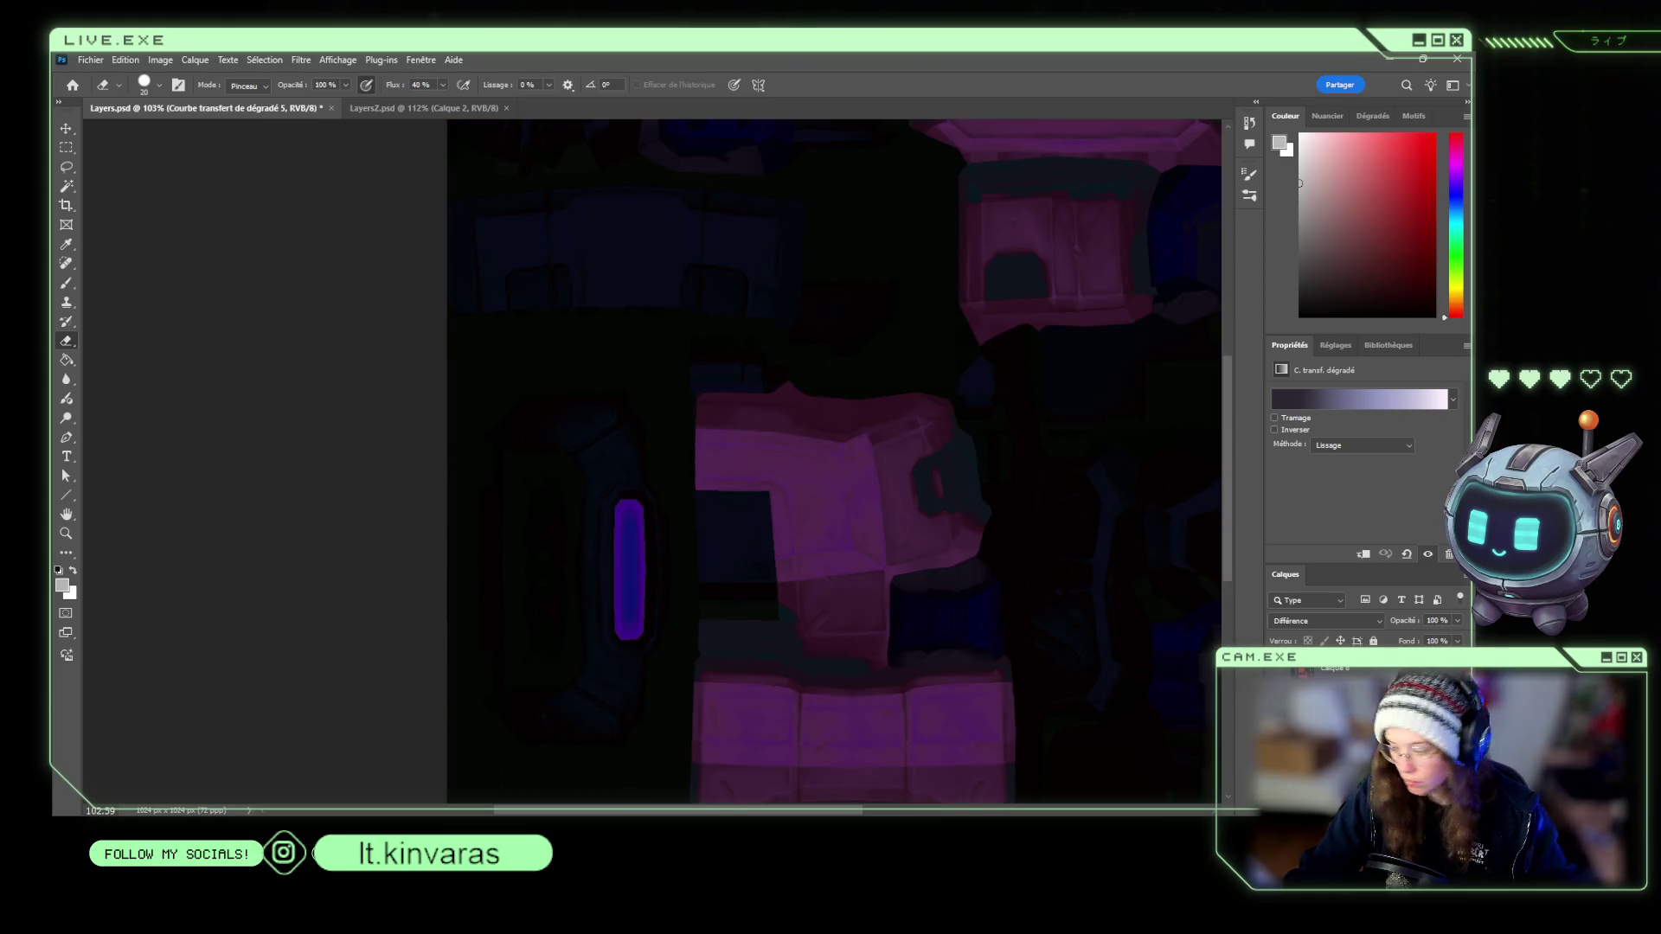
key(alt+shift+n)
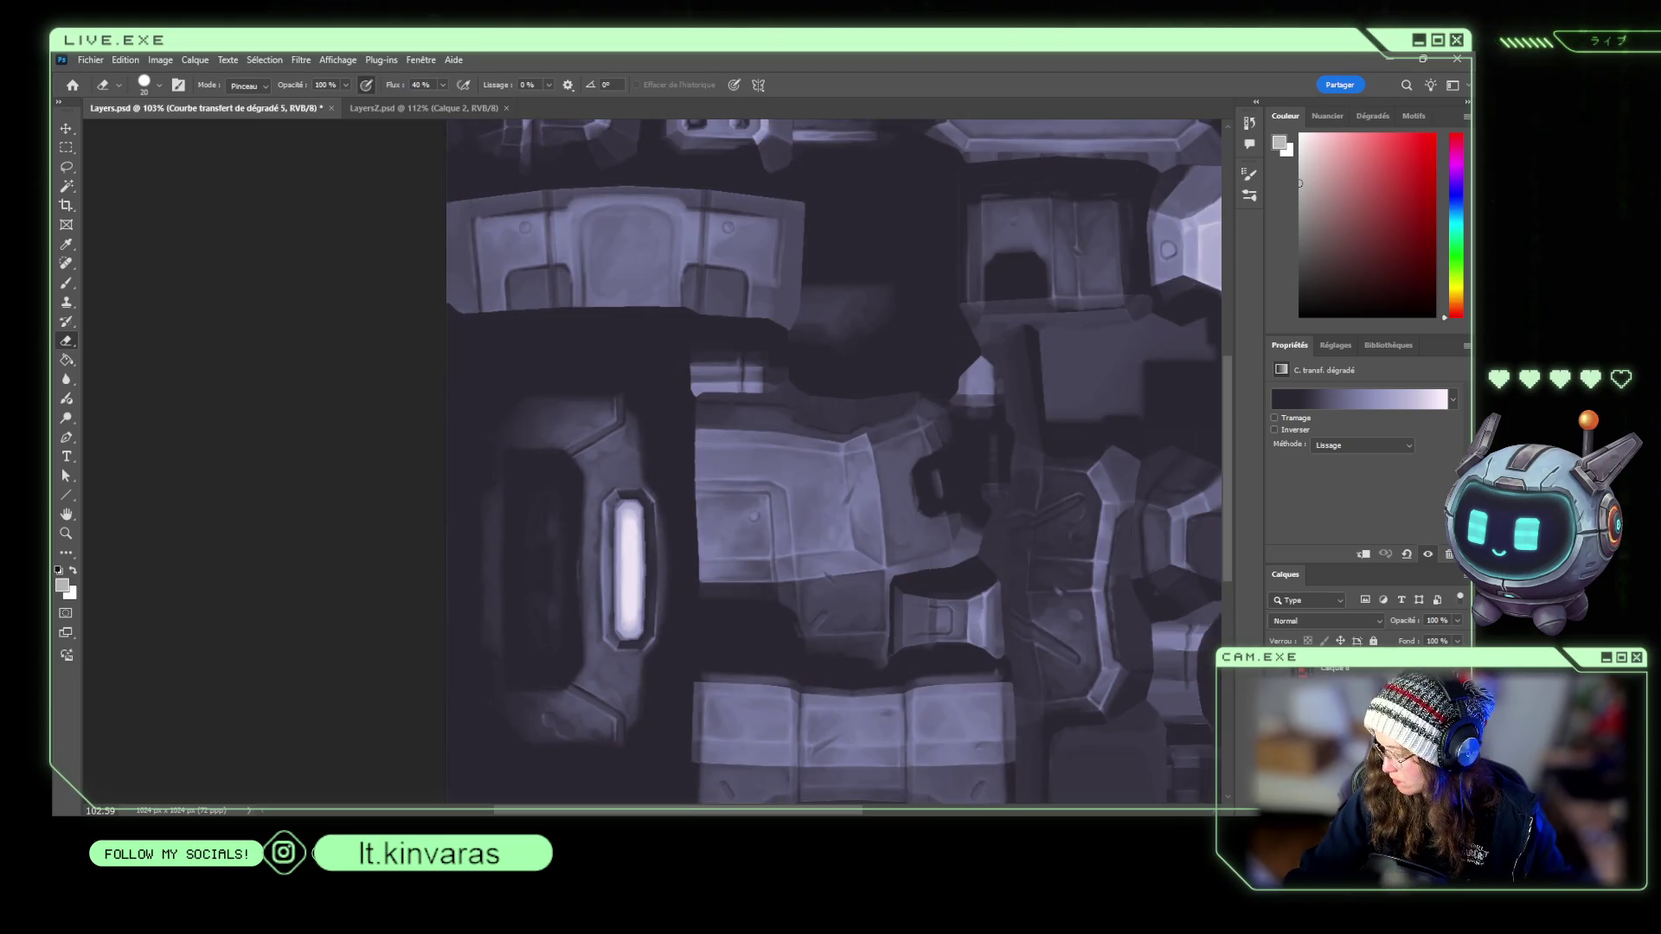
key(backslash)
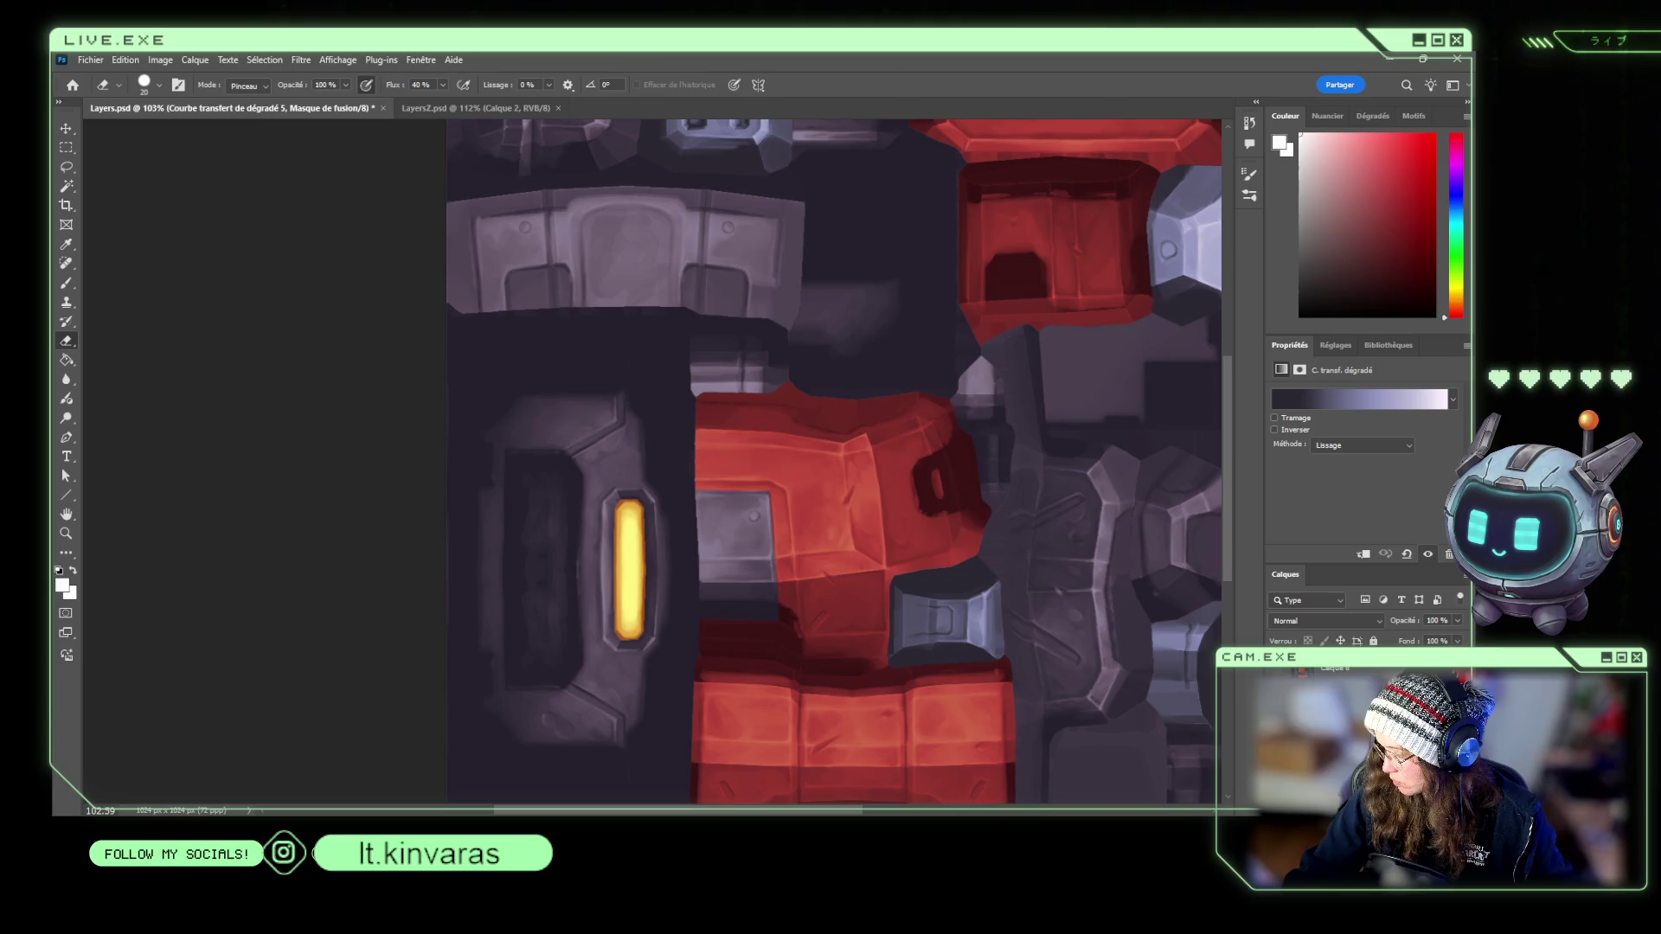
key(backslash)
key(alt+shift+e)
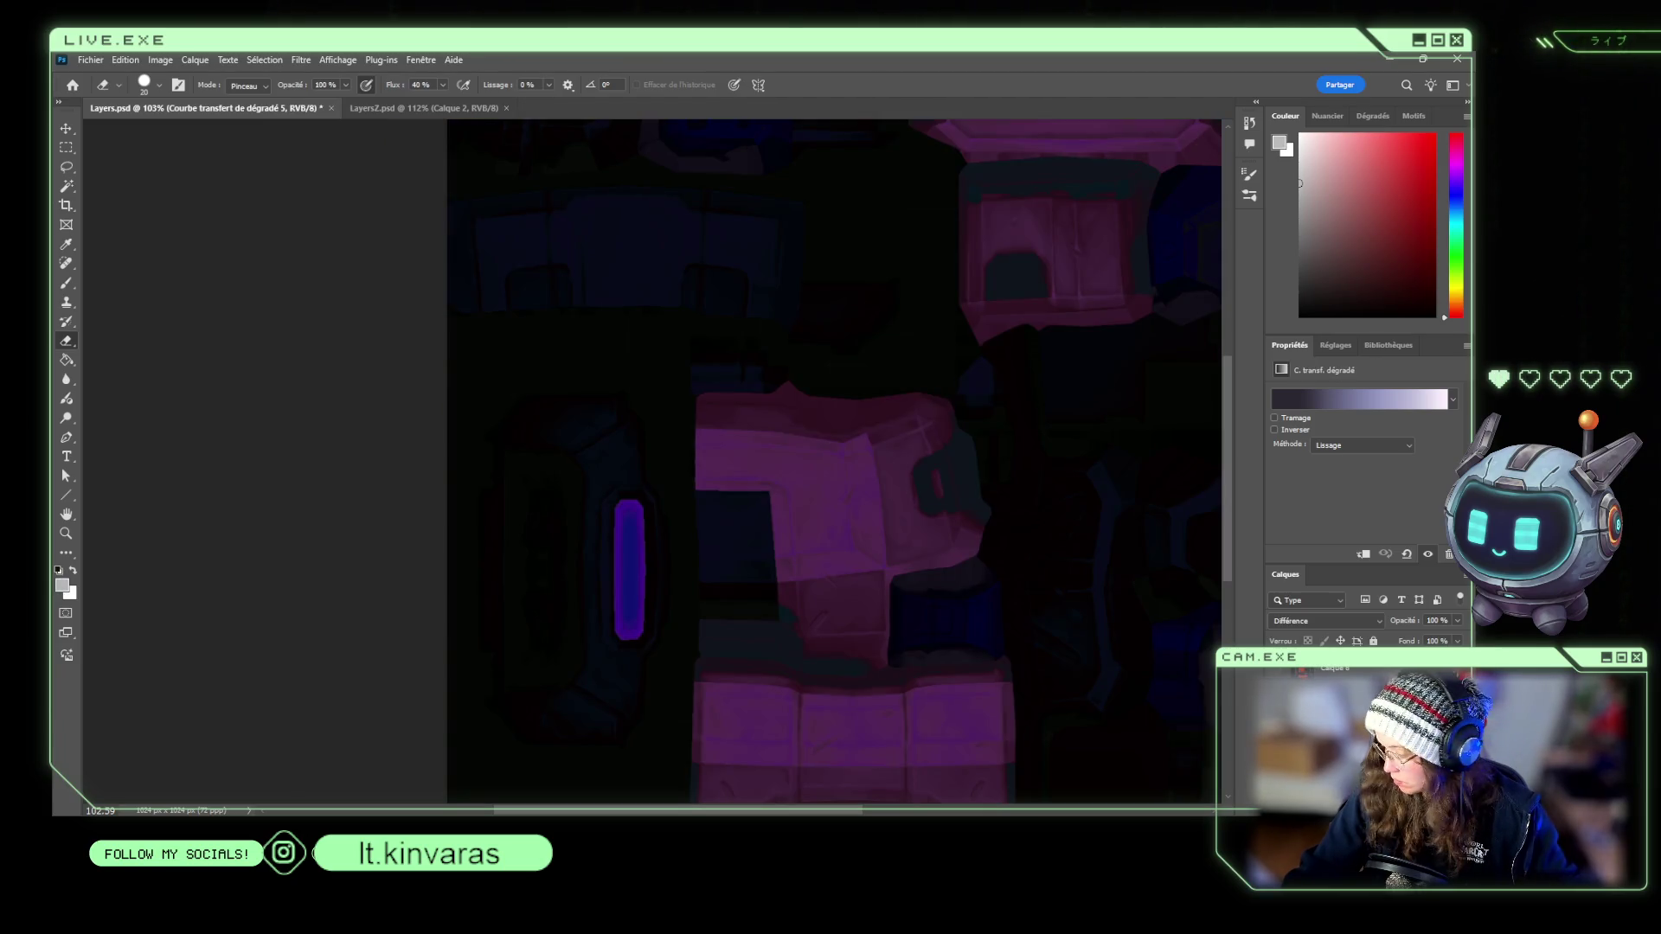
key(alt+shift+n)
key(backslash)
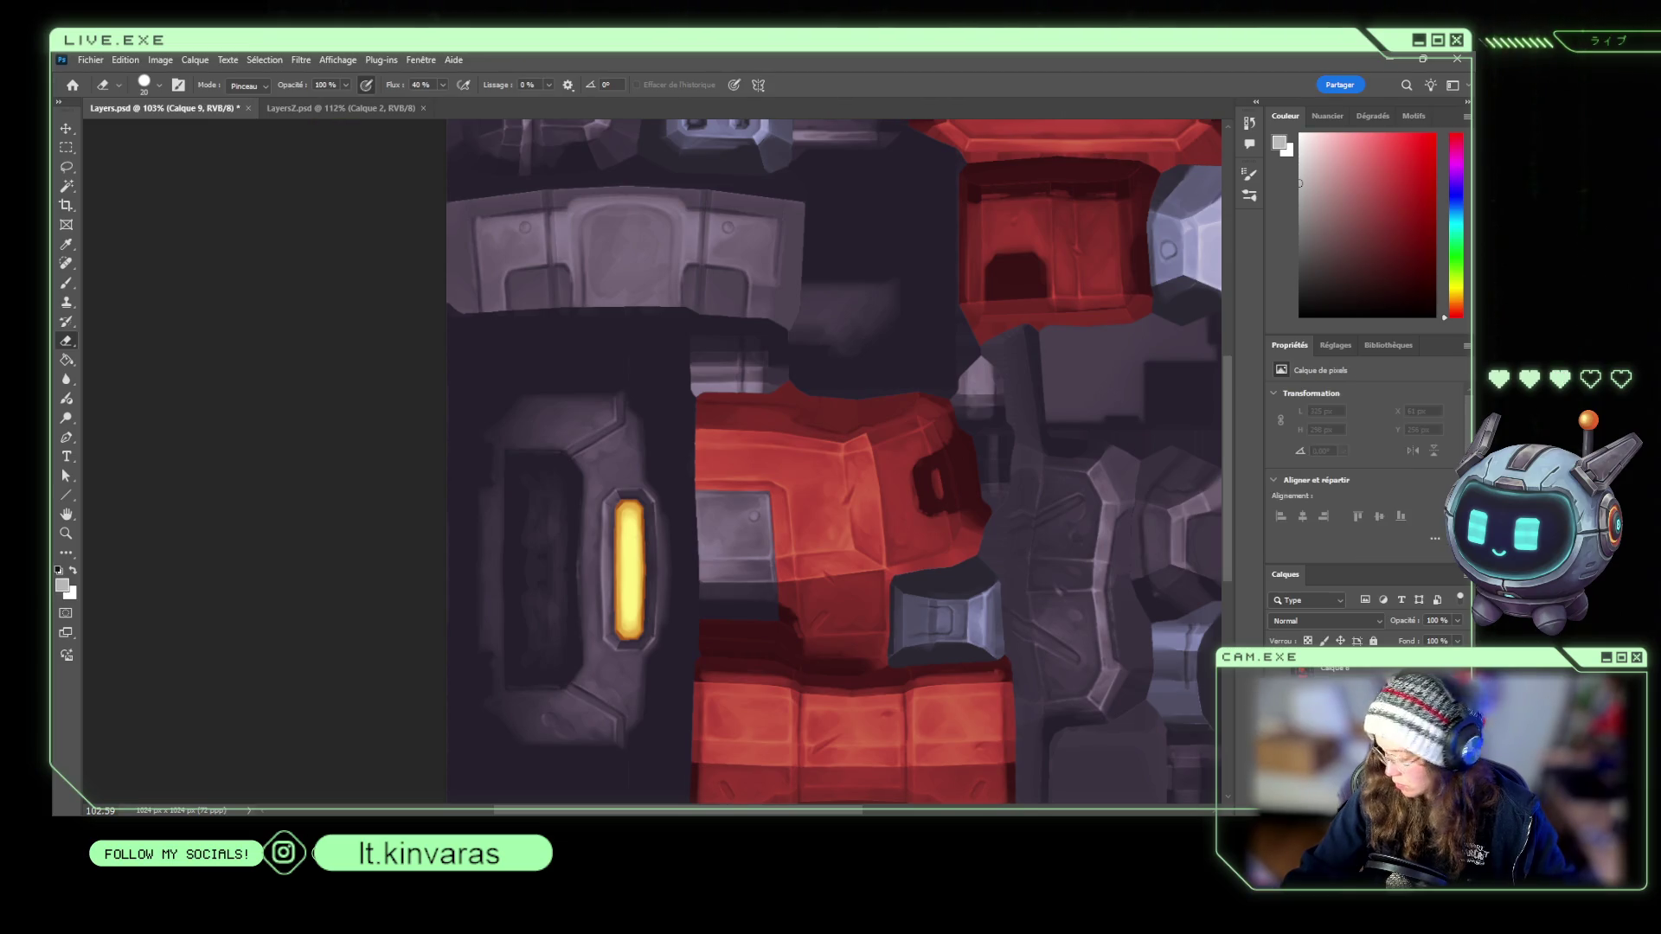
key(alt+shift+e)
key(alt+shift+n)
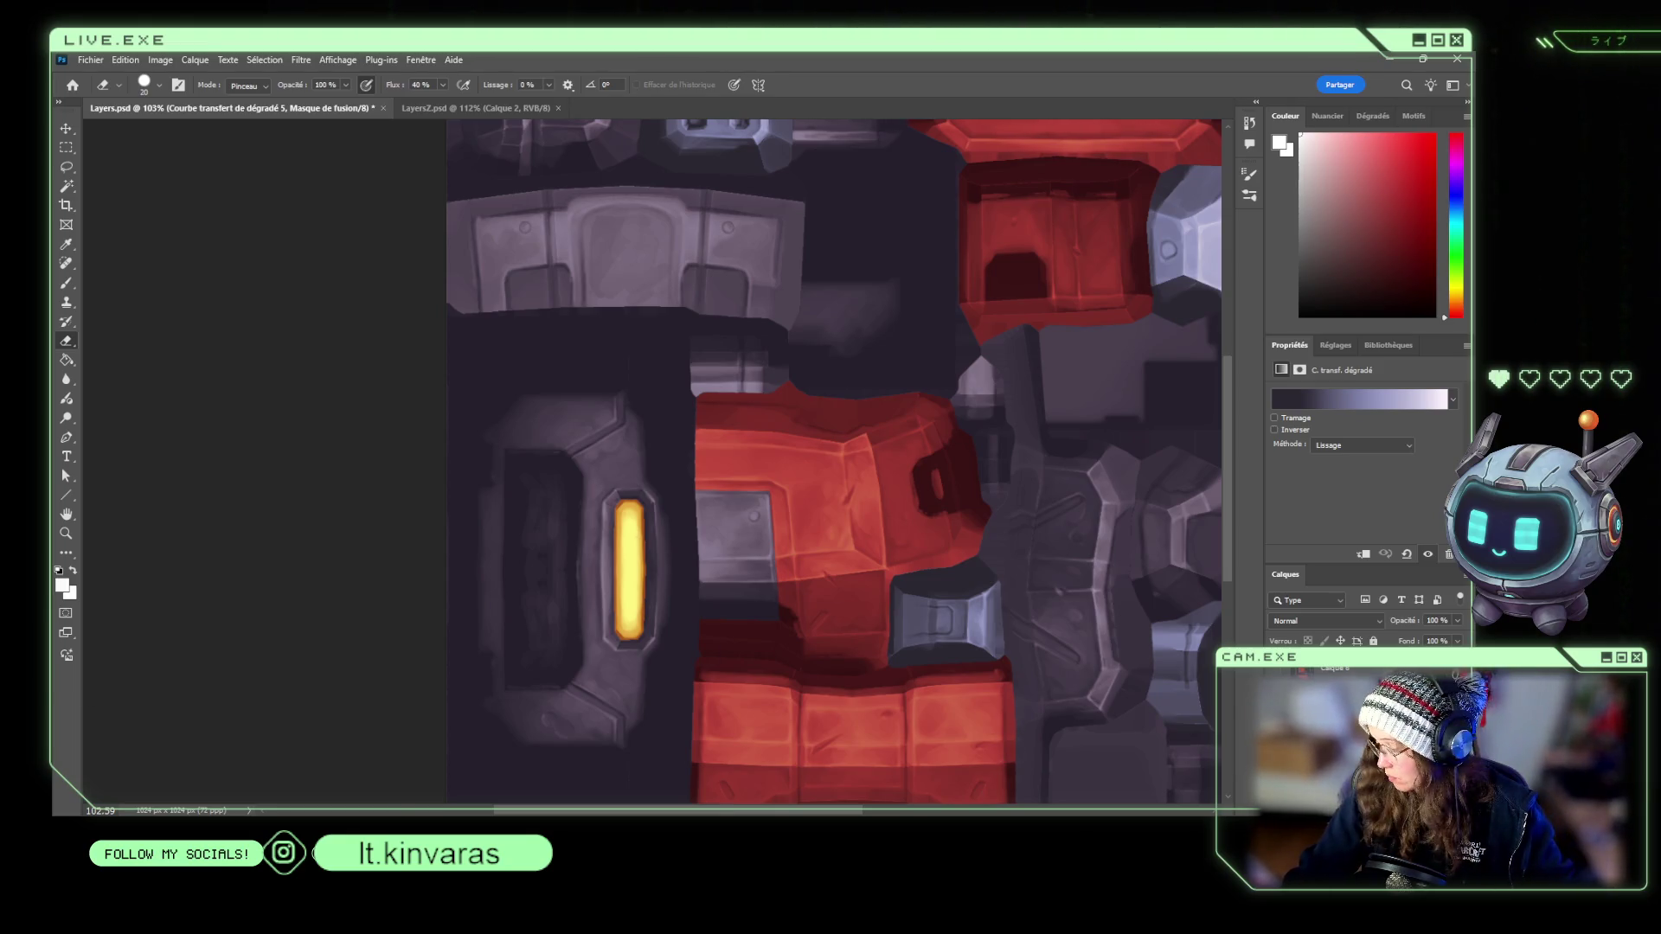
key(alt)
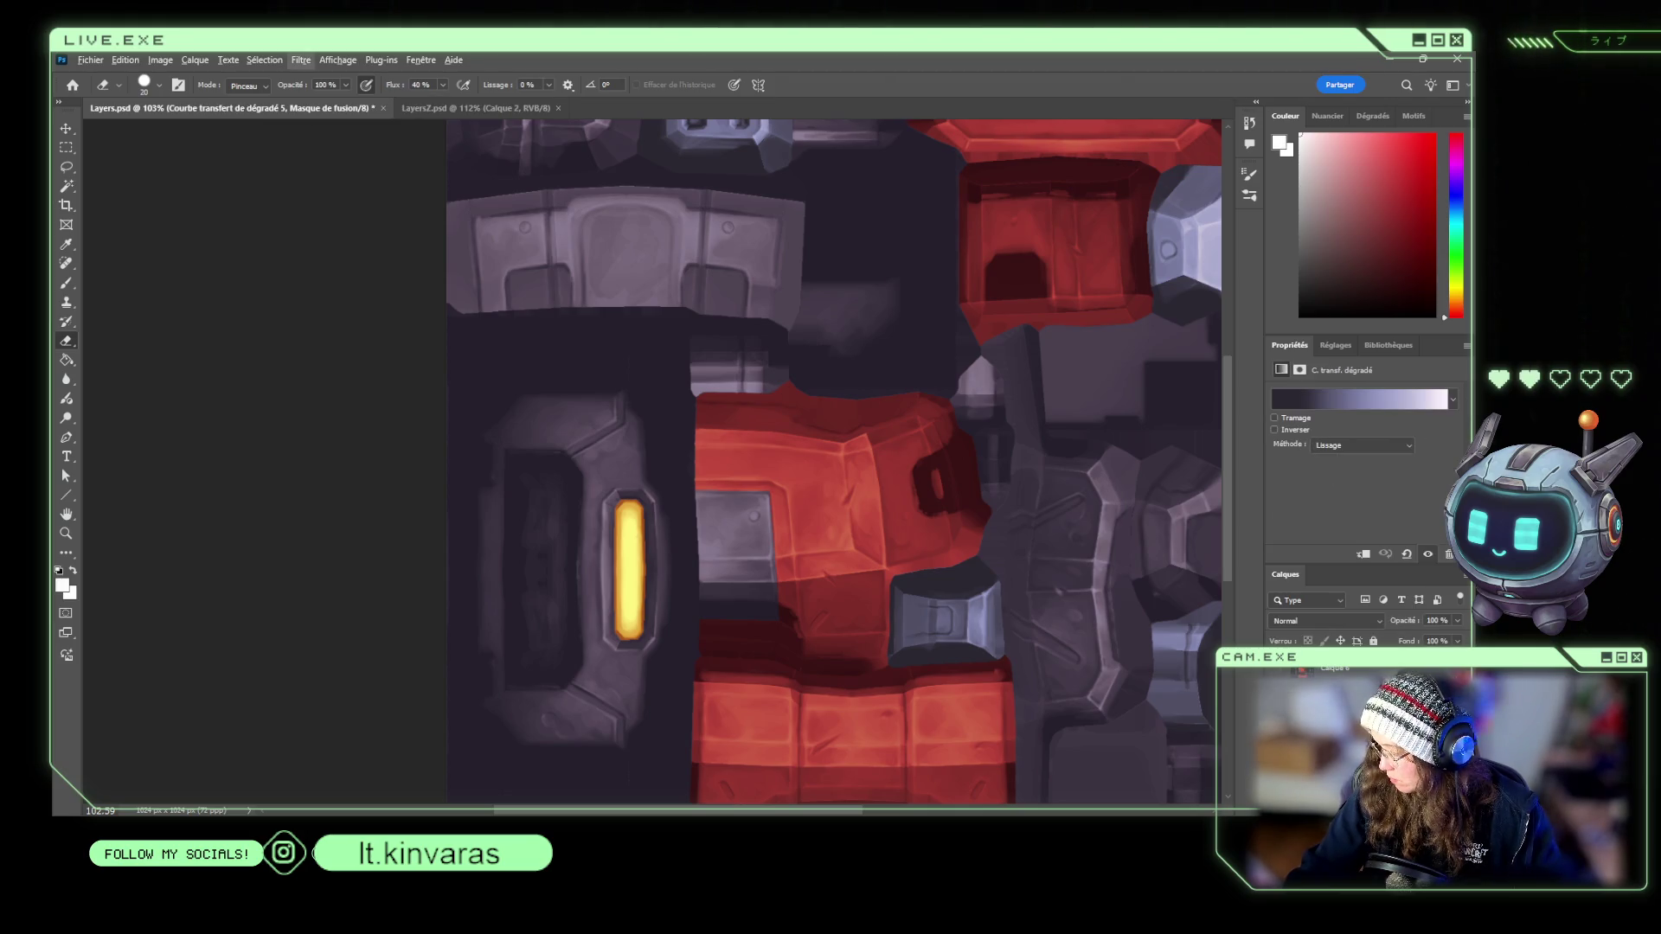
Make Calque 8 the active layer and save the document.
key(ctrl+2)
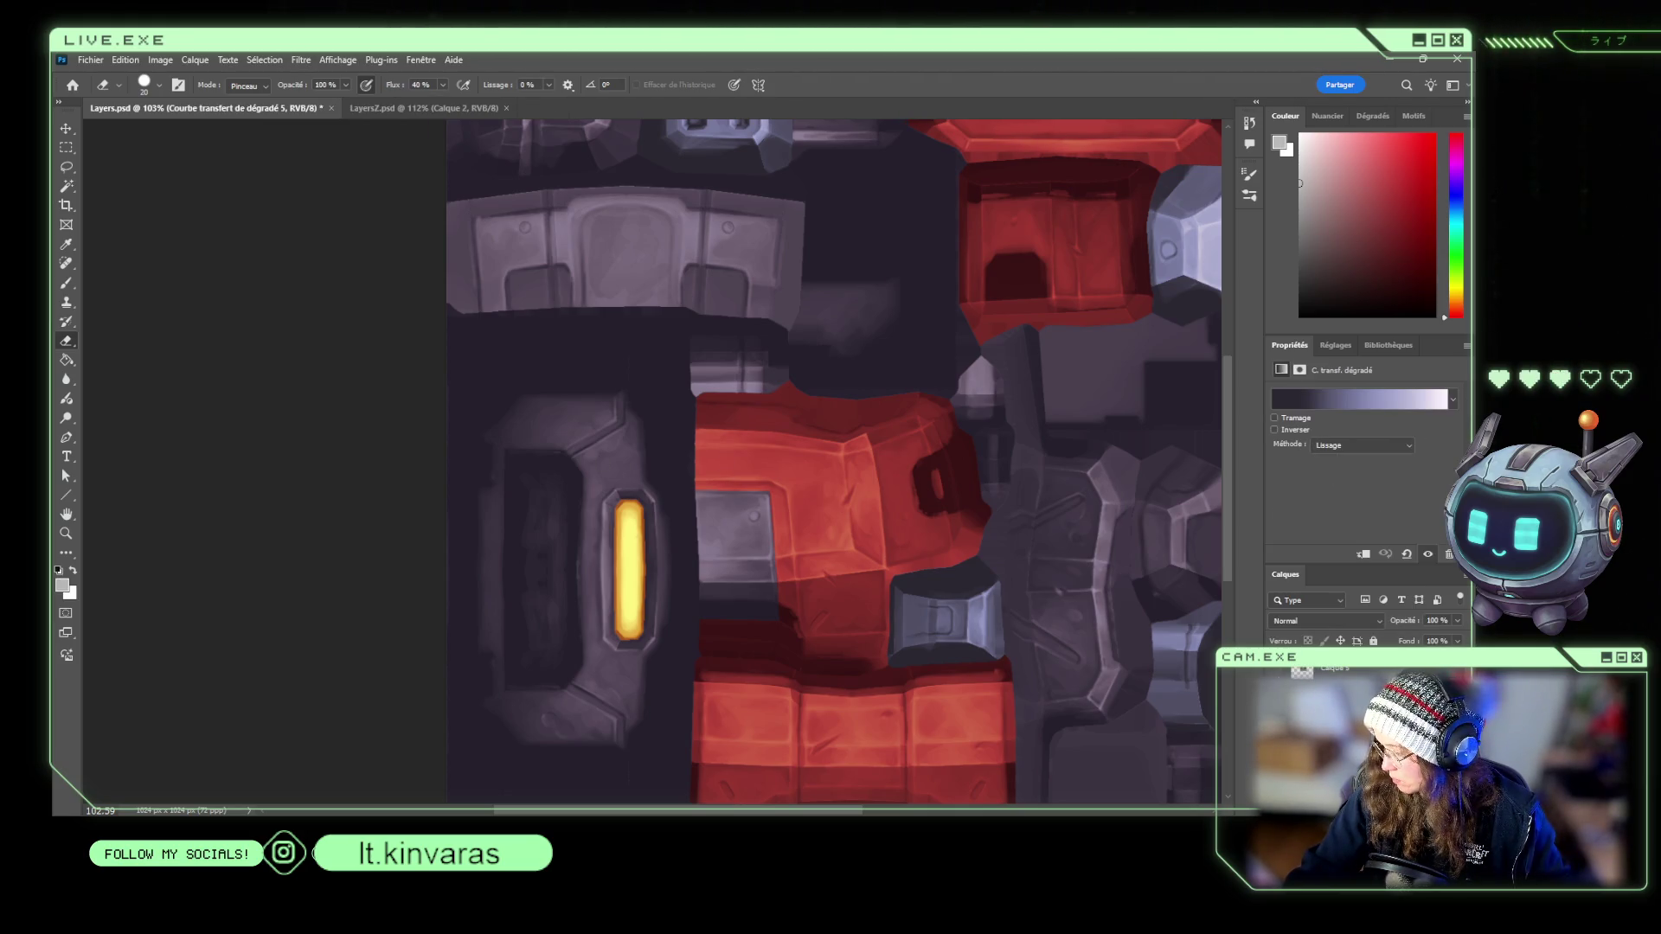
key(alt+bracketleft)
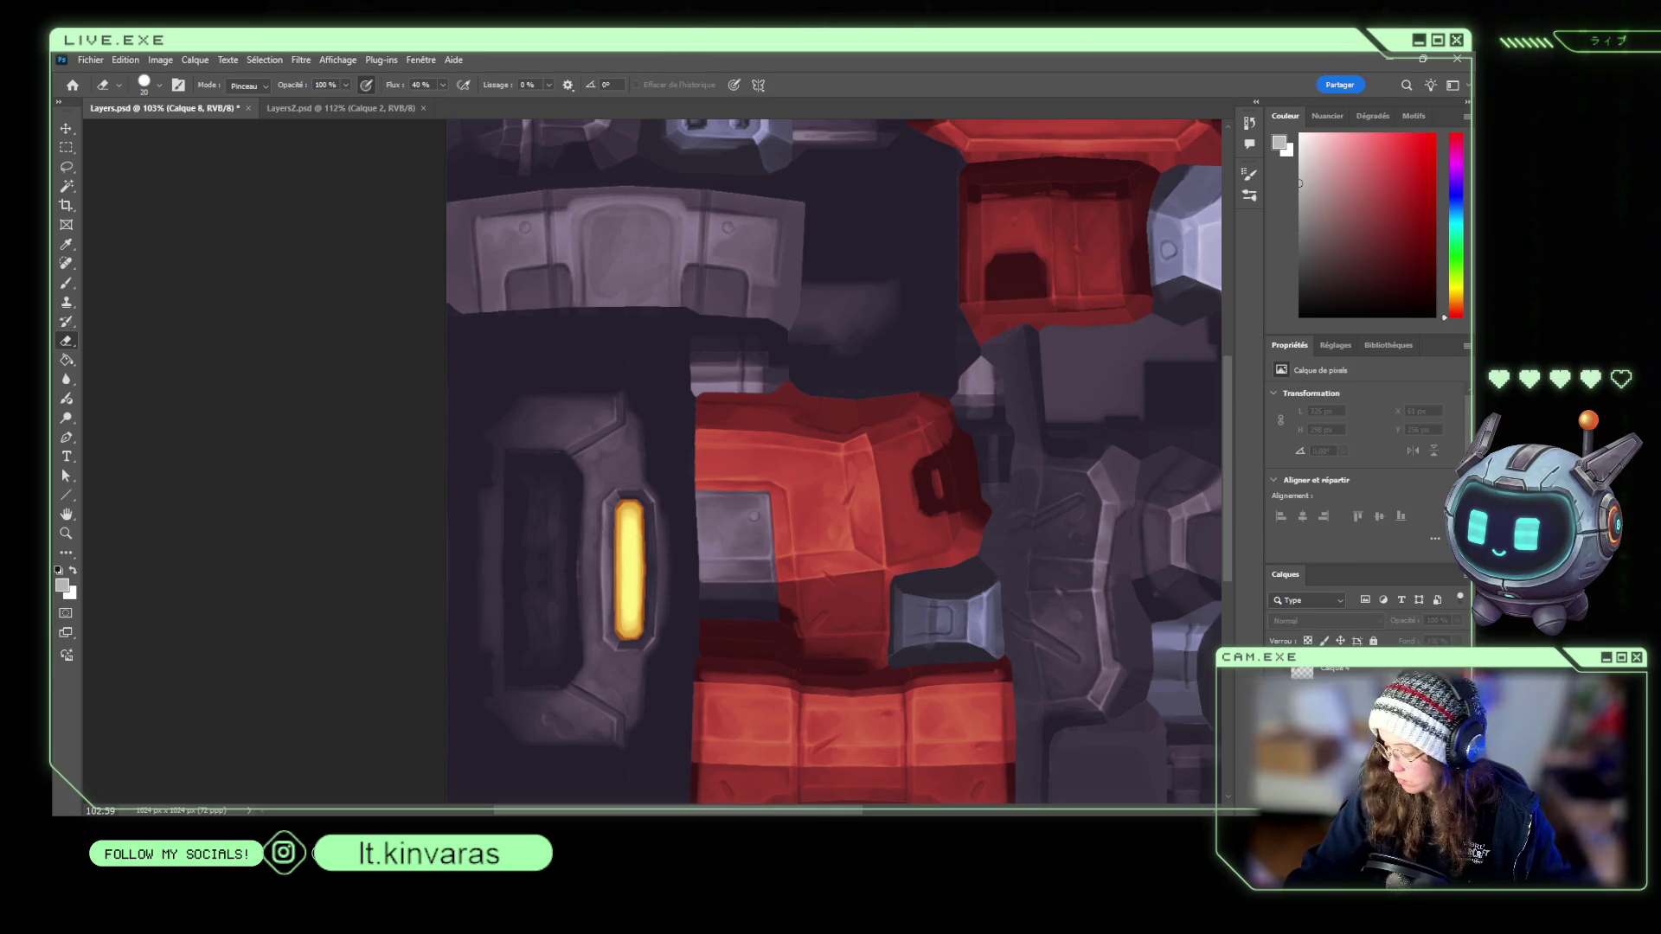
key(alt+bracketright)
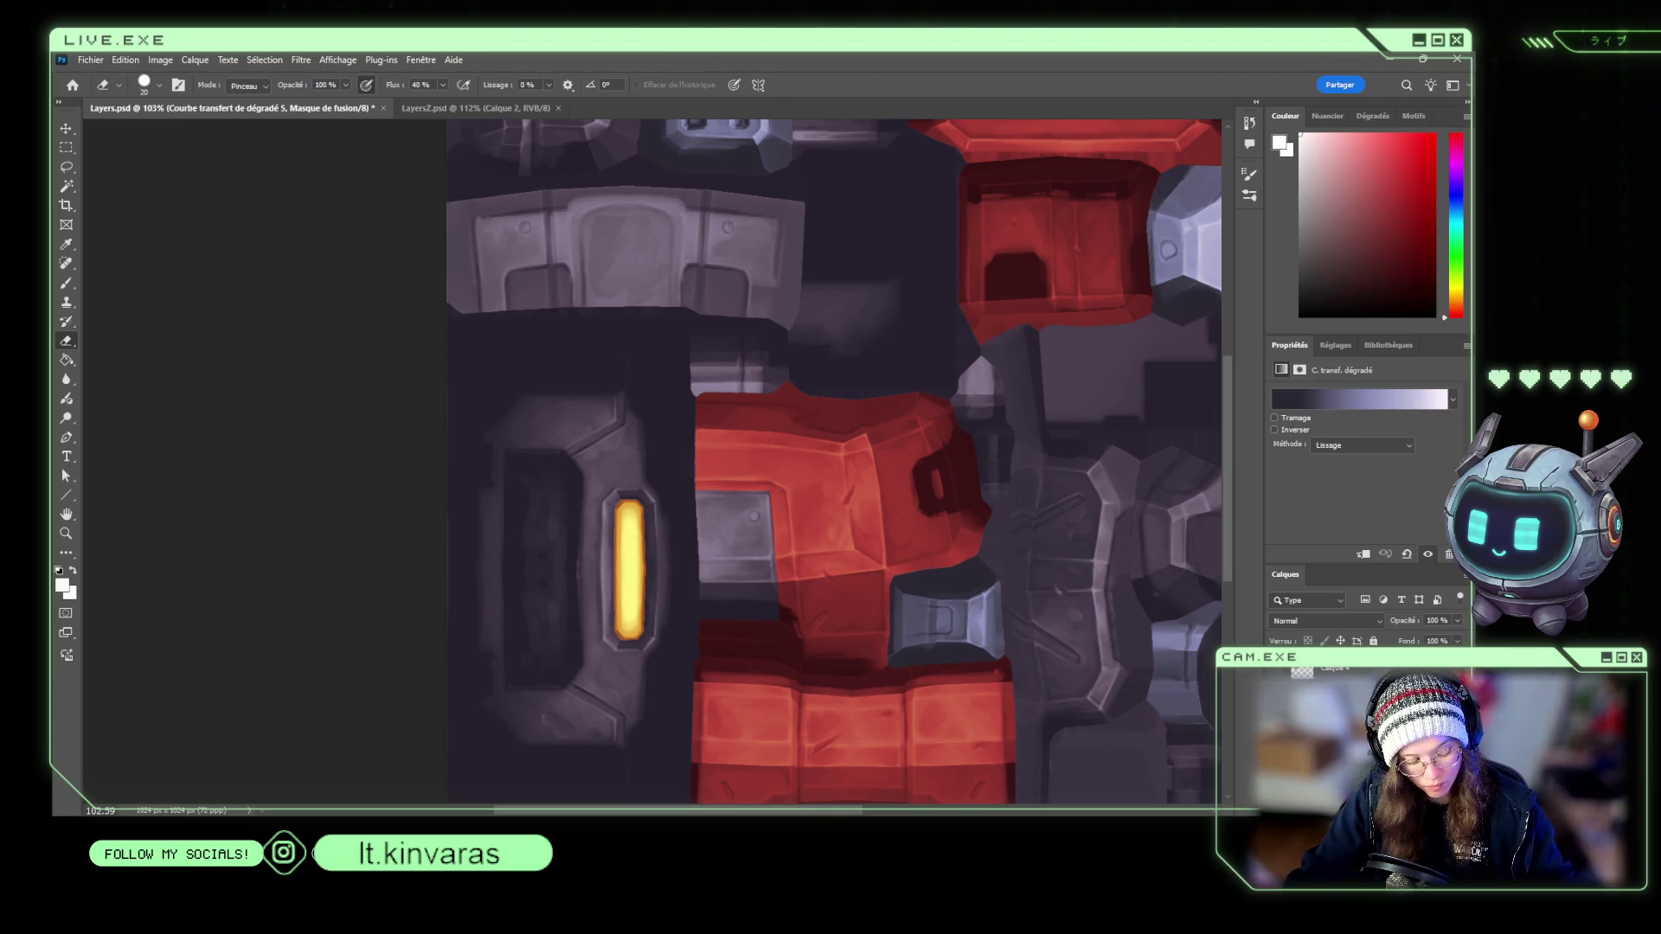
key(alt+bracketleft)
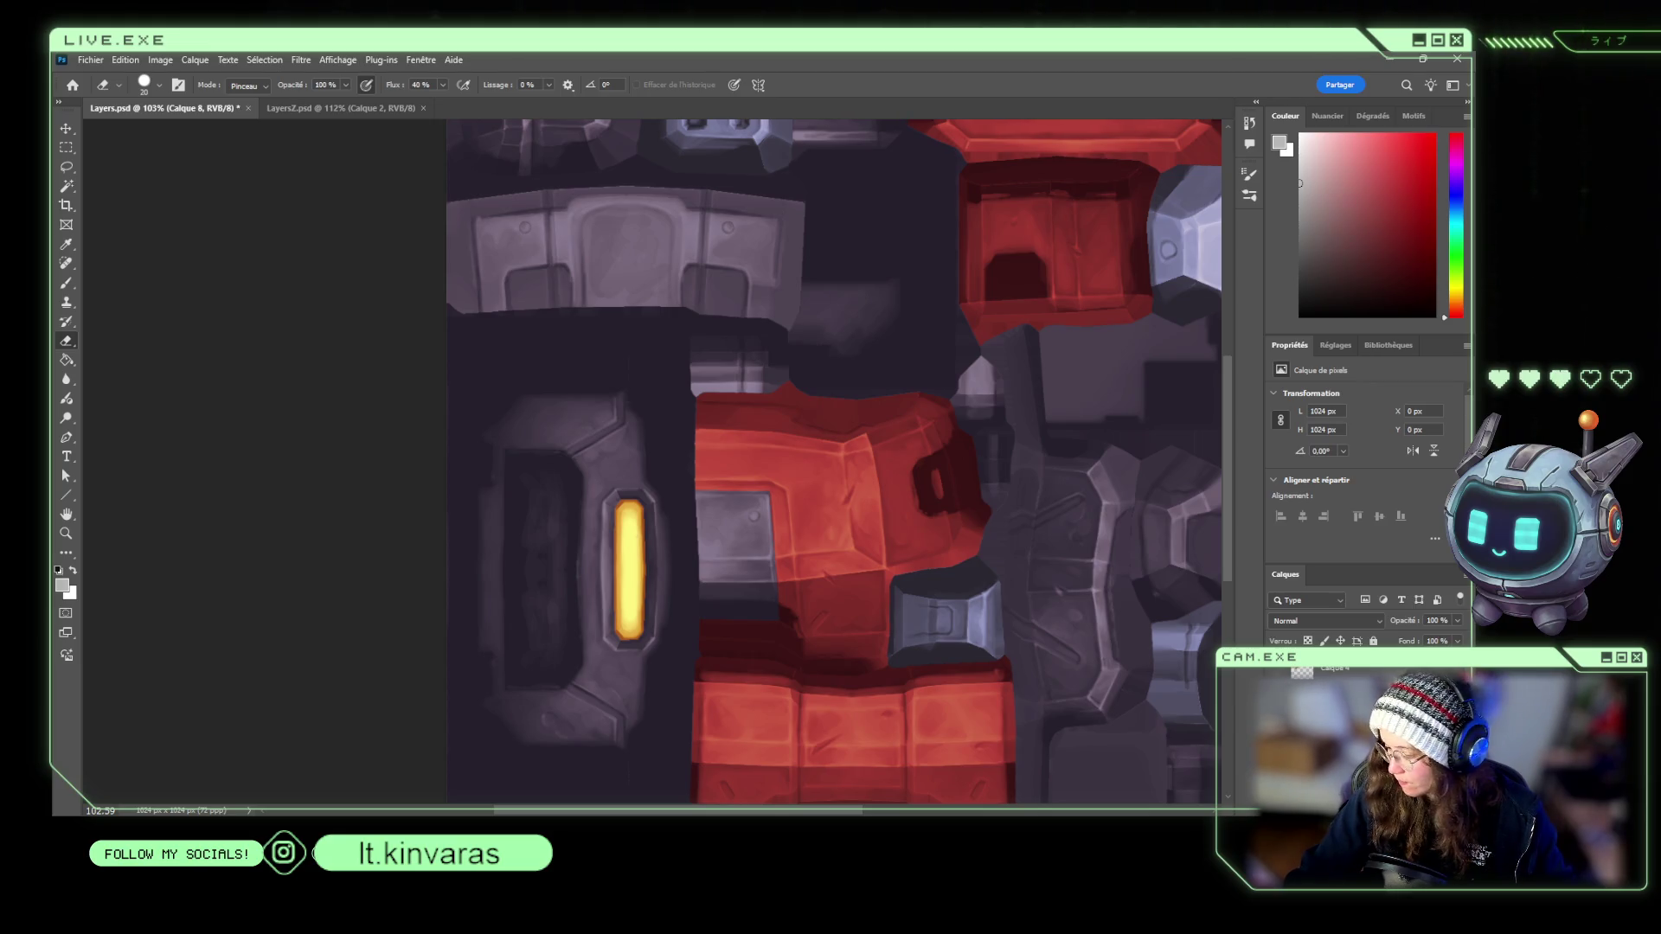
key(ctrl+s)
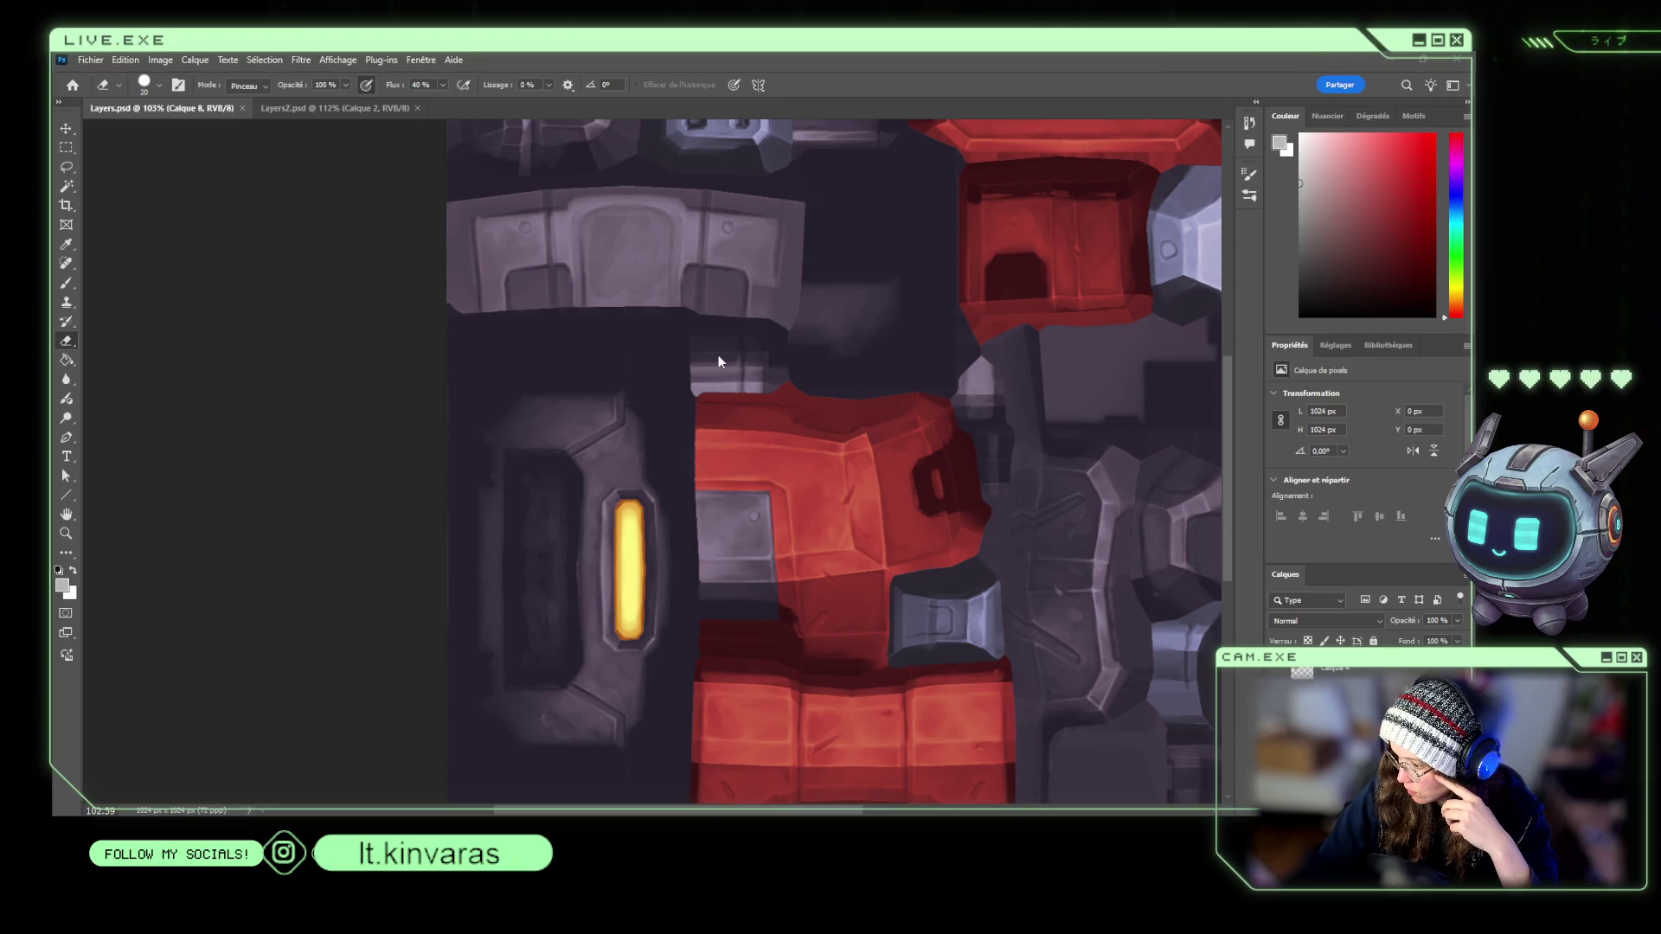
Turn Gradient Map 3 purple-grey like the metal and paste the character reference screenshot.
key(F2)
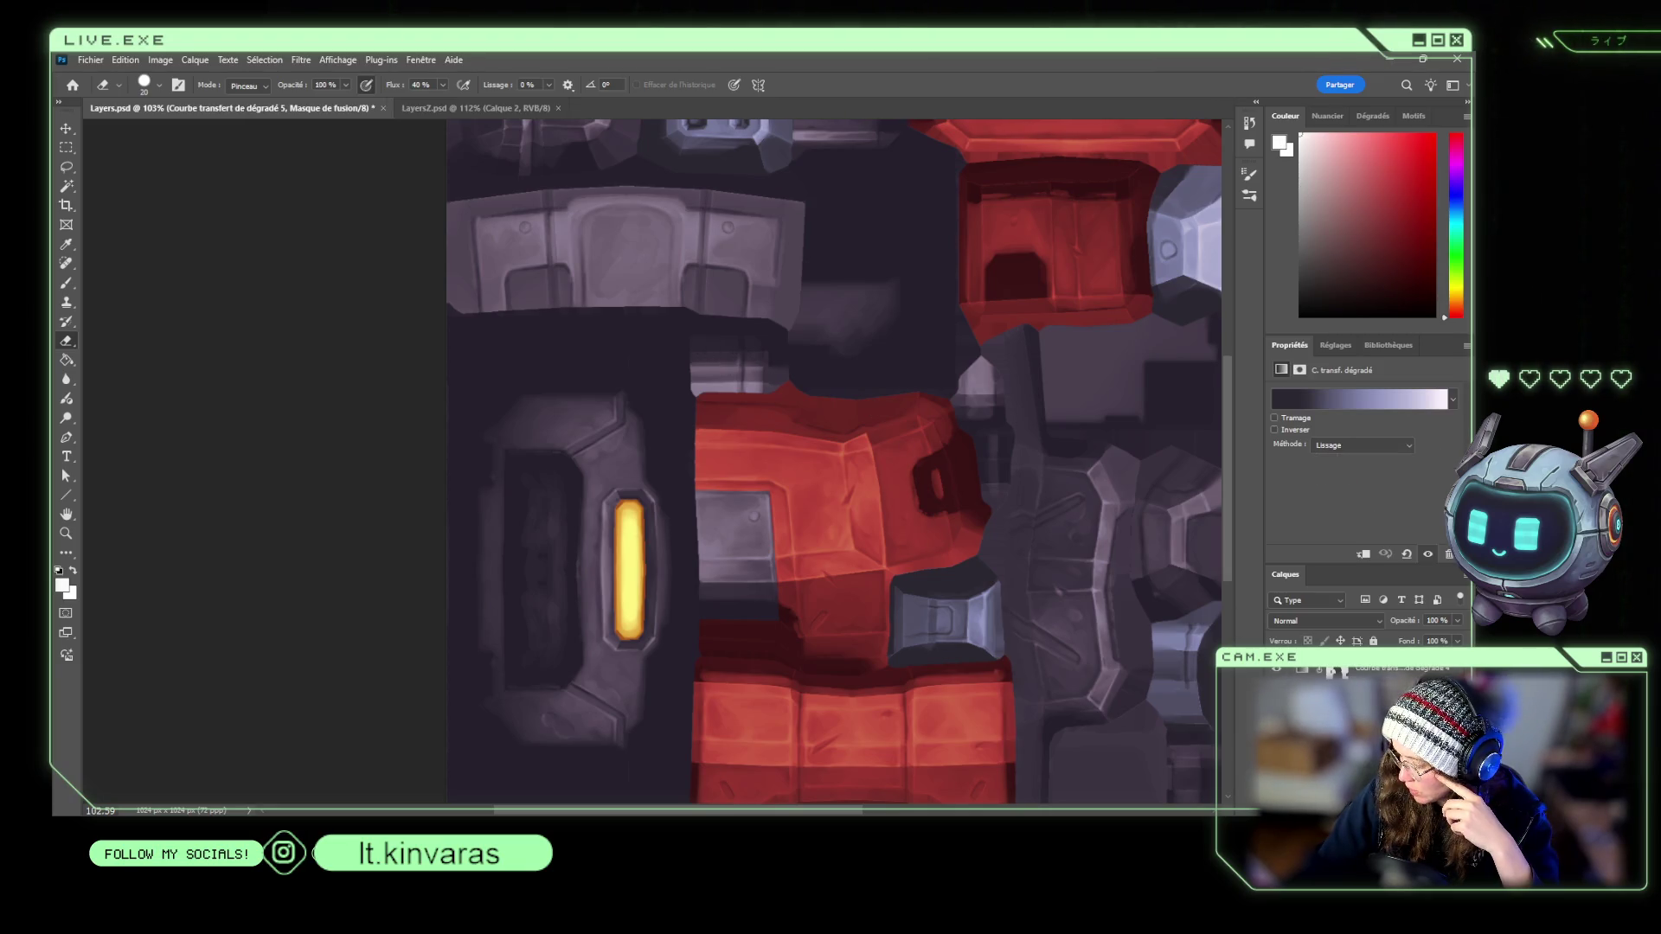
key(alt+bracketleft)
key(i)
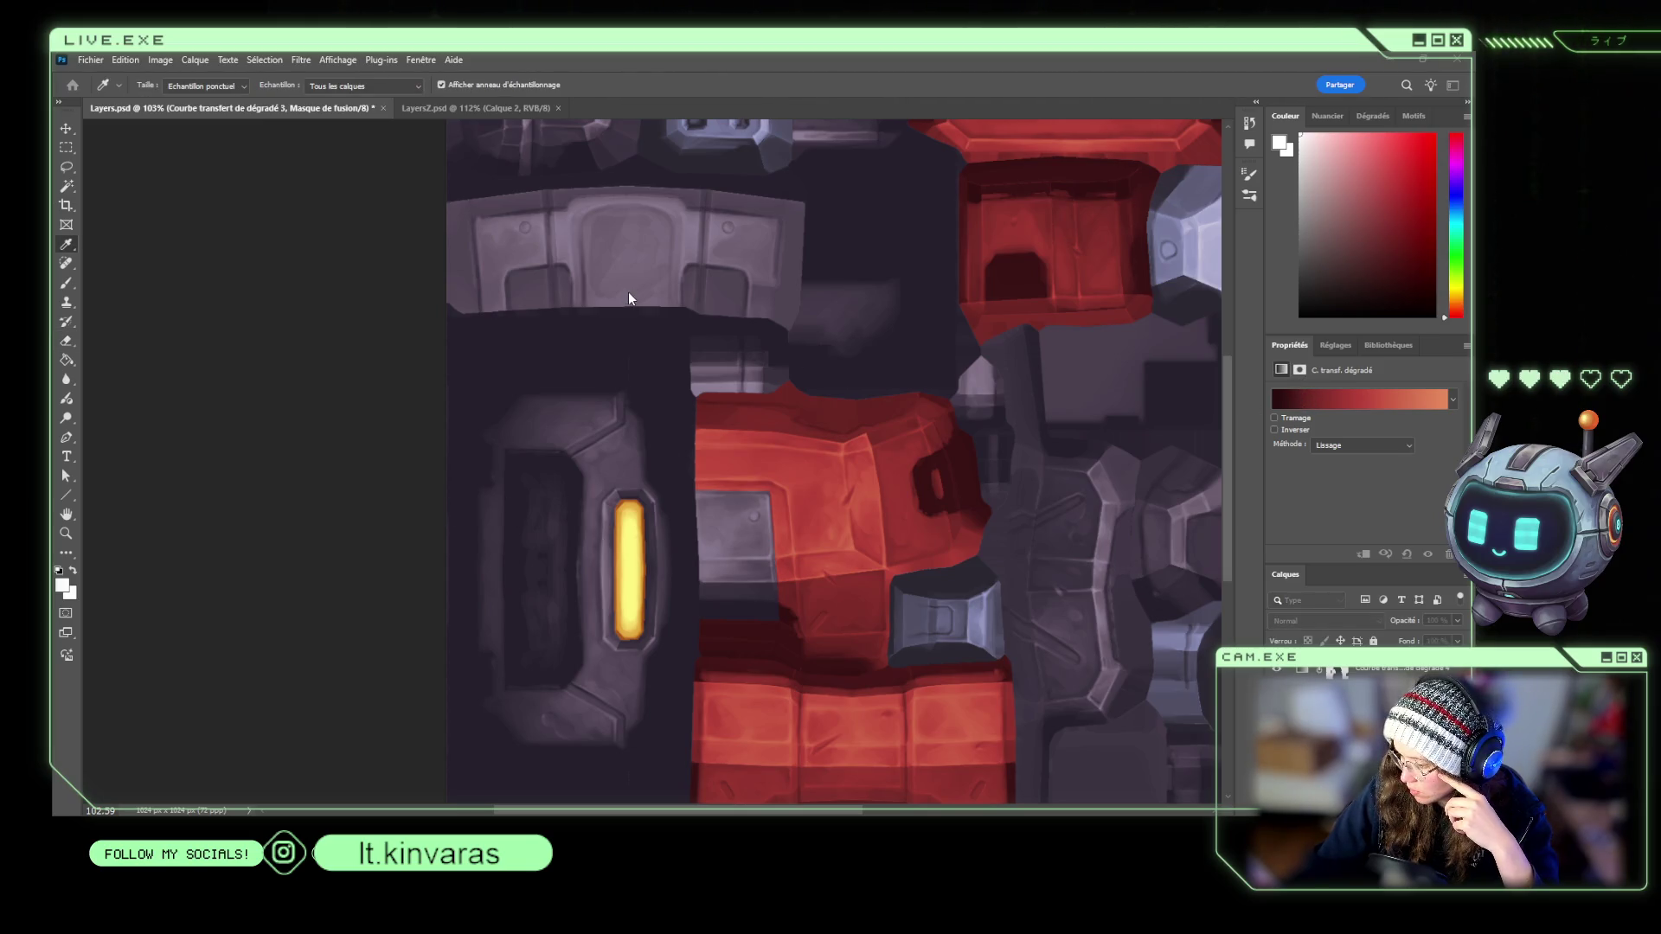
key(e)
key(alt+bracketright)
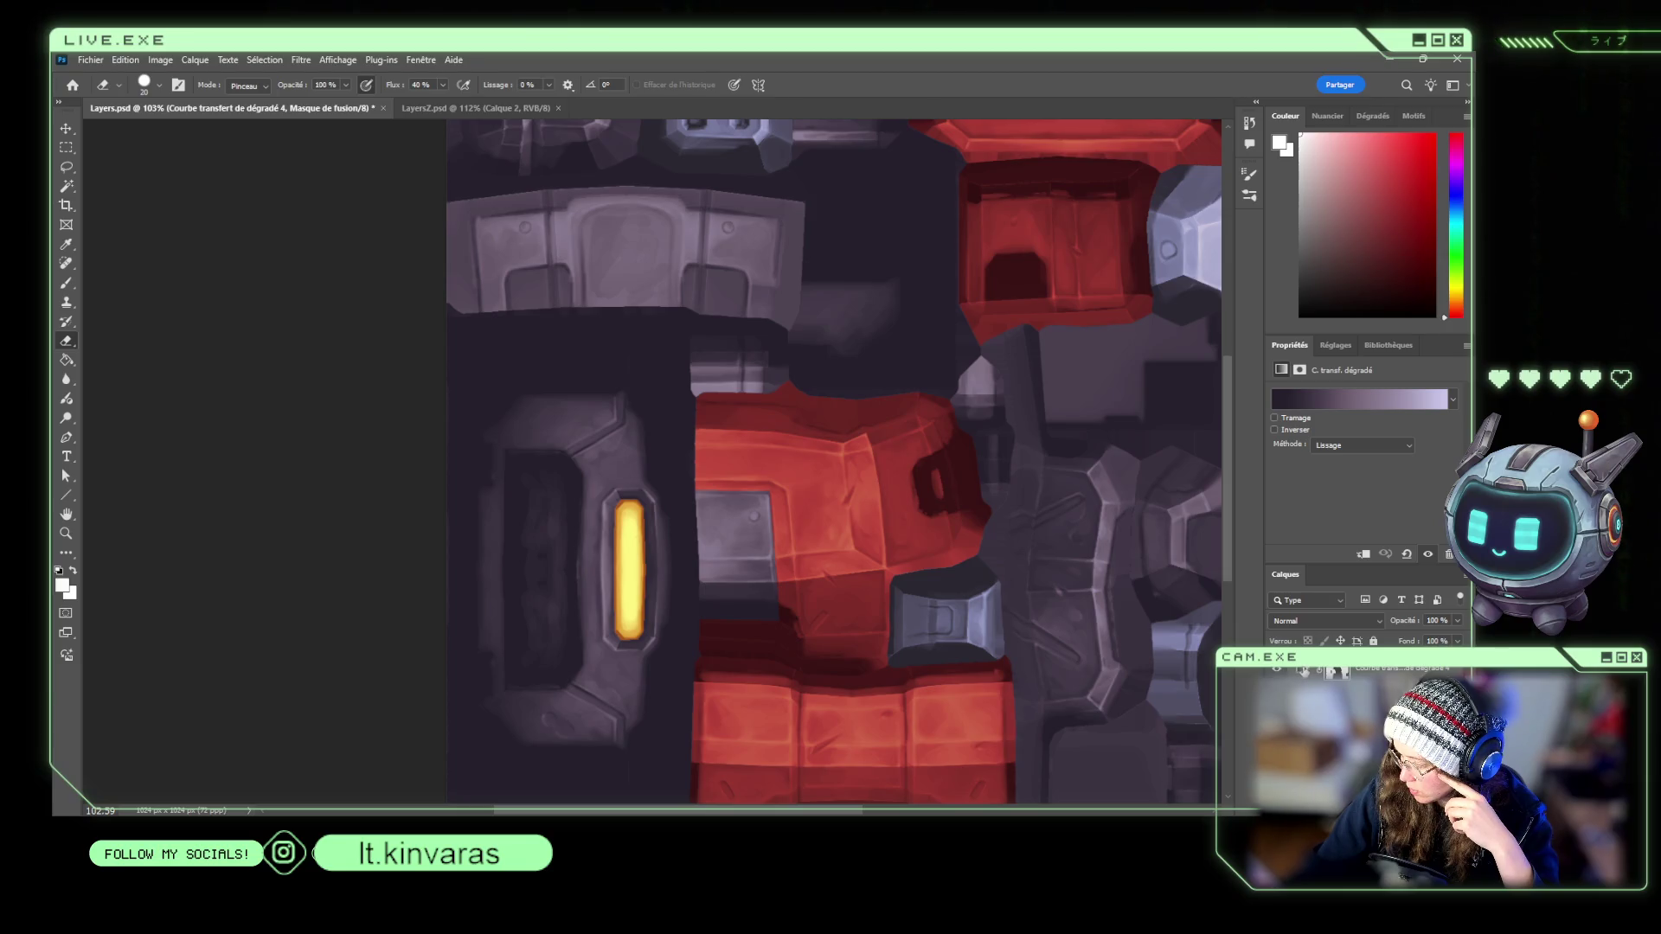
key(i)
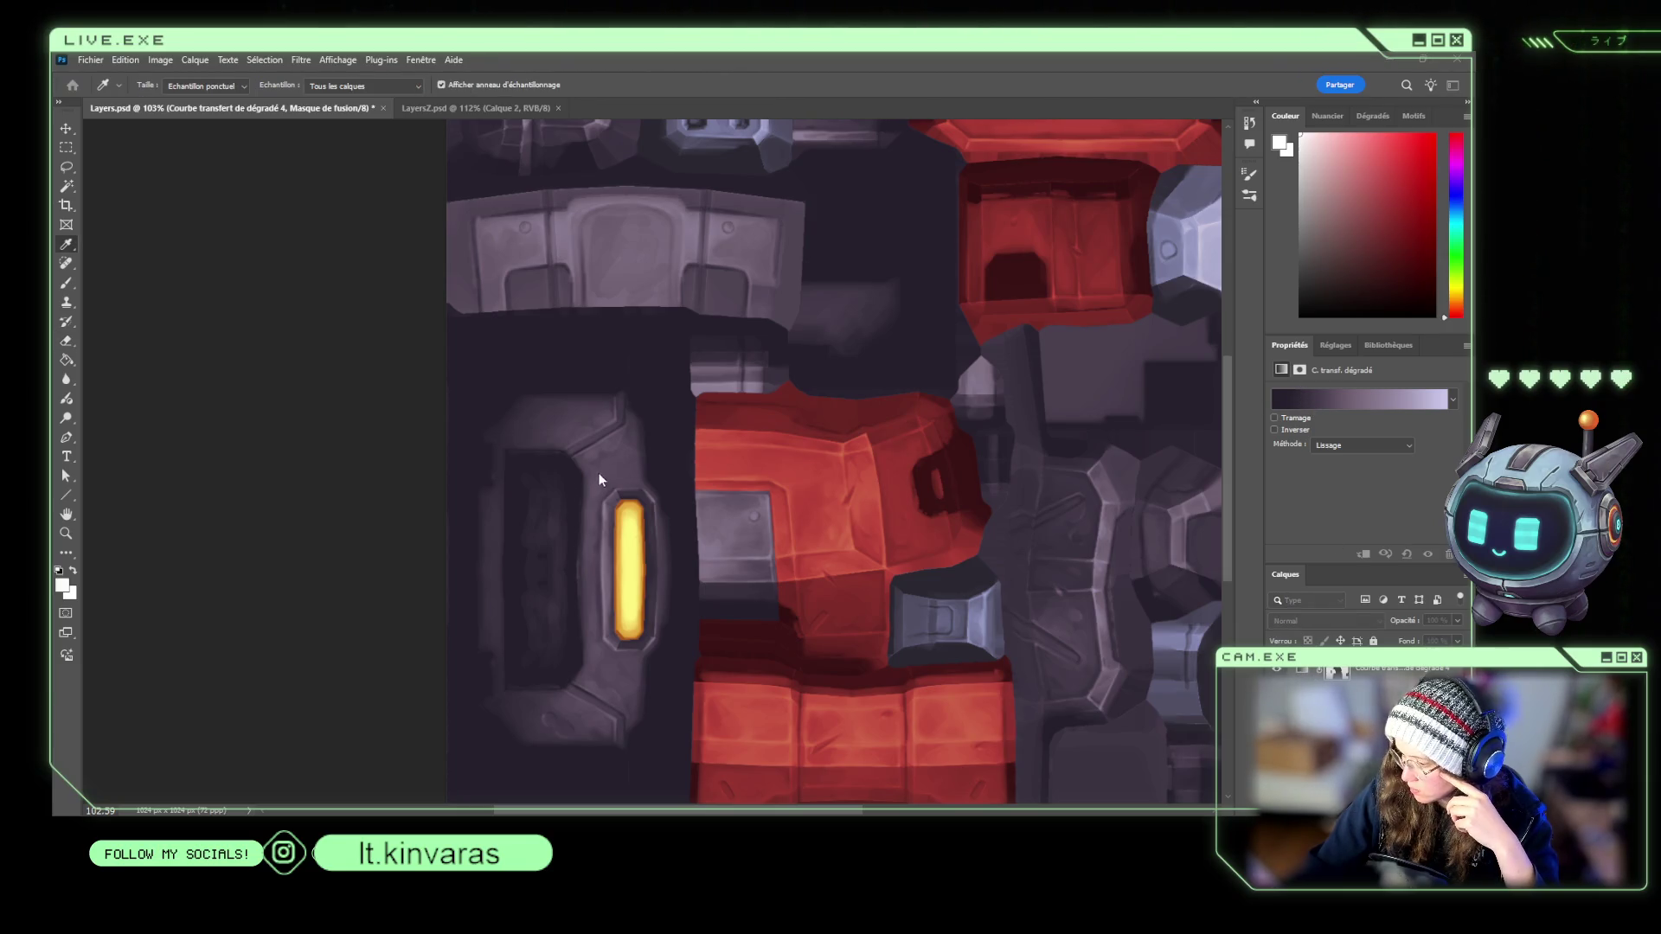
key(e)
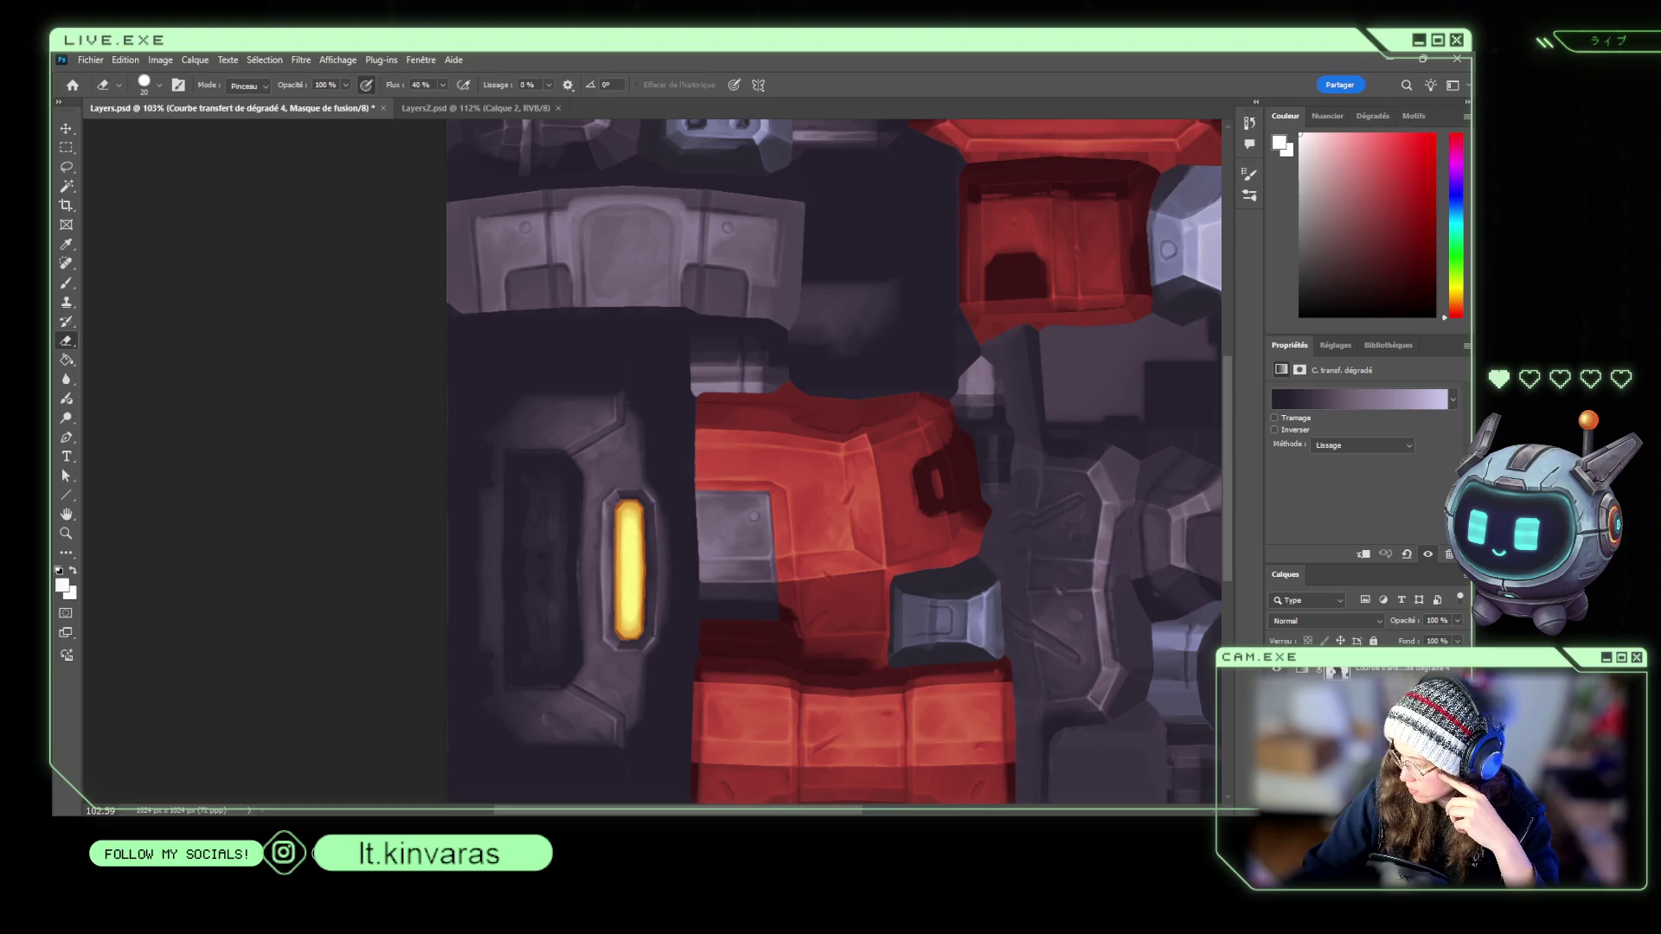
key(alt+bracketleft)
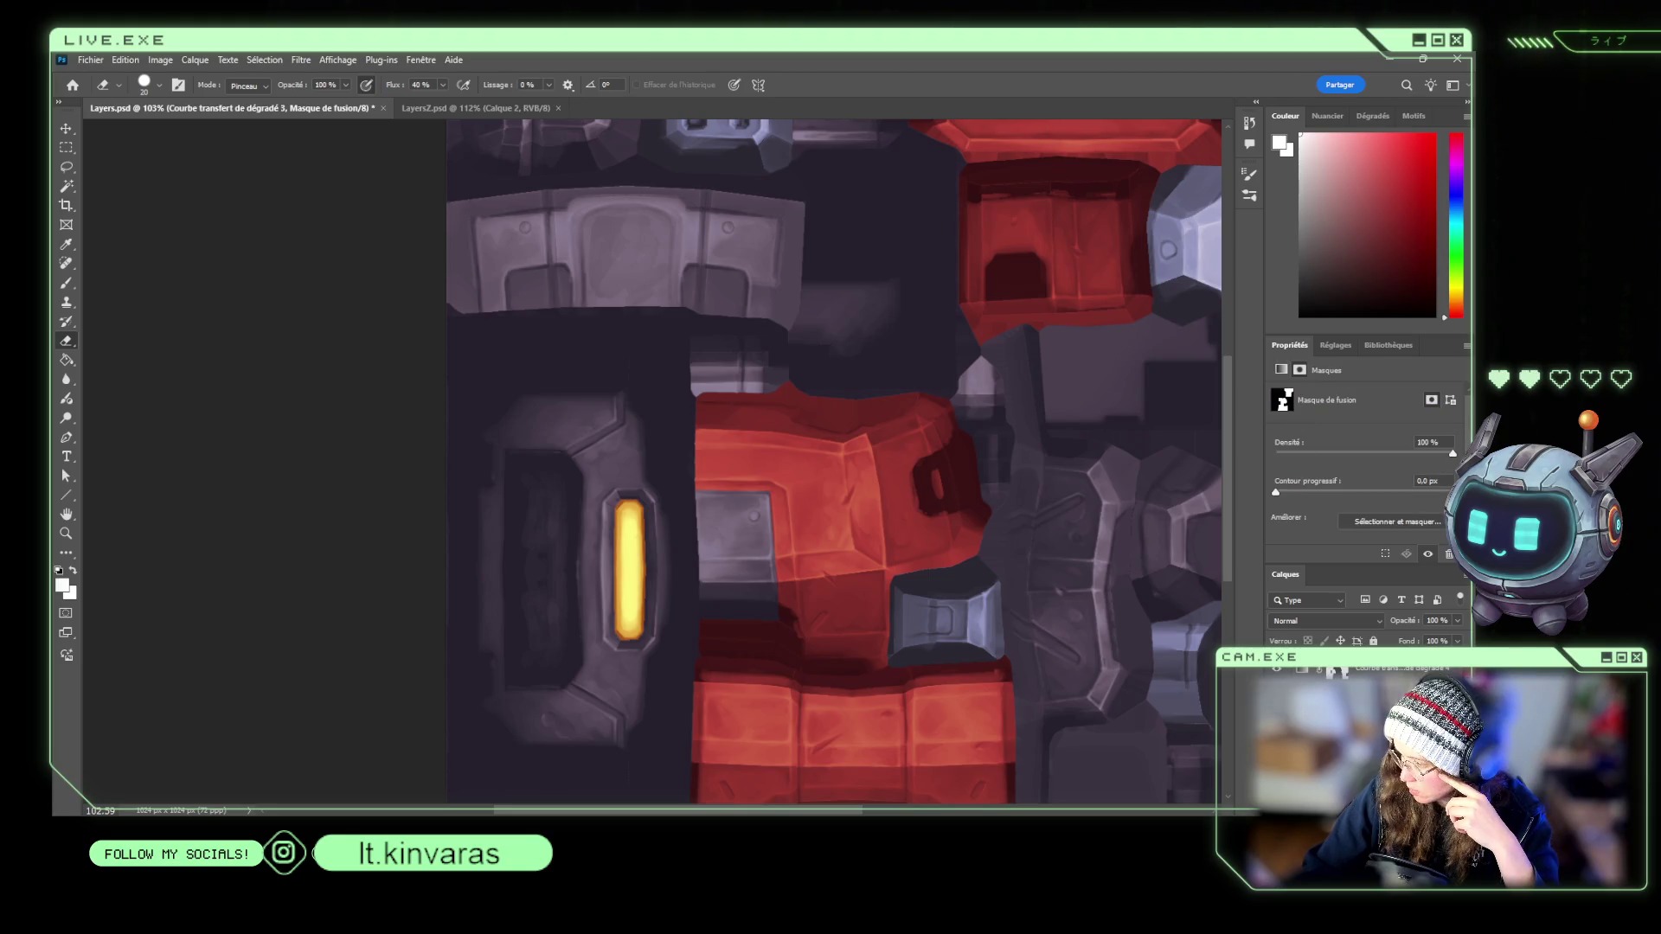
click(1281, 369)
key(i)
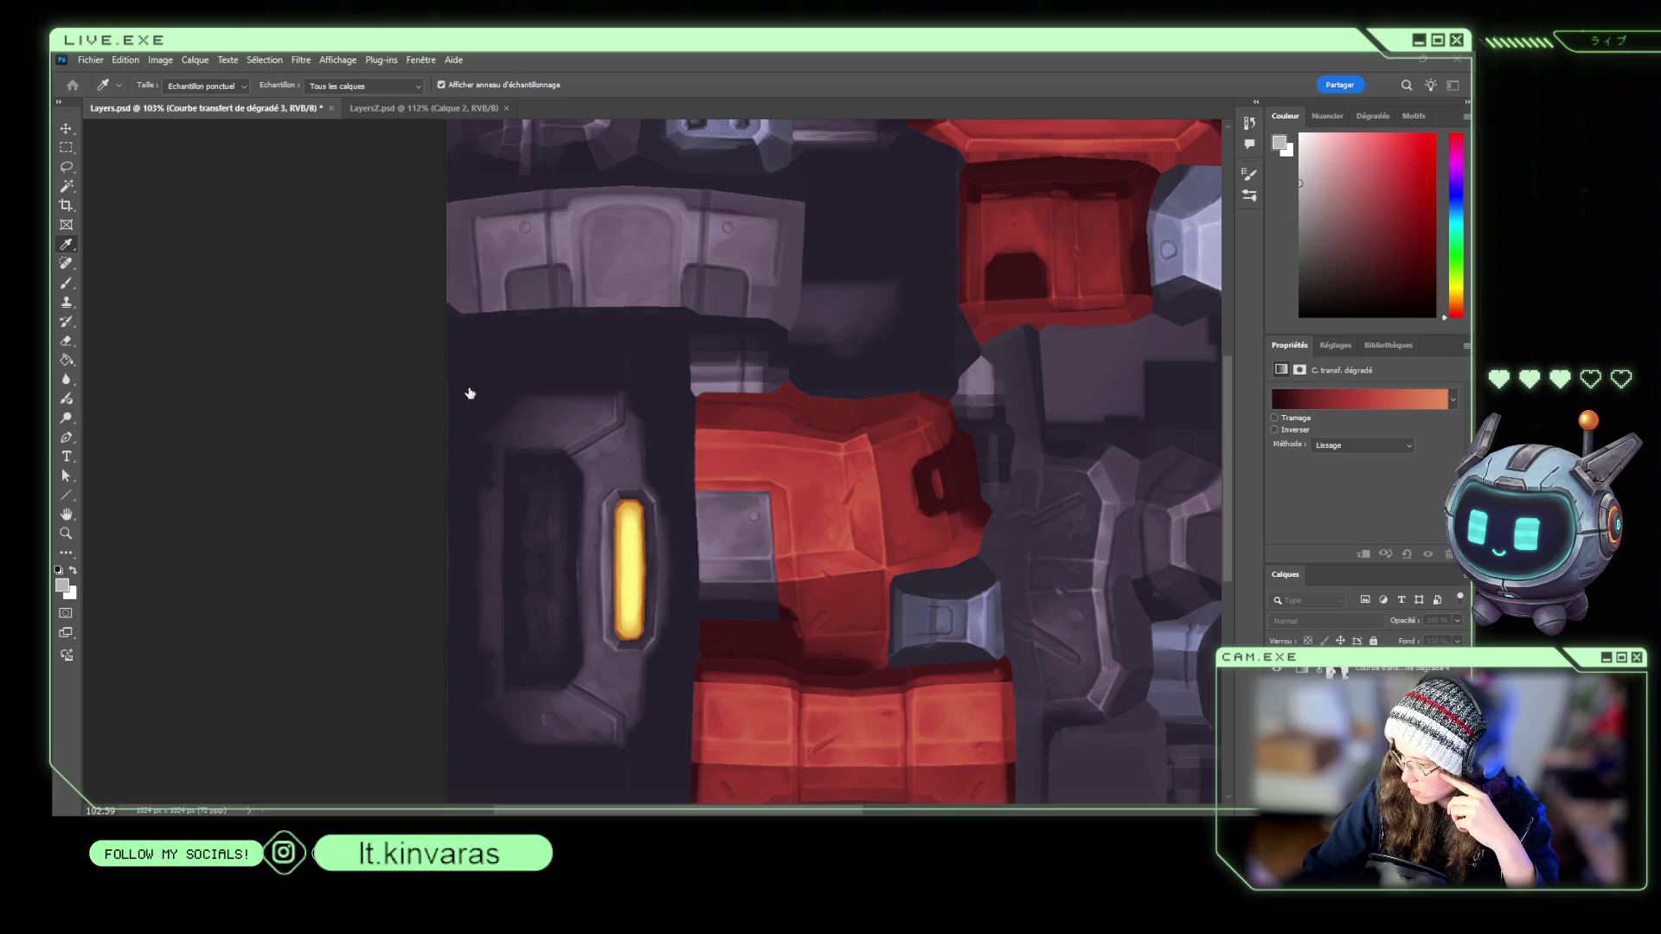
key(ctrl+z)
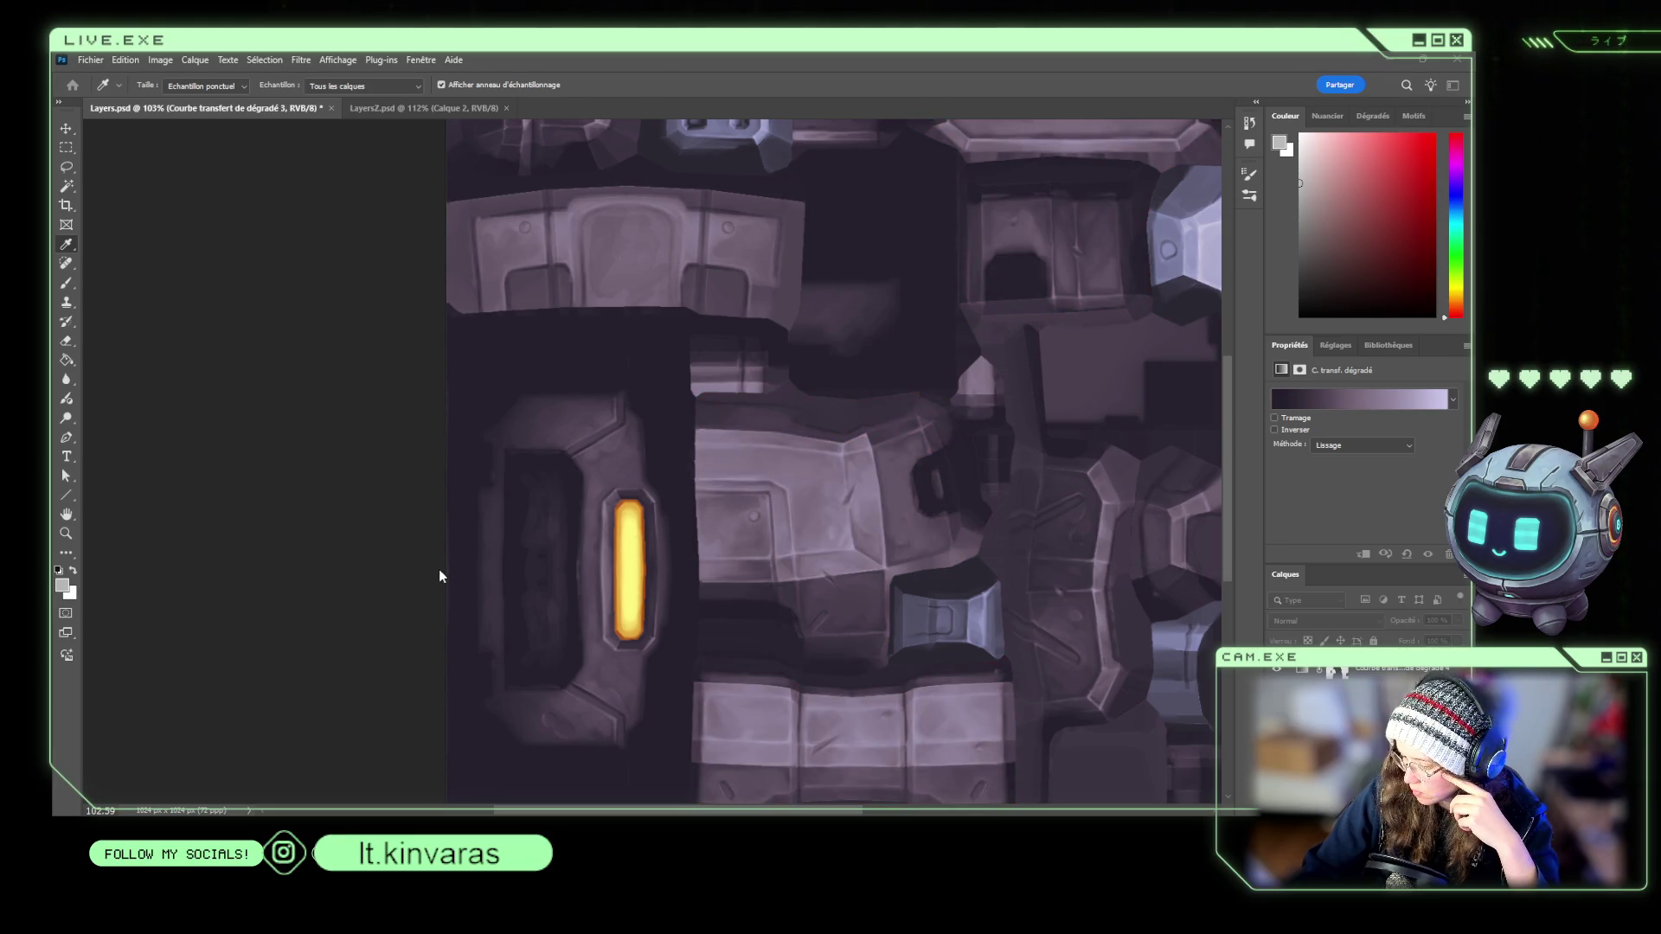
key(e)
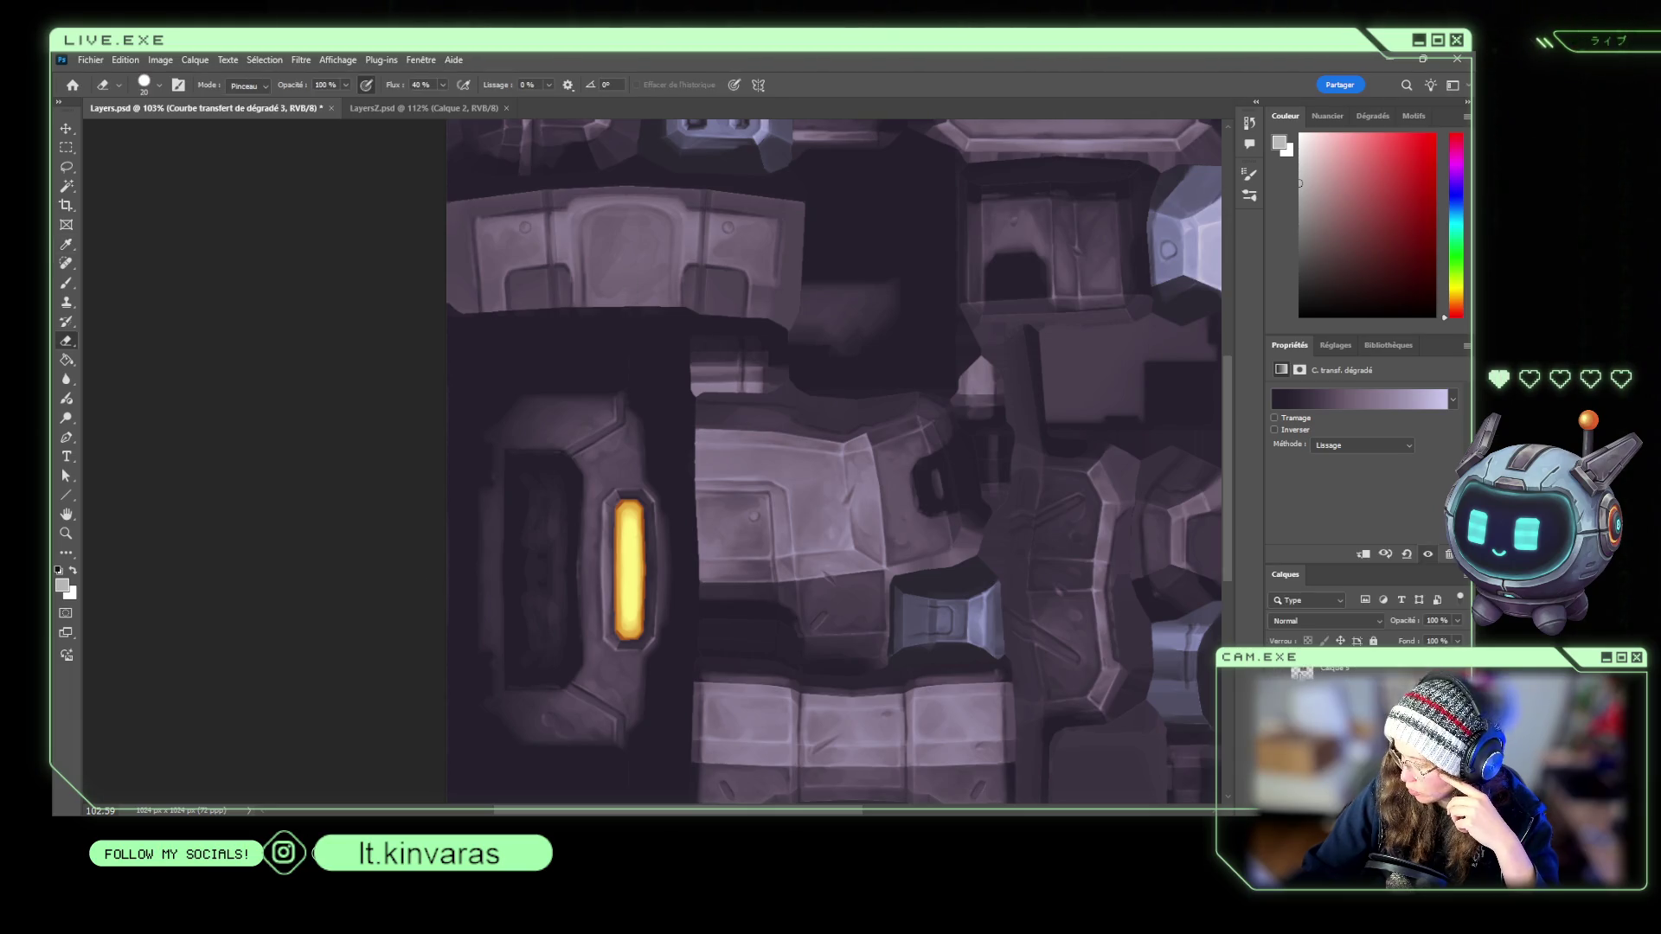
key(ctrl+v)
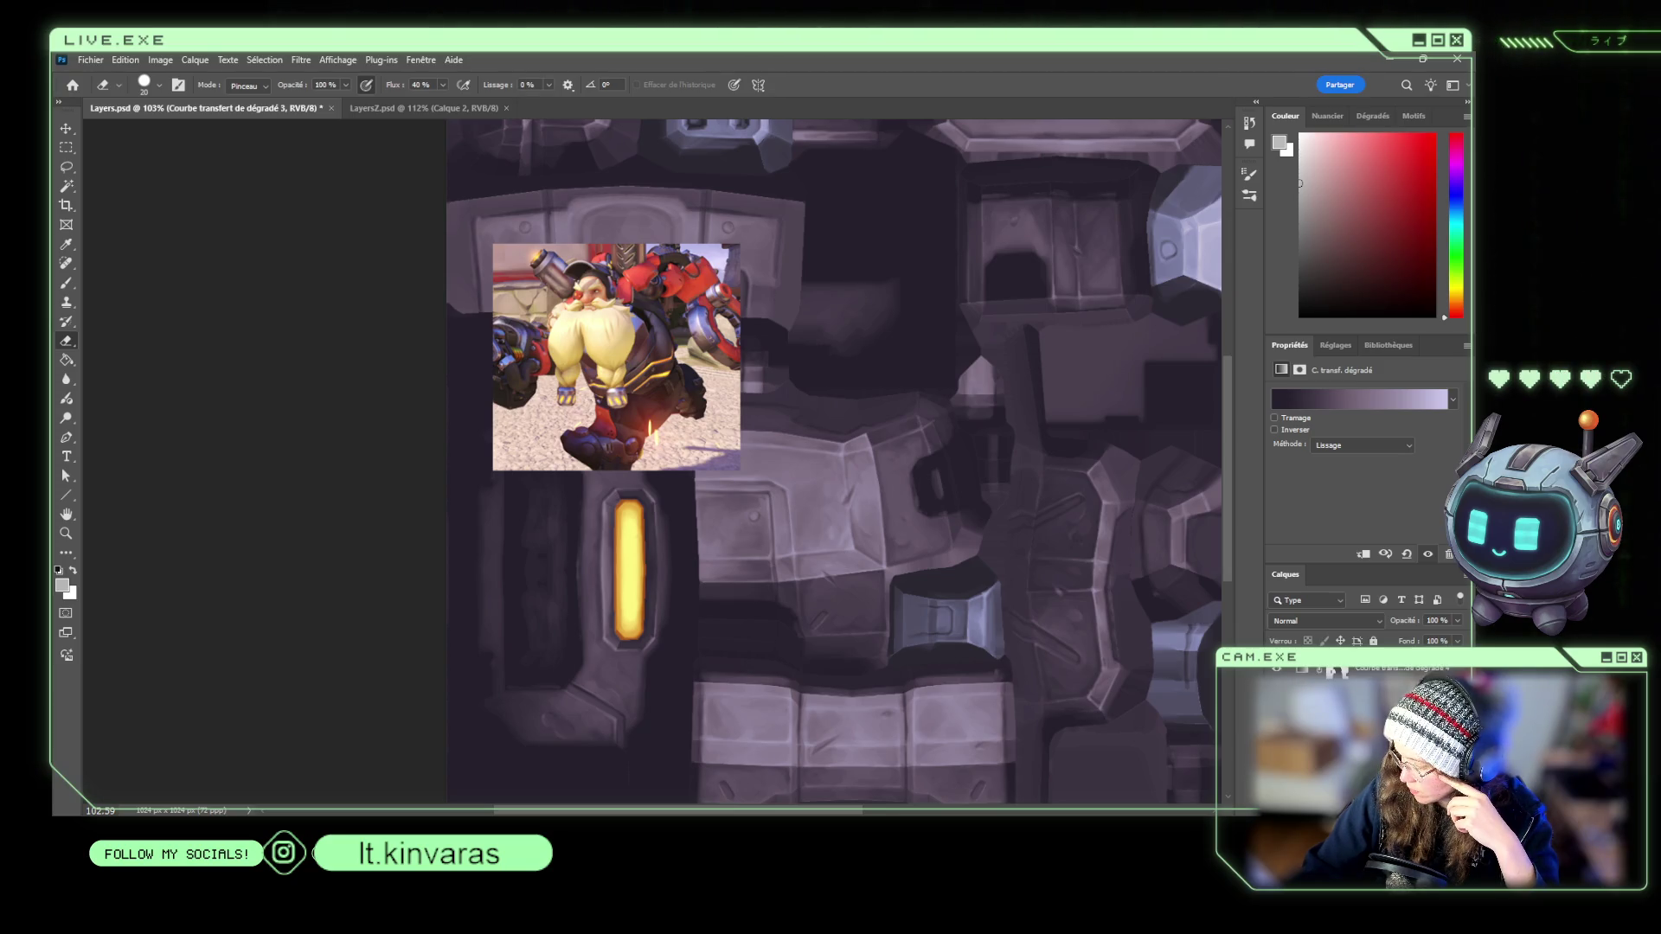
Resample Gradient Map 4's stops with a brown, reference reds and the texture's grey metal tone.
key(alt+bracketright)
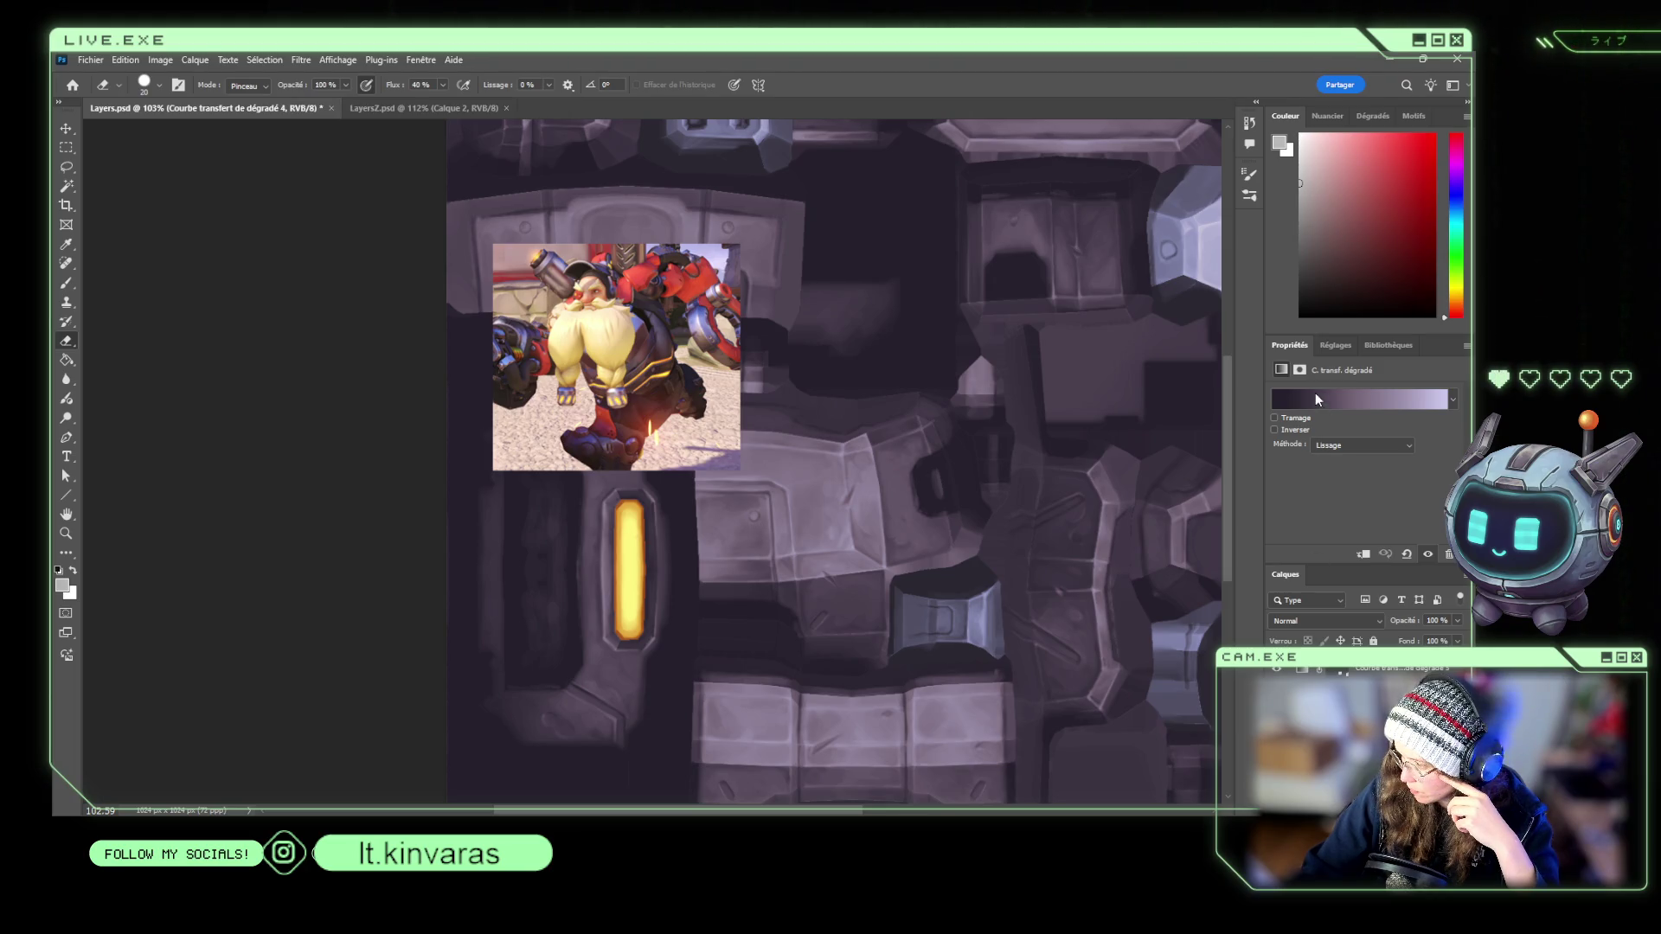
key(i)
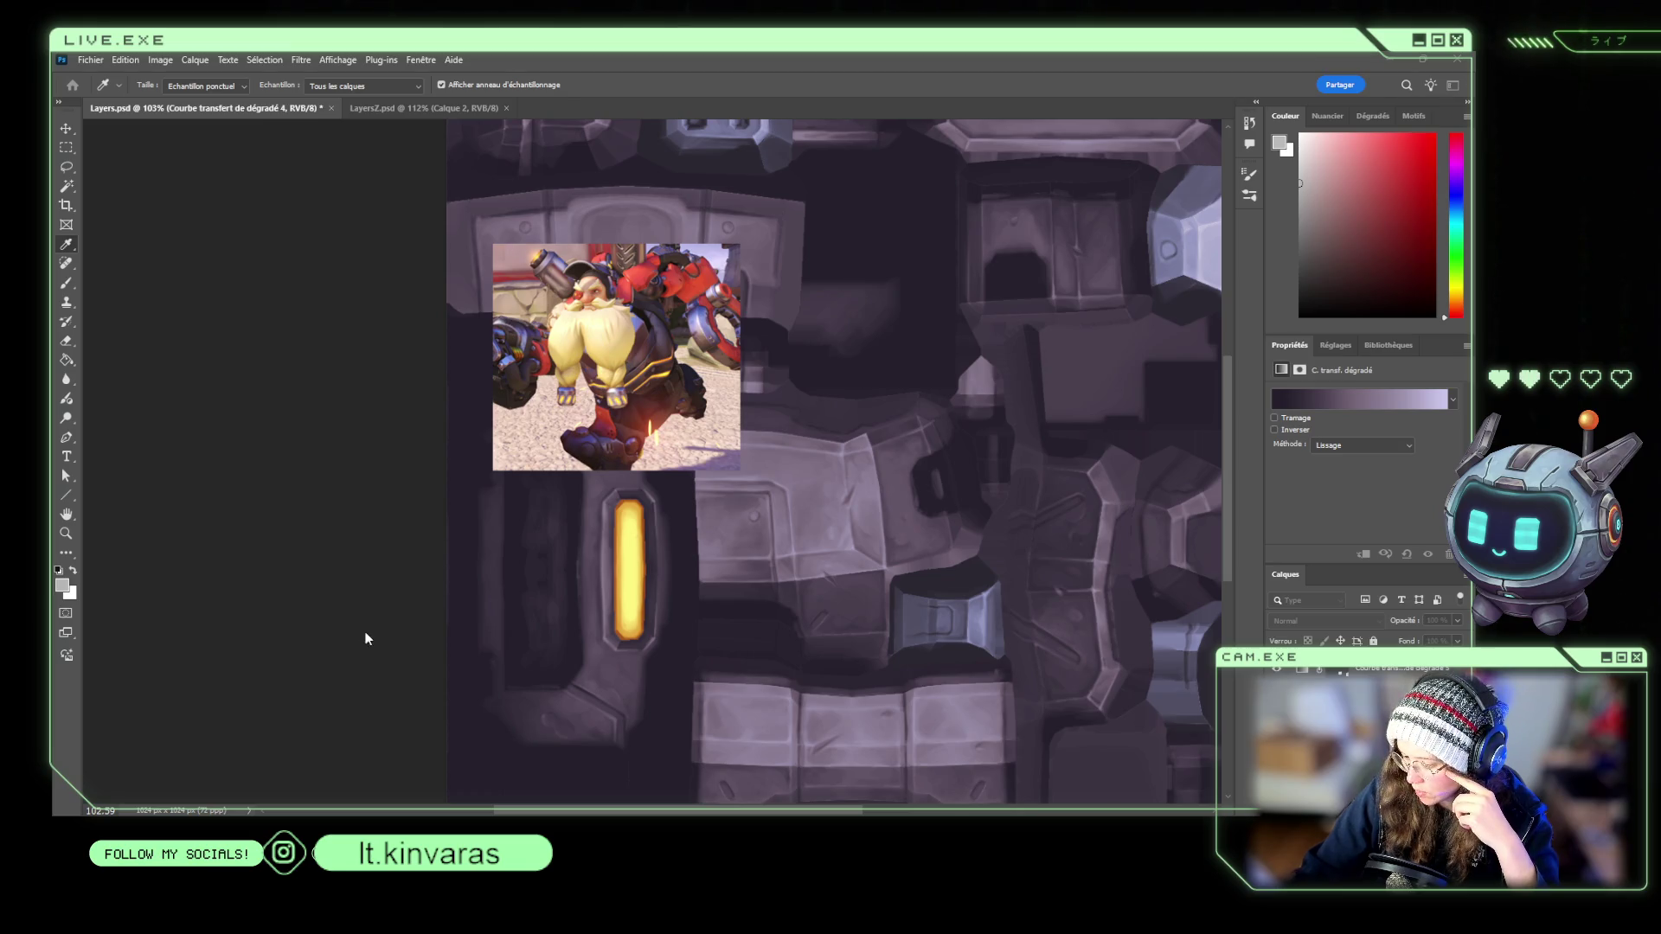
click(706, 429)
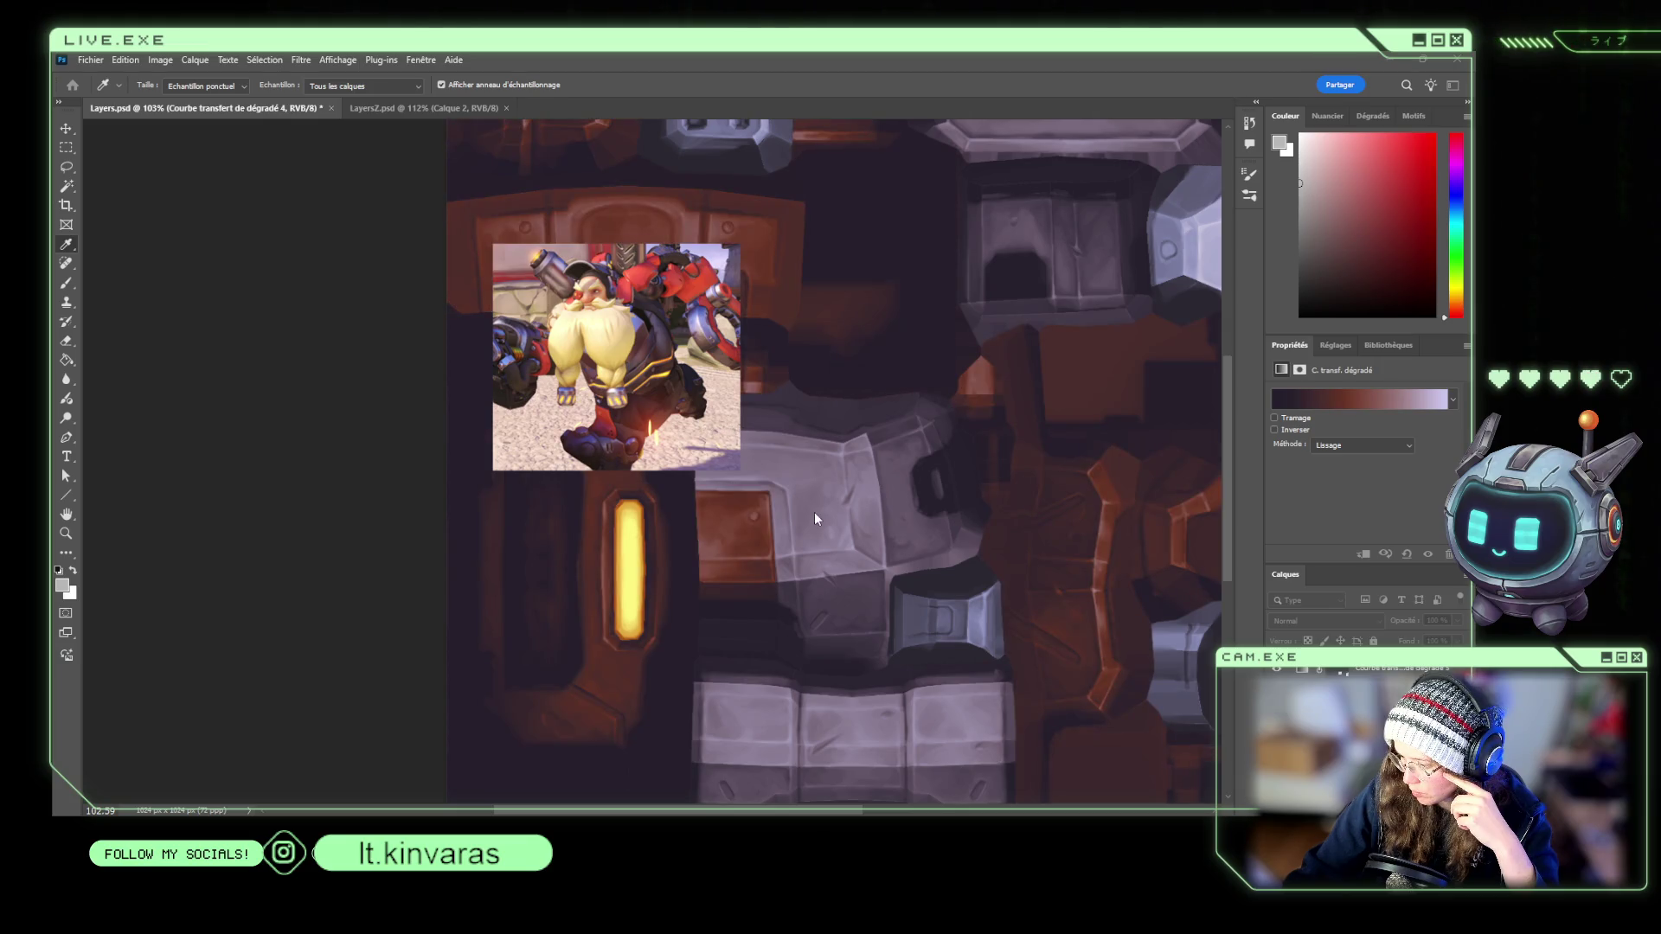
click(719, 418)
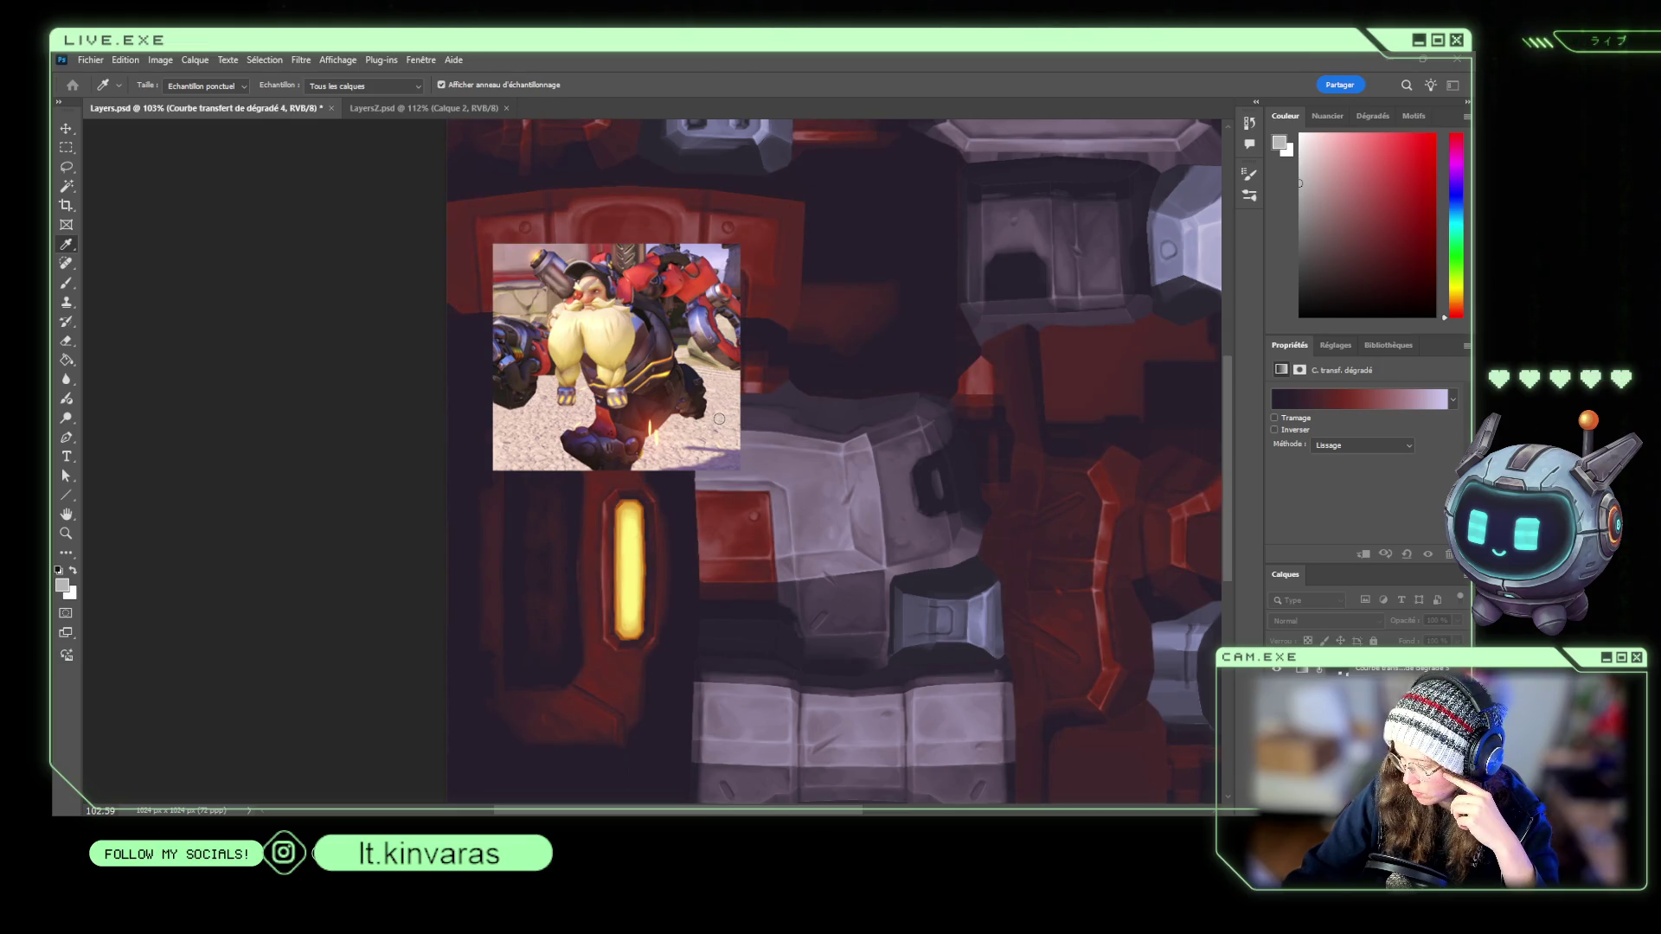
click(725, 411)
click(717, 387)
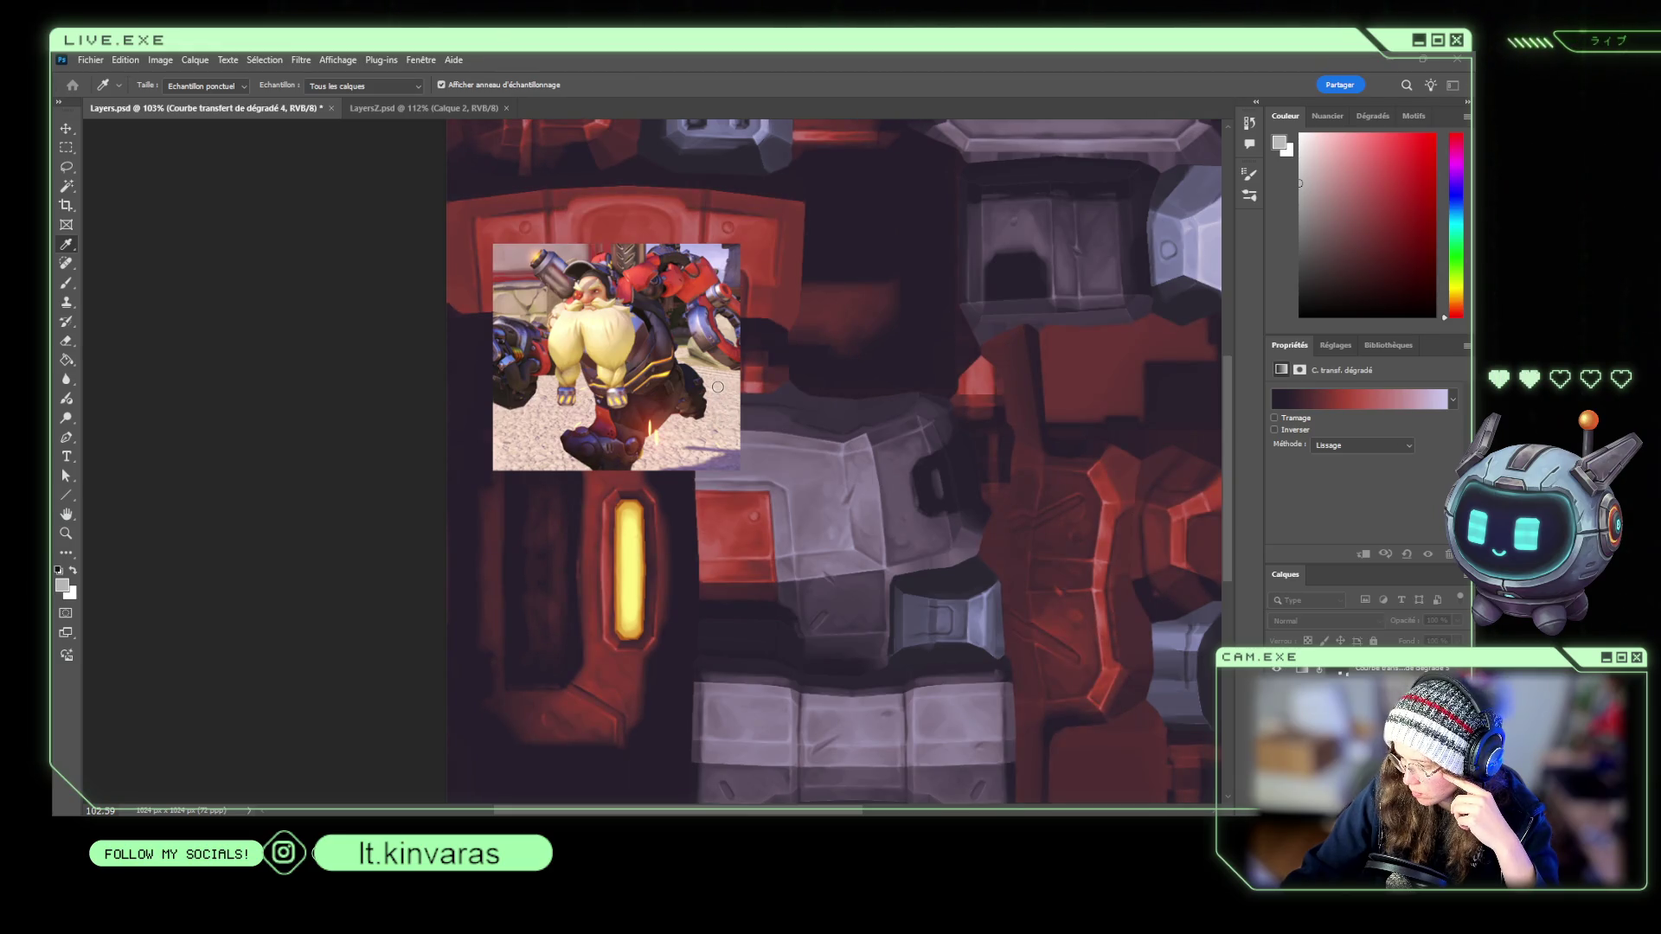
click(937, 331)
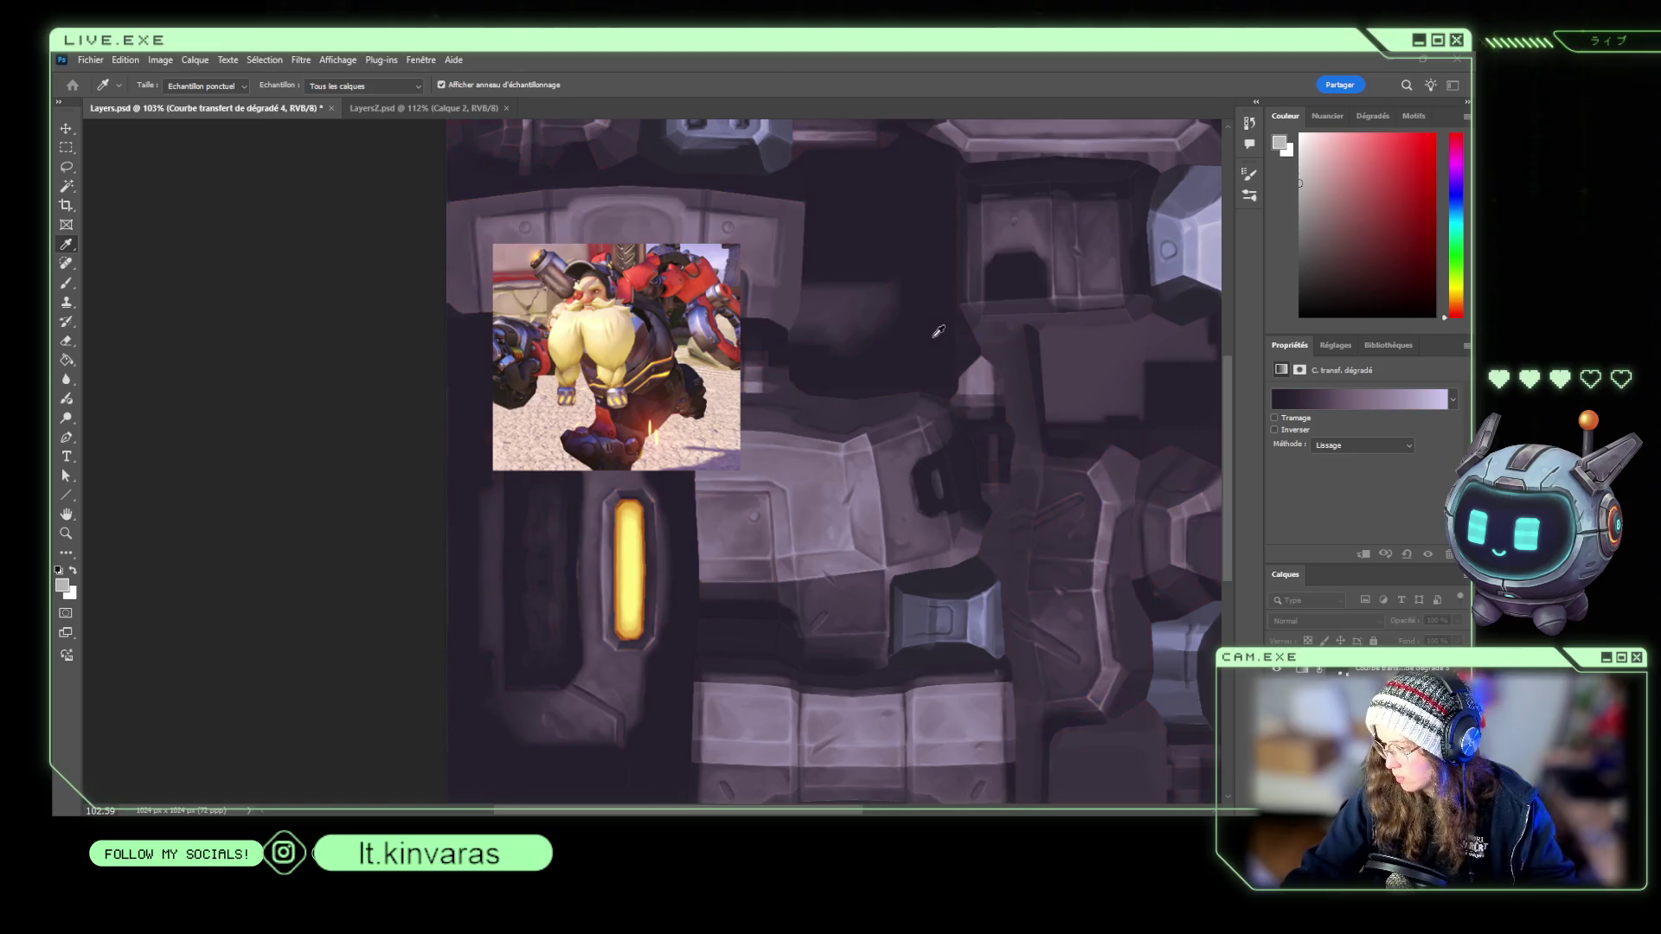
key(e)
Recolour Gradient Map 3's dark and middle stops with armour reds and its light end orange-red.
click(1384, 692)
key(i)
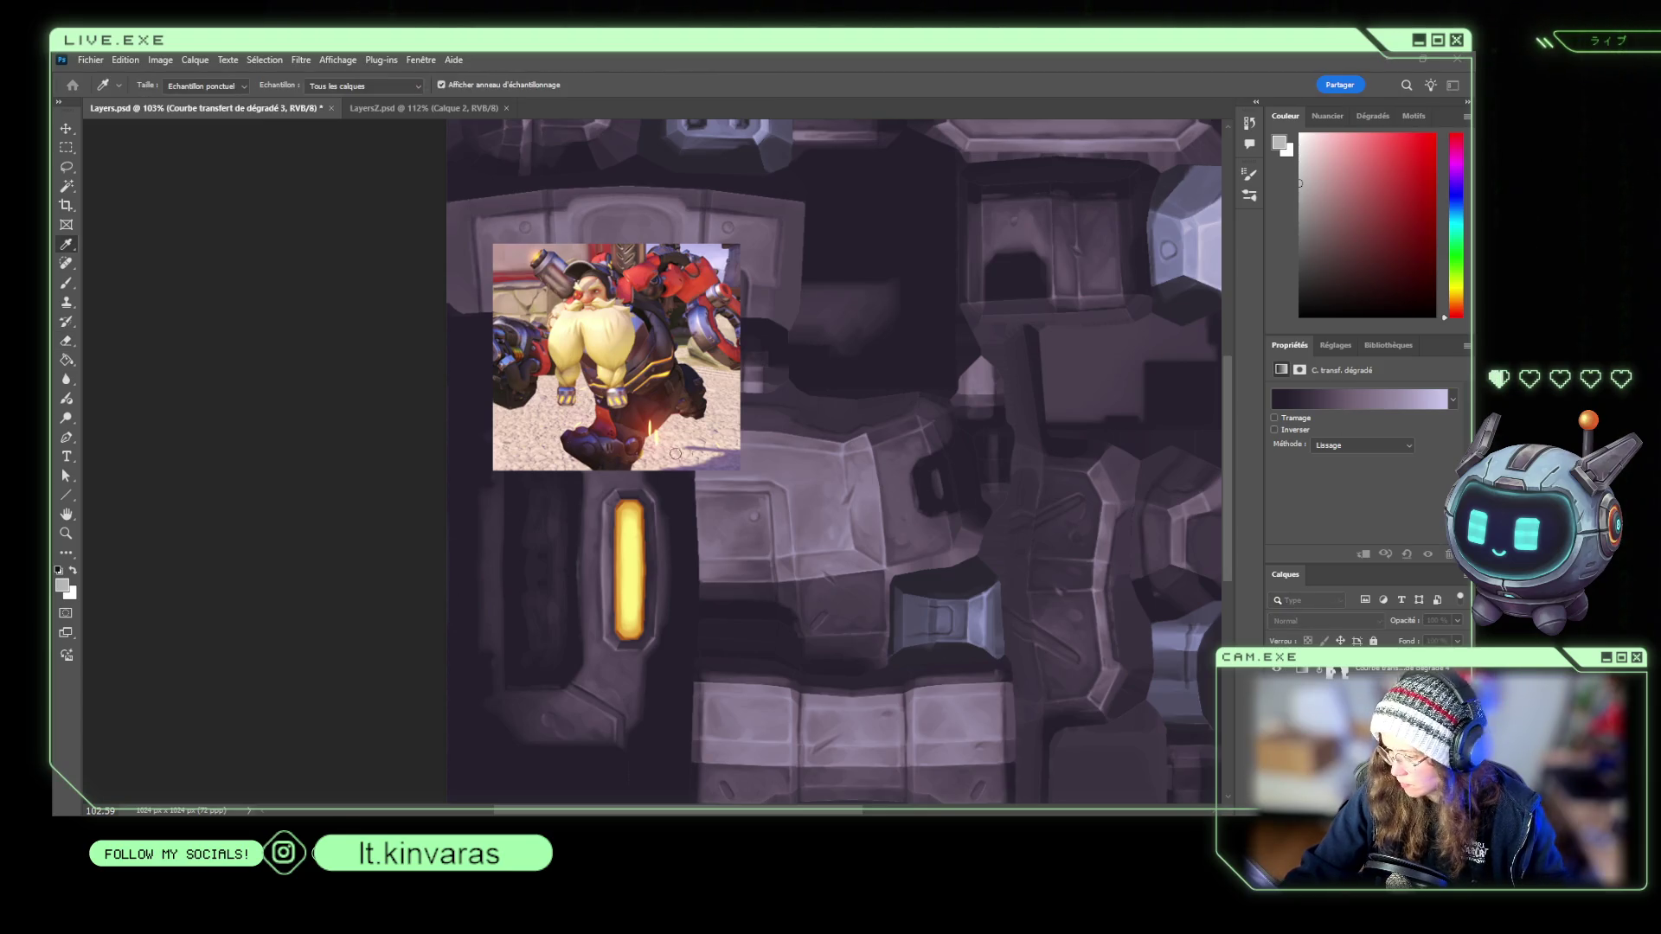
click(731, 420)
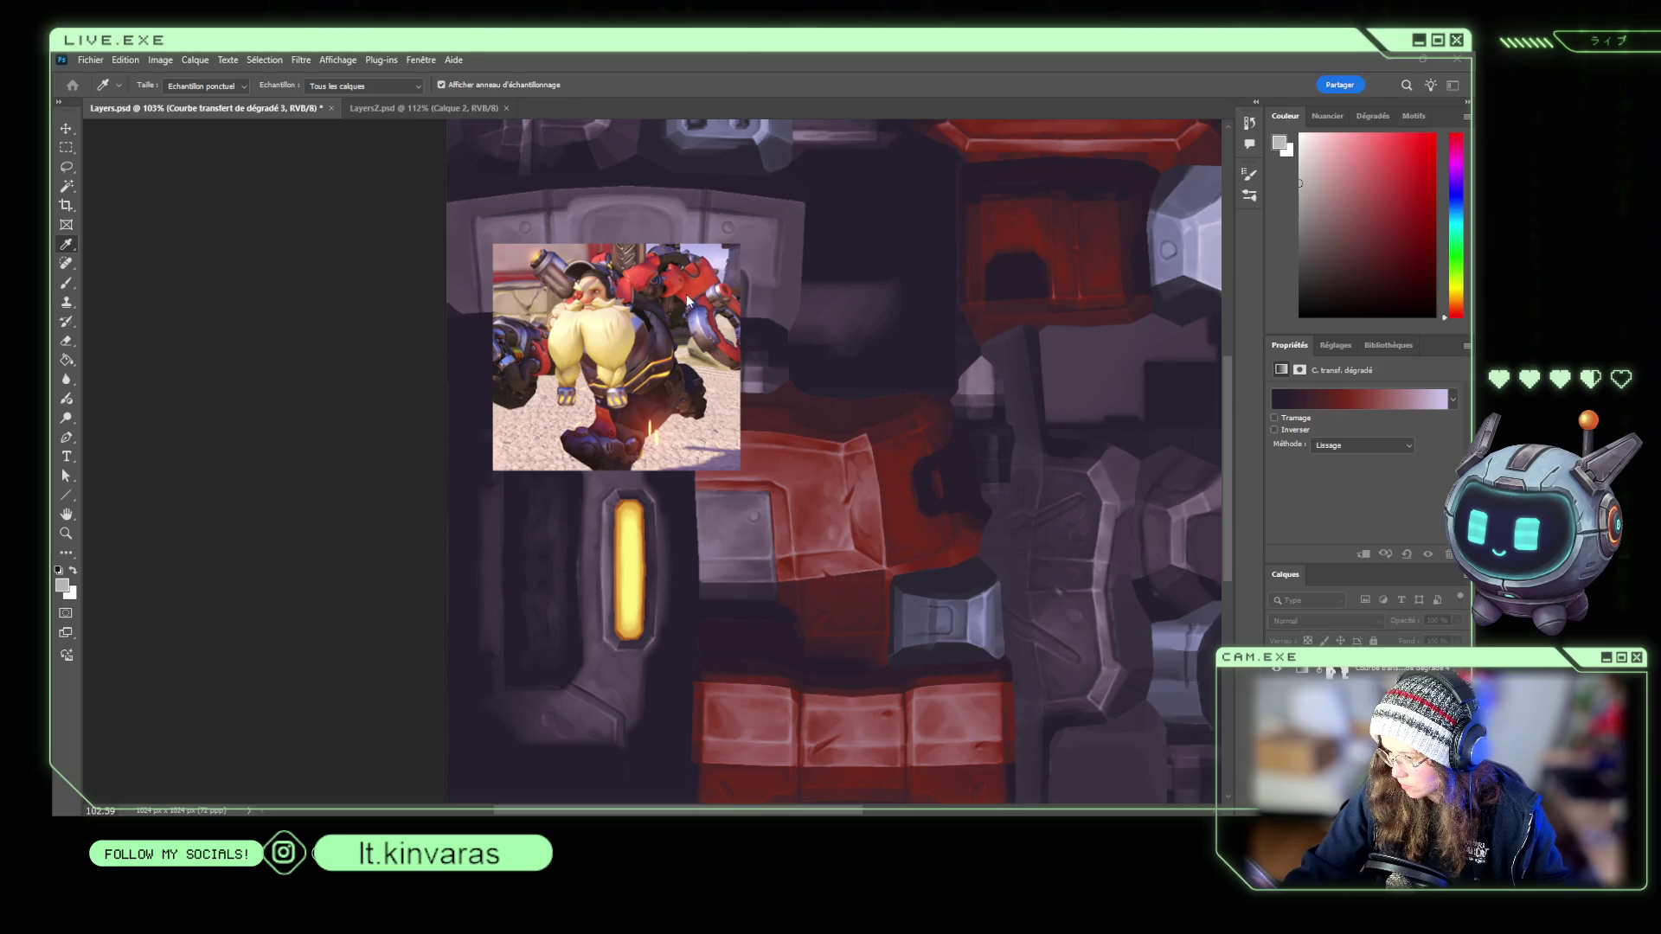
click(709, 275)
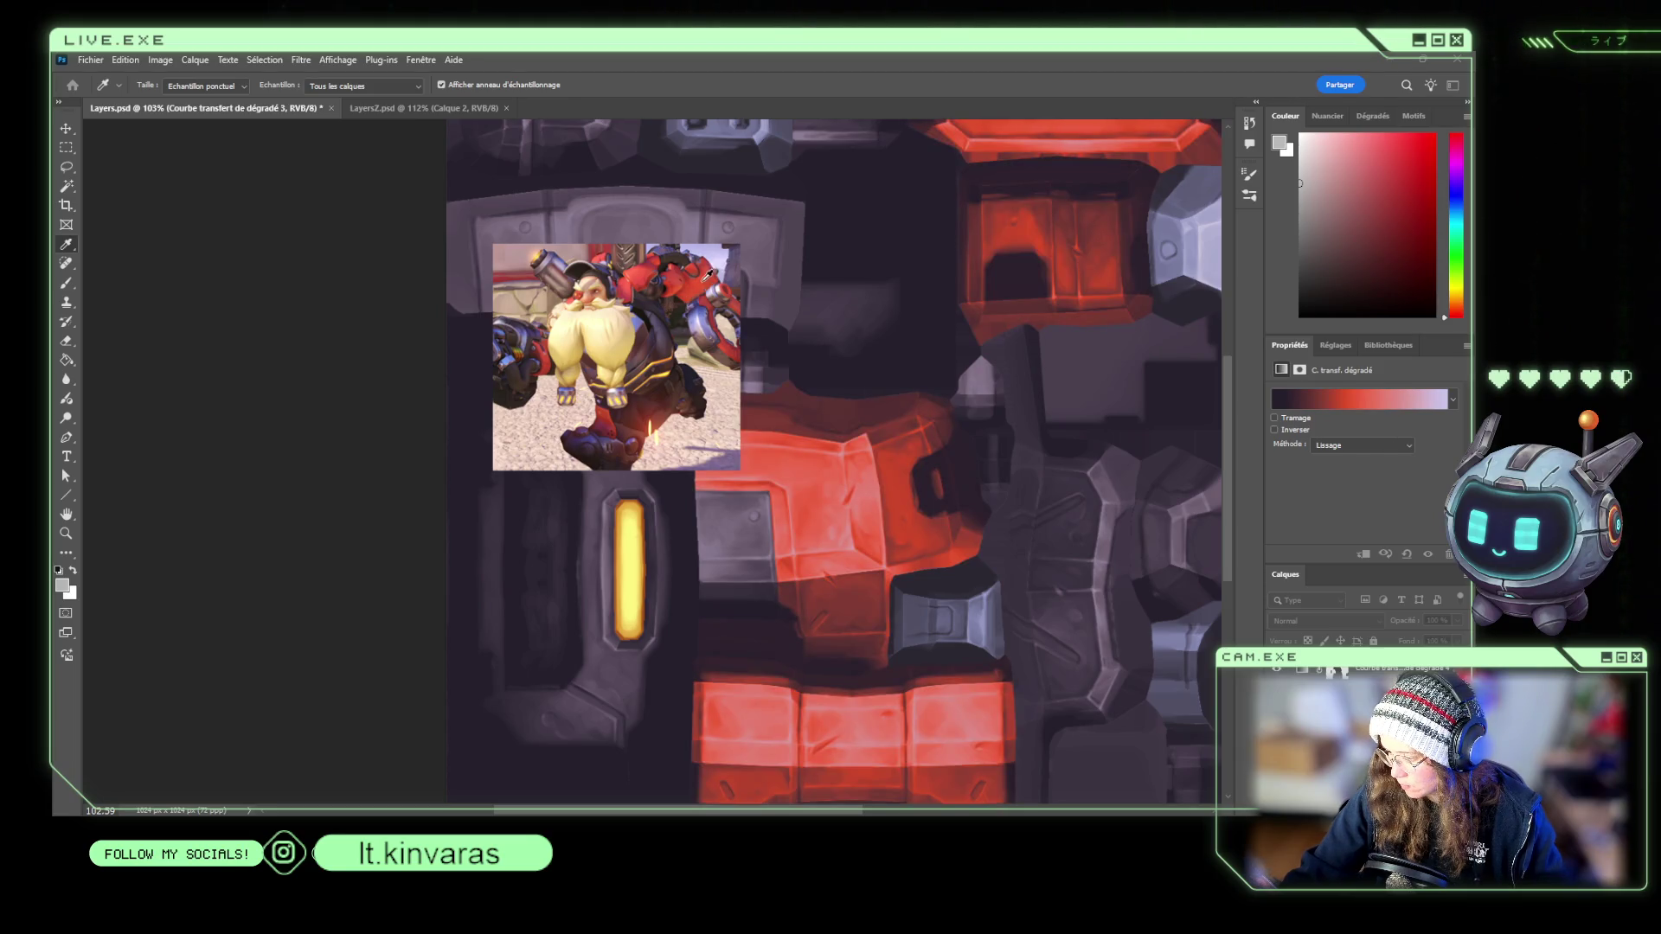
click(681, 273)
click(671, 283)
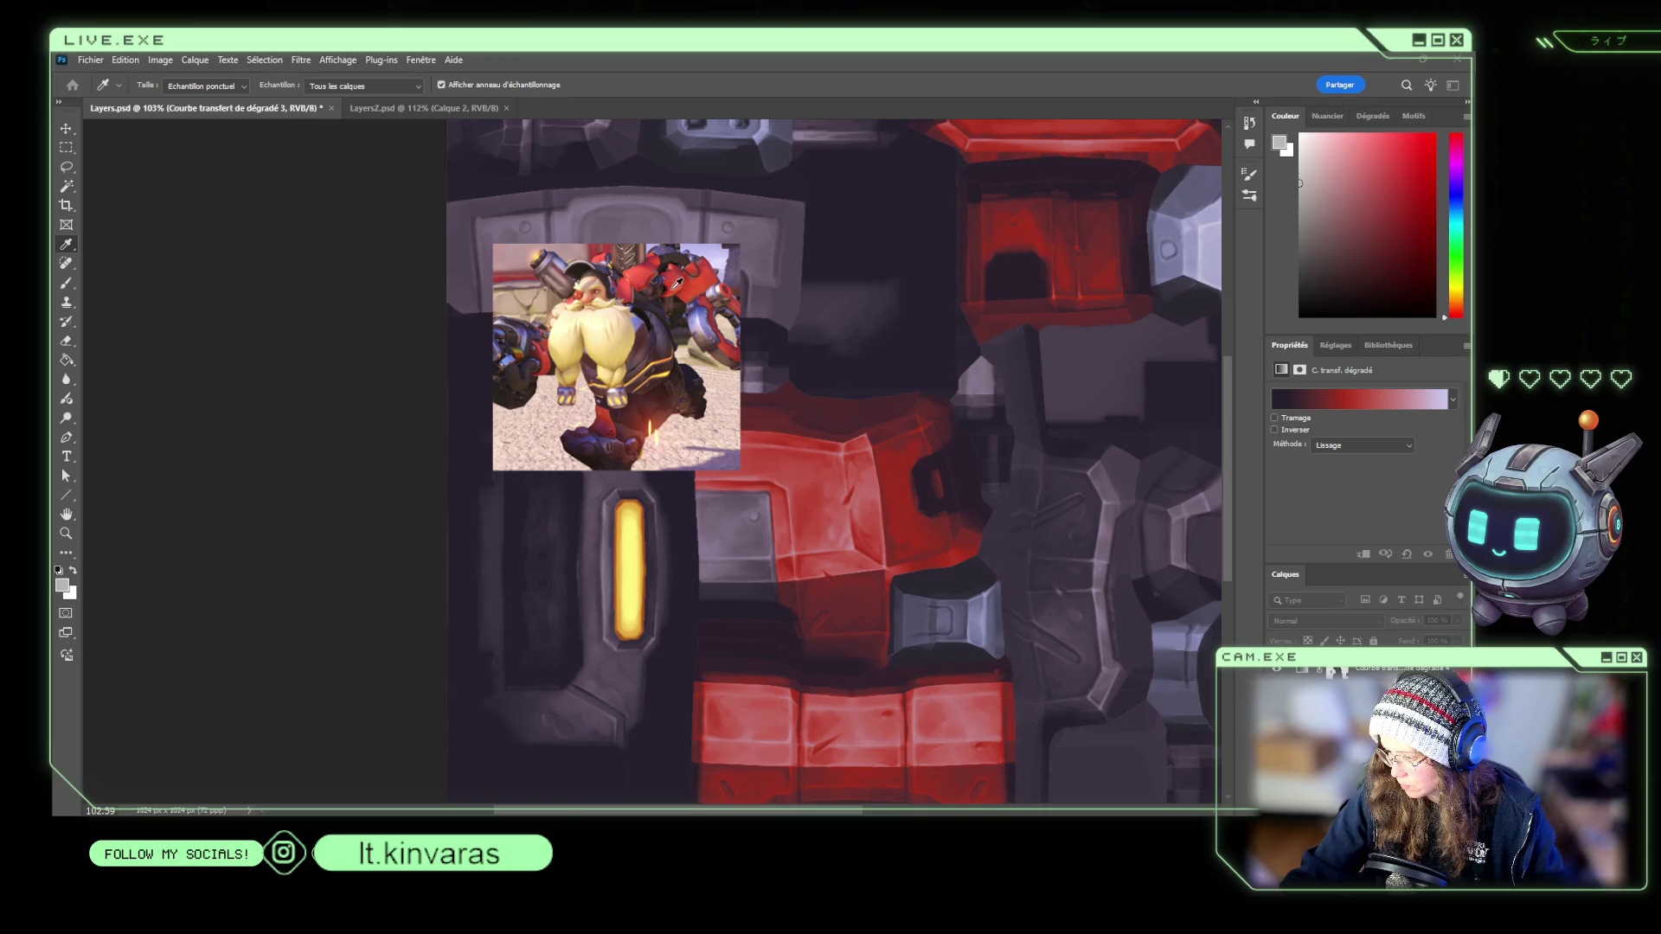
click(735, 300)
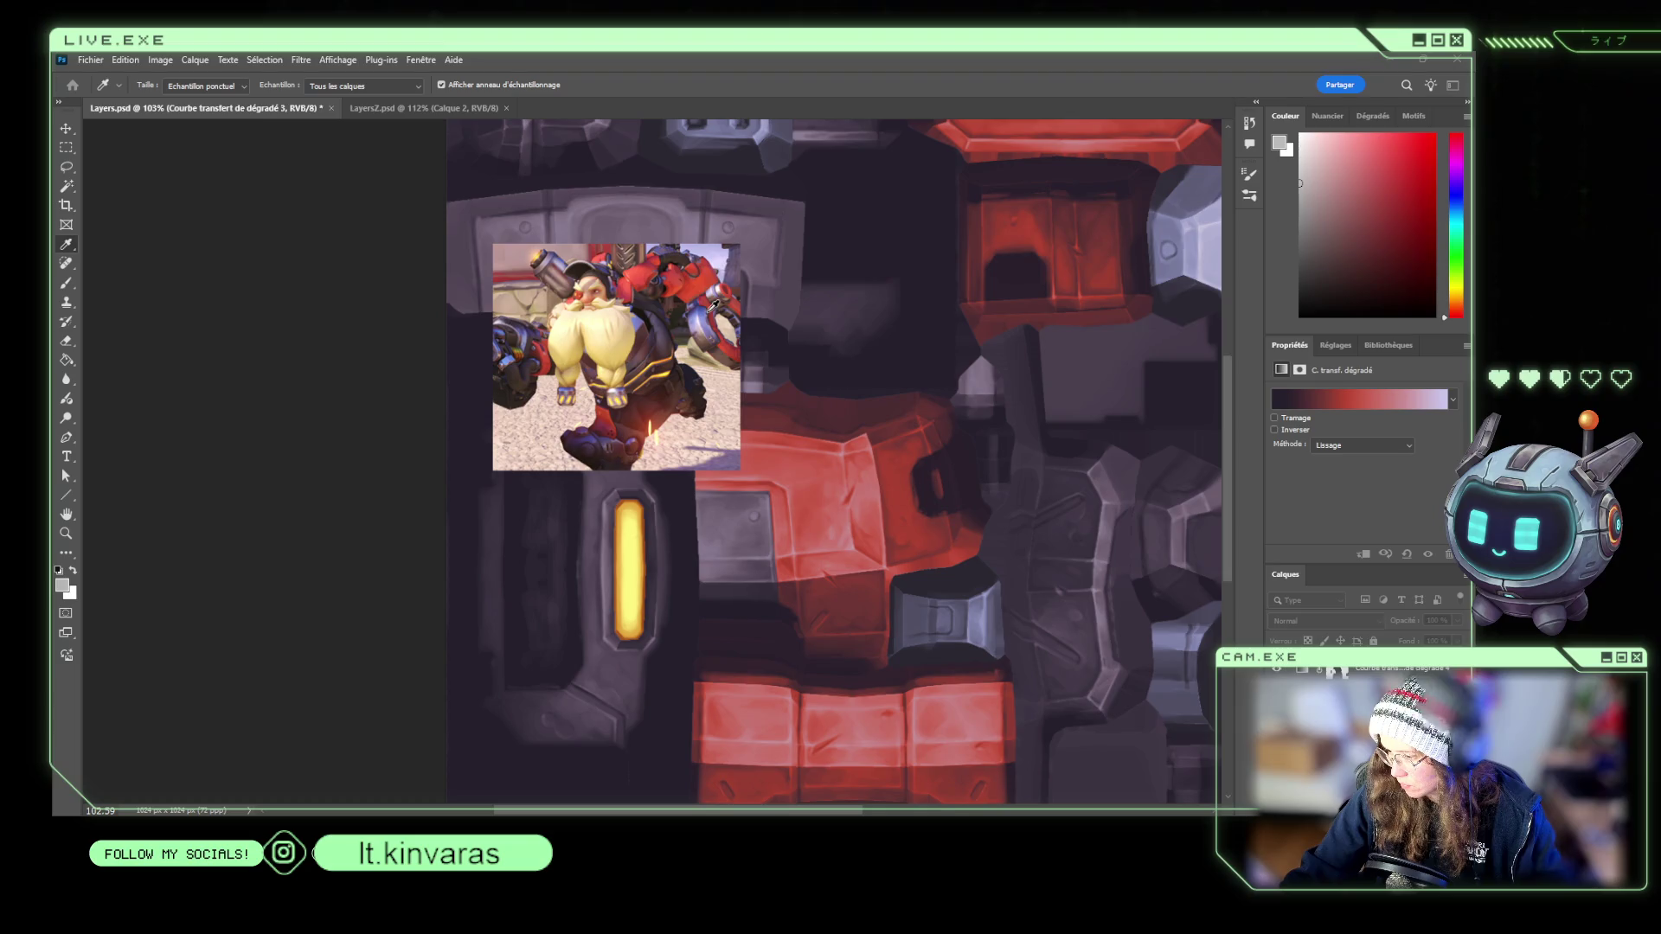
click(717, 301)
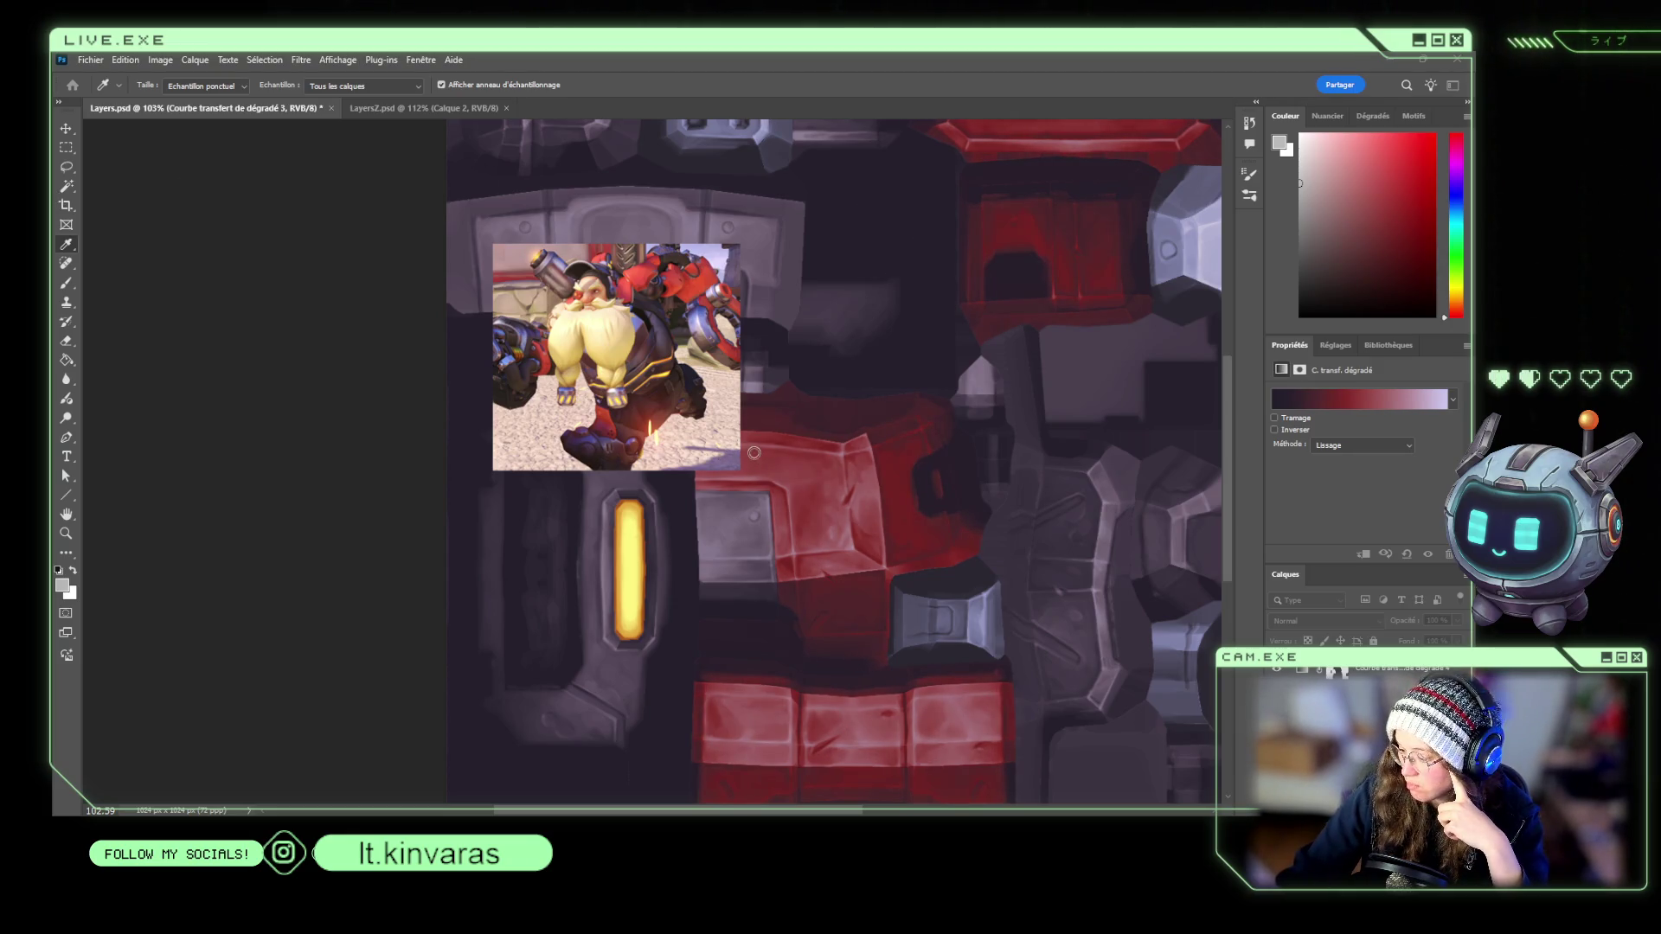
click(707, 275)
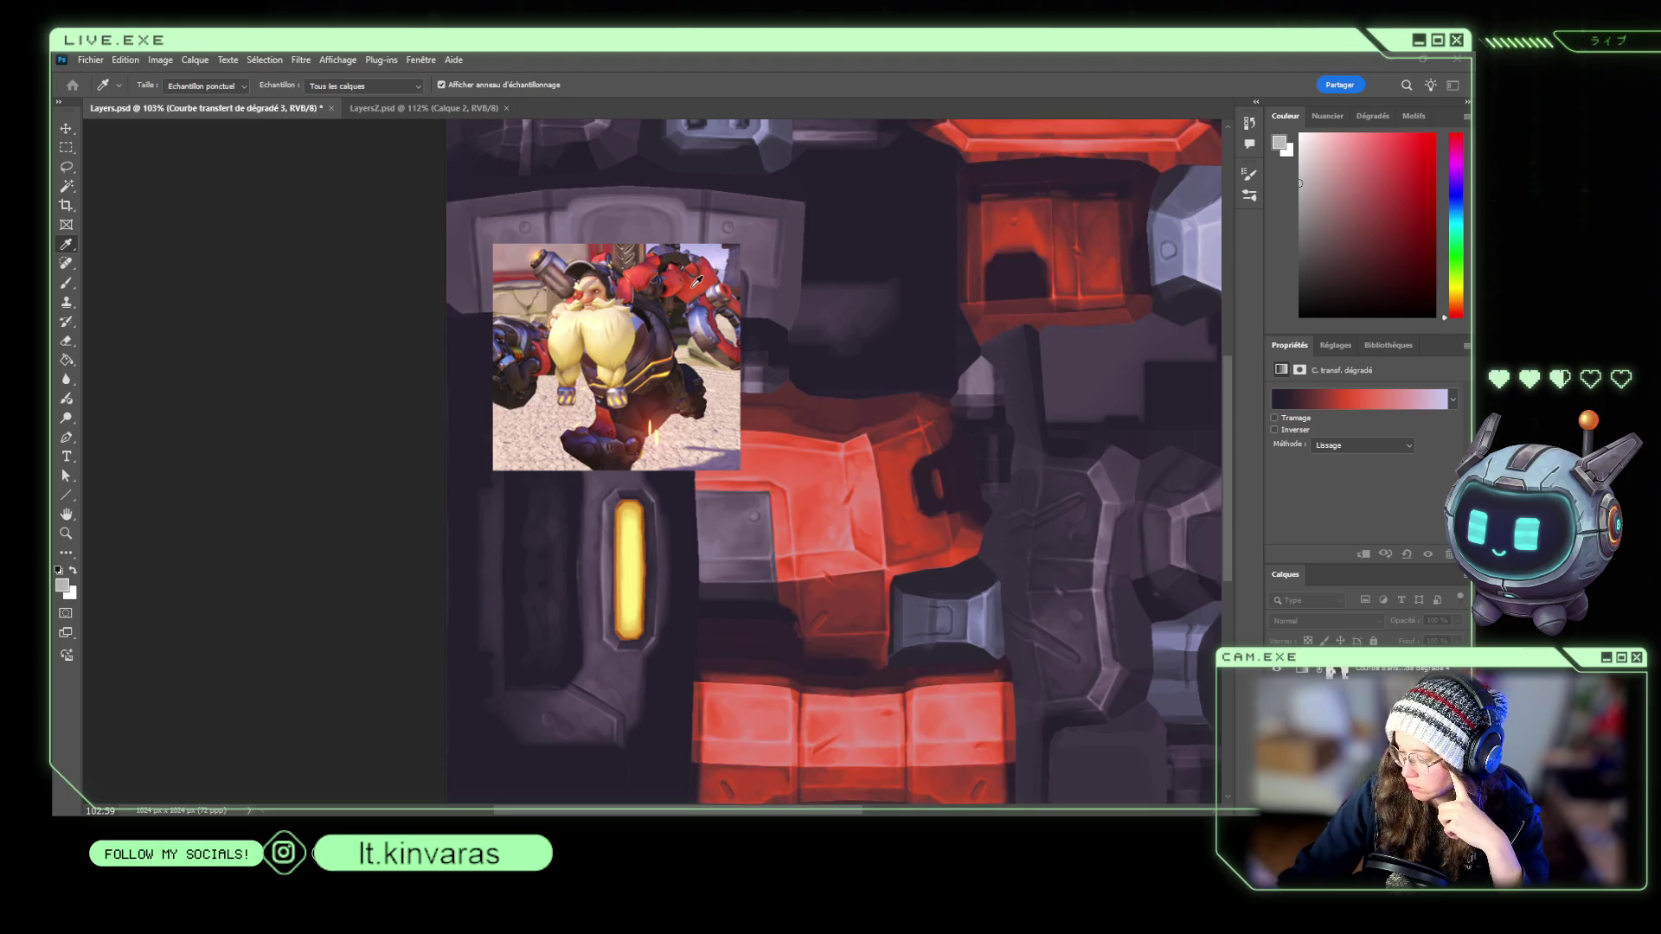
click(755, 404)
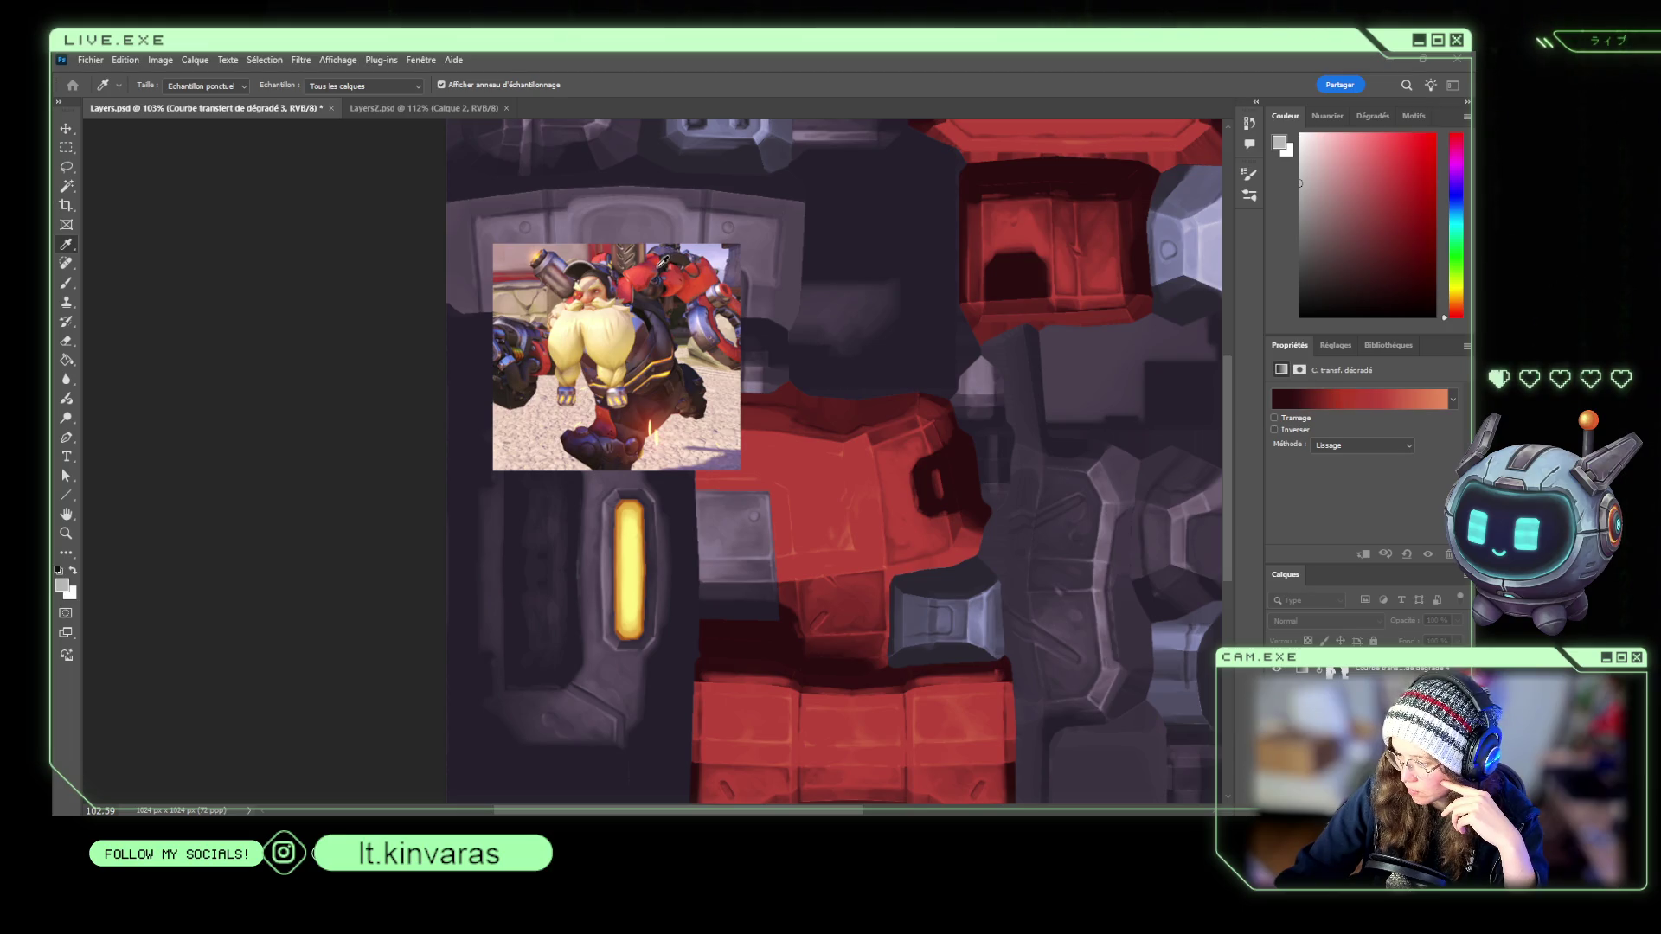
Resample reference reds into the gradient map, lightening its dark red stop.
click(700, 372)
click(744, 452)
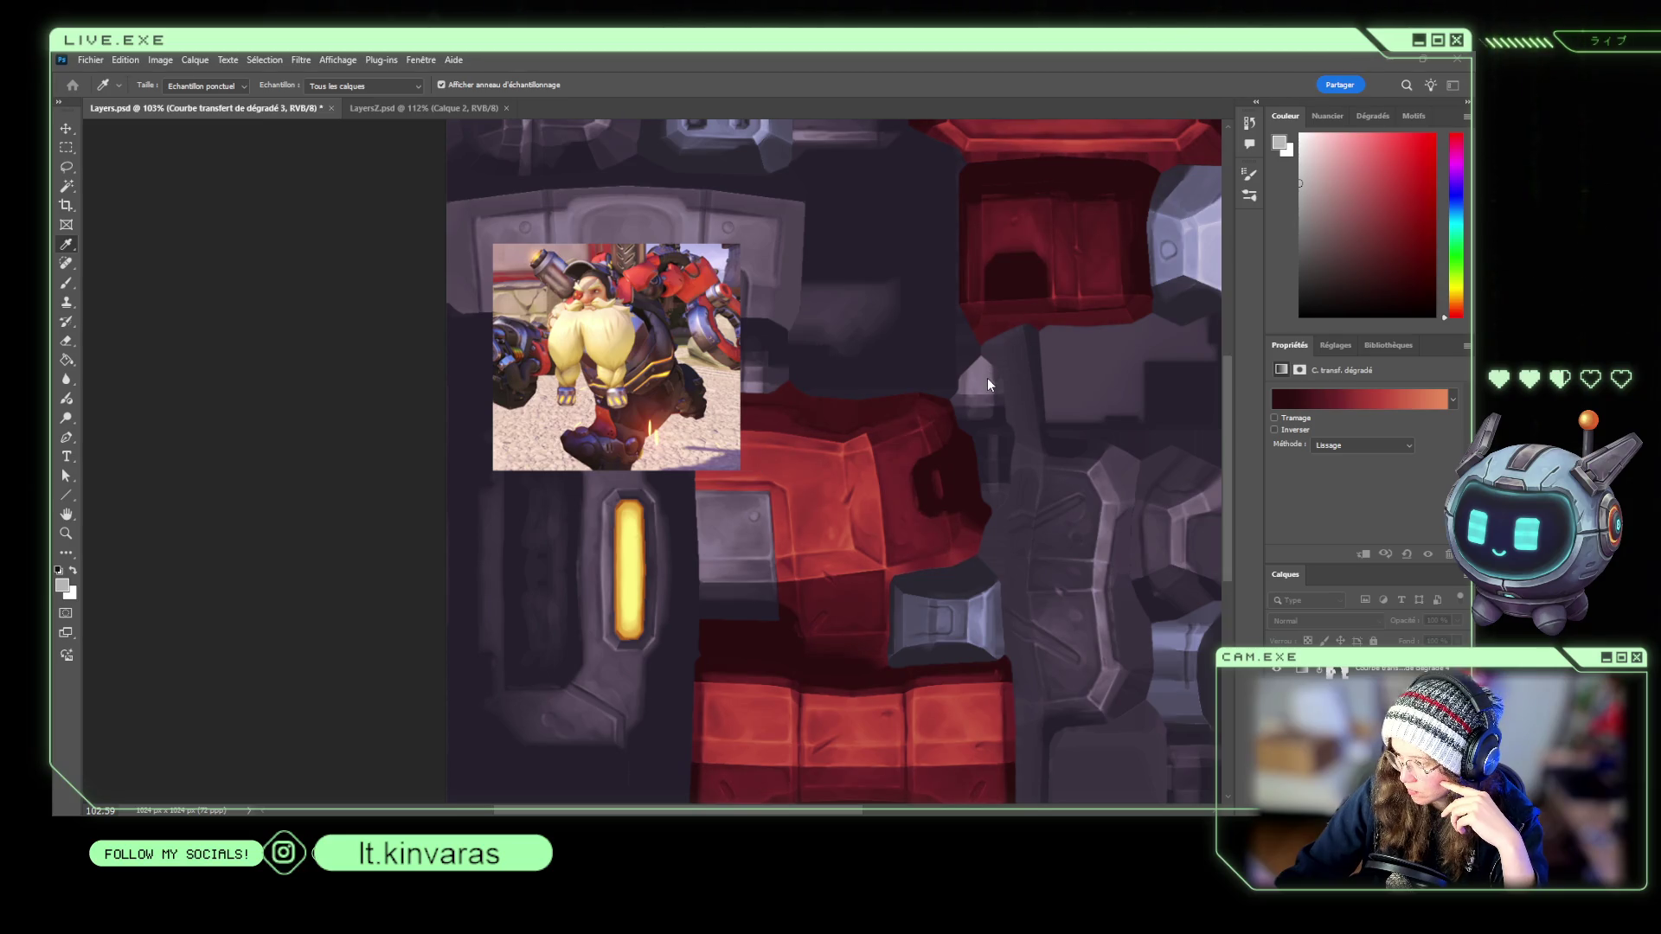
click(571, 301)
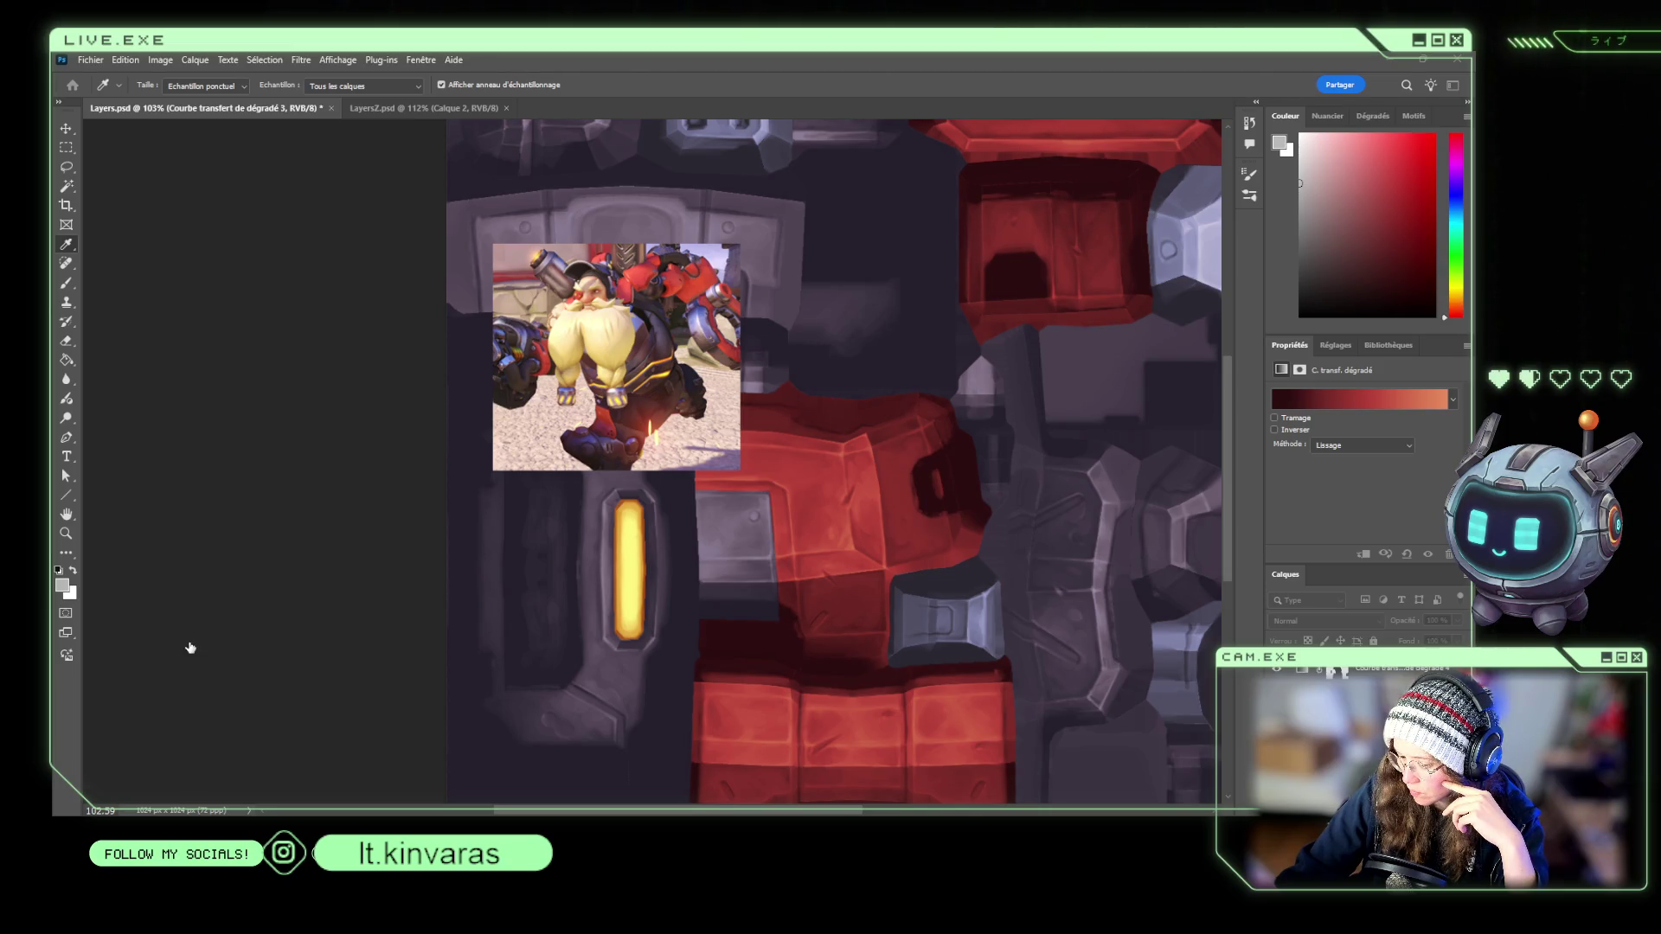
click(540, 348)
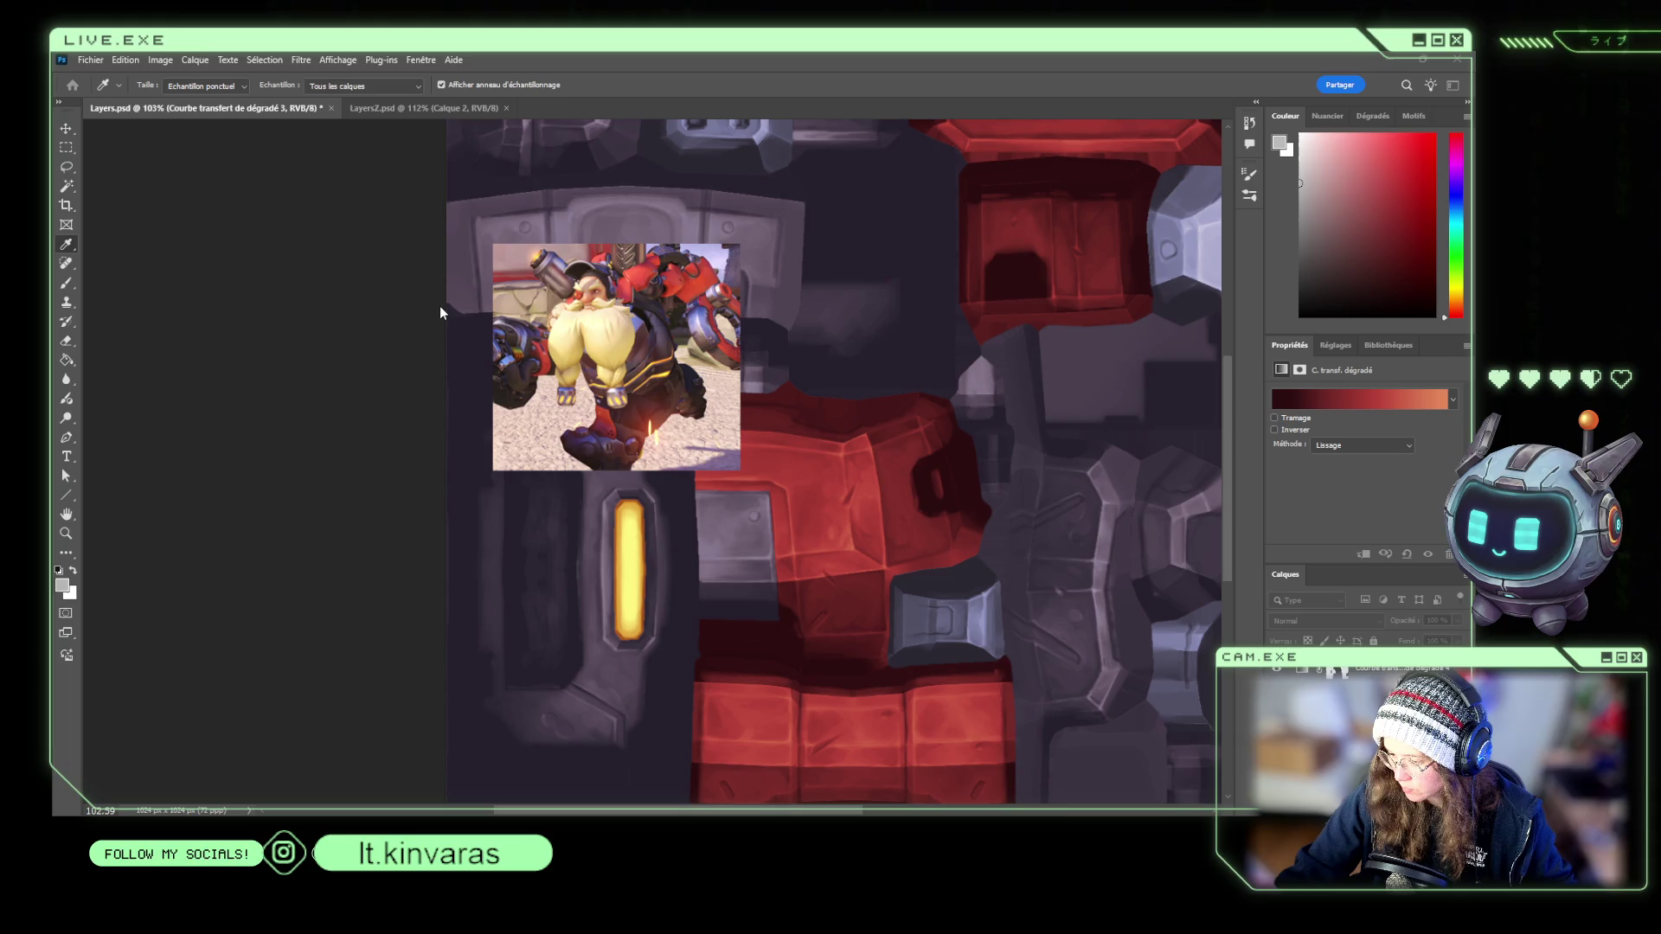
Toggle the orange tint Calque 6 to compare and adjust Calque 8's opacity.
key(e)
alt+scroll(951, 481, down, 2)
alt+scroll(1009, 476, down, 2)
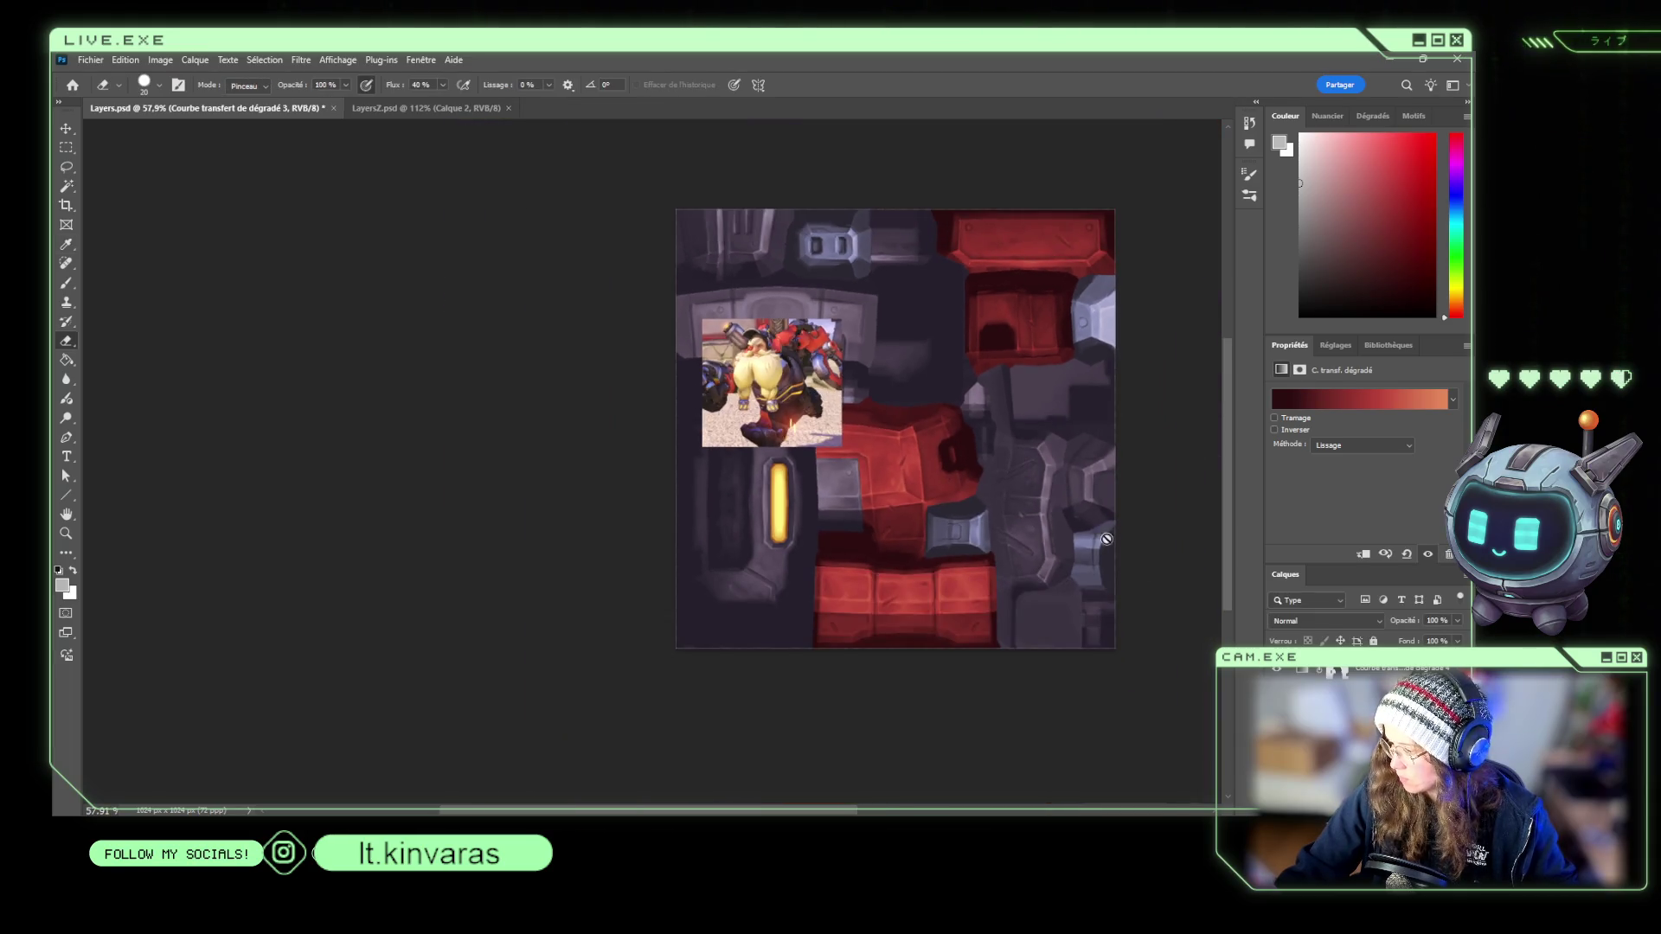
scroll(1367, 692, down, 2)
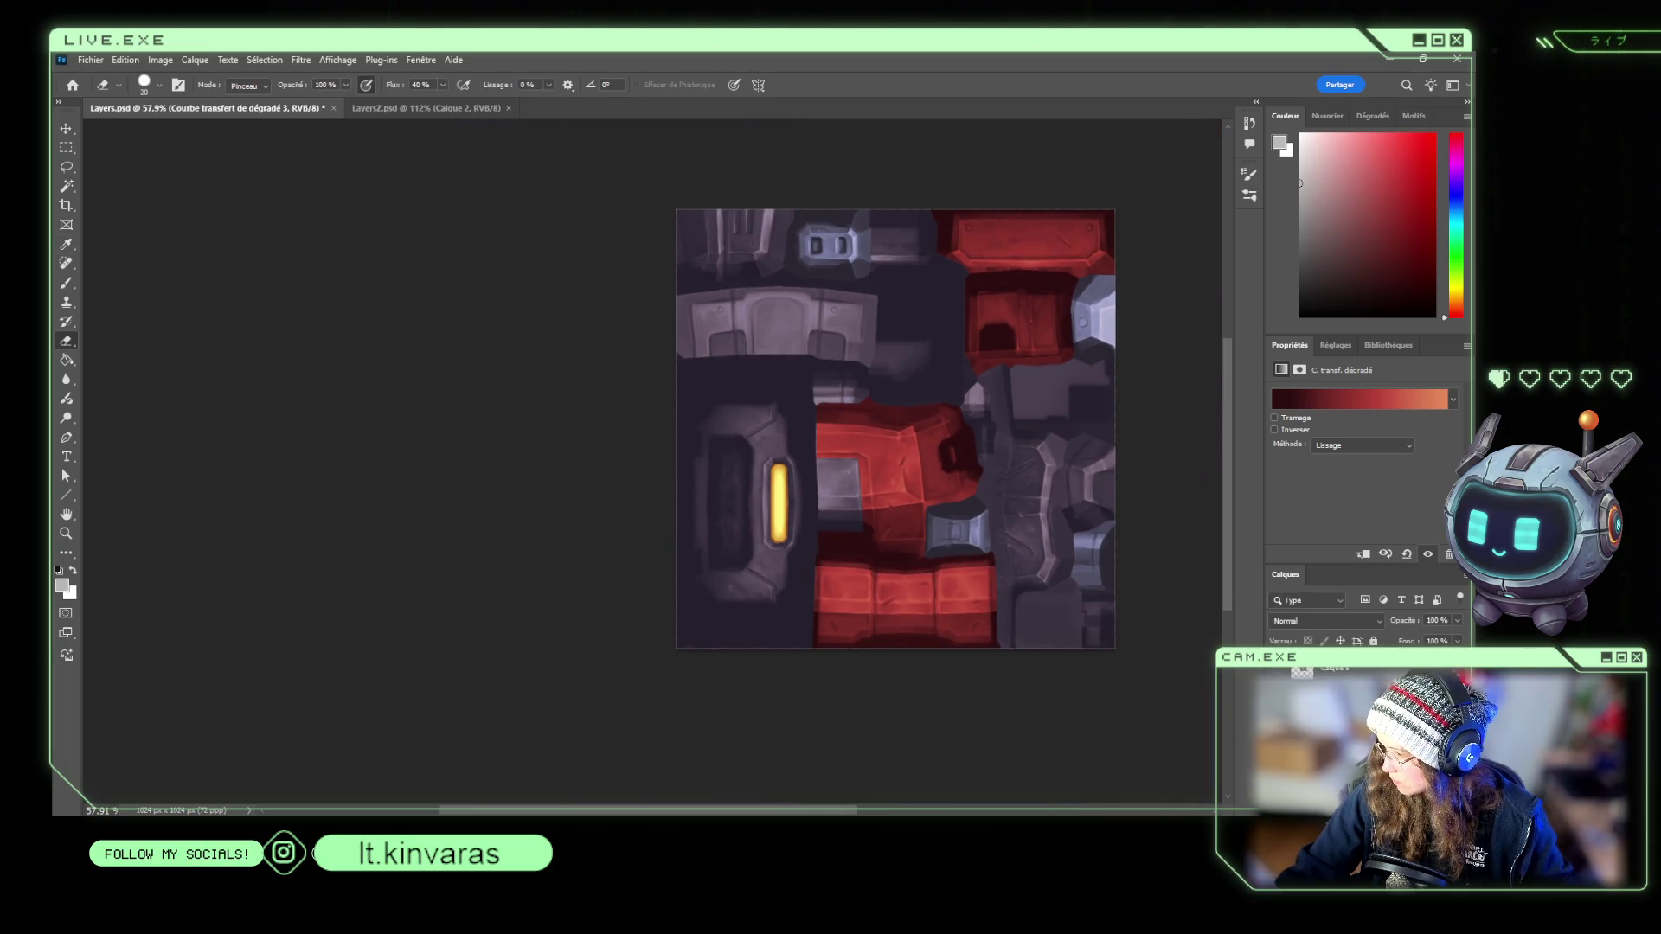
click(1350, 692)
key(ctrl+comma)
key(ctrl+comma)
key(ctrl+comma)
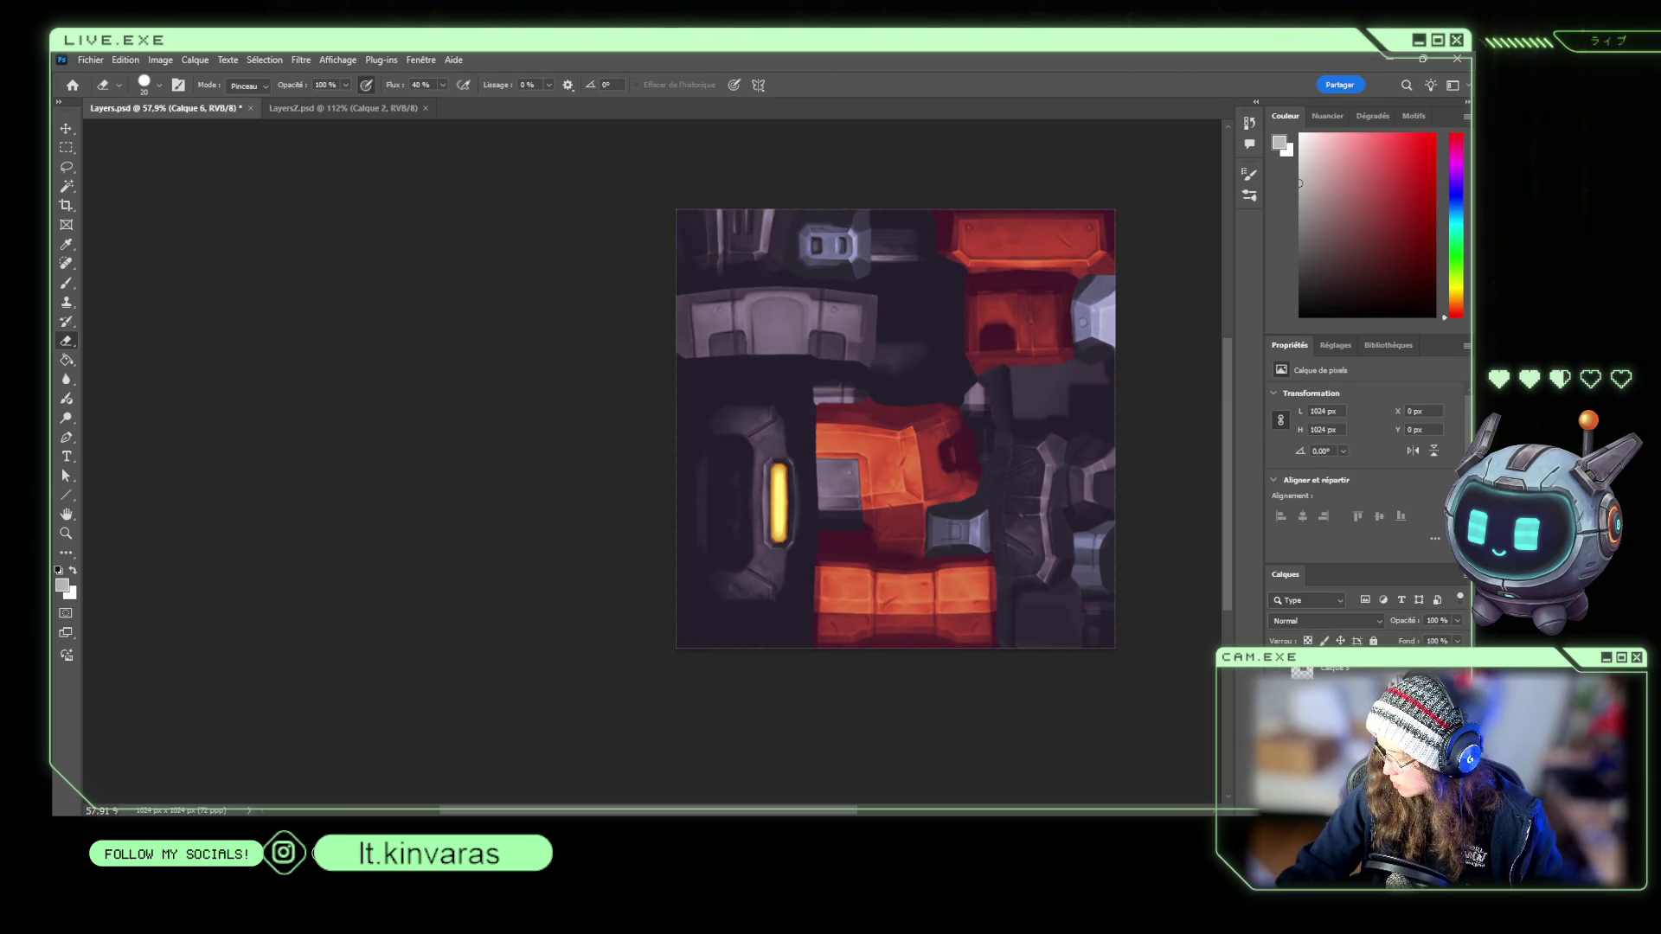
click(1332, 683)
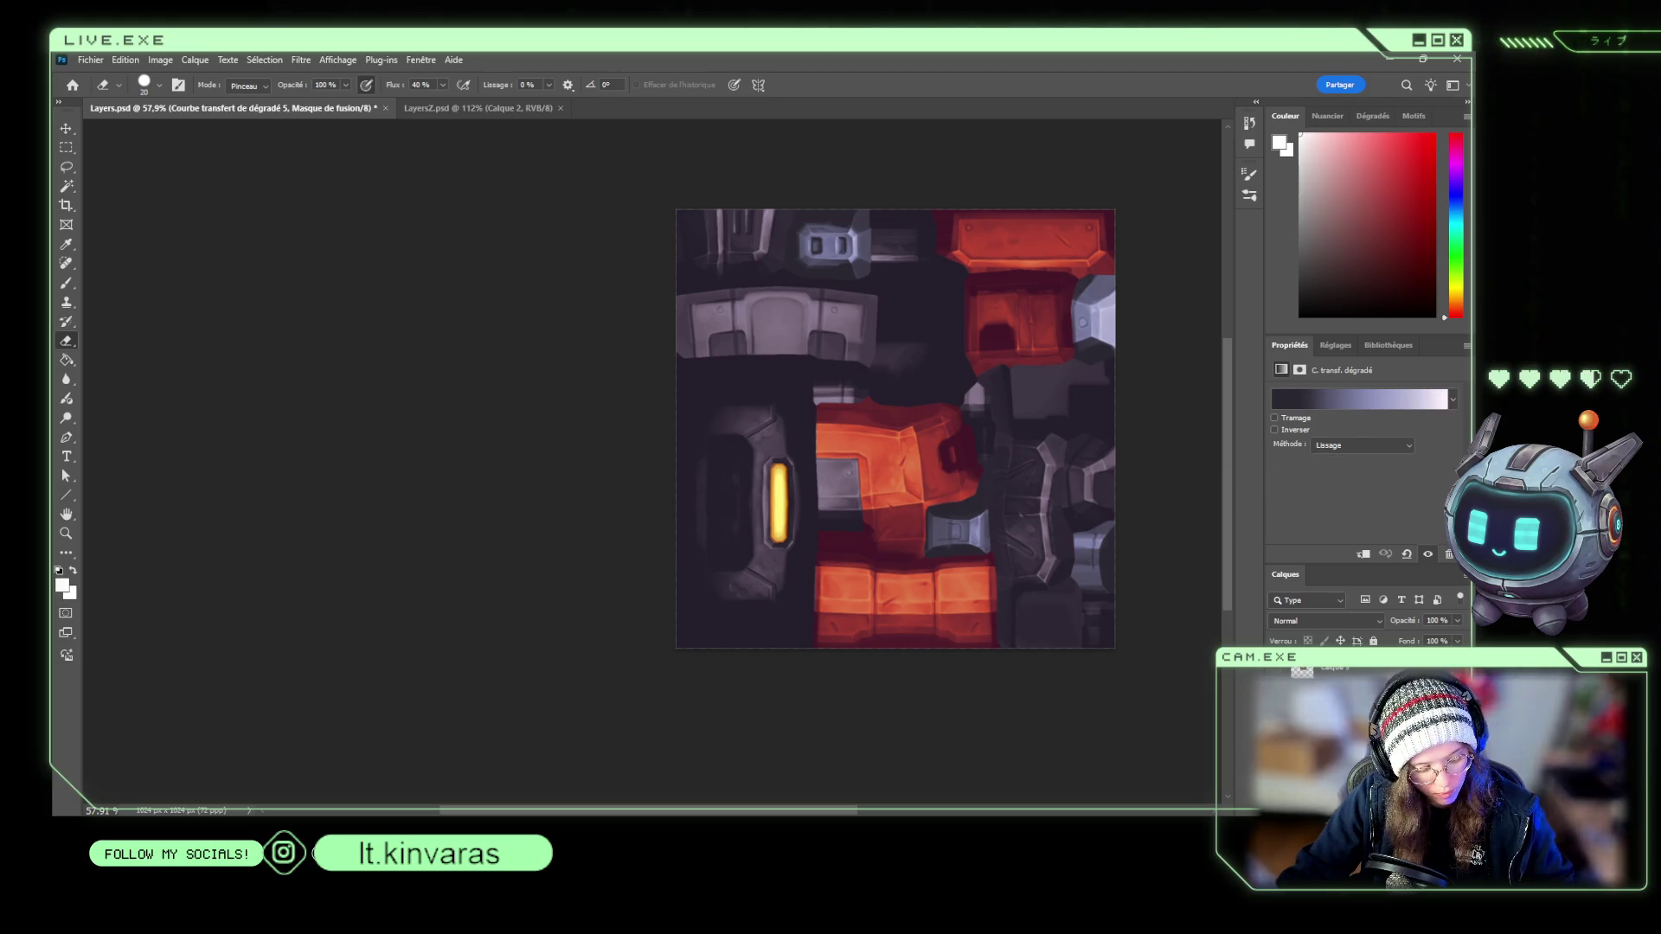
click(1341, 692)
scroll(1142, 562, up, 1)
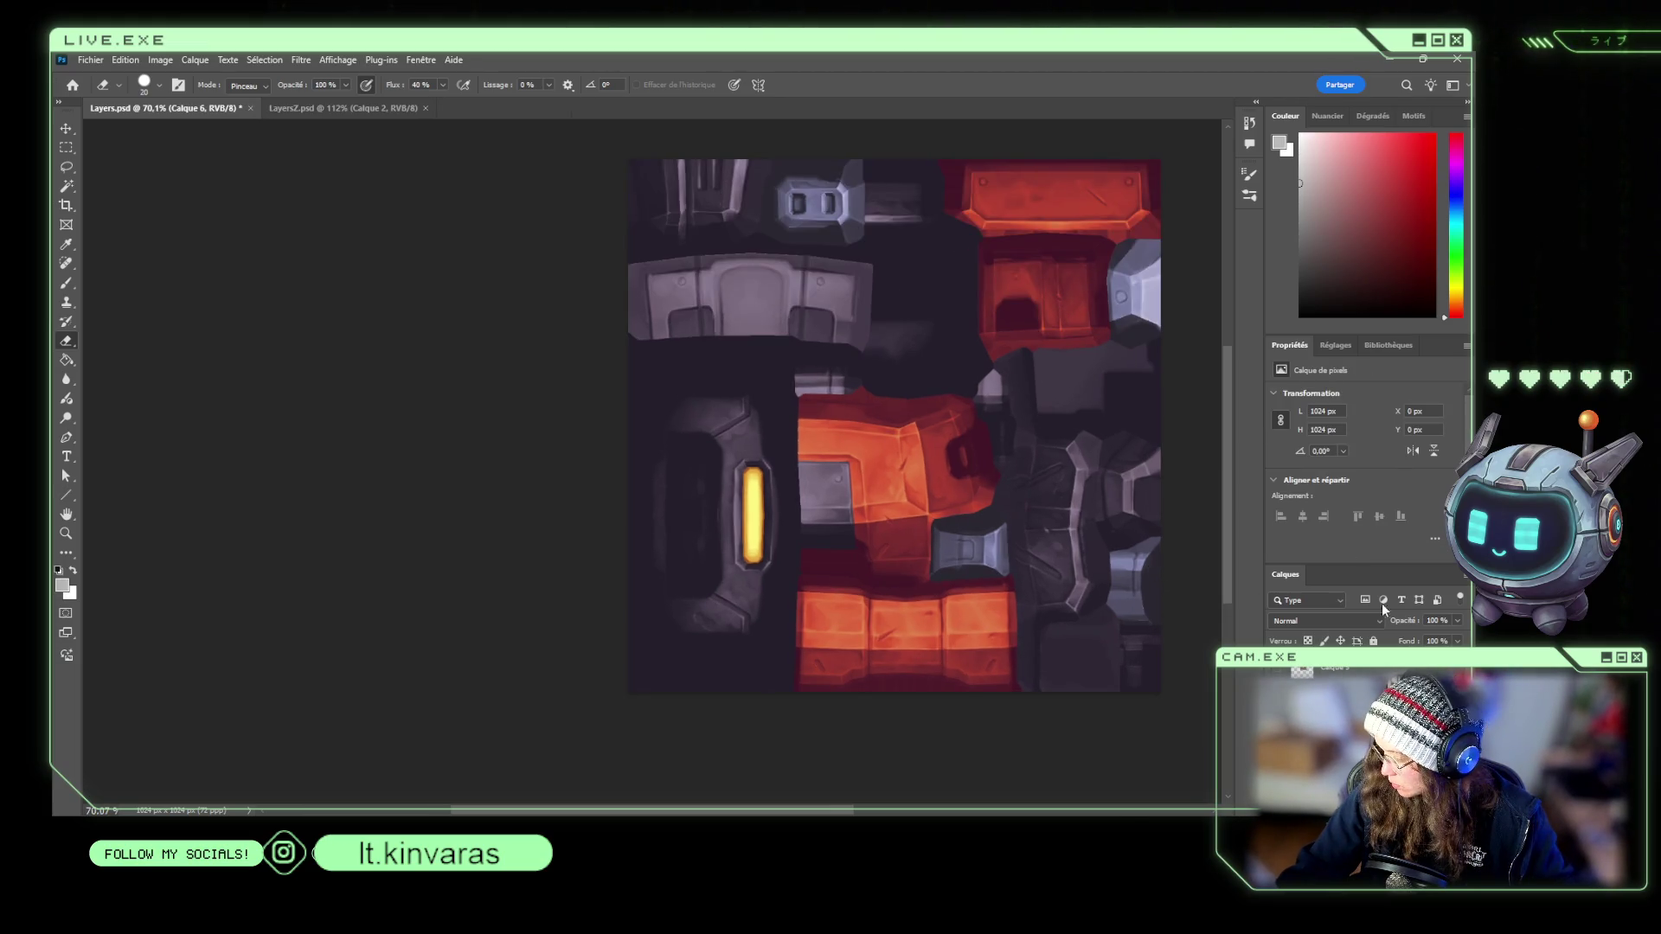
text(62)
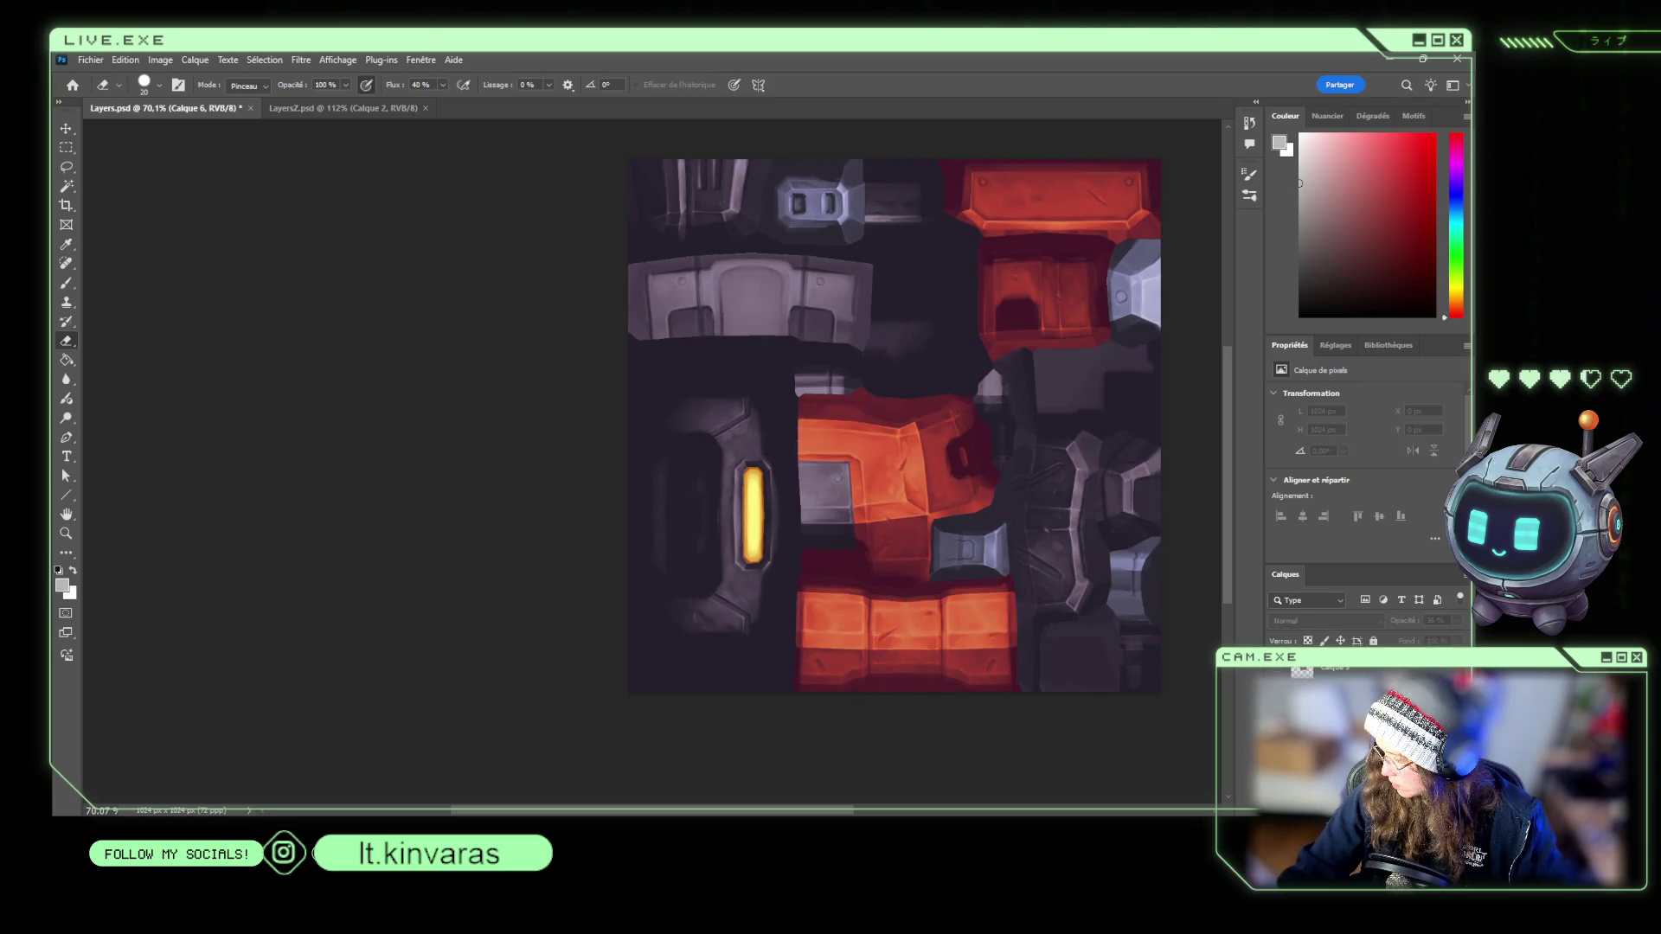
drag(1459, 623, 1522, 636)
Hide the orange layer, raise Calque 9's opacity to brighten the reds, and save Layers.psd.
click(1350, 683)
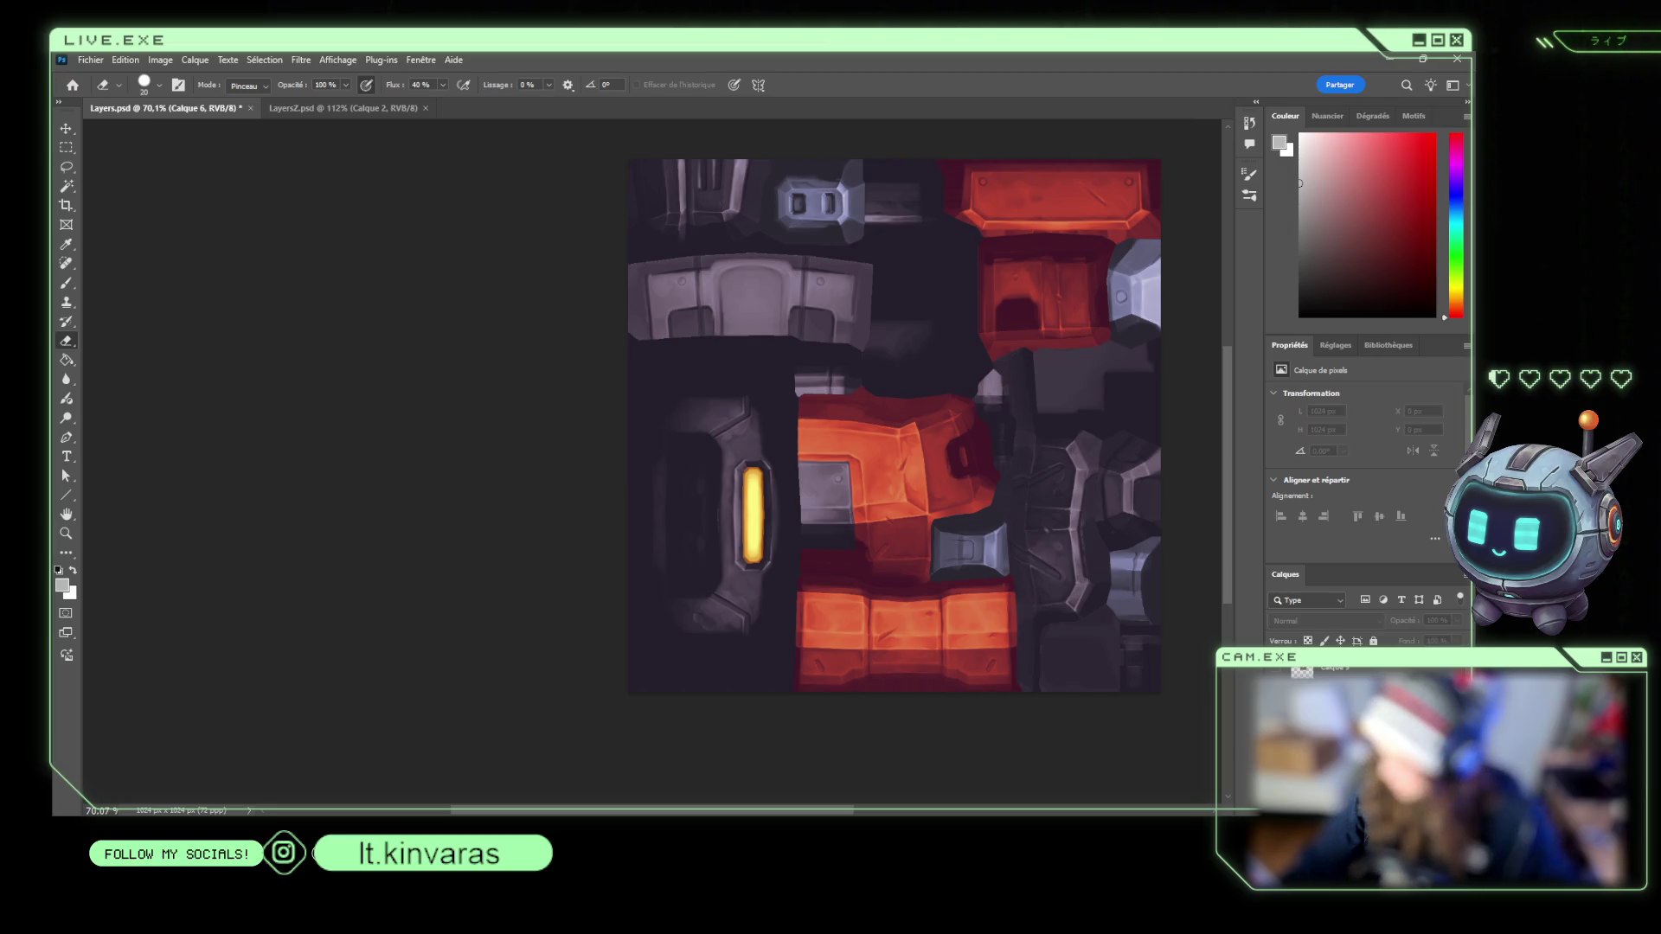
key(ctrl+z)
key(ctrl+shift+z)
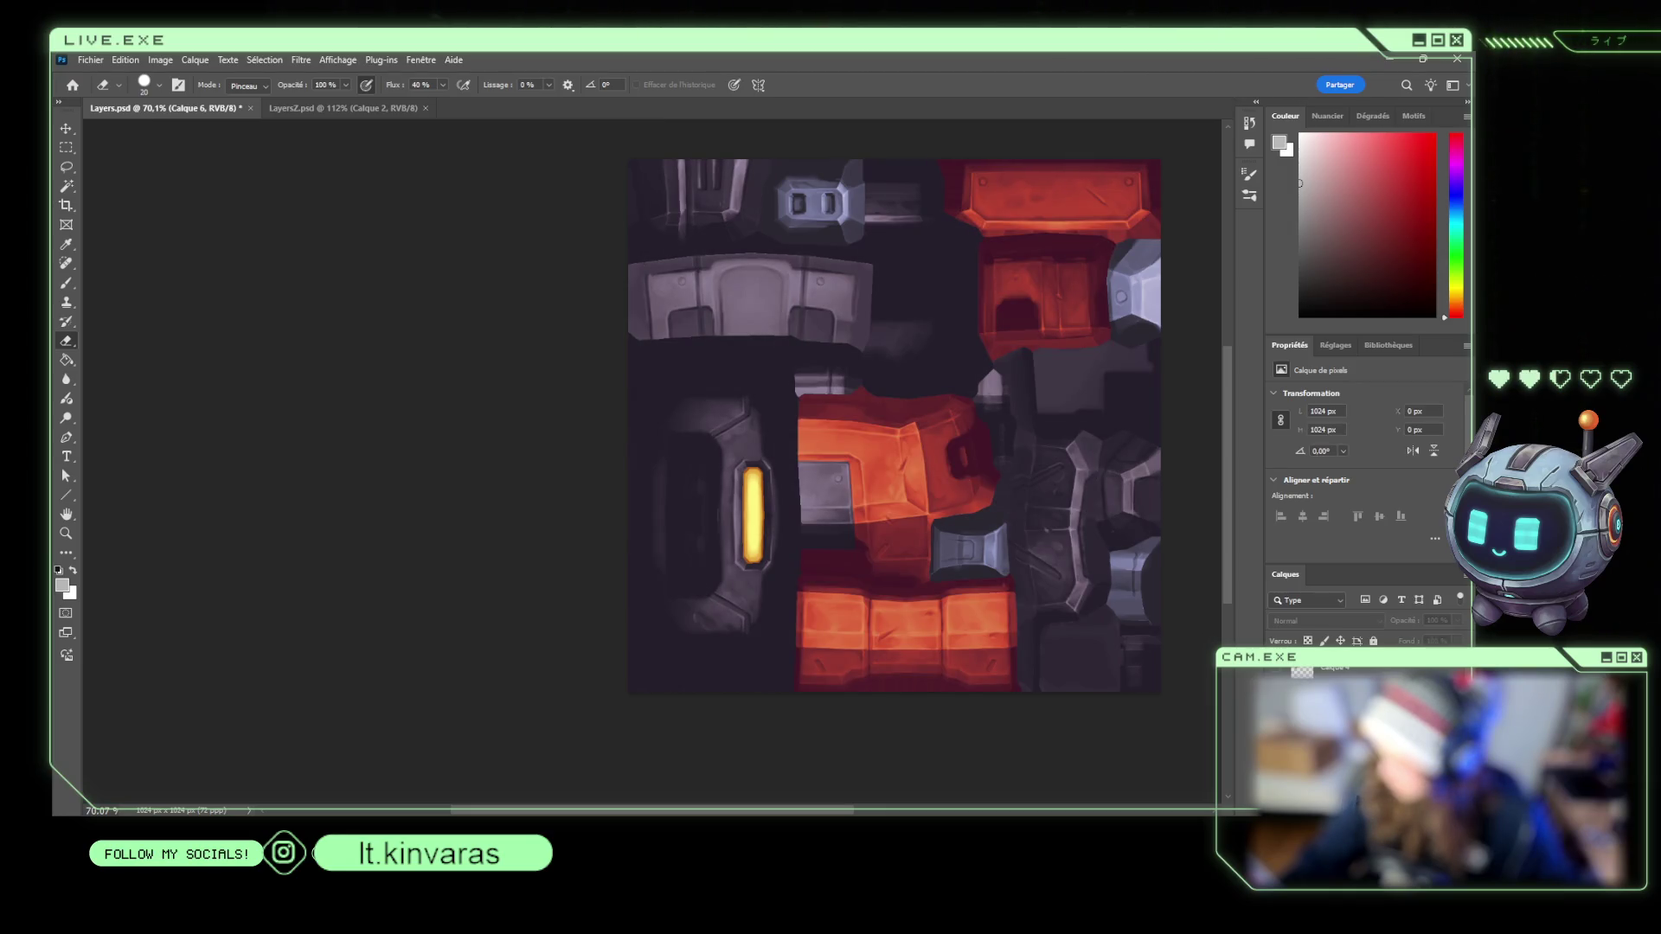
click(1278, 671)
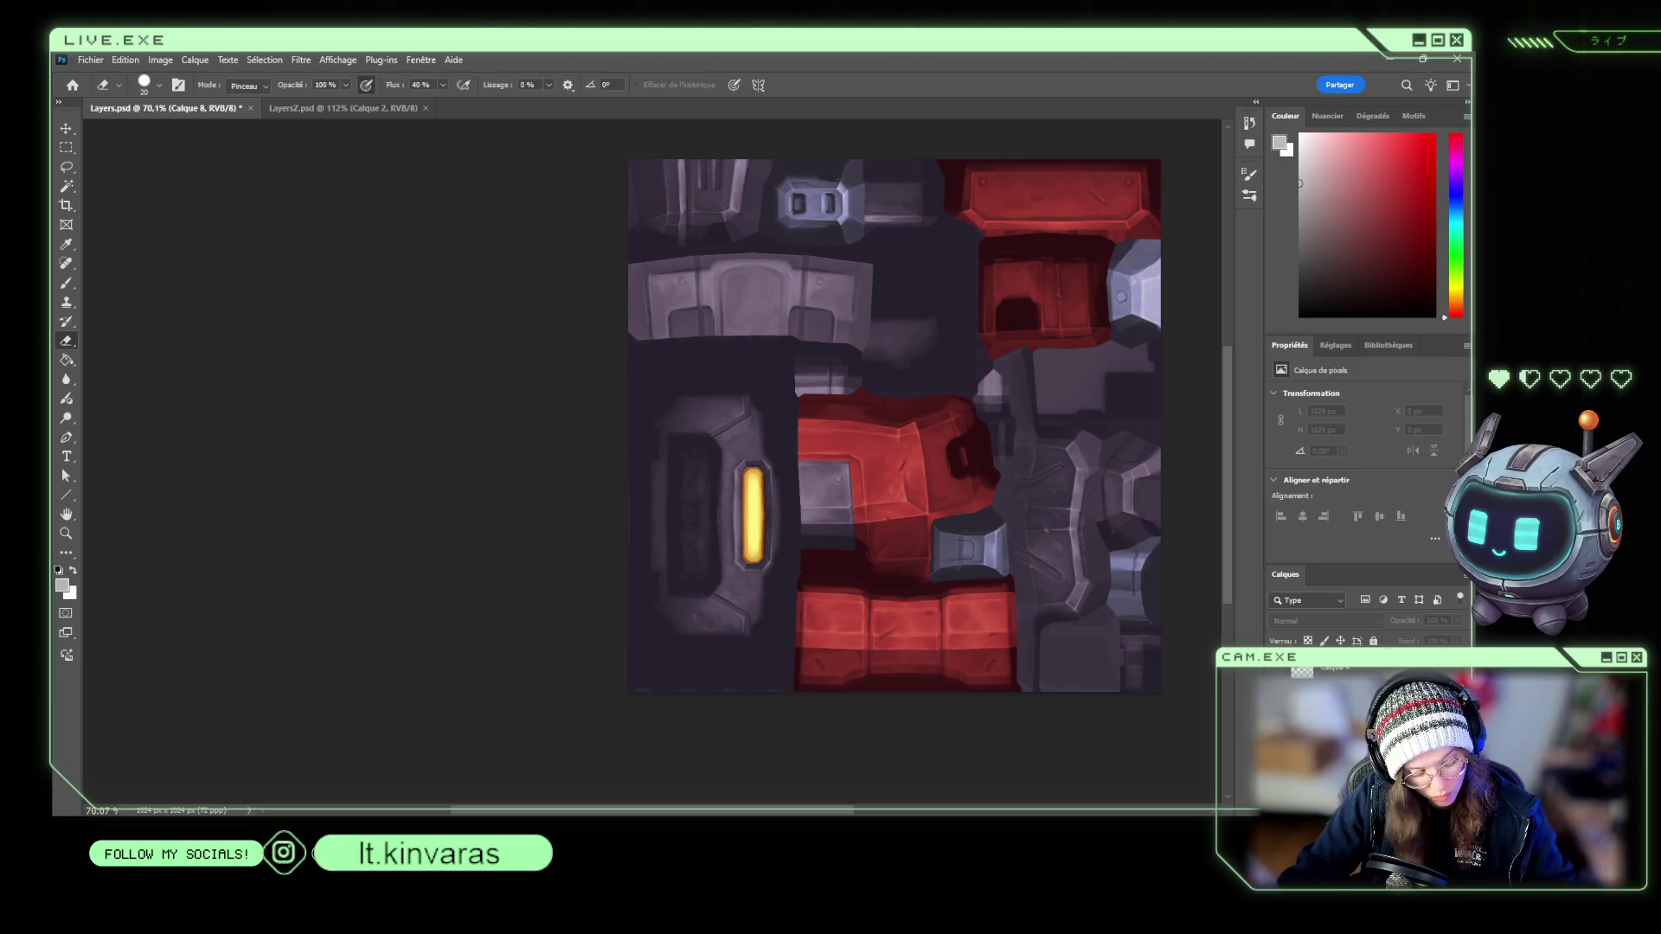
key(ctrl+shift+alt+n)
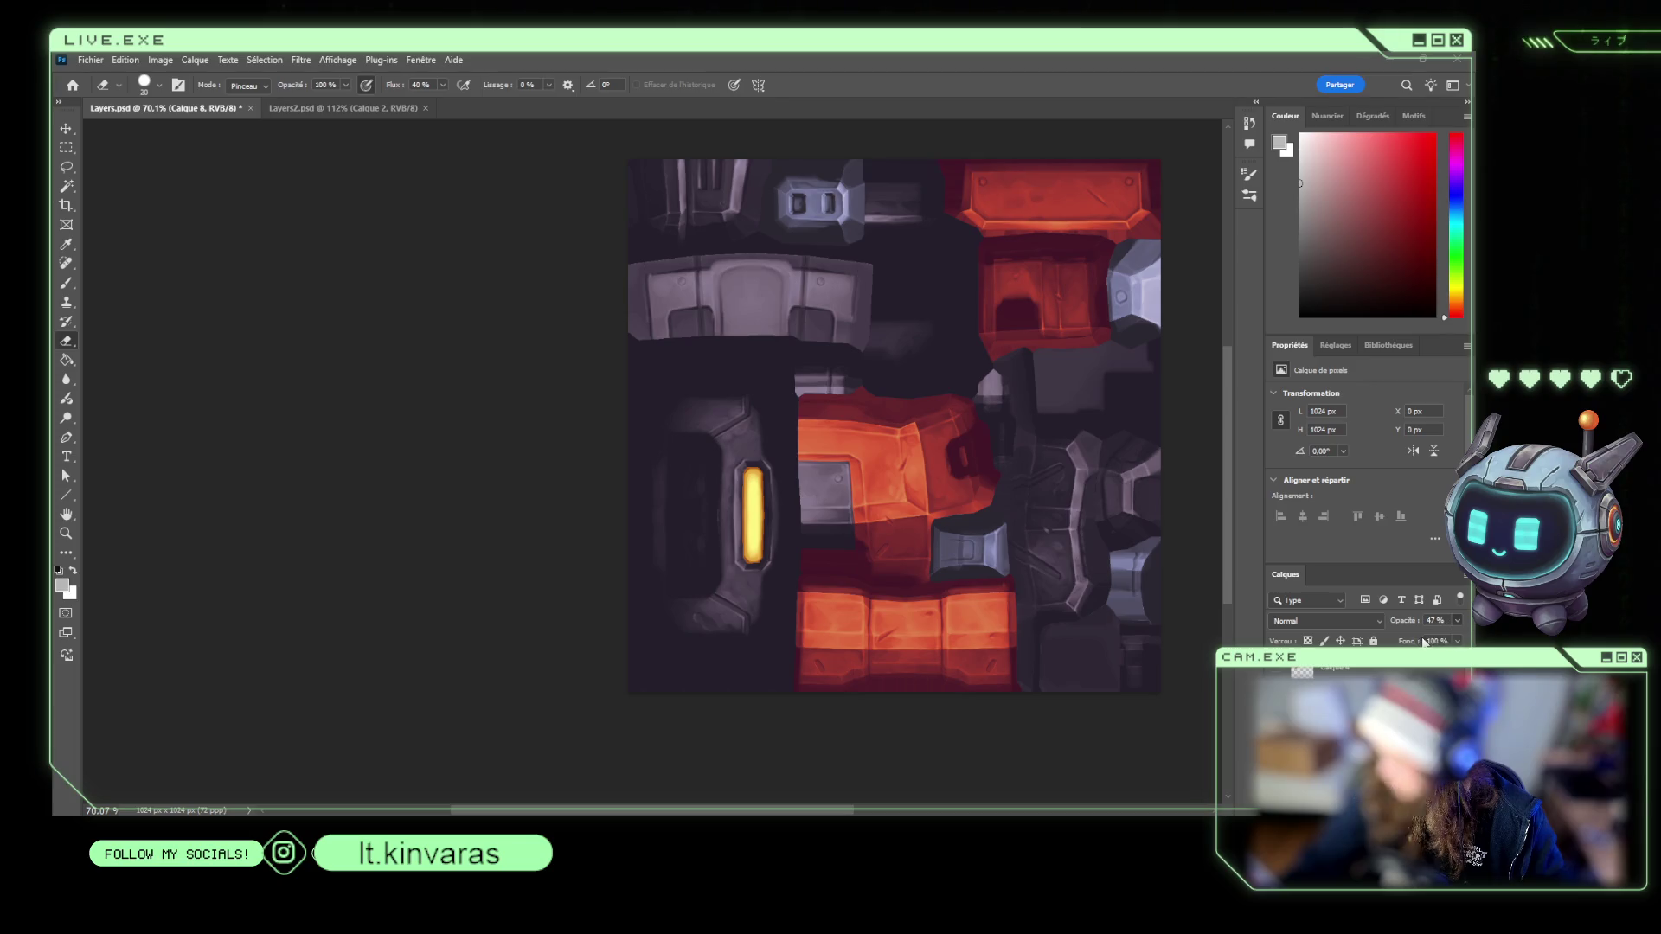
drag(1426, 642, 1434, 642)
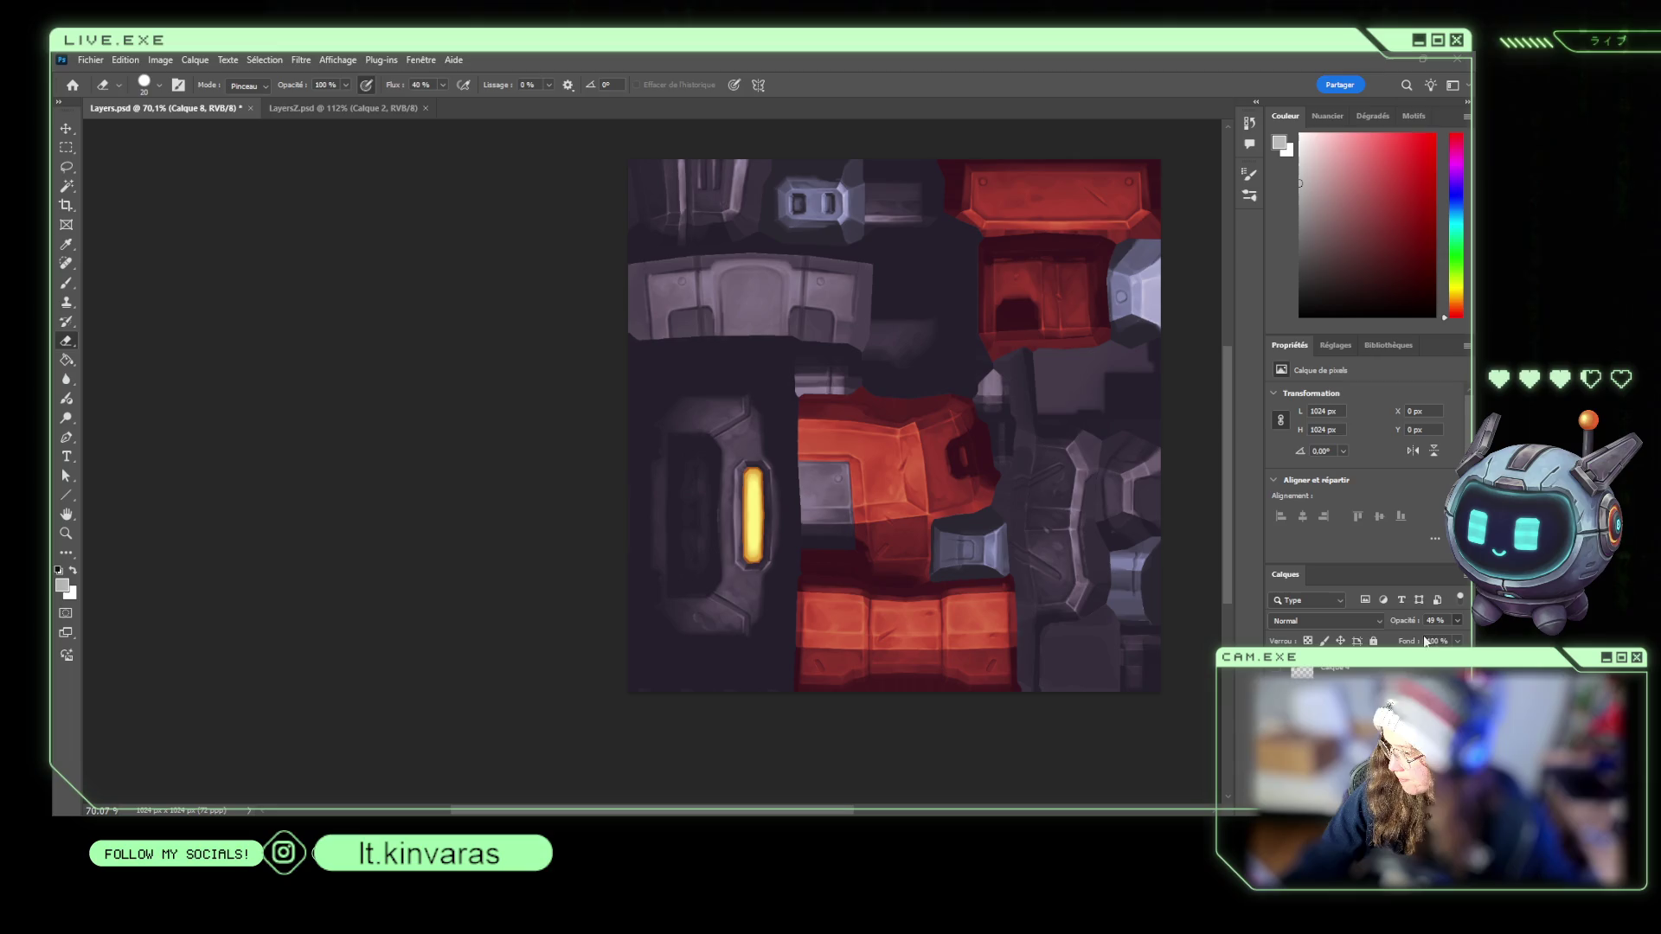
key(ctrl+s)
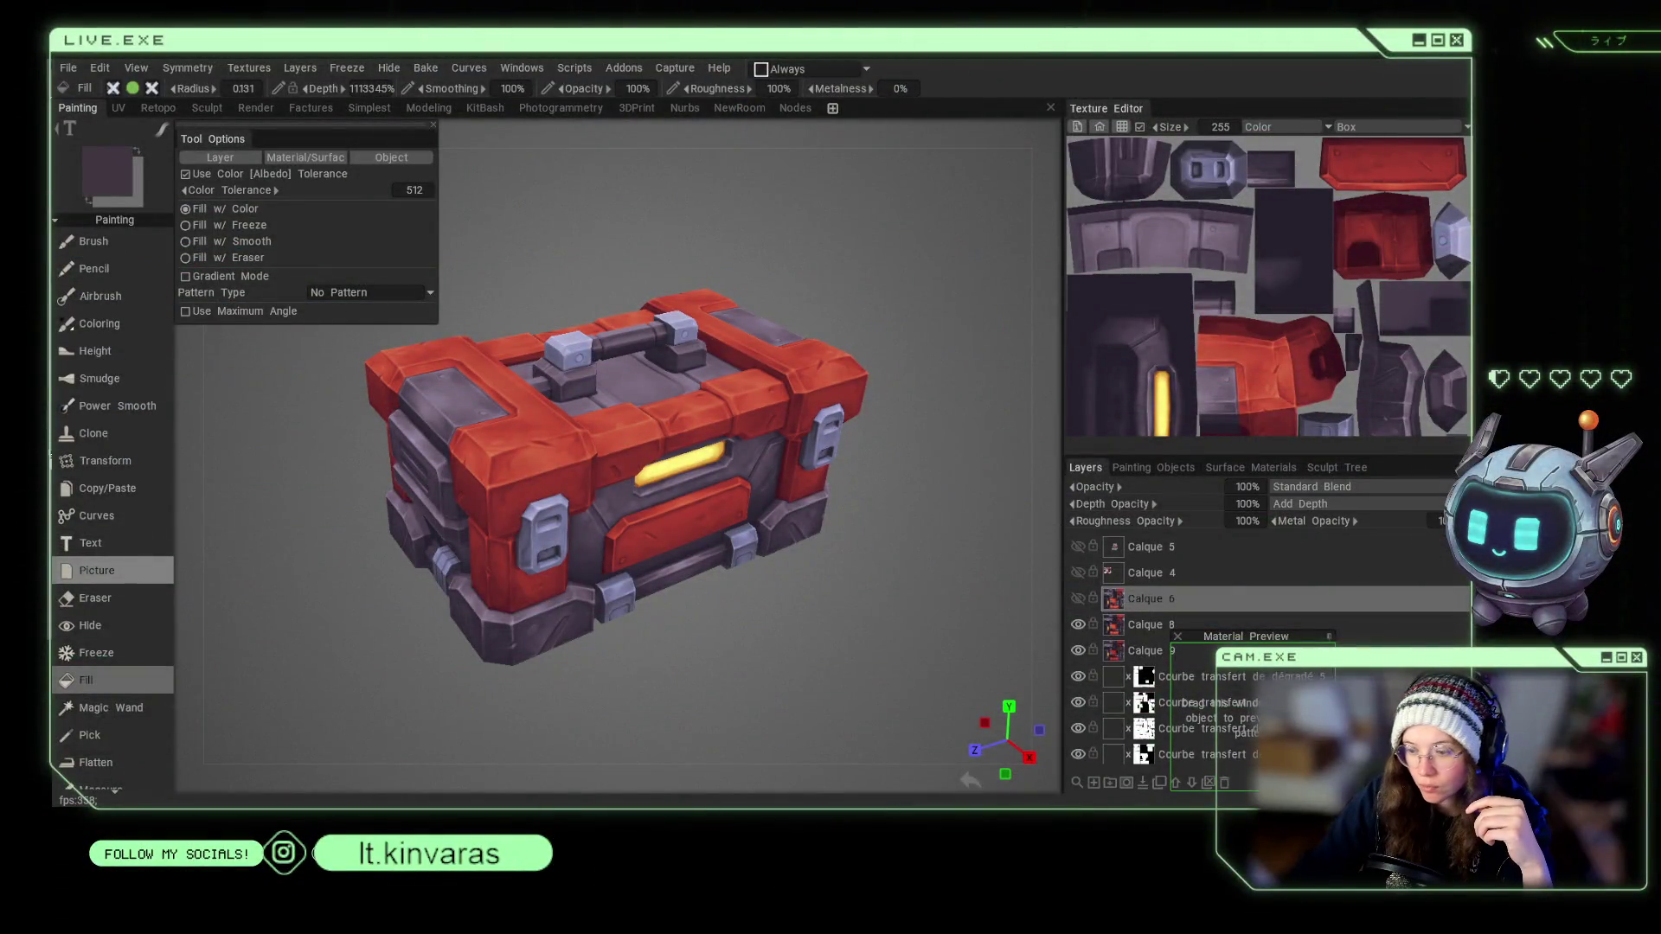
Turn the toolbox to a frontal close-up and insert Layer 45 above Calque 6.
mouse_move(687, 695)
mouse_down()
mouse_move(618, 635)
mouse_move(90, 624)
mouse_up()
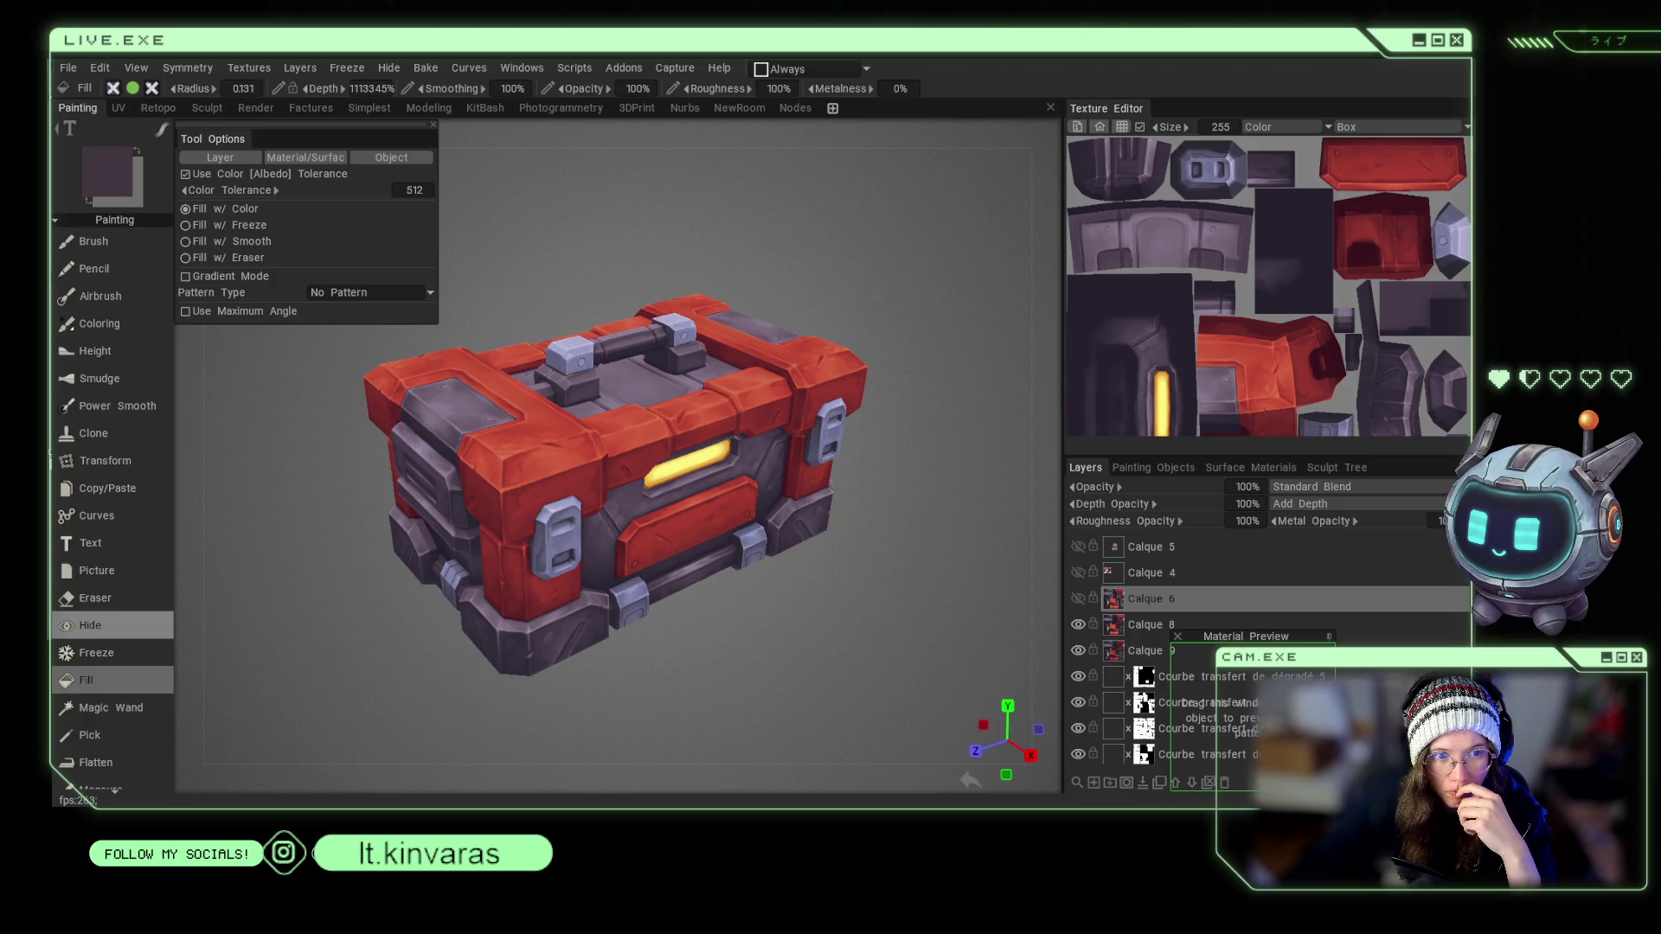
mouse_move(761, 597)
mouse_down()
mouse_move(730, 625)
mouse_move(797, 656)
mouse_move(900, 657)
mouse_up()
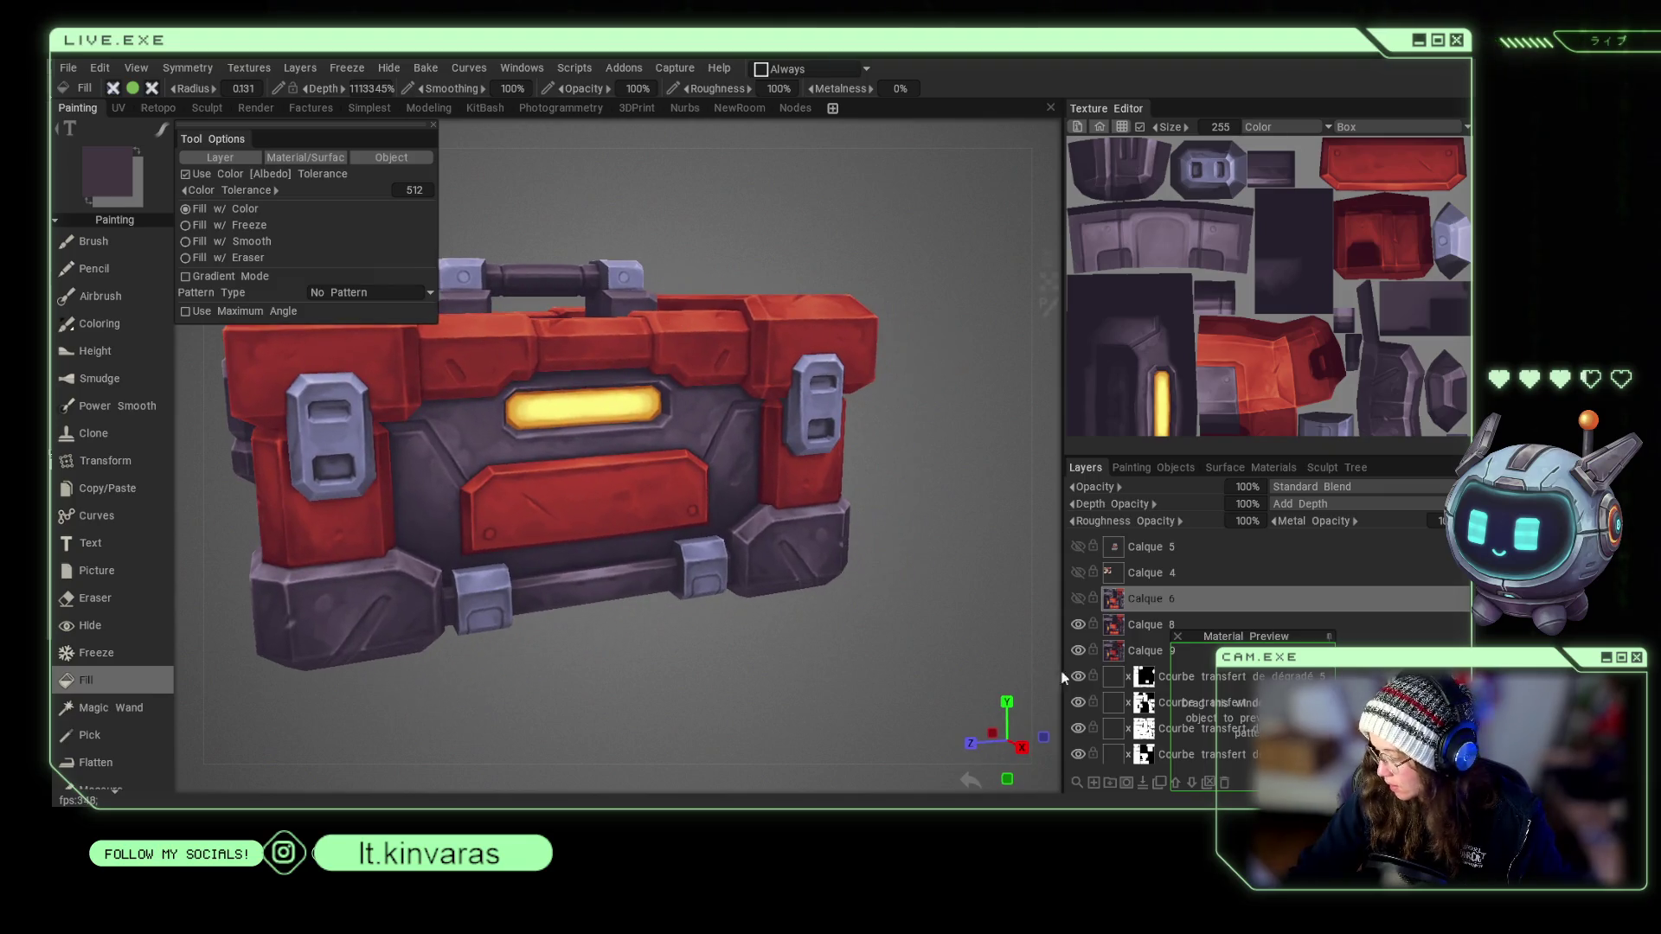
key(ctrl+shift+n)
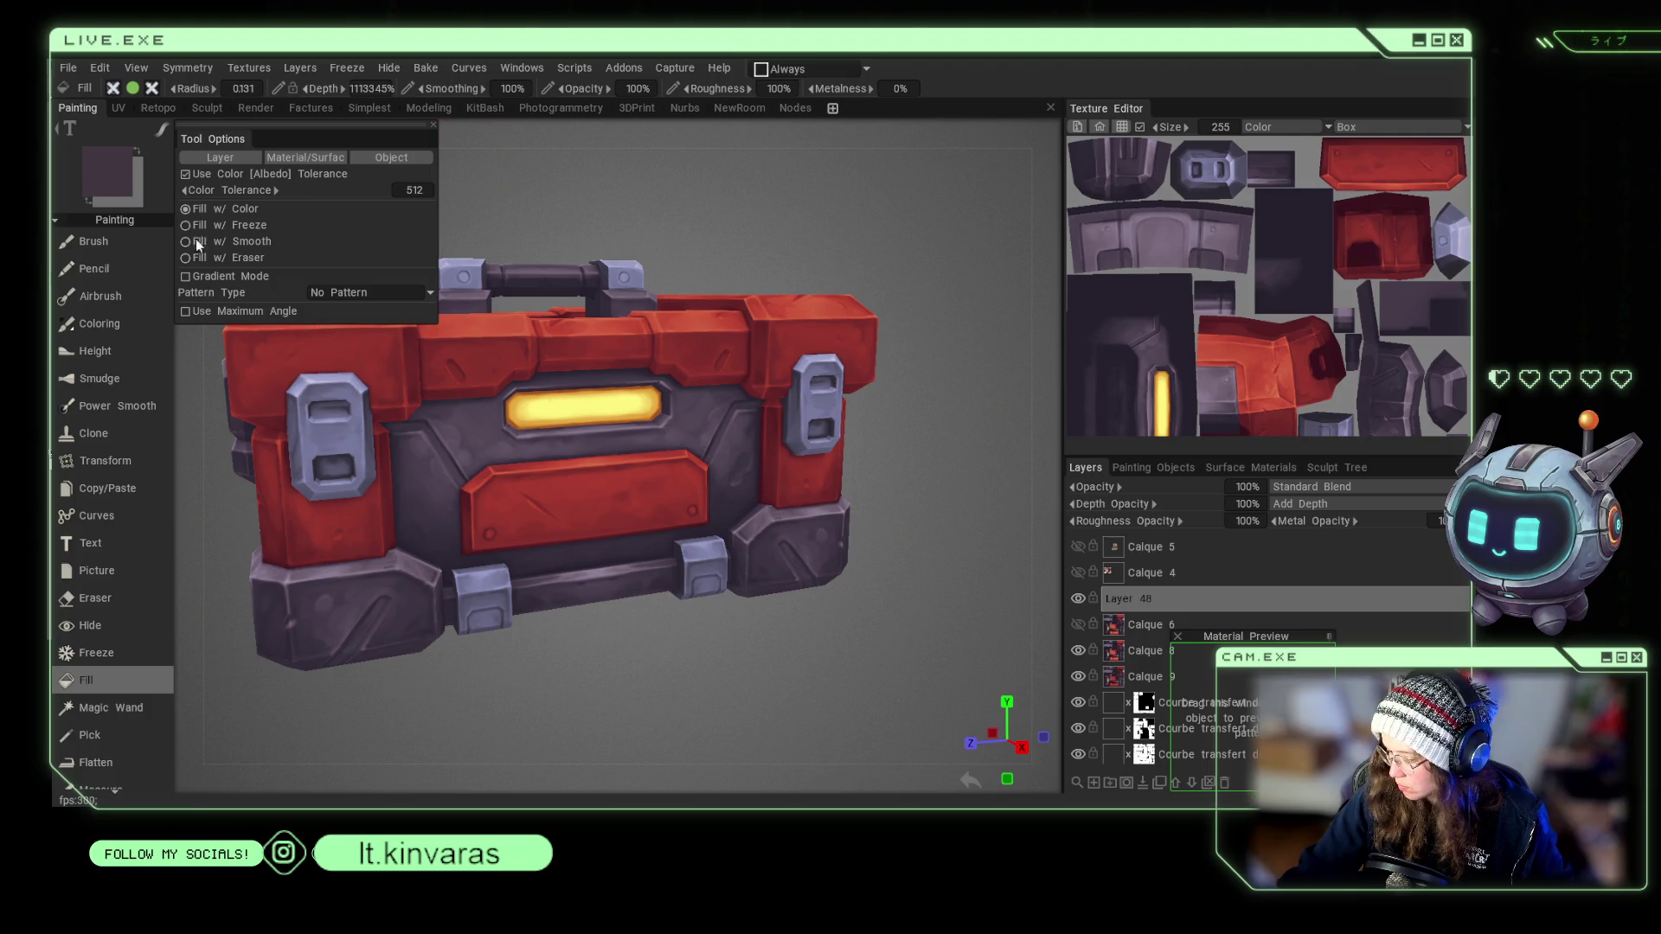
Set up the Brush with a mauve colour and larger radius, and set the layer to Color blending.
click(99, 243)
click(159, 136)
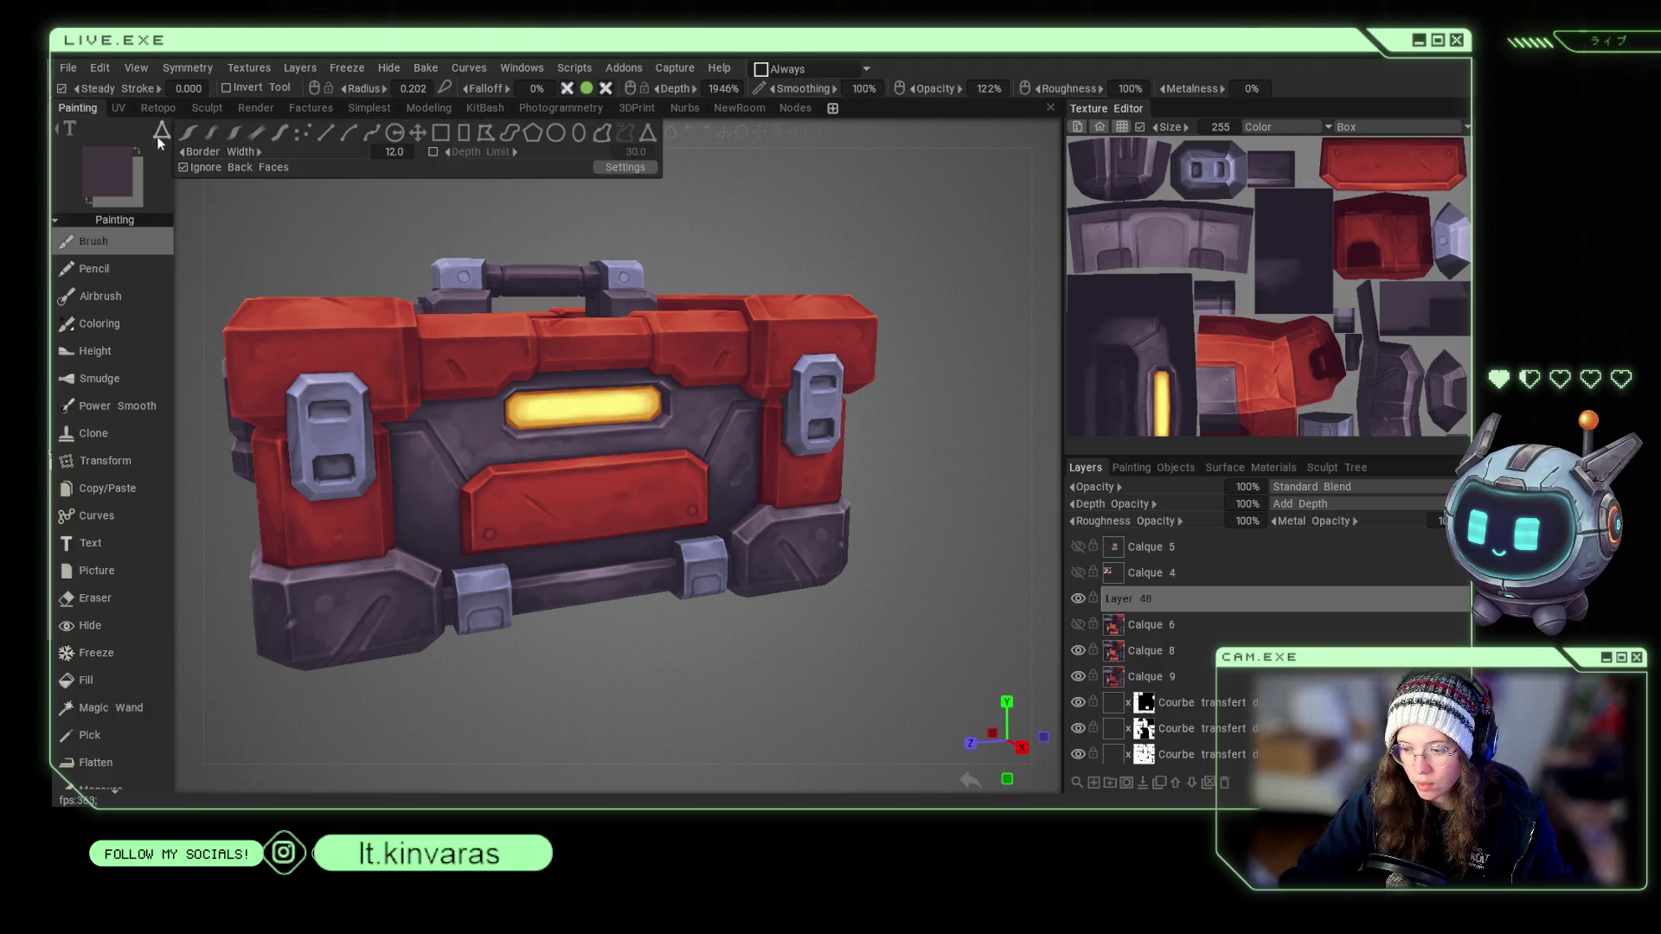
click(233, 134)
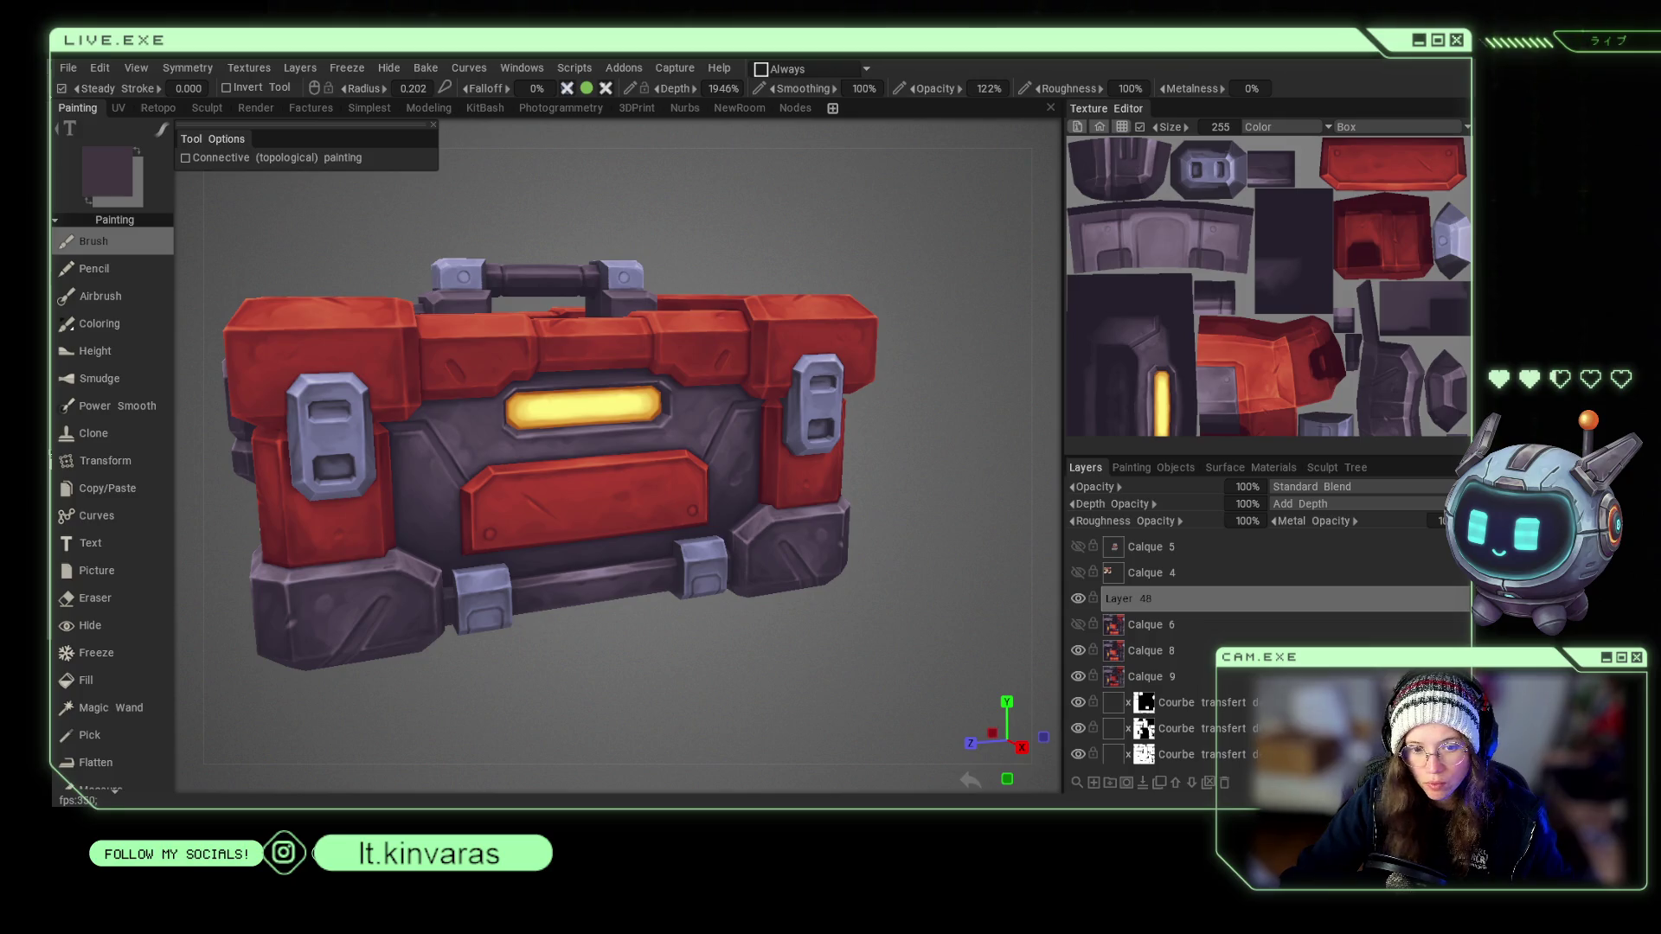
key(v)
key(bracketright)
key(bracketright)
key(bracketright)
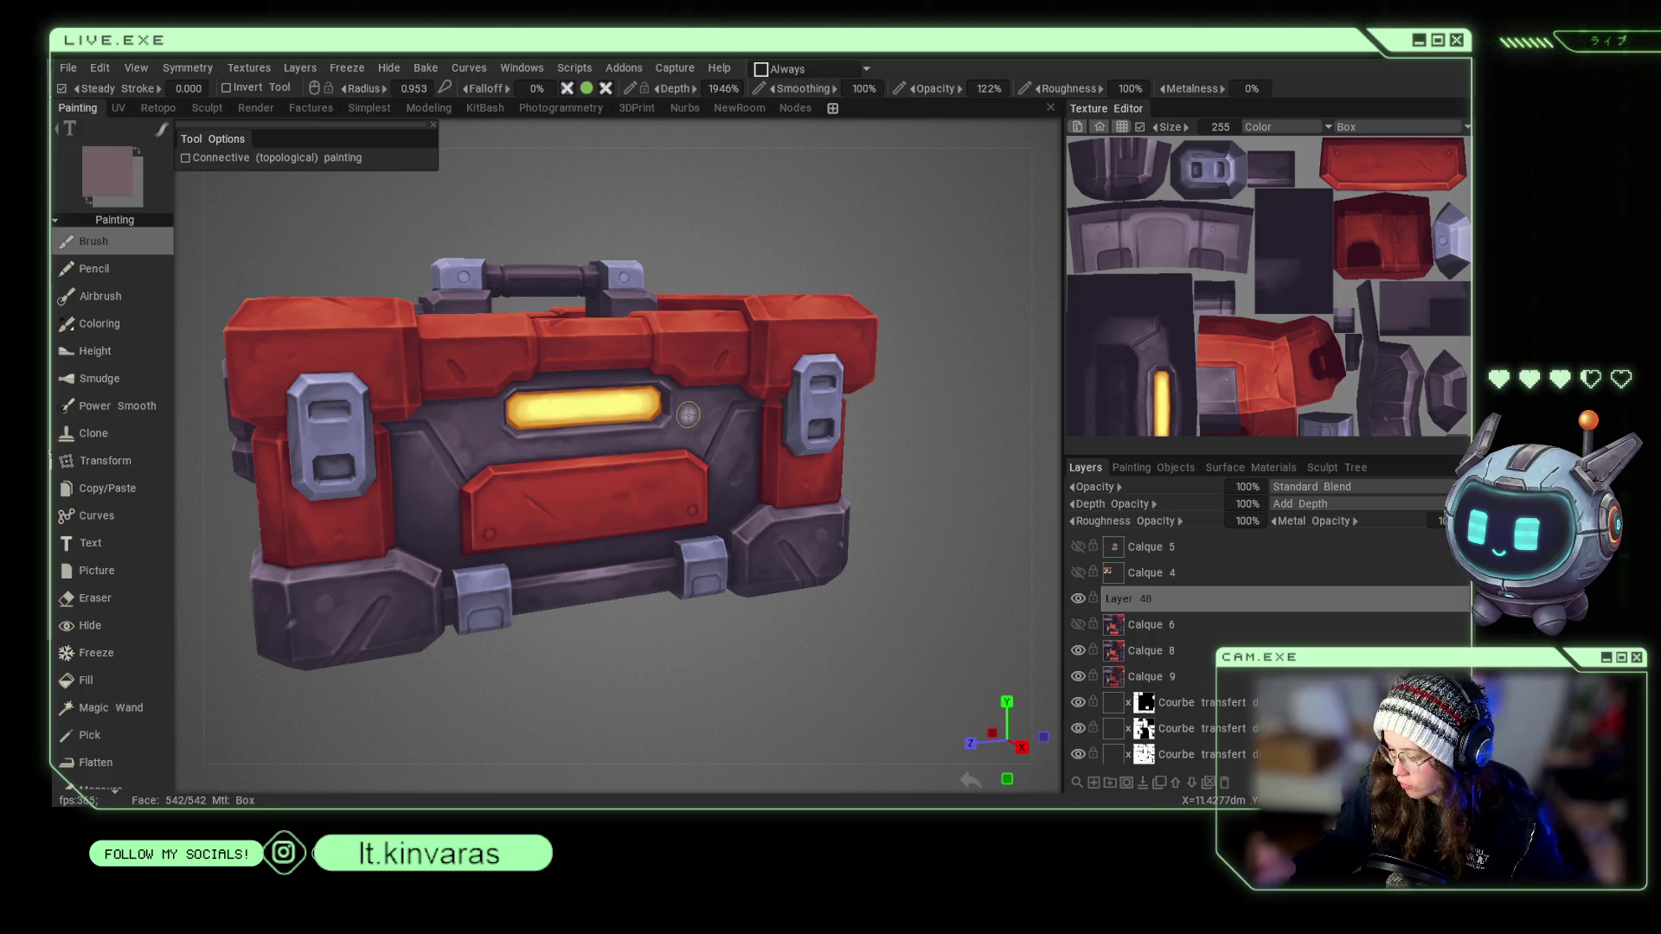
click(1330, 487)
click(1327, 415)
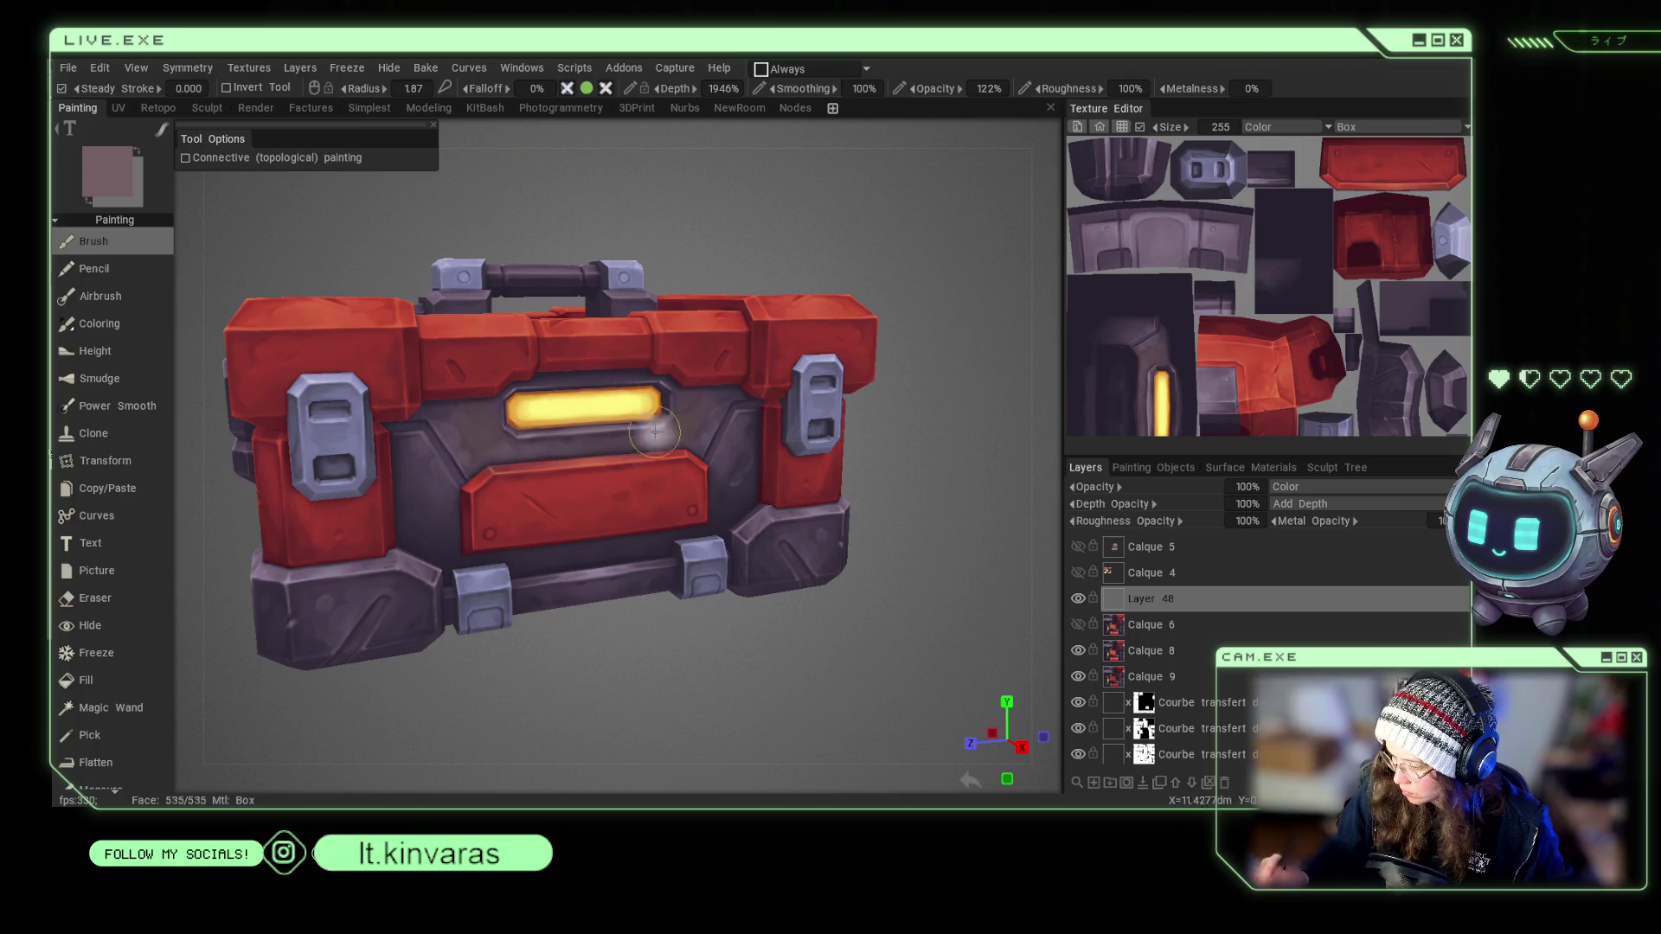
Turn on mirror symmetry with its plane hidden and bring the chest to a frontal angle.
key(s)
click(820, 378)
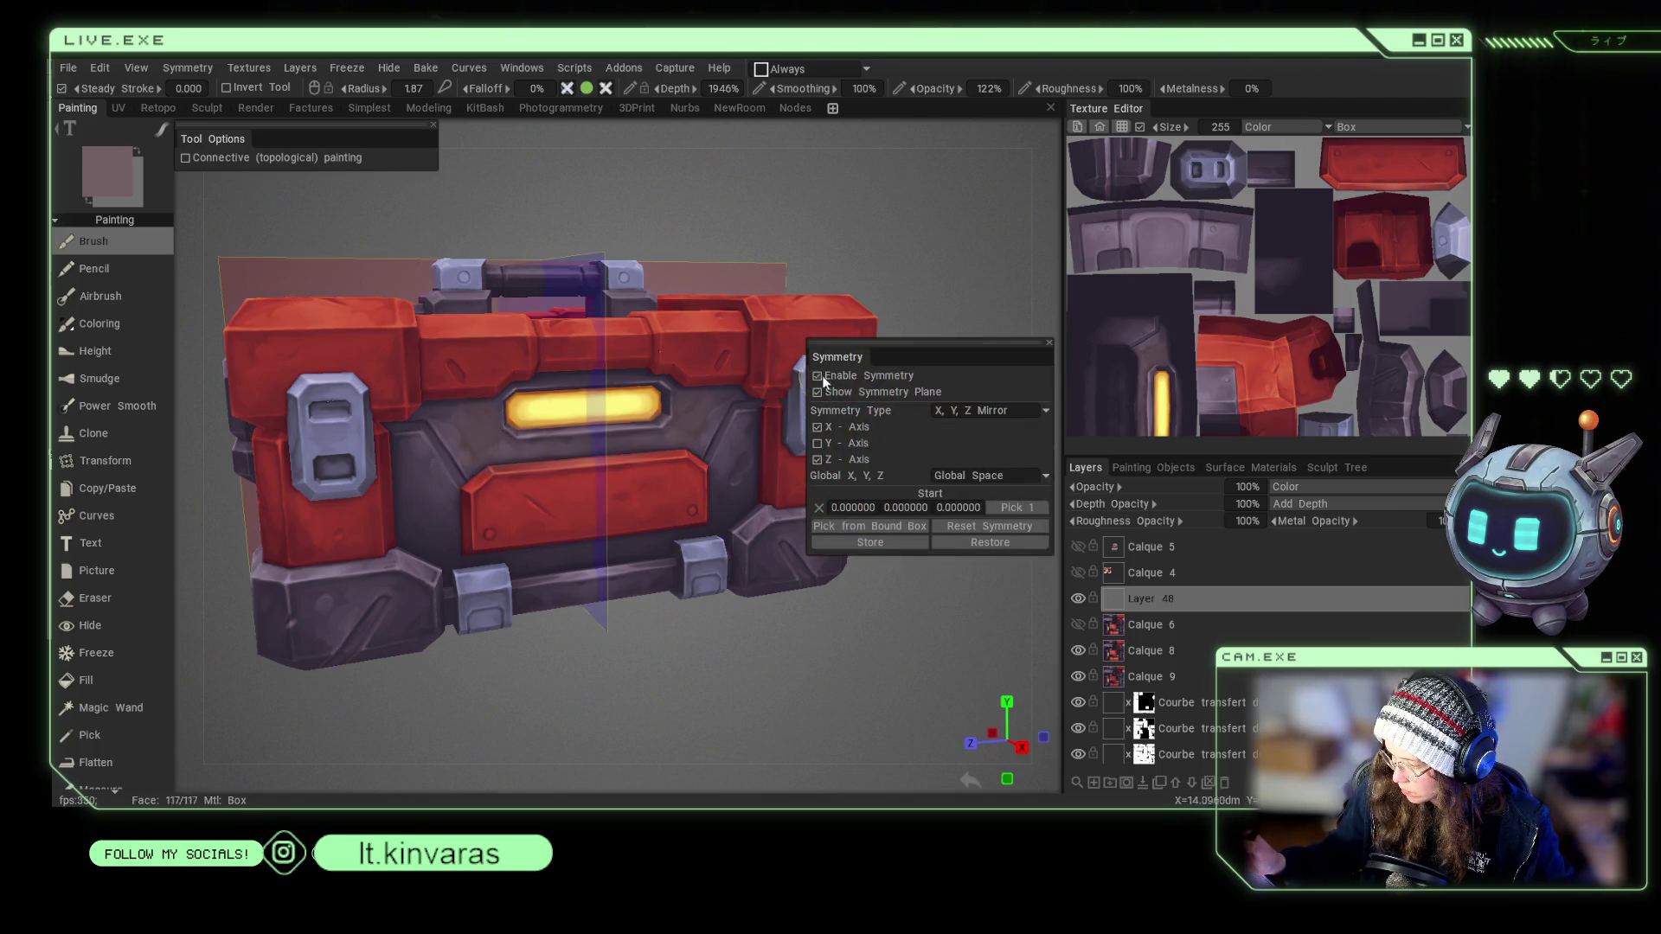
click(818, 394)
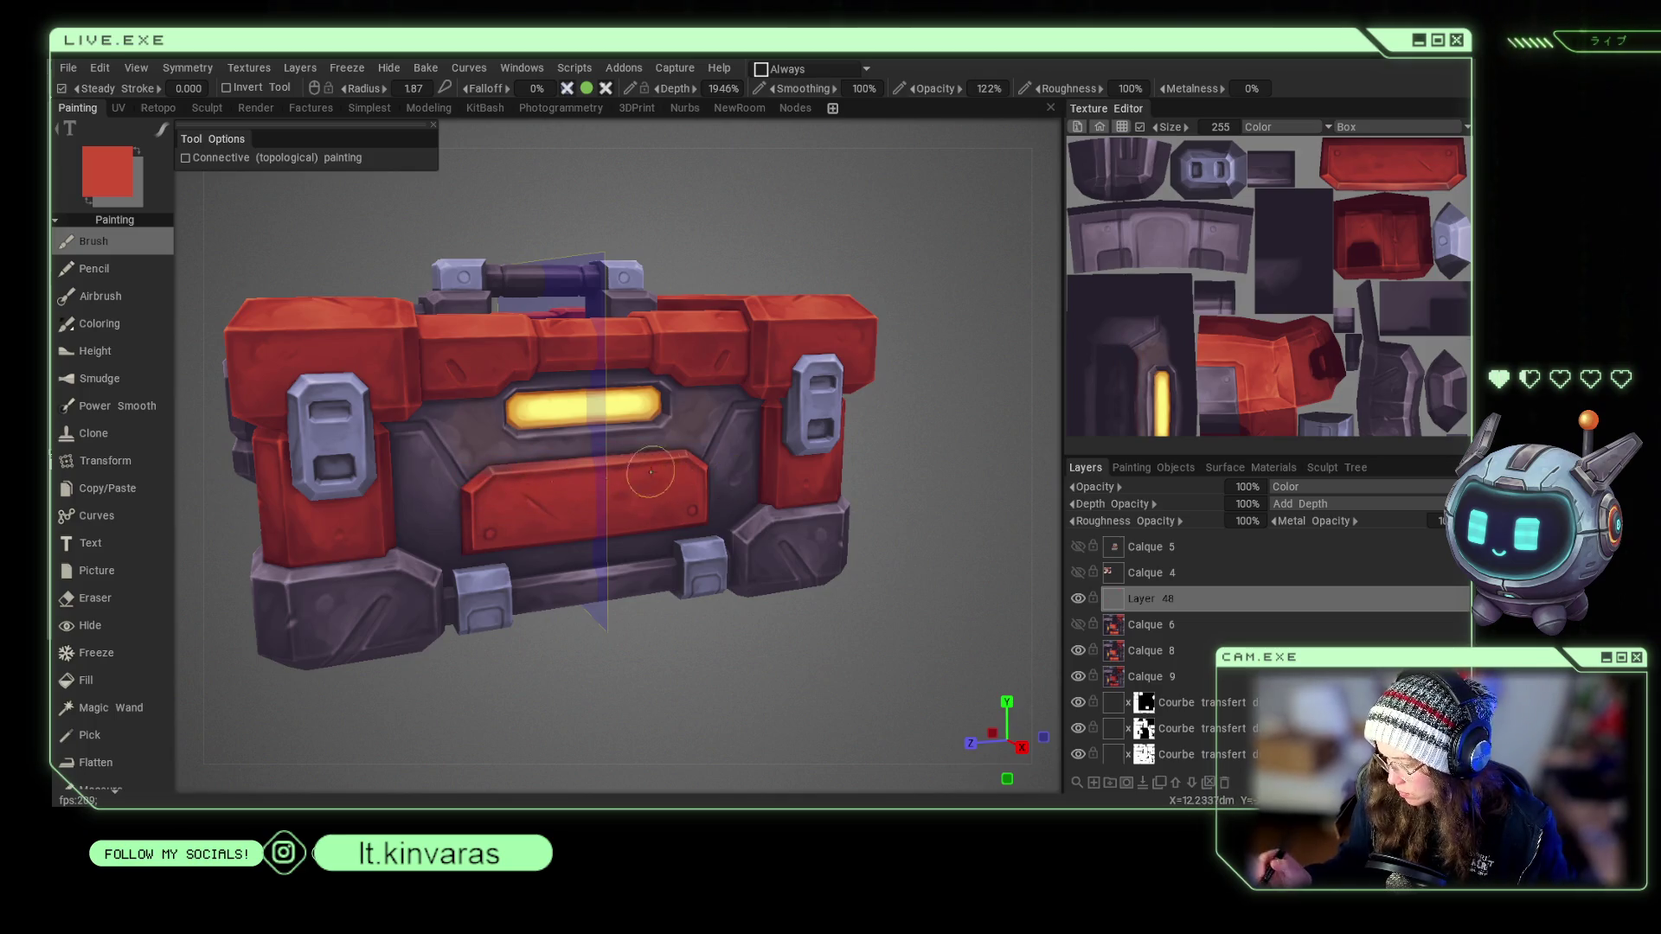
scroll(692, 423, down, 4)
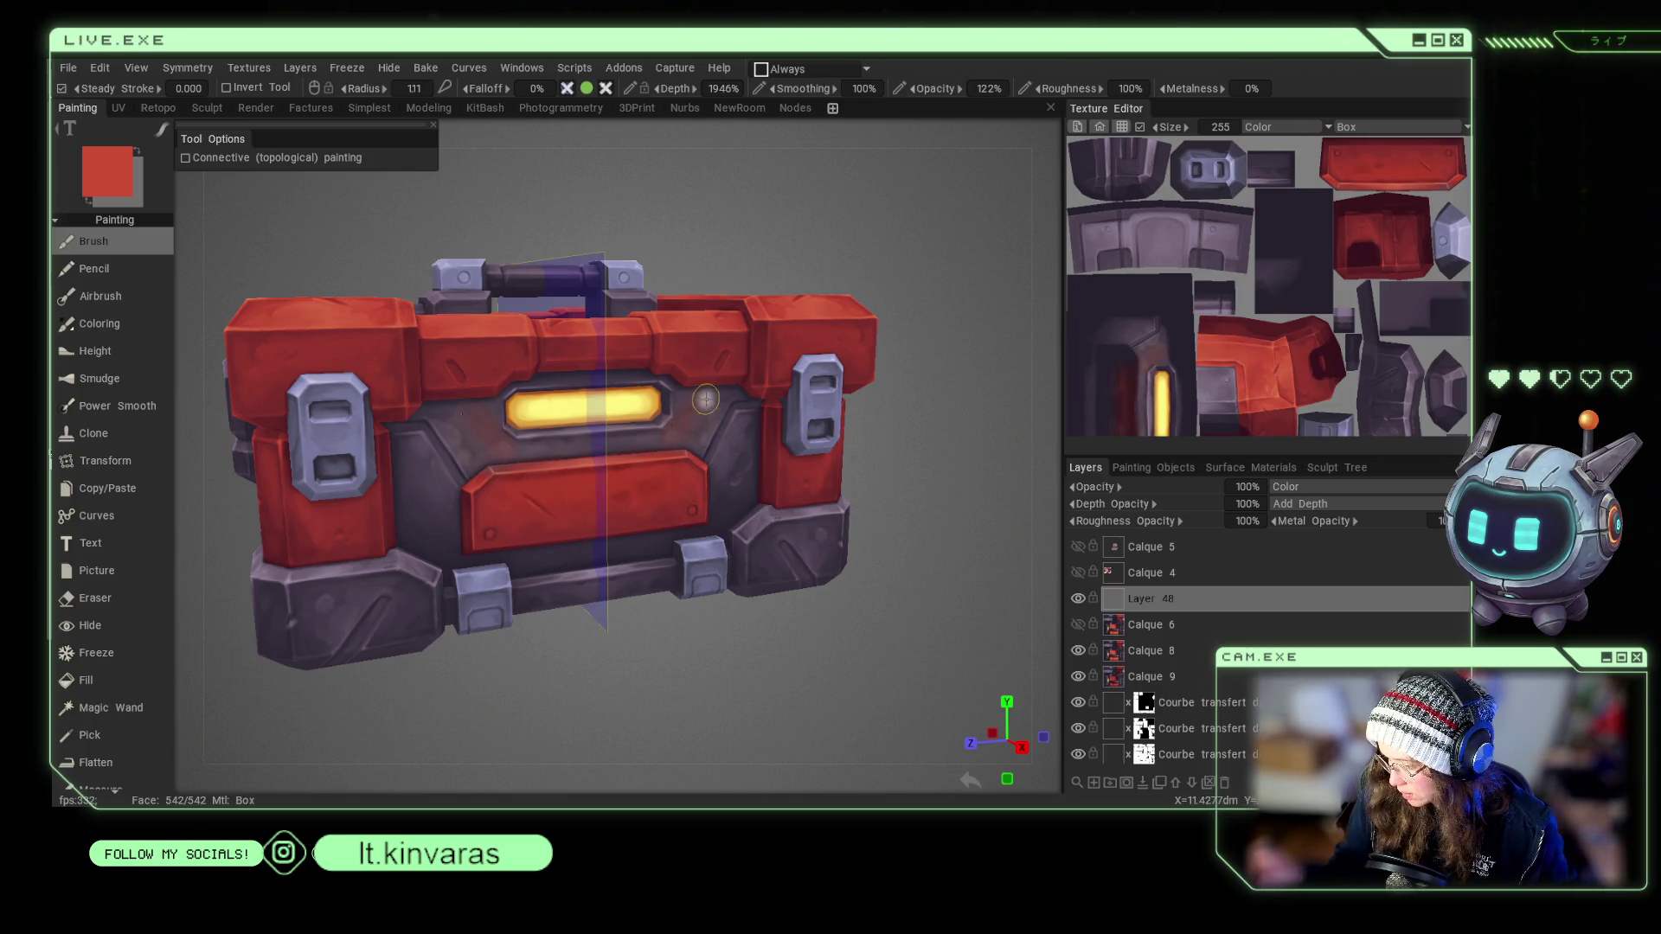
mouse_move(695, 350)
middle_down()
mouse_move(695, 408)
mouse_move(968, 502)
mouse_move(948, 447)
middle_up()
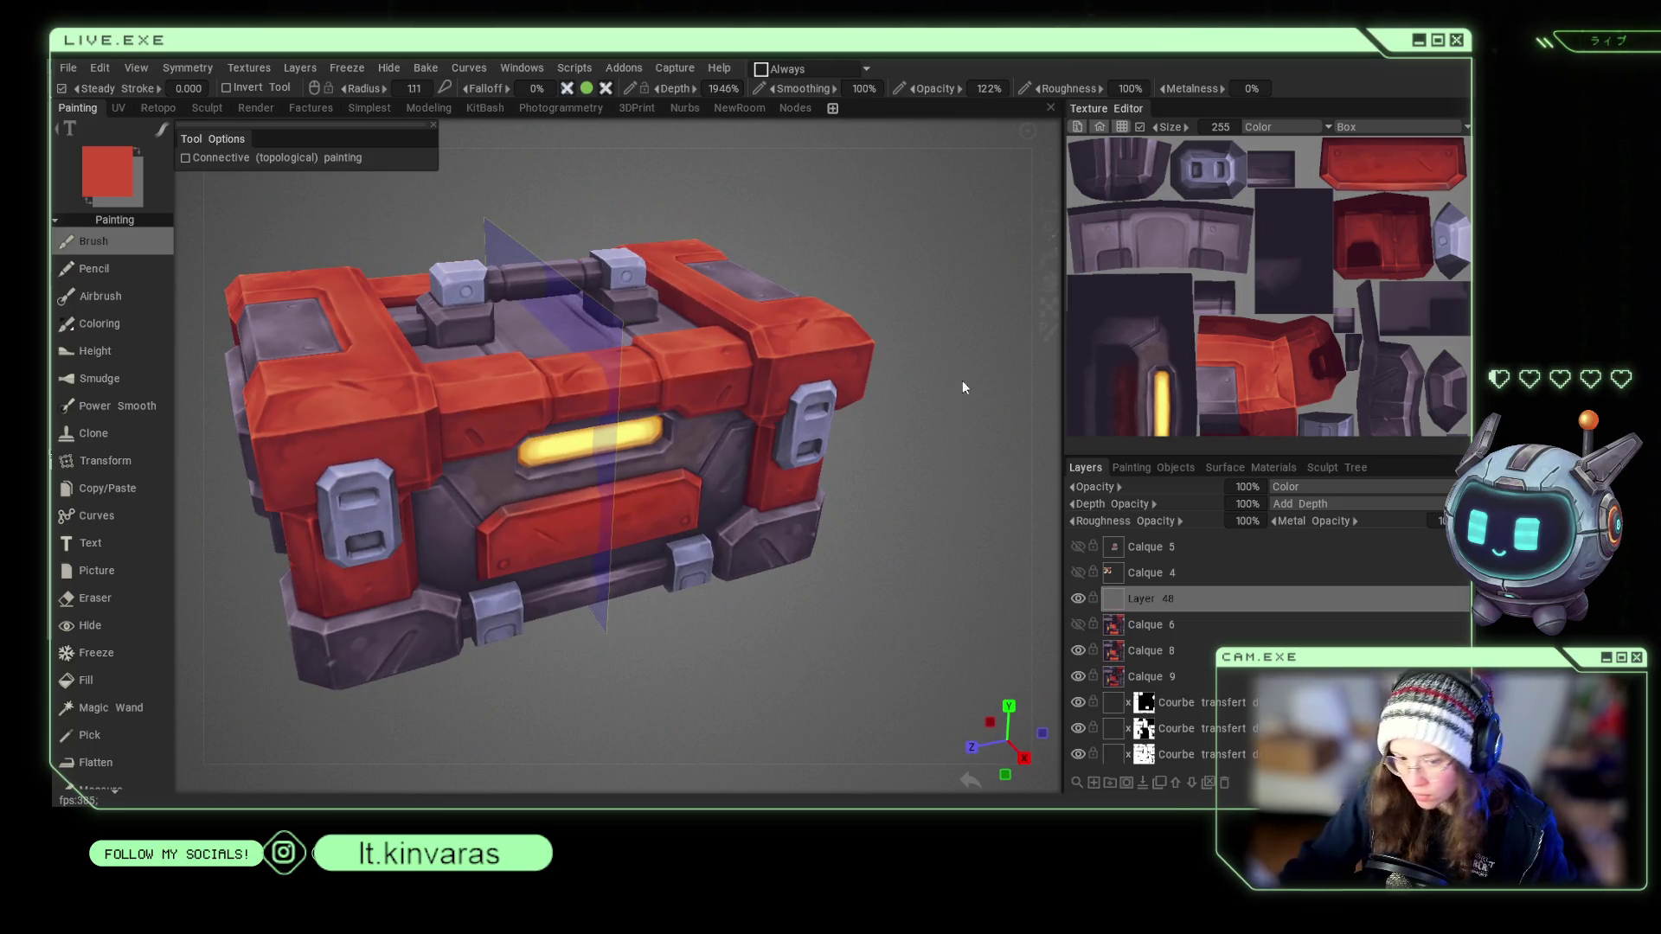
click(1315, 488)
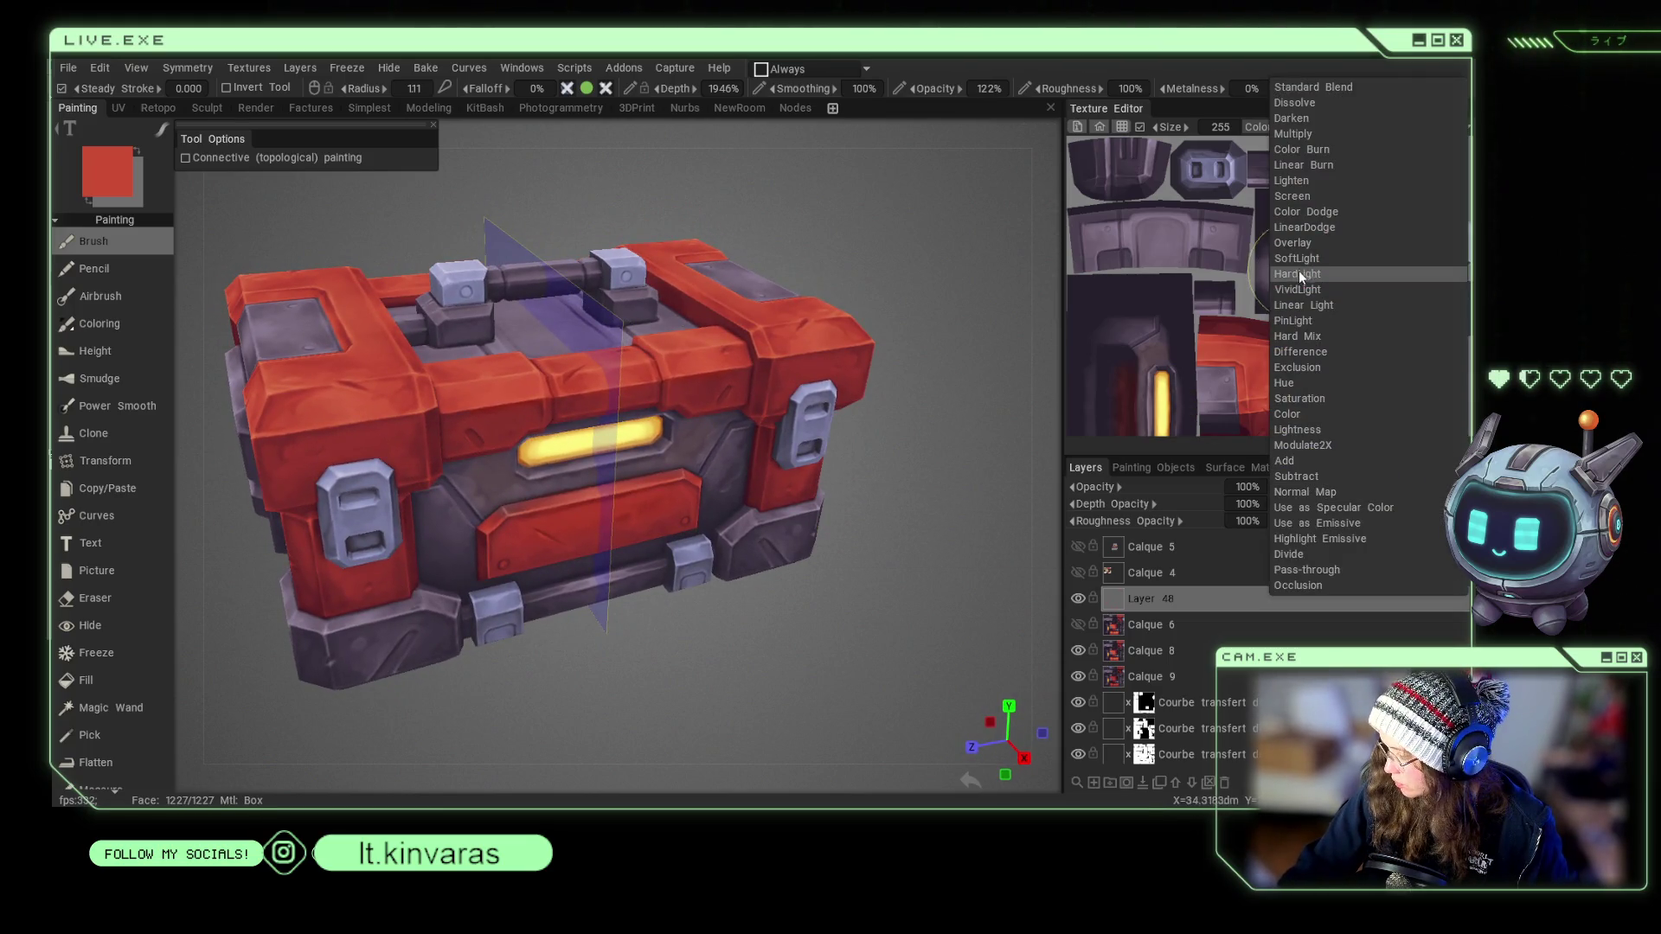
middle_drag(1025, 484, 956, 516)
Reset the layer to Standard blending, delete Layer 48 and hide the symmetry plane.
scroll(955, 515, up, 2)
click(1293, 485)
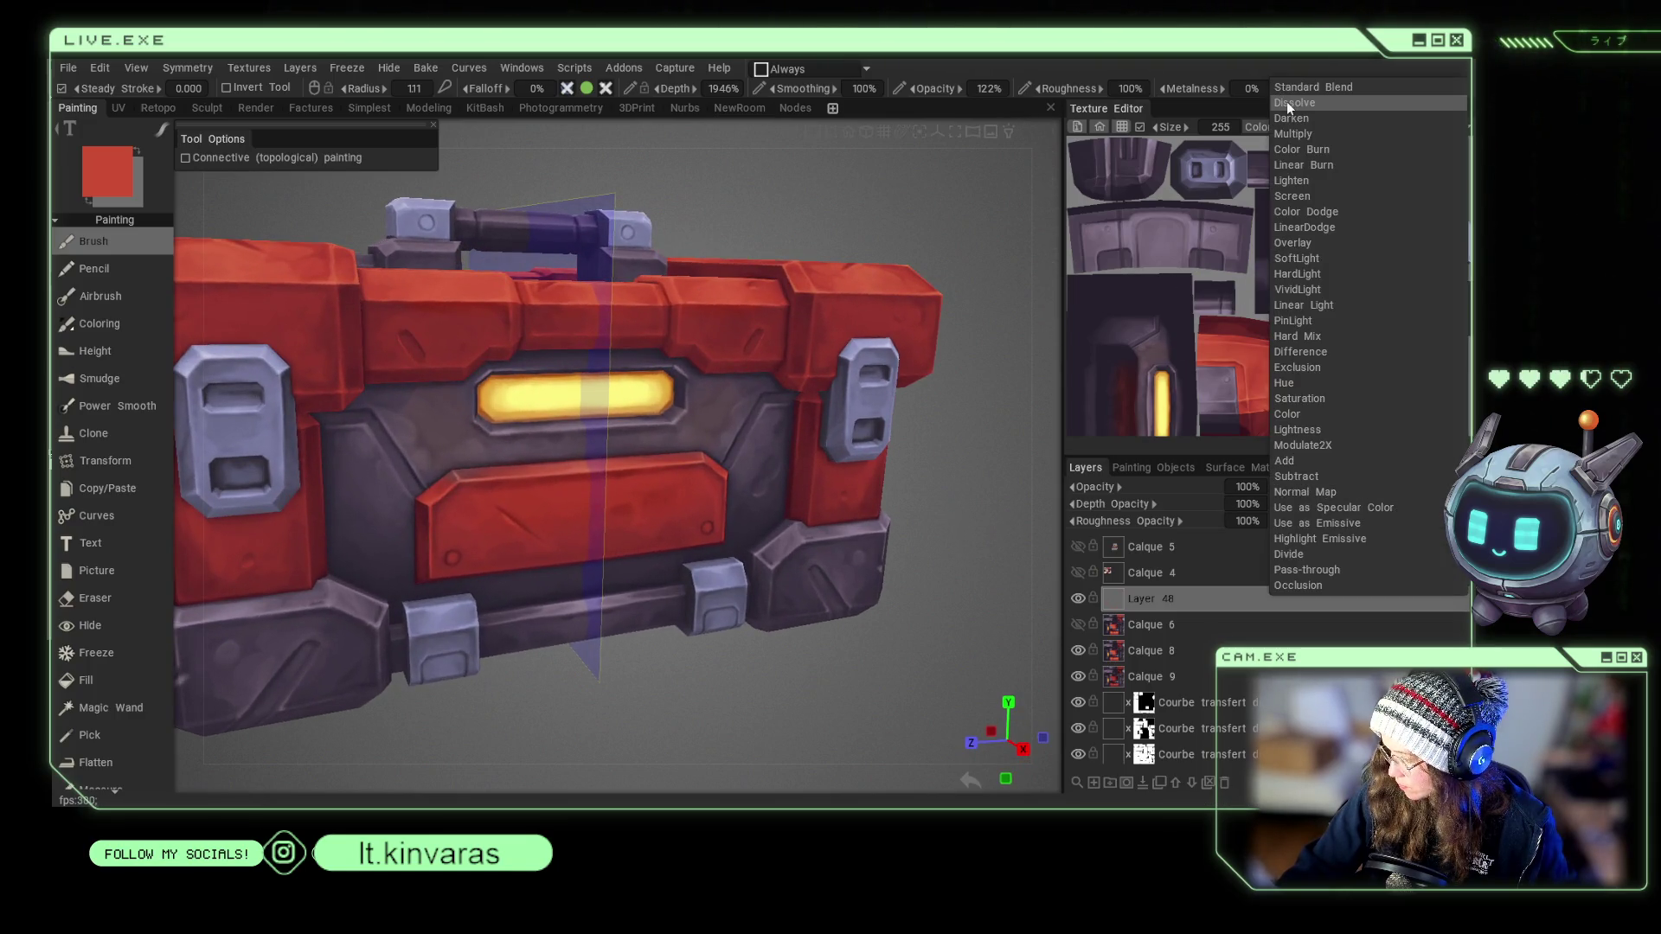
click(1292, 97)
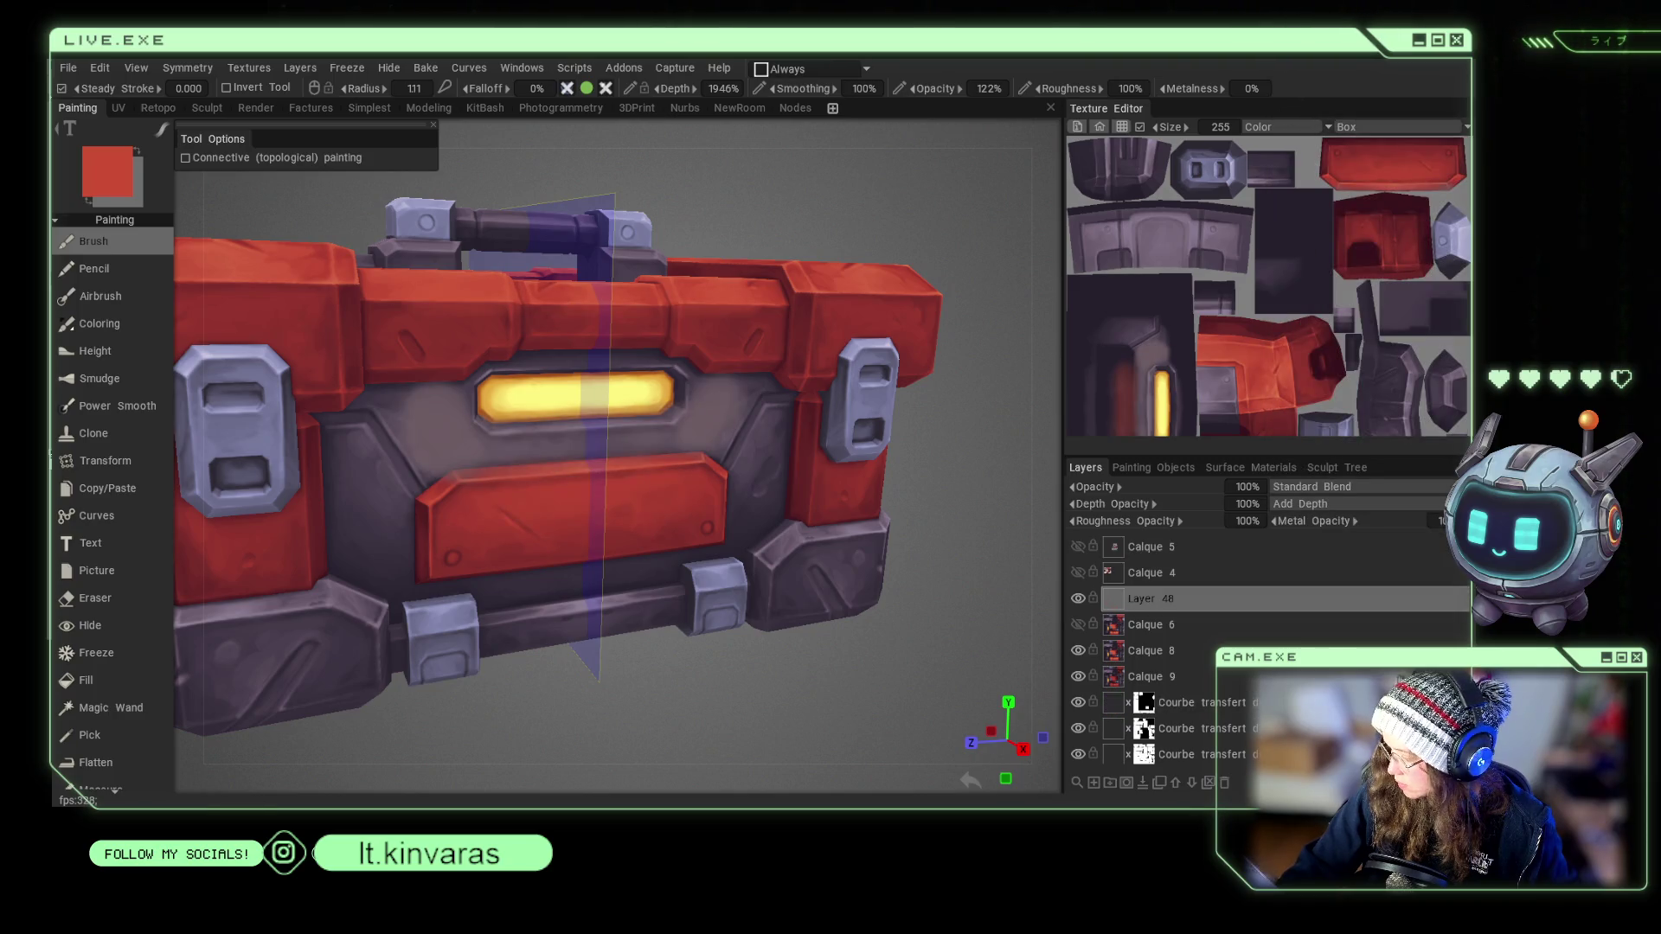
click(1227, 782)
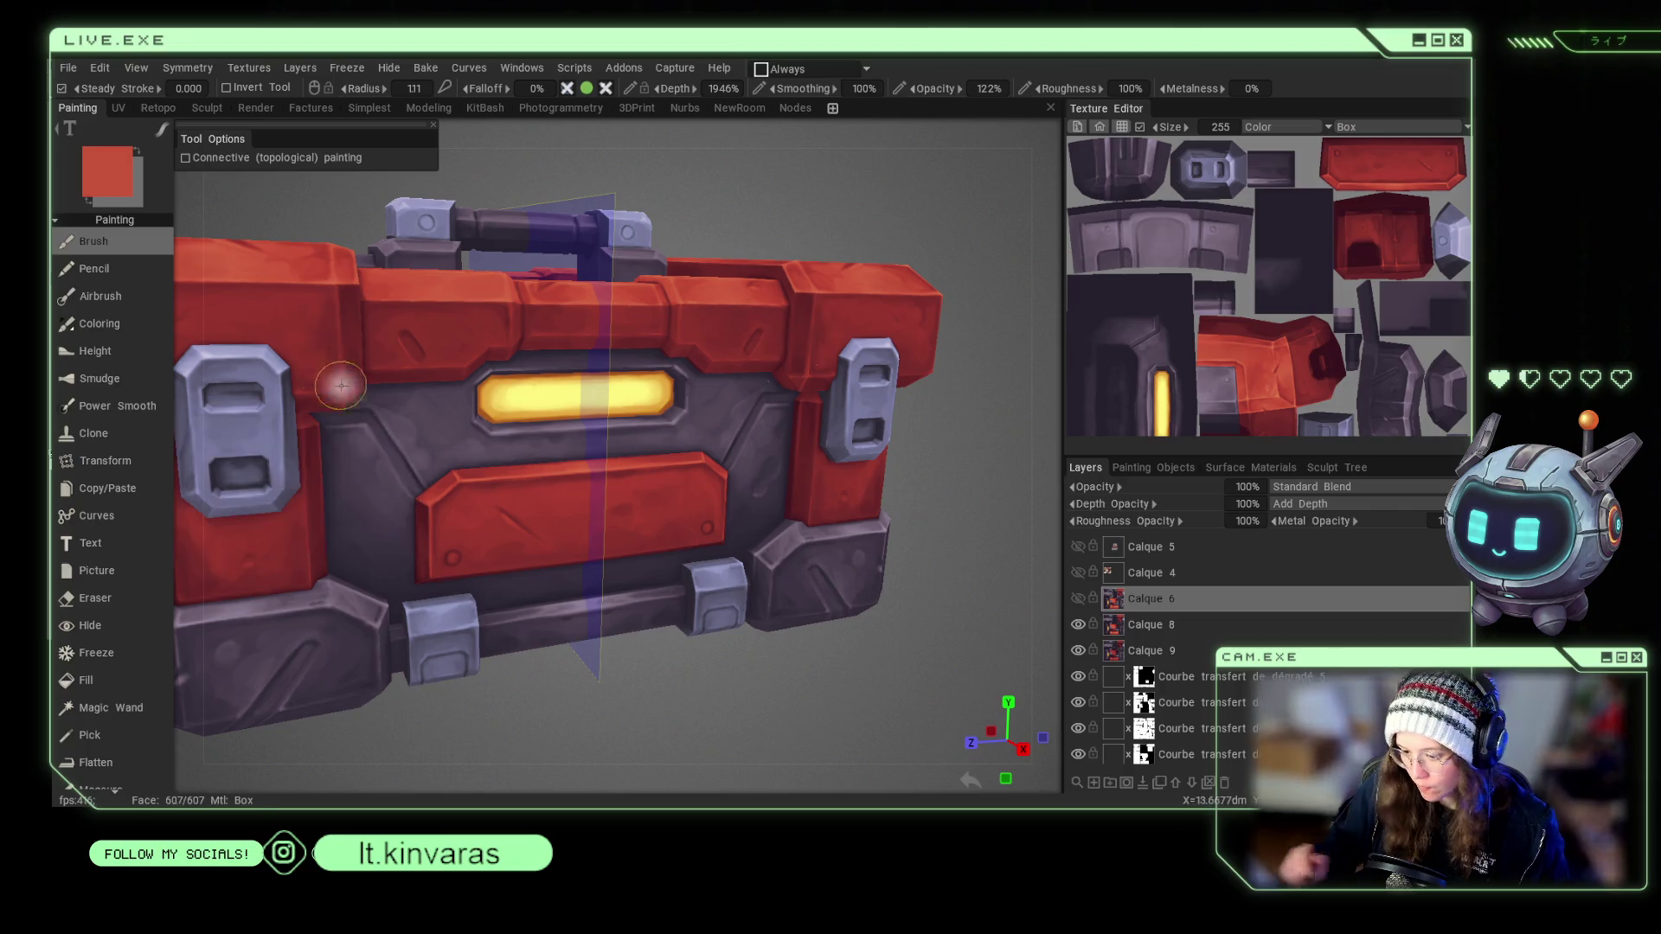
click(651, 493)
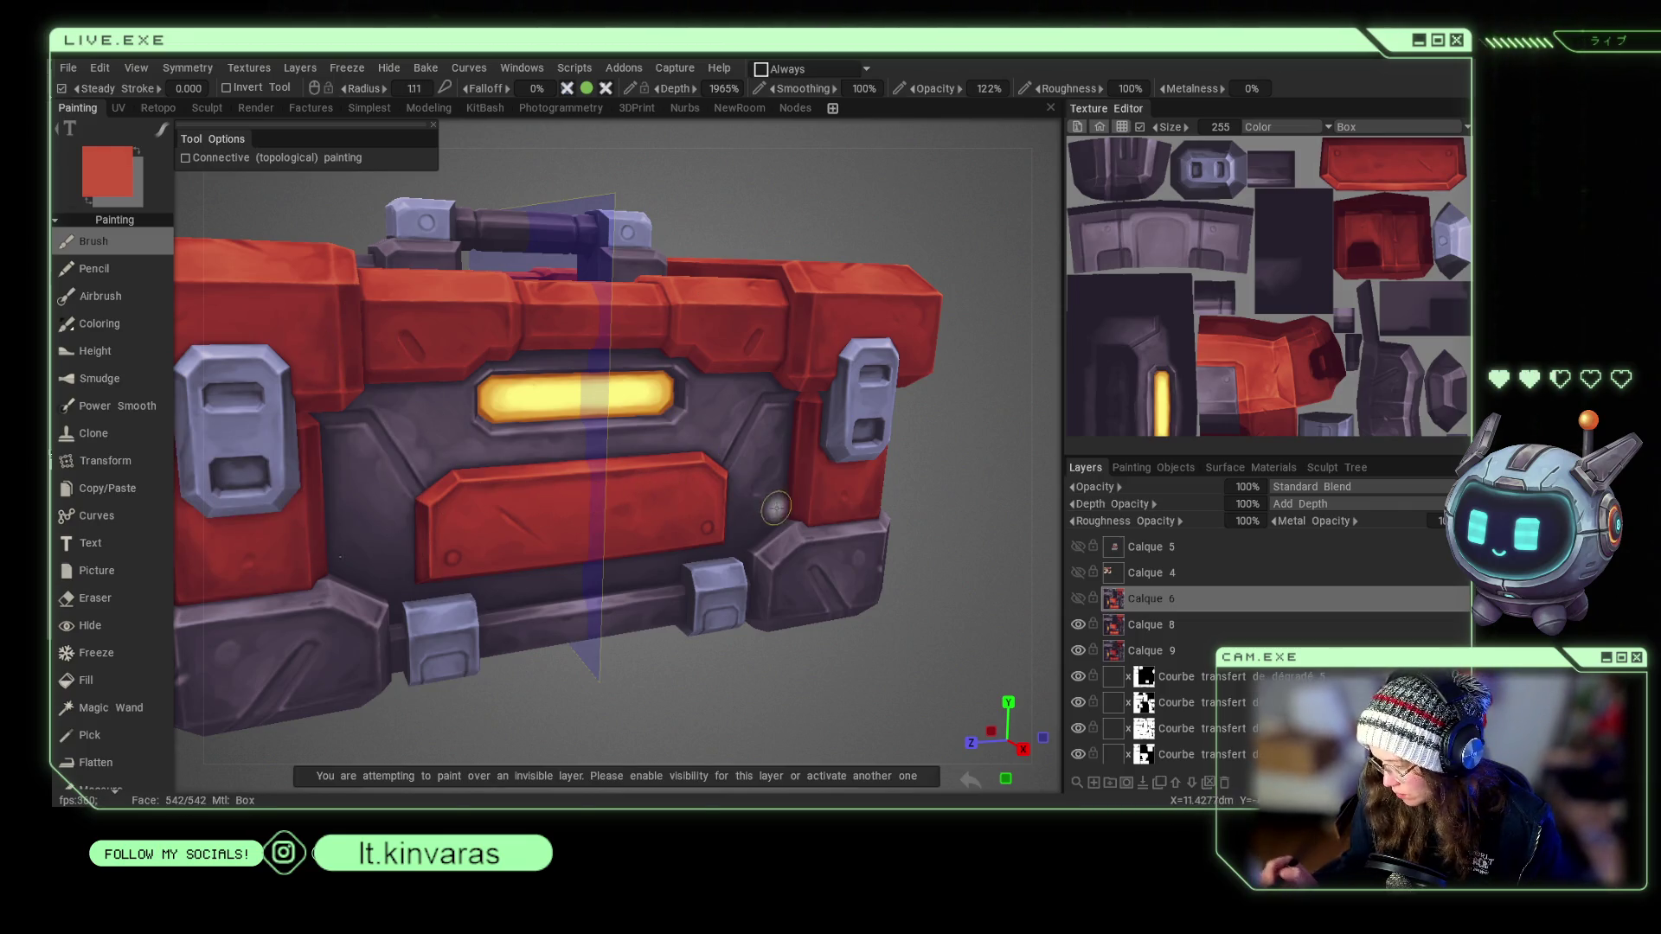
key(s)
click(663, 456)
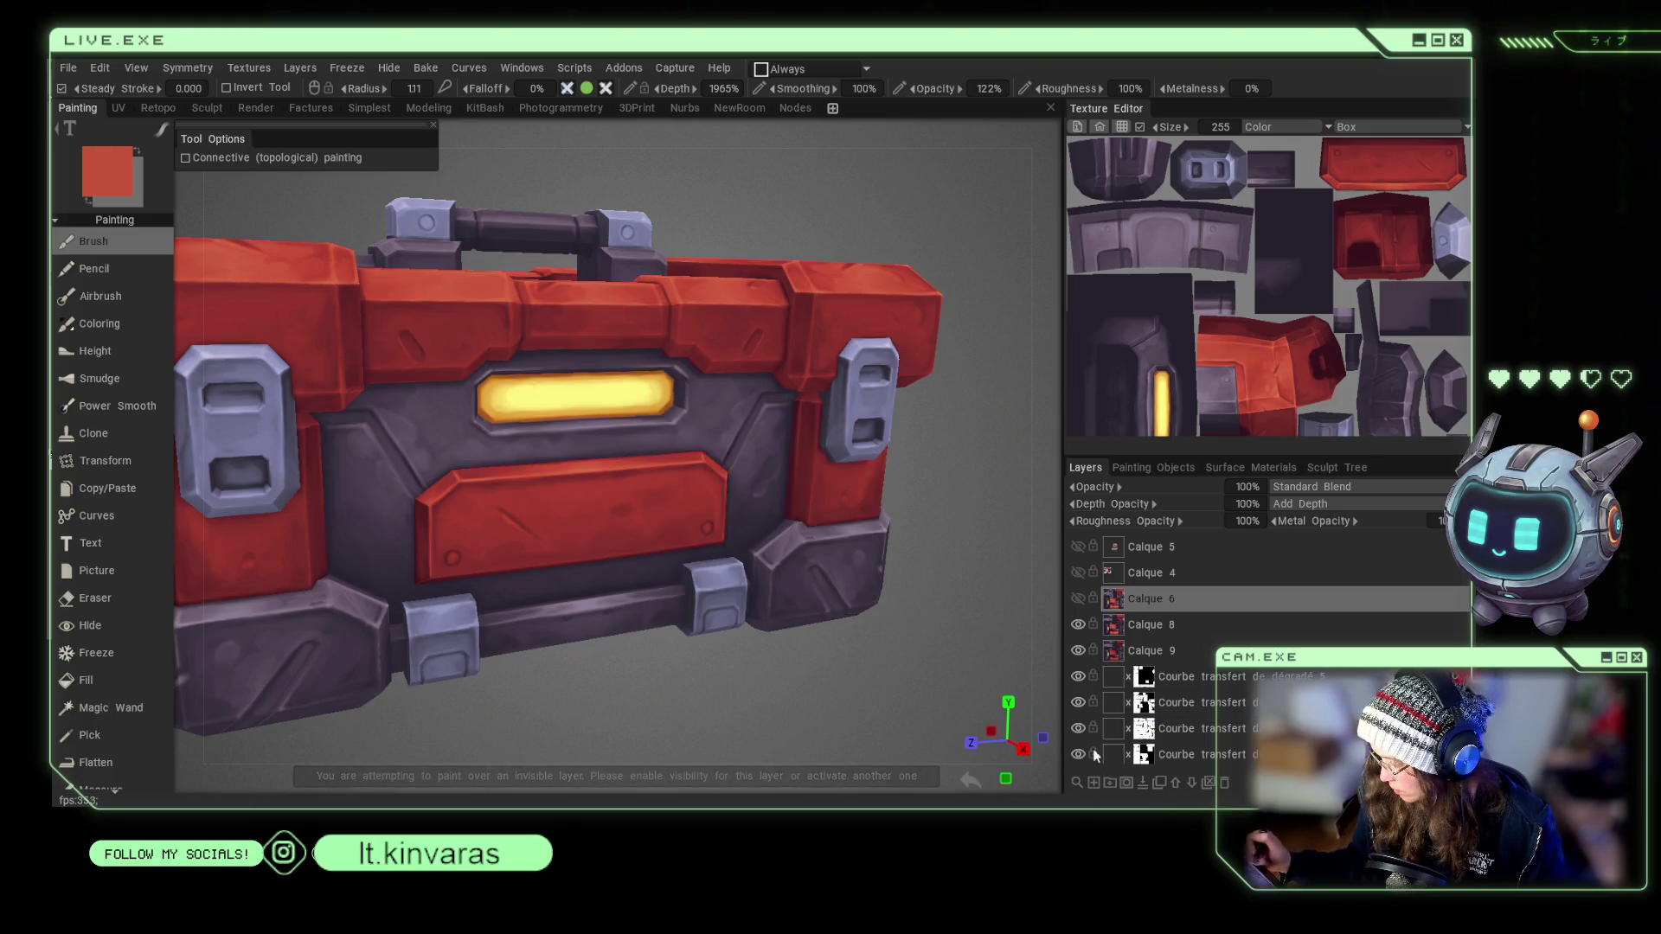
Show Calque 6, comparing it on and off, and set its opacity to 30%.
click(1077, 598)
click(1078, 598)
click(1078, 599)
drag(932, 682, 916, 592)
scroll(916, 591, up, 3)
click(1078, 599)
click(1078, 599)
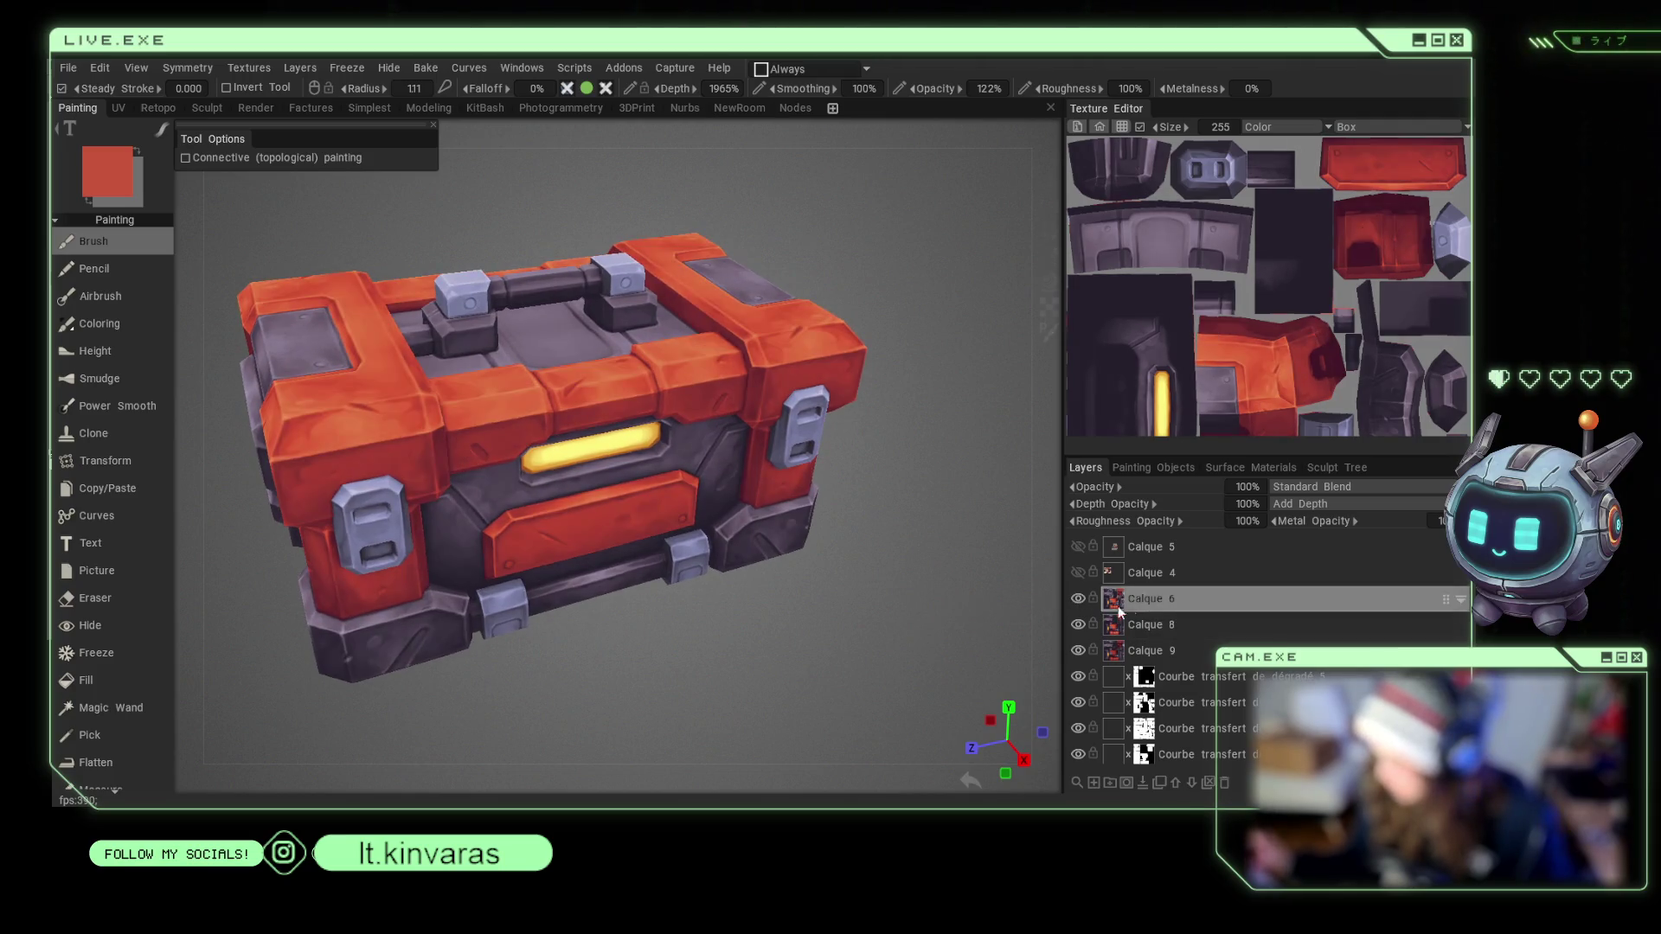
click(1233, 490)
text(30)
key(Return)
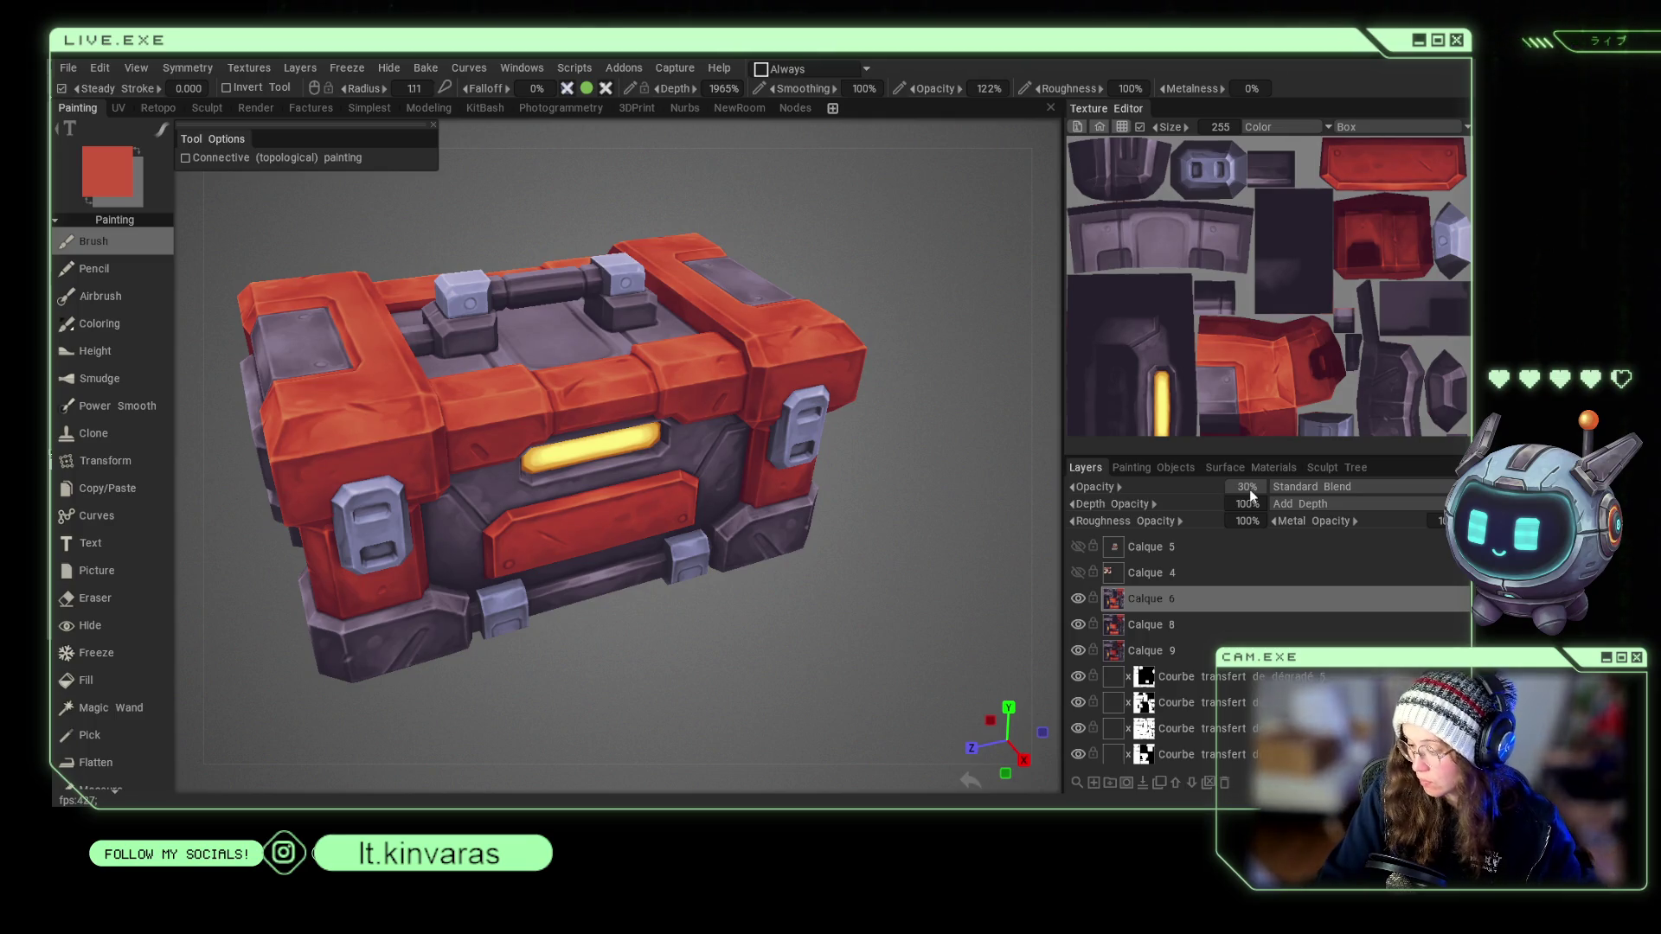
scroll(870, 468, down, 3)
mouse_move(870, 468)
mouse_down()
mouse_move(877, 490)
mouse_move(868, 464)
mouse_up()
scroll(900, 500, up, 3)
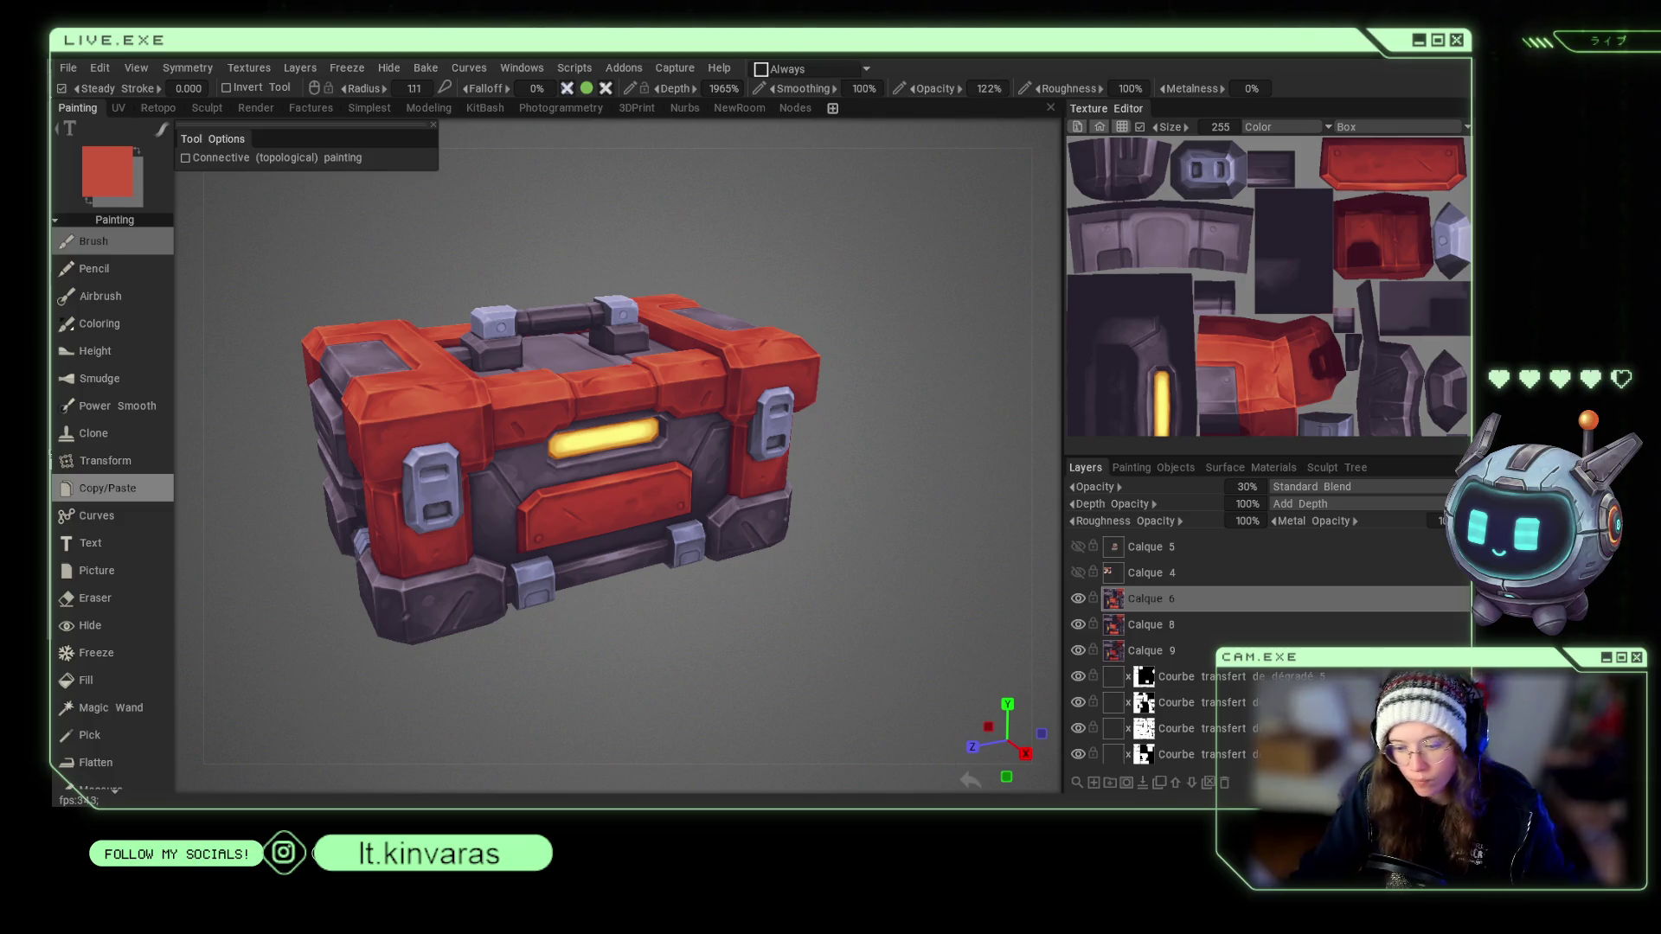
mouse_move(803, 547)
mouse_down()
mouse_move(836, 495)
mouse_move(890, 575)
mouse_move(827, 615)
mouse_move(776, 600)
mouse_up()
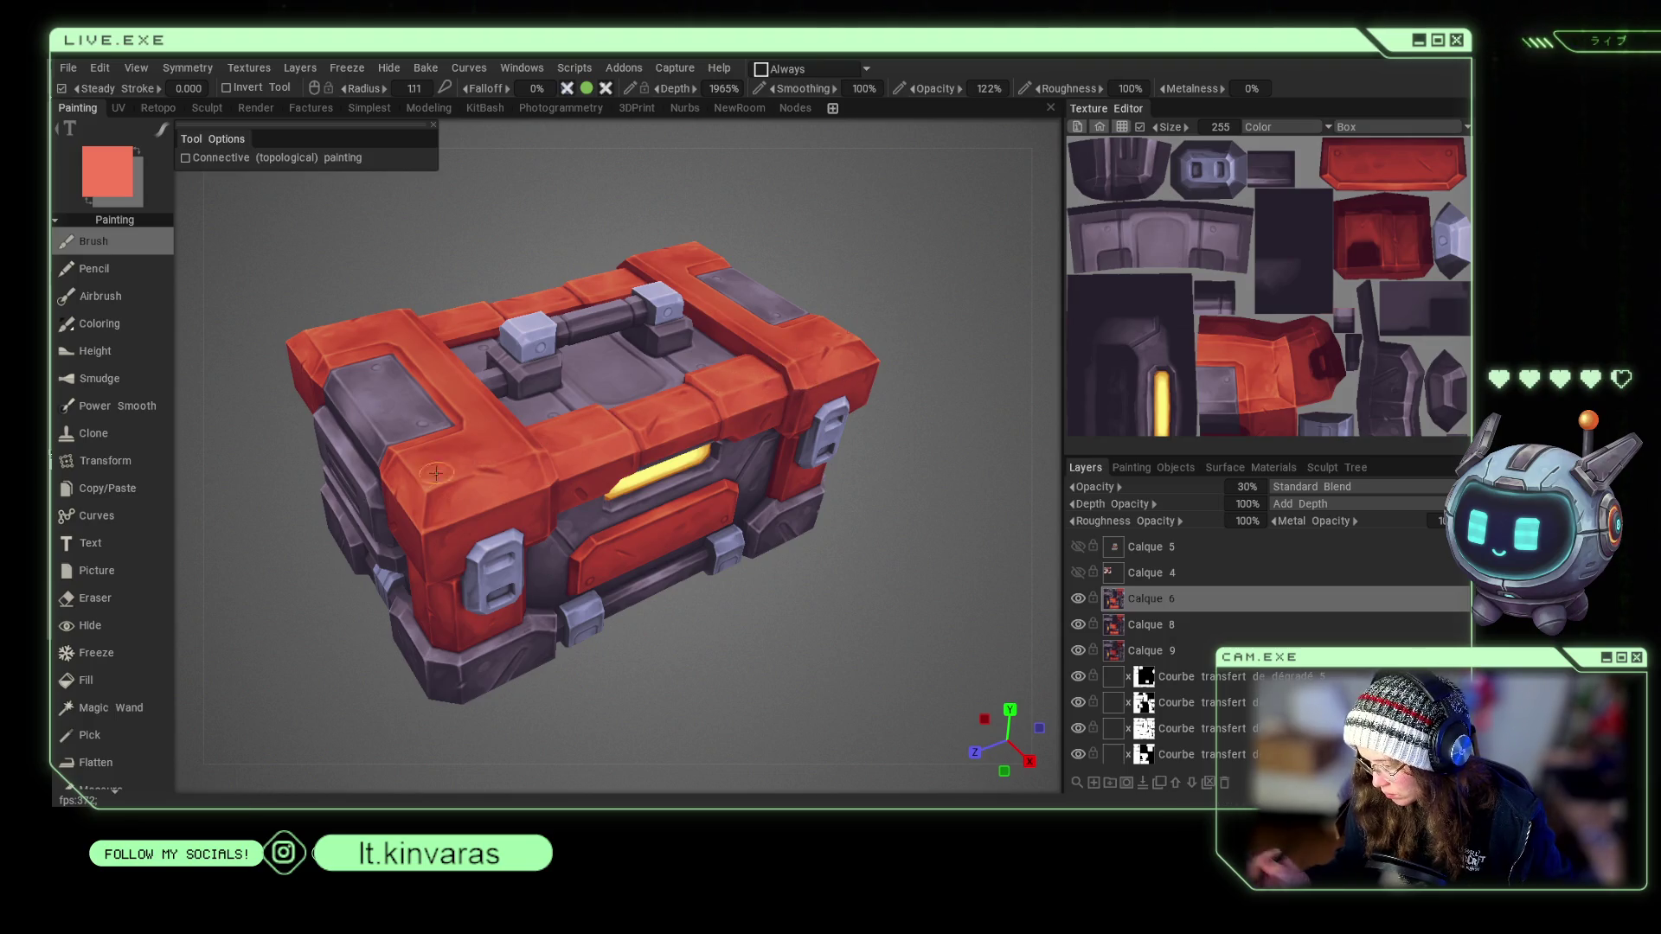
mouse_move(679, 367)
mouse_down()
mouse_move(839, 594)
mouse_move(760, 593)
mouse_up()
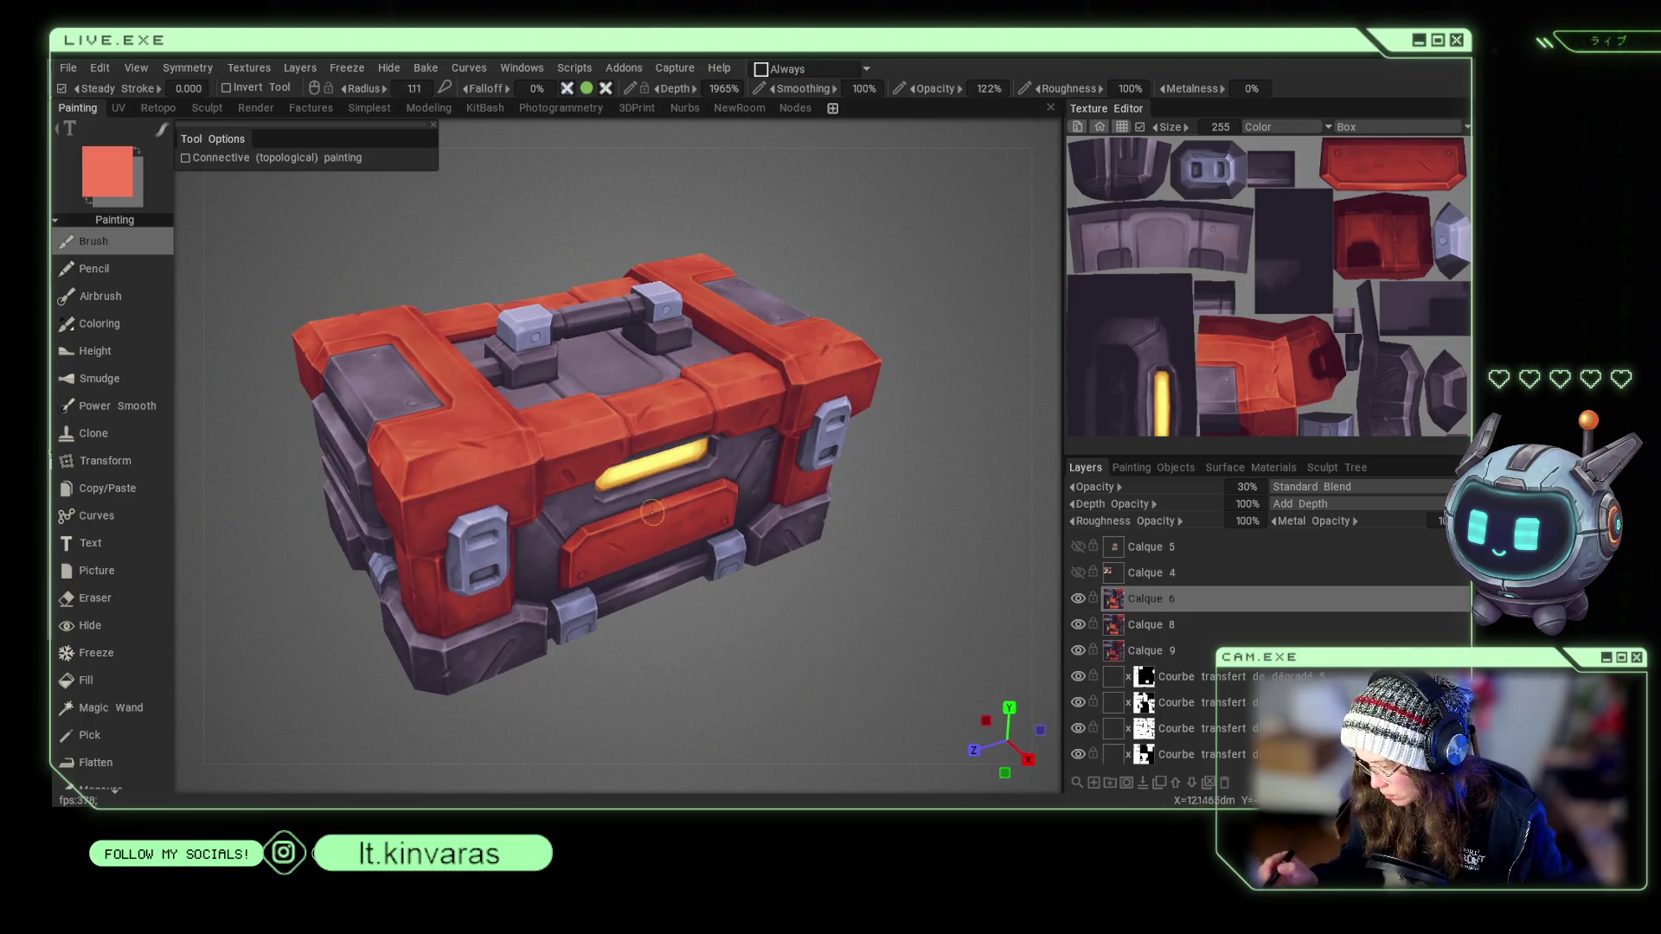
mouse_move(488, 623)
mouse_down()
mouse_move(765, 592)
mouse_move(770, 666)
mouse_move(802, 614)
mouse_move(808, 660)
mouse_move(1030, 552)
mouse_up()
click(1077, 624)
click(1077, 624)
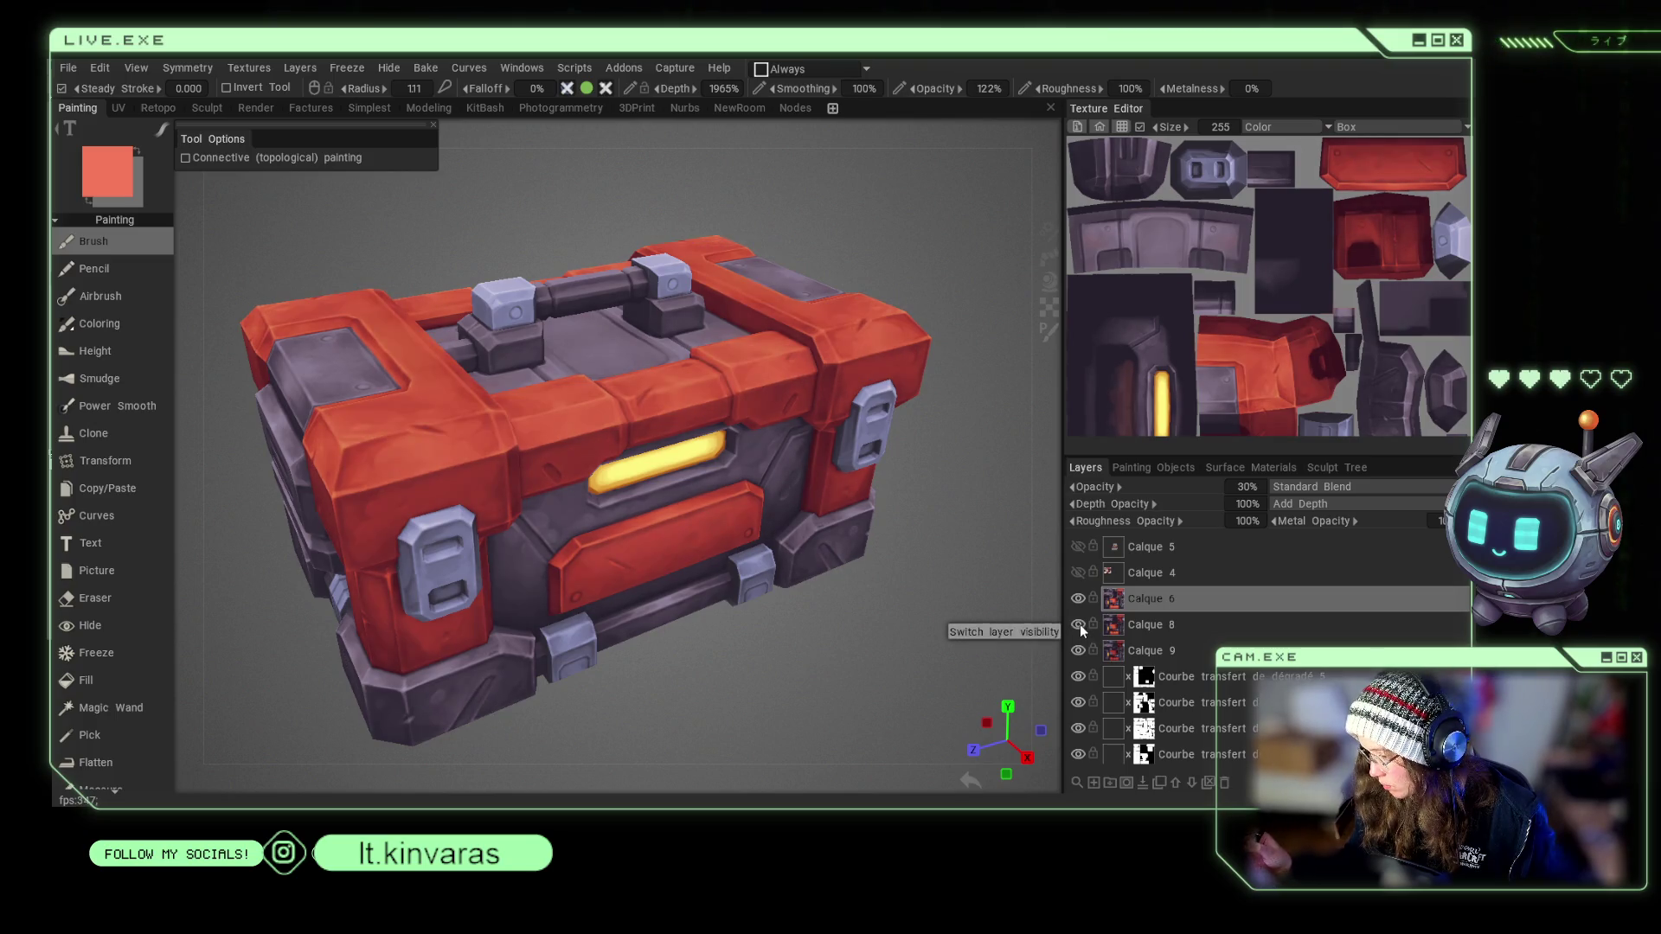
click(1077, 599)
click(1078, 599)
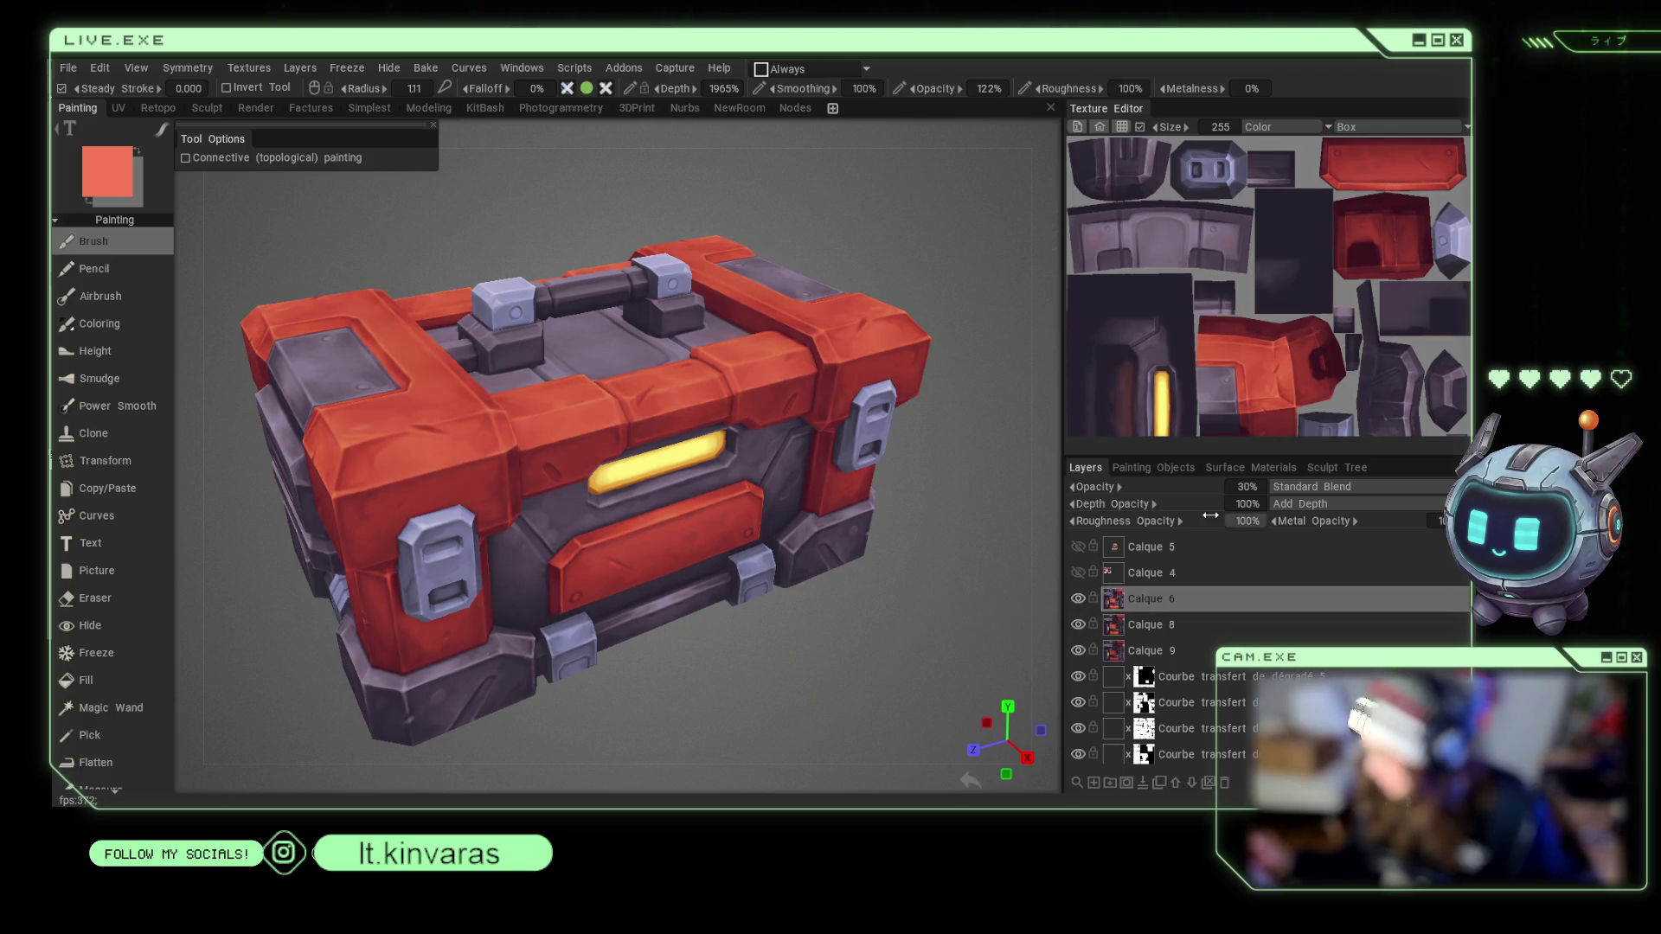
click(1077, 624)
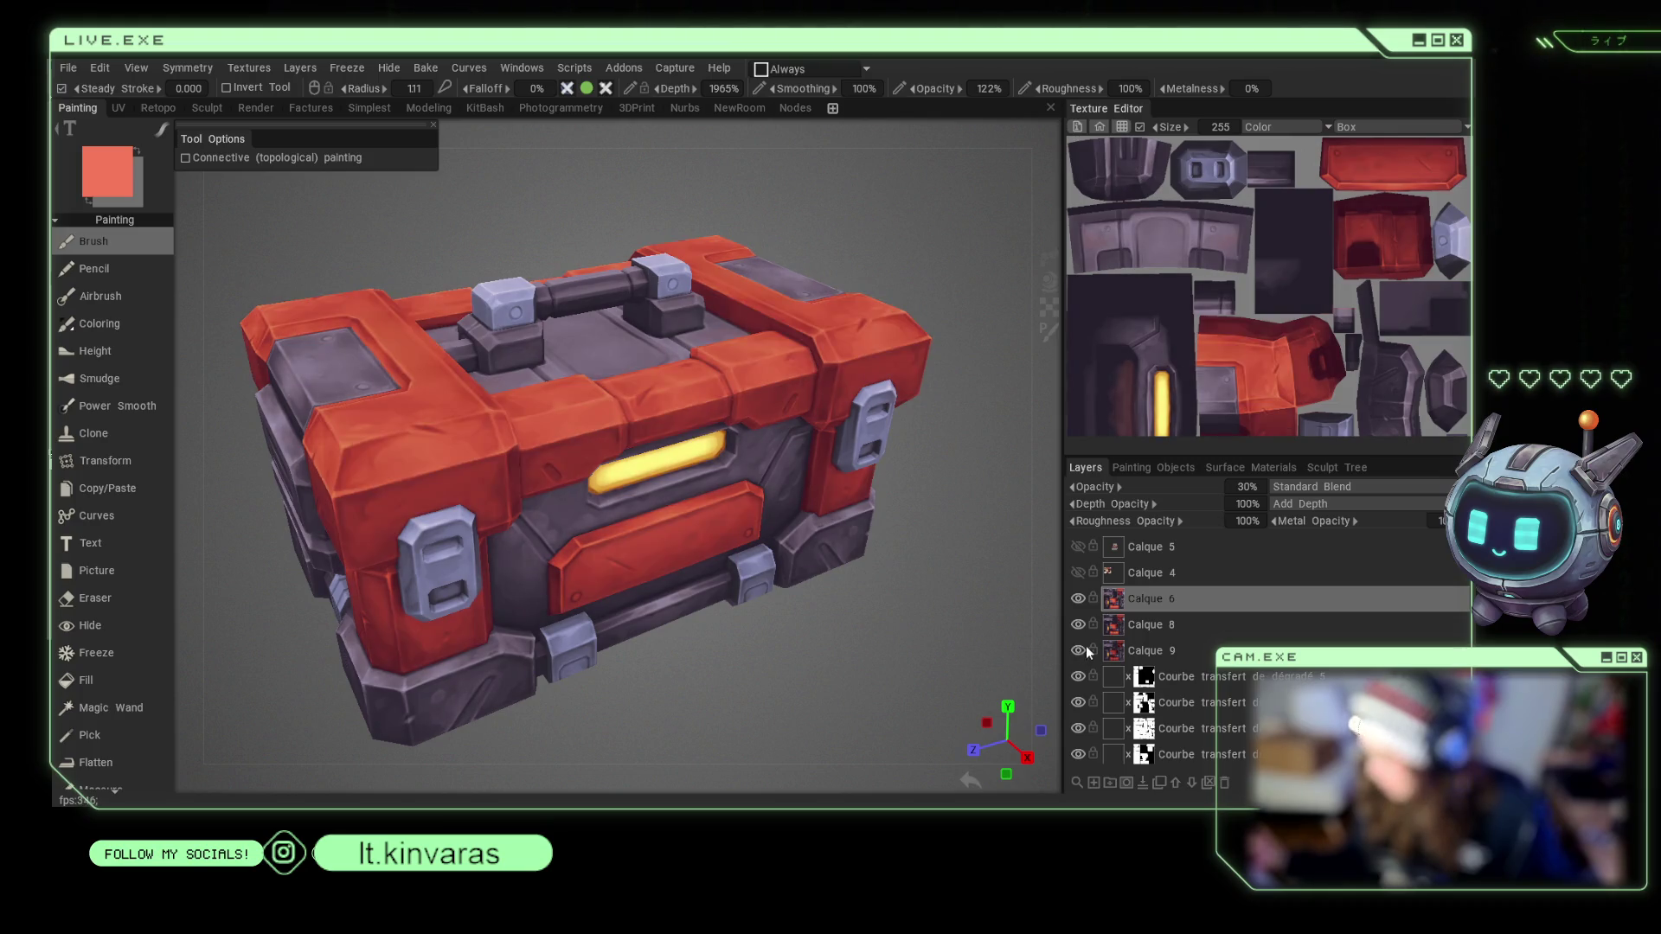
click(1078, 598)
click(1078, 598)
click(1078, 625)
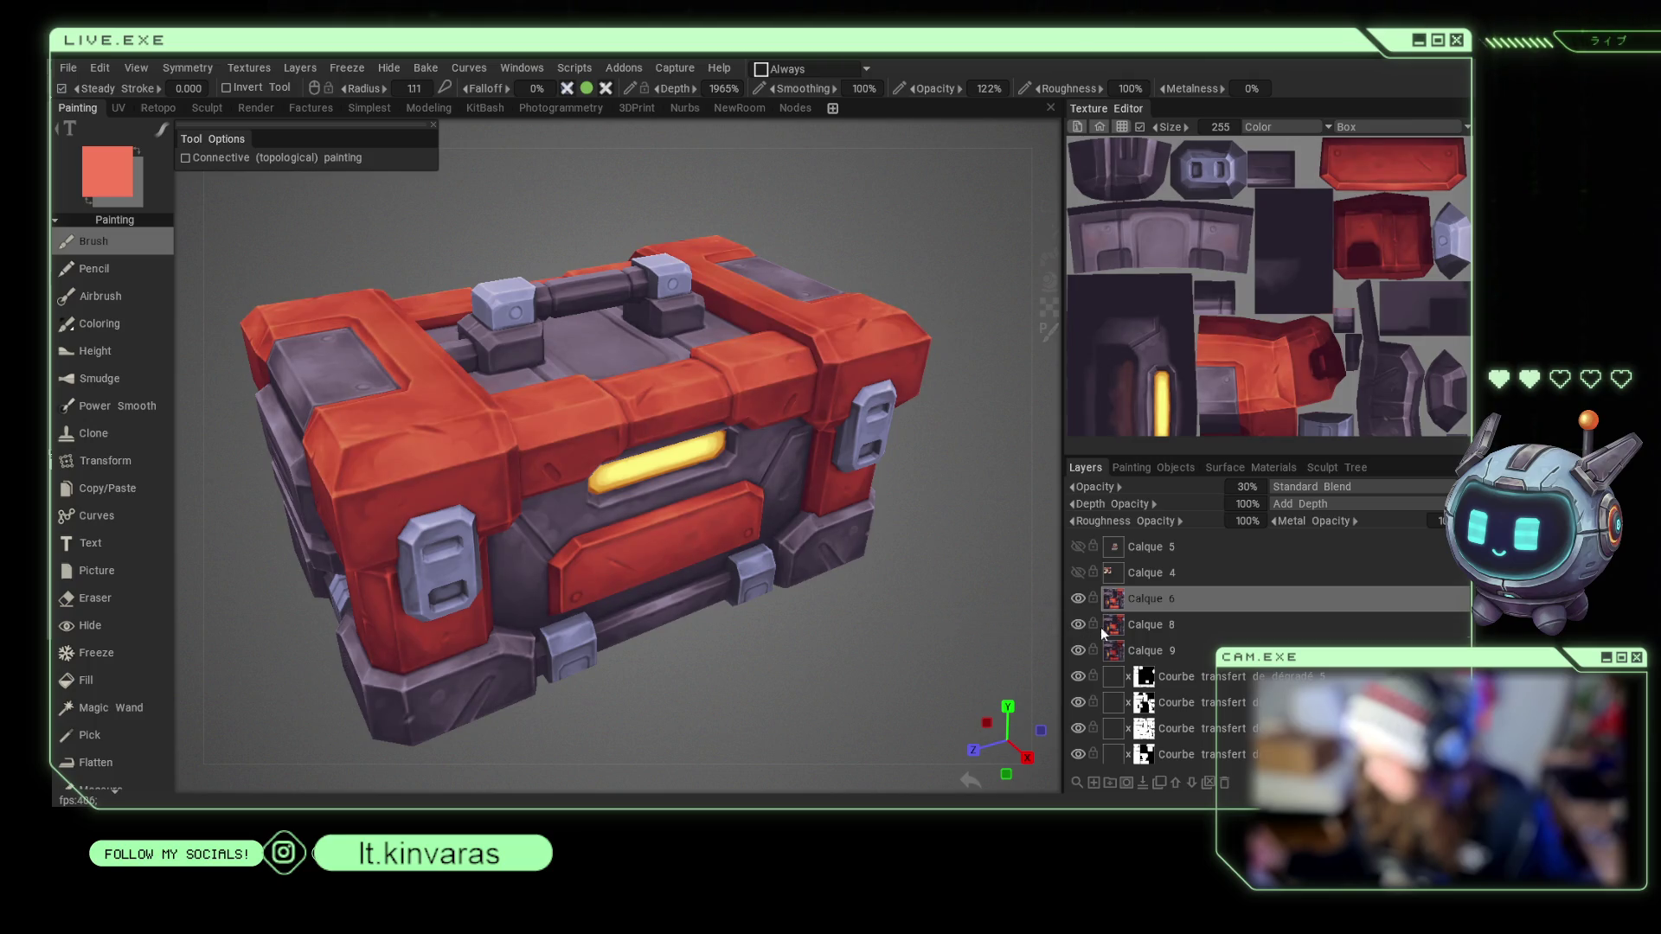
click(1078, 651)
click(1078, 651)
mouse_move(995, 627)
mouse_down()
mouse_move(834, 620)
mouse_move(958, 631)
mouse_move(853, 519)
mouse_up()
scroll(868, 642, down, 3)
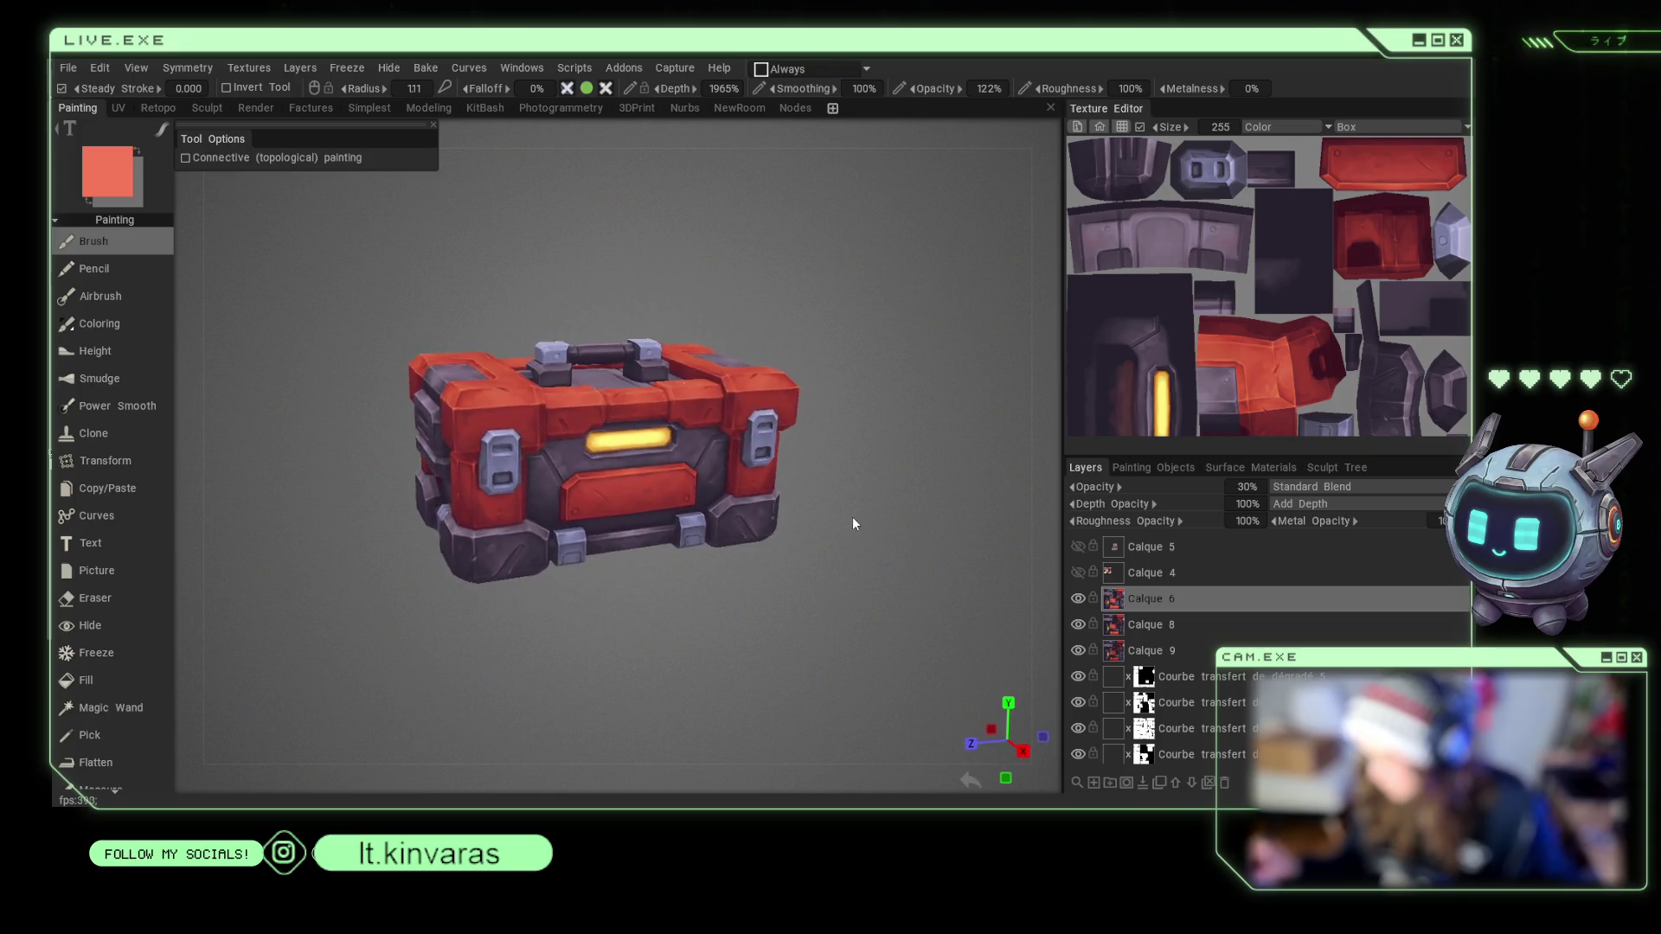
scroll(883, 645, up, 5)
drag(883, 644, 884, 671)
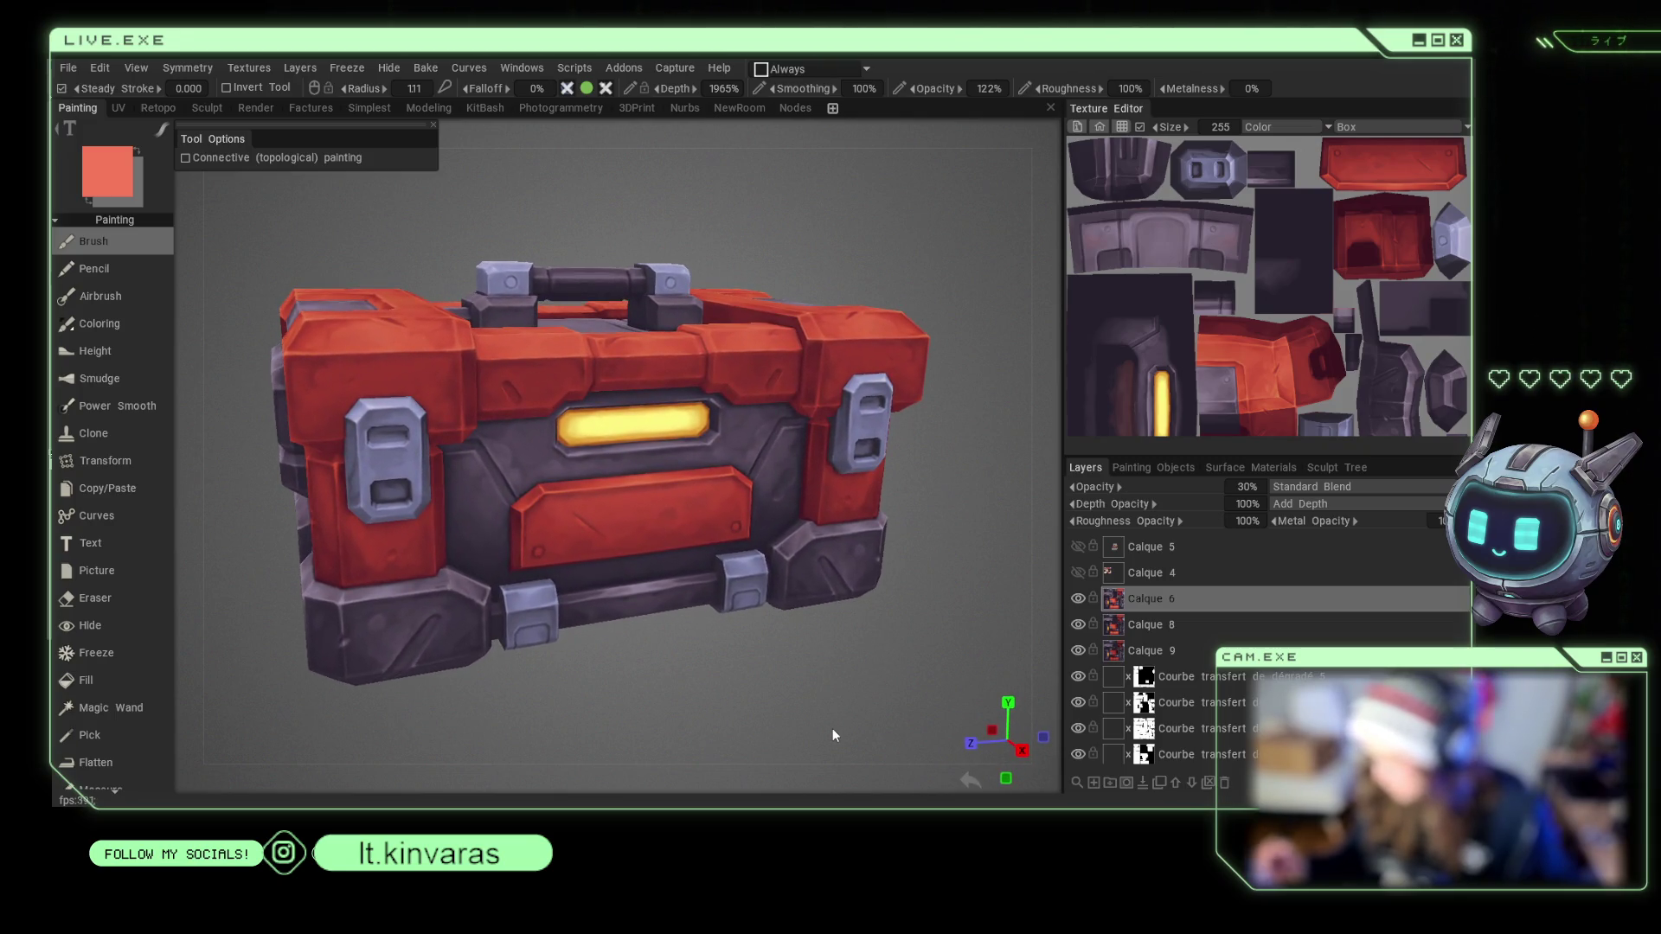
click(1092, 781)
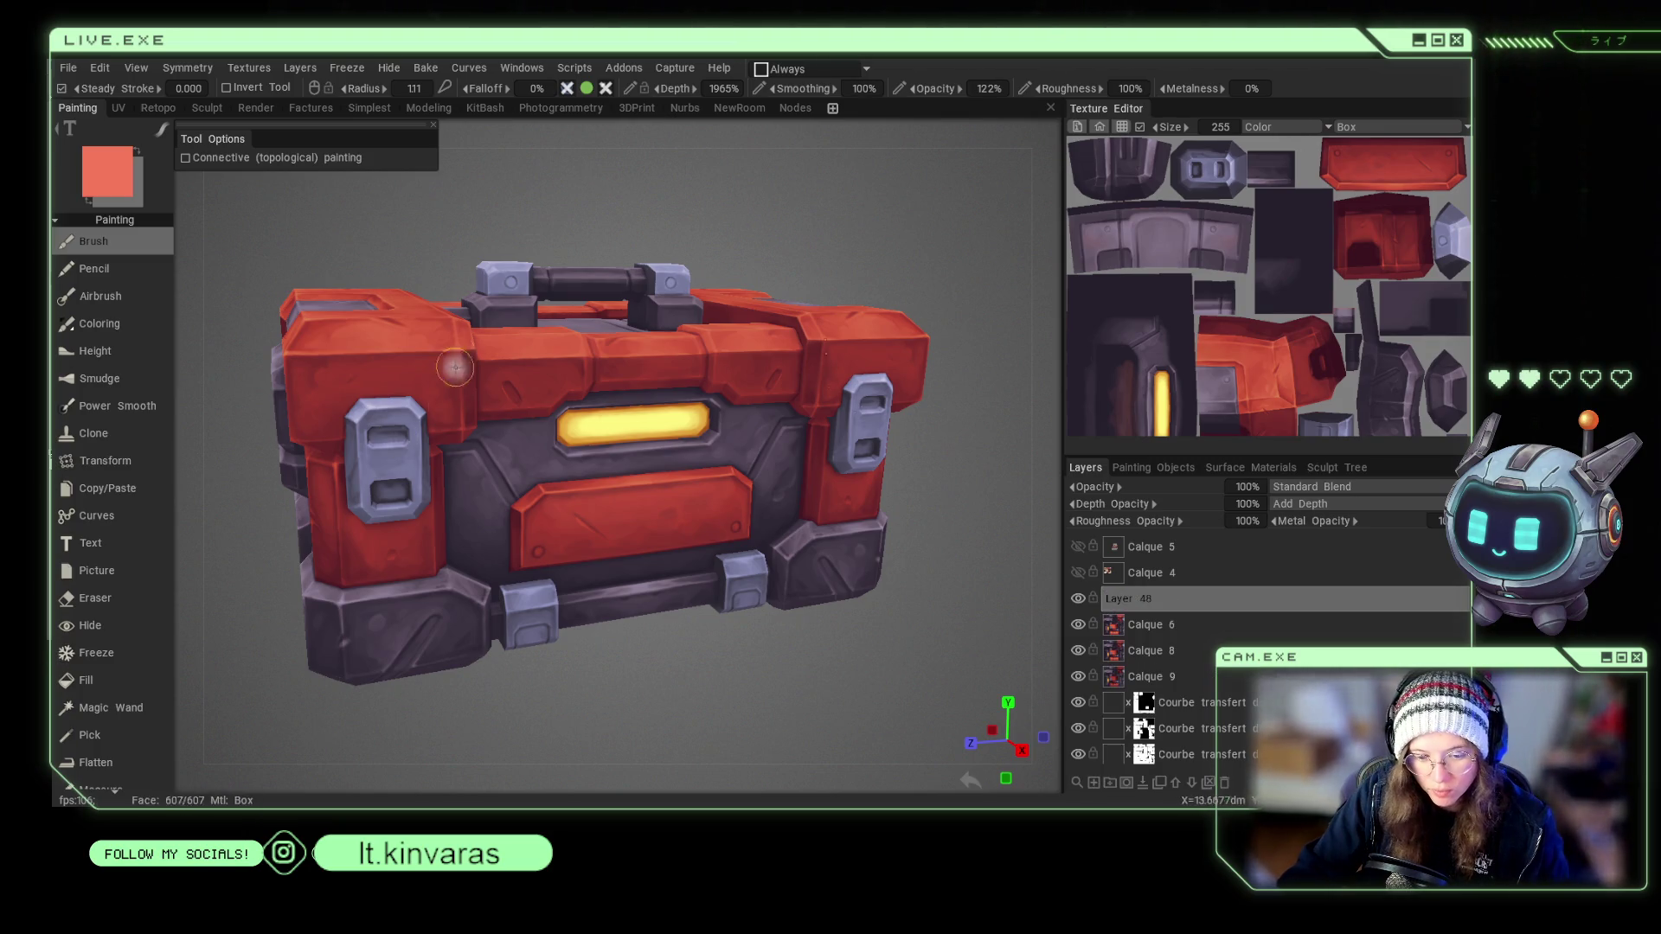
Set Layer 48 to Color blending after trying SoftLight and Color Dodge, then add Layer 49.
mouse_move(356, 268)
mouse_down()
mouse_move(386, 209)
mouse_move(407, 260)
mouse_up()
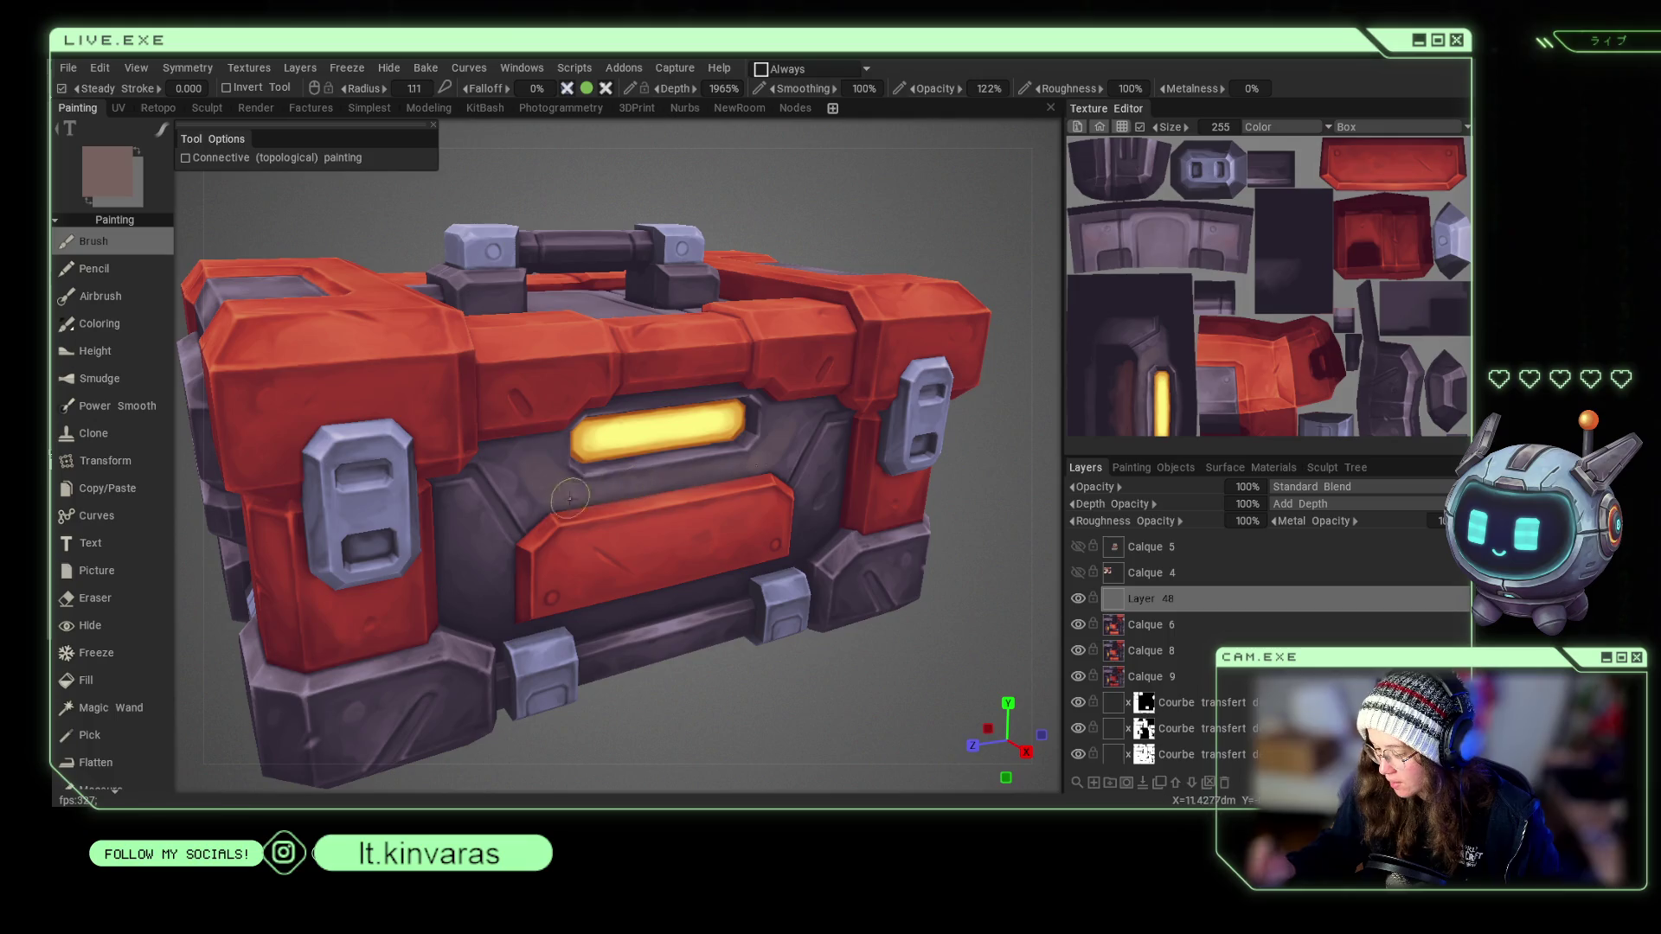
shift+drag(996, 444, 778, 415)
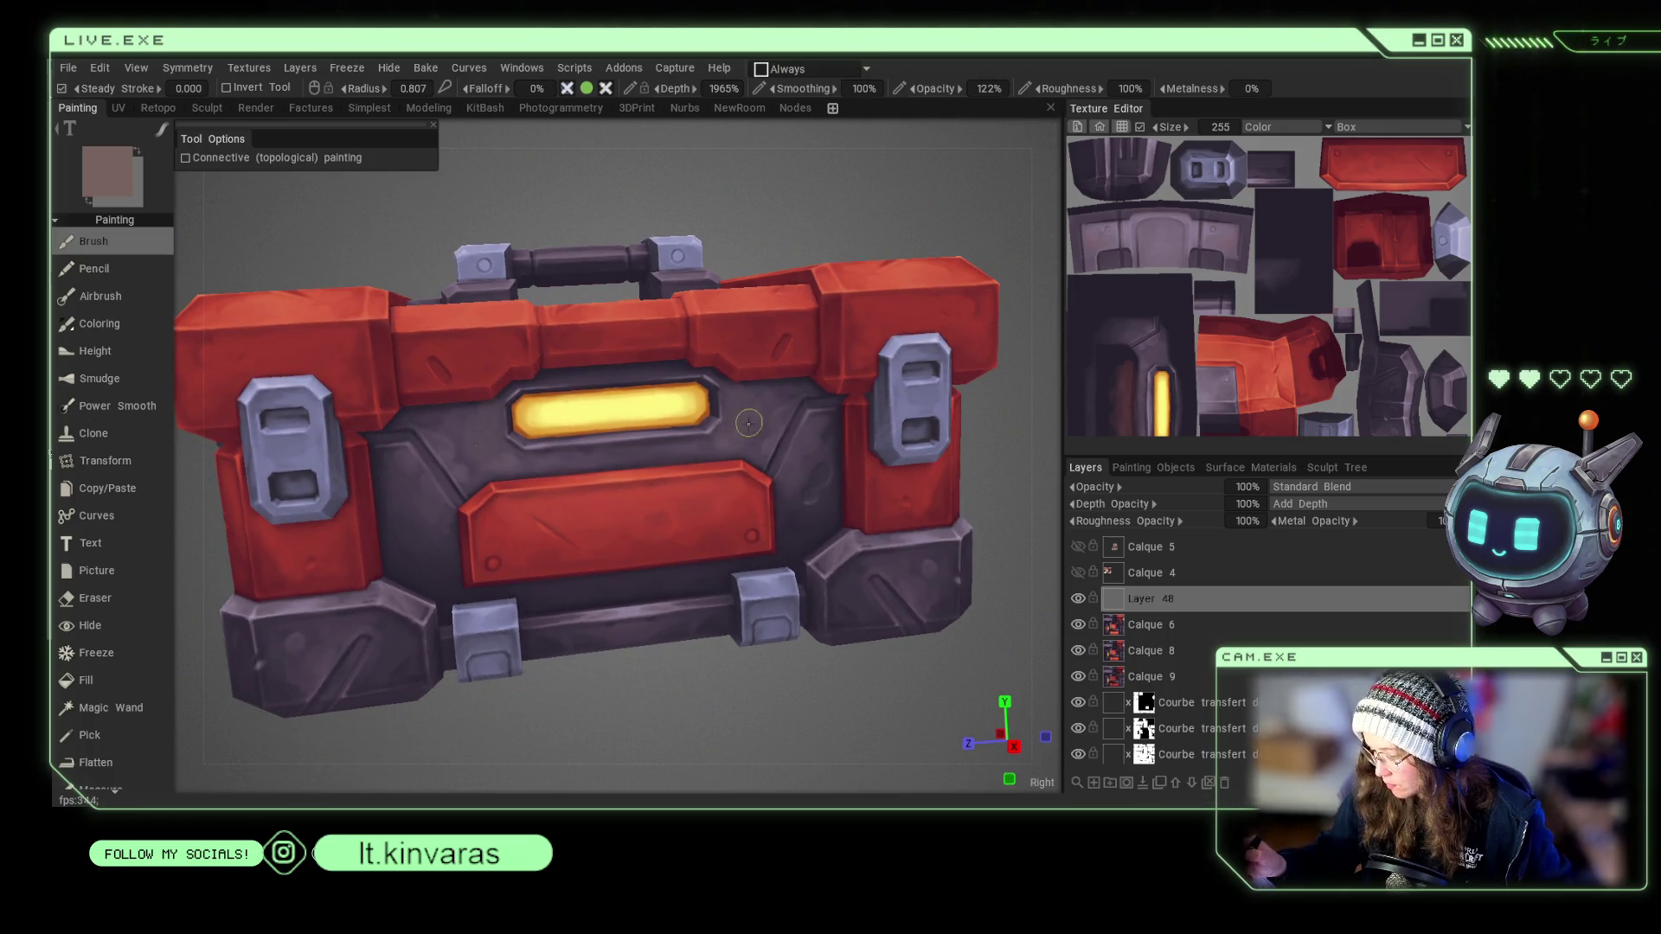
right_drag(746, 433, 752, 415)
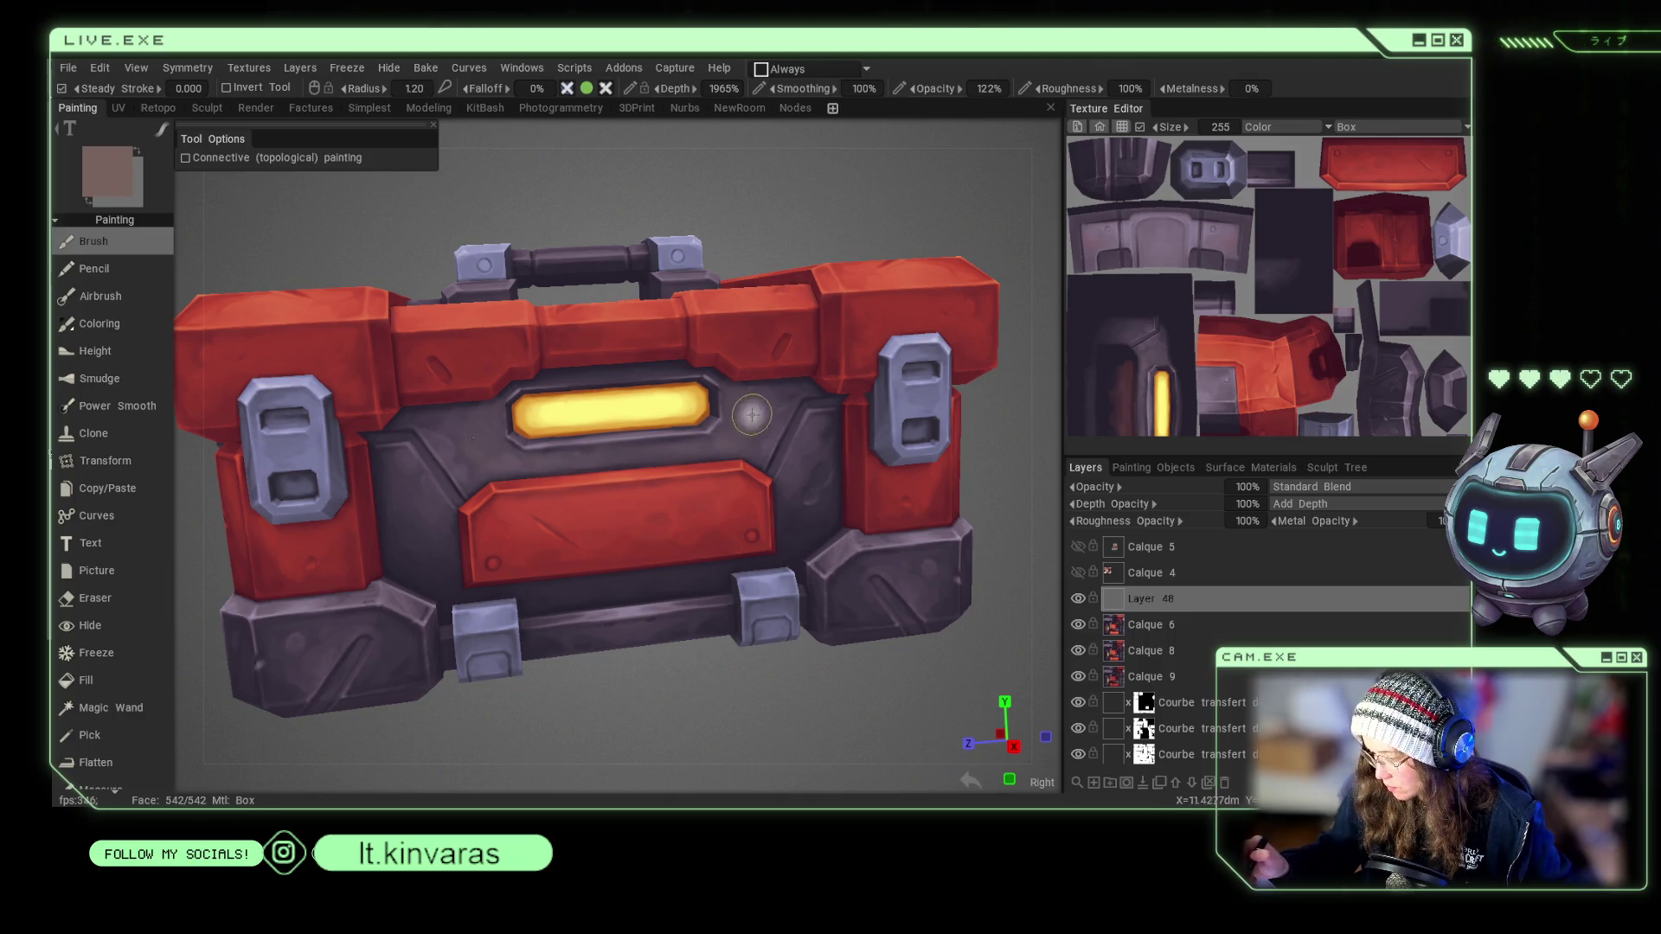
click(1298, 490)
click(1306, 258)
click(1286, 489)
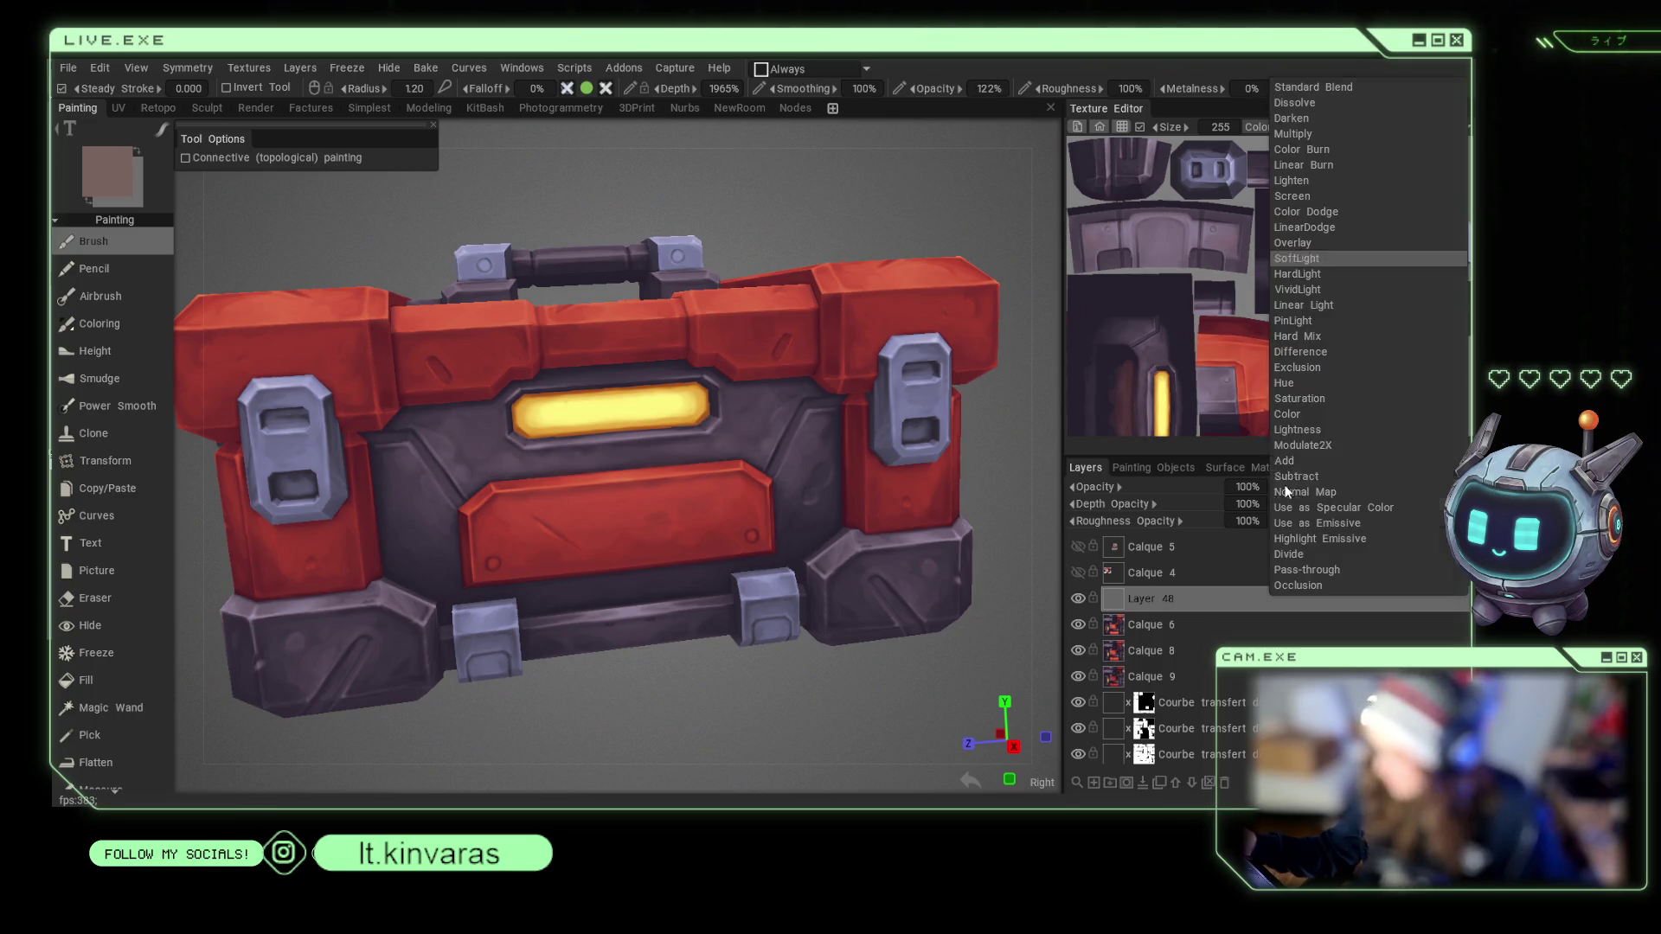
click(1305, 211)
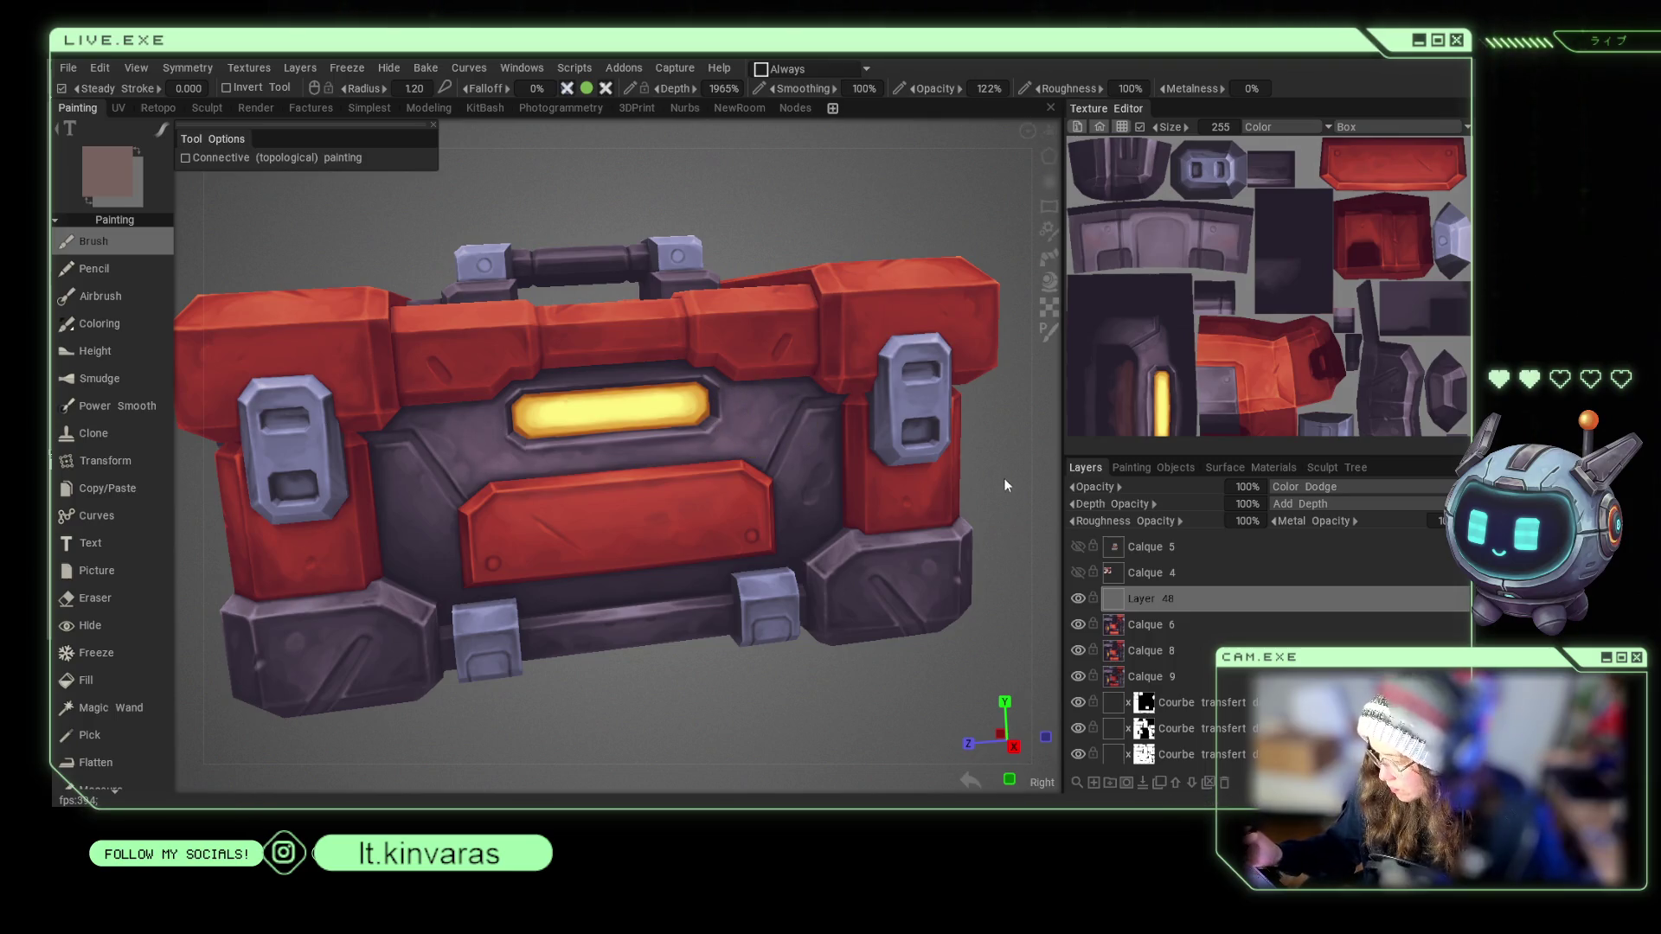
click(1298, 486)
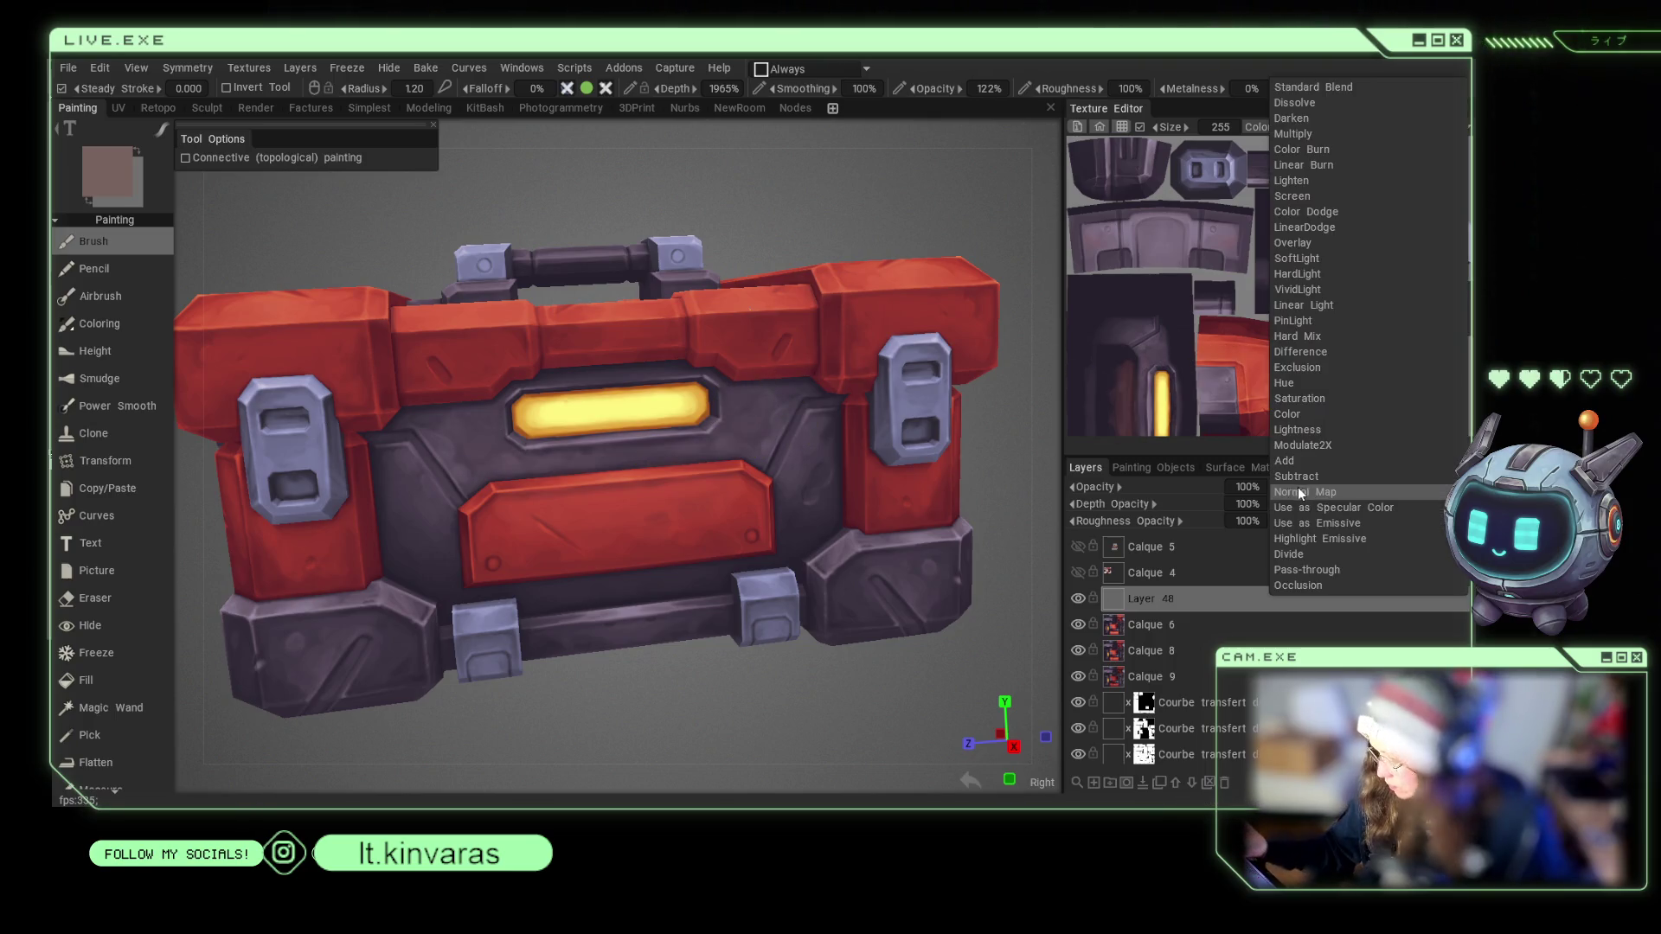
click(1321, 419)
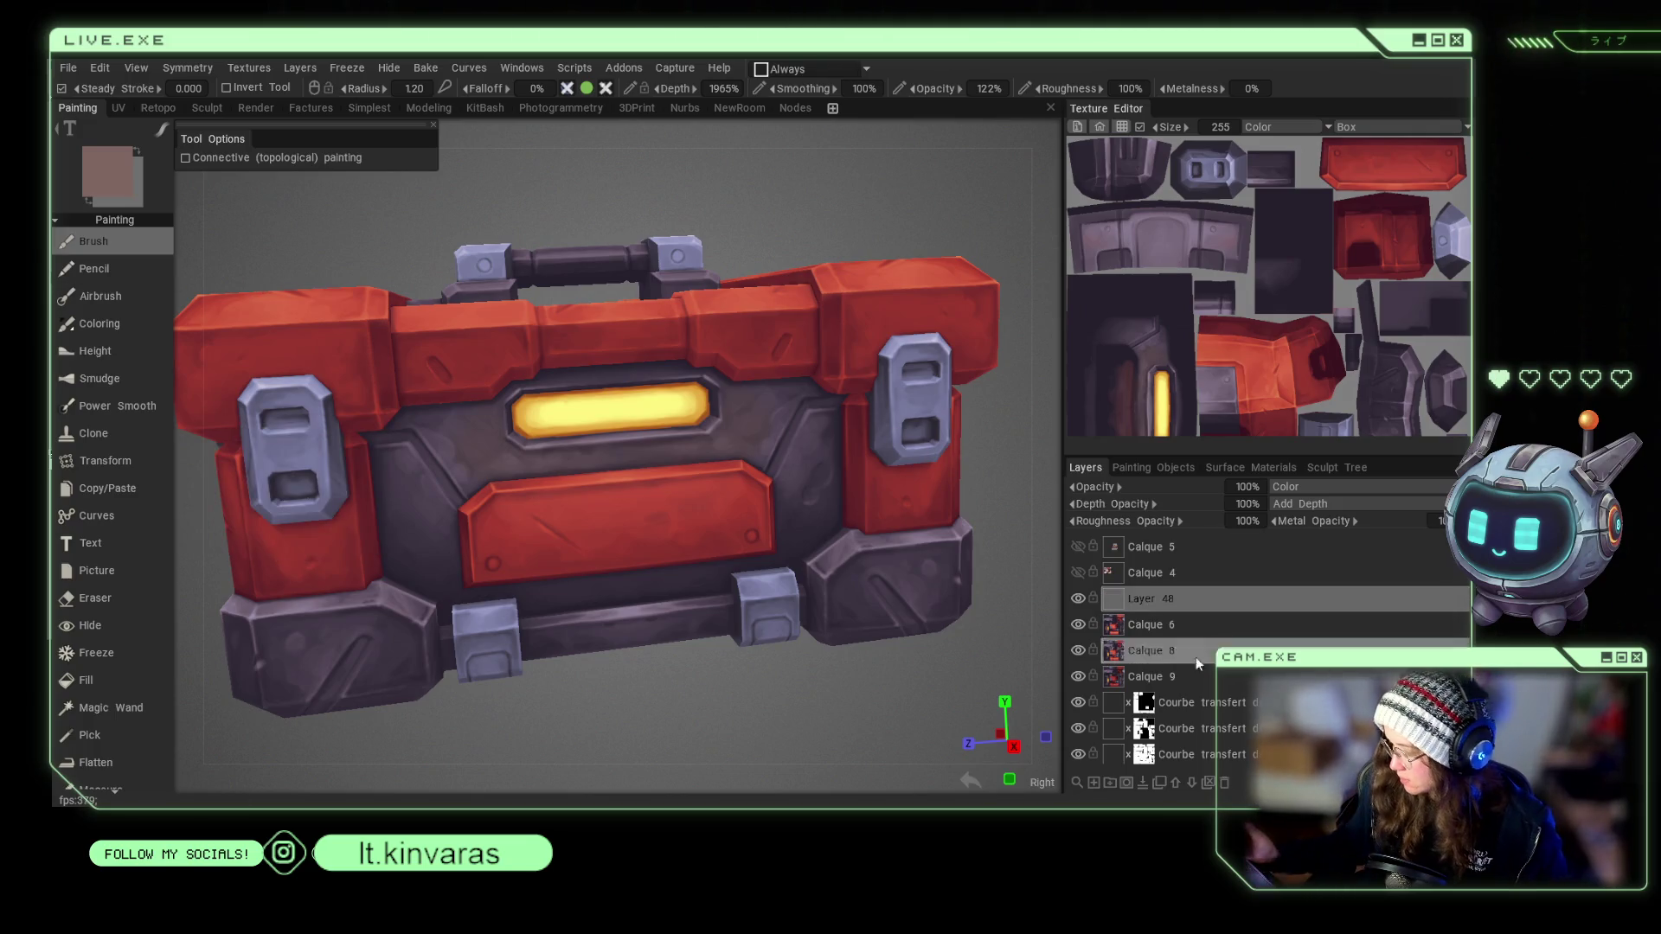
click(1093, 780)
Frame the toolbox front-on and sample purple tones with a 0.641 brush radius.
right_drag(733, 427, 708, 443)
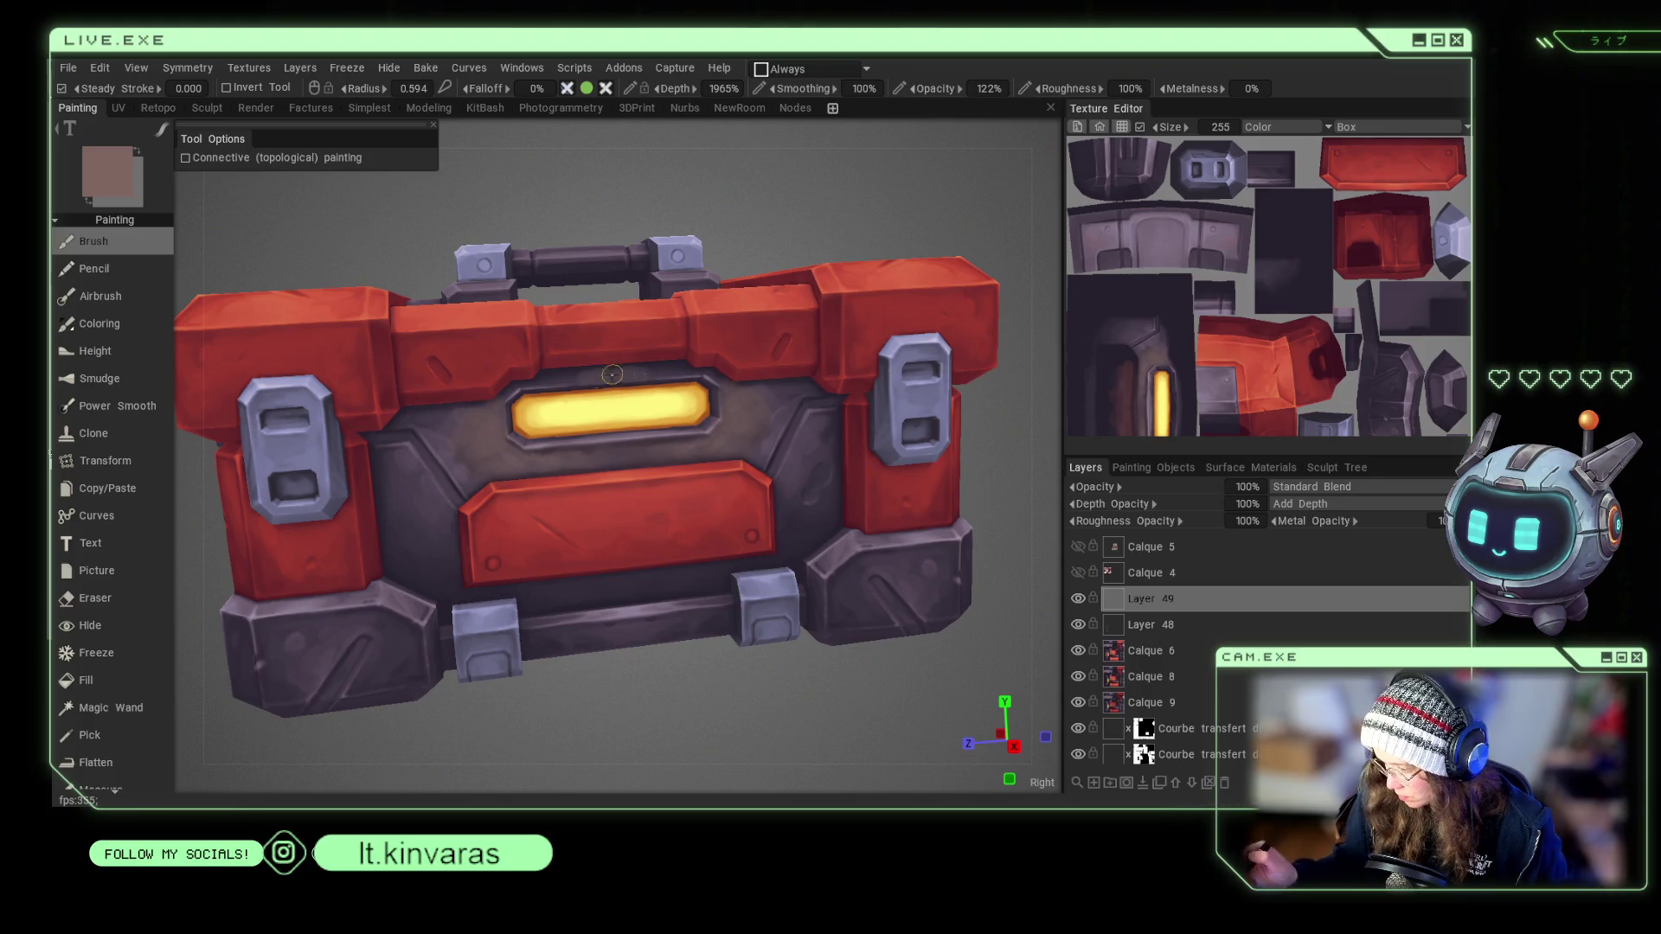
right_drag(724, 390, 767, 617)
drag(765, 618, 808, 588)
mouse_move(807, 588)
right_down()
mouse_move(504, 473)
mouse_move(554, 493)
right_up()
key(v)
key(v)
mouse_move(522, 517)
mouse_down()
mouse_move(904, 673)
mouse_move(765, 578)
mouse_up()
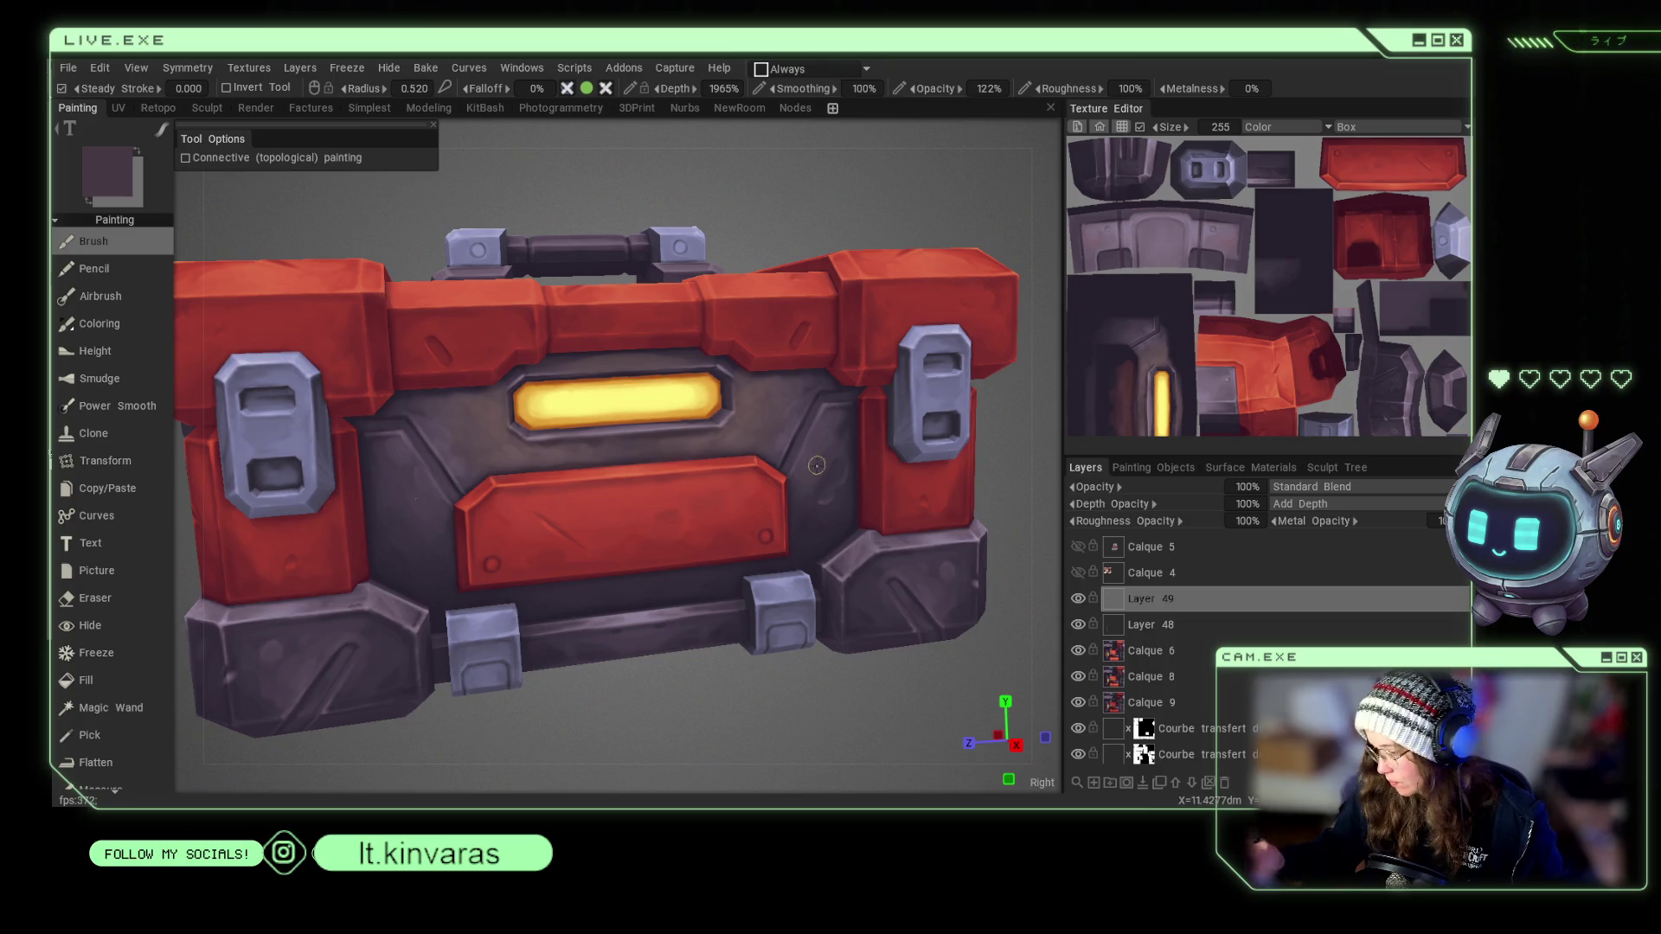
right_drag(813, 458, 831, 458)
key(v)
Lighten the yellow strip and its lower border, then brighten the strip's right rim in orange.
middle_drag(681, 636, 713, 539)
key(v)
right_drag(749, 485, 742, 477)
mouse_move(742, 478)
mouse_down()
mouse_move(766, 467)
mouse_move(658, 515)
mouse_move(772, 458)
mouse_up()
key(v)
right_drag(741, 467, 726, 468)
mouse_move(783, 451)
mouse_down()
mouse_move(785, 420)
mouse_move(788, 435)
mouse_up()
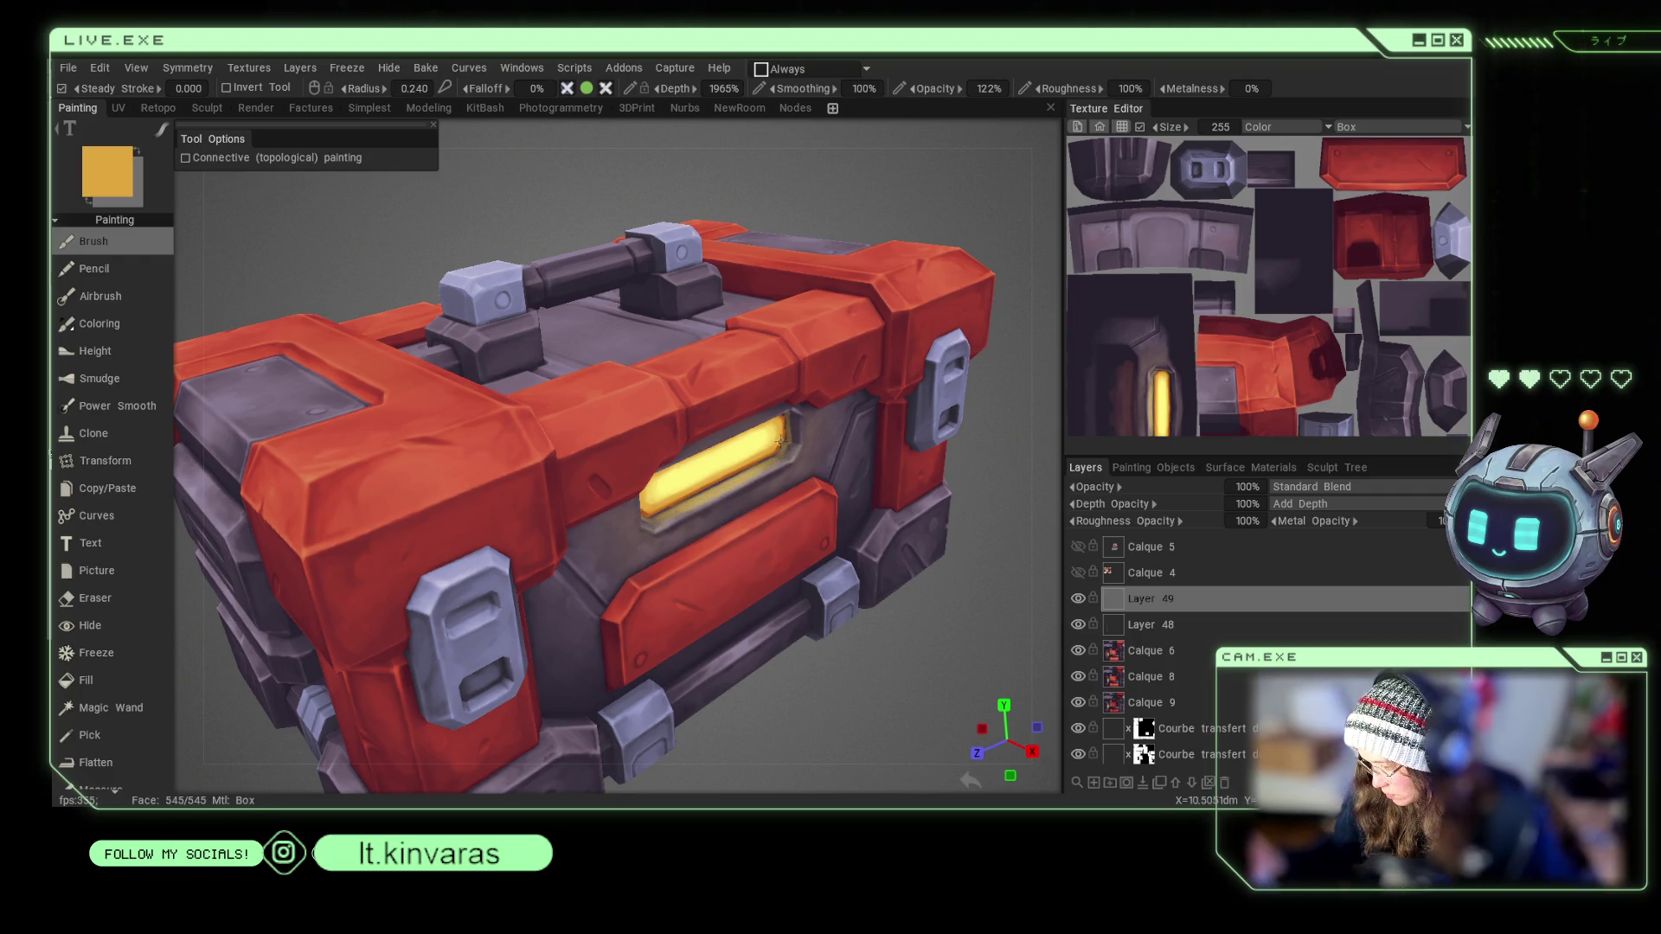
Sample darker orange, pale yellow and orange from the strip, settling on a 0.529 radius.
key(v)
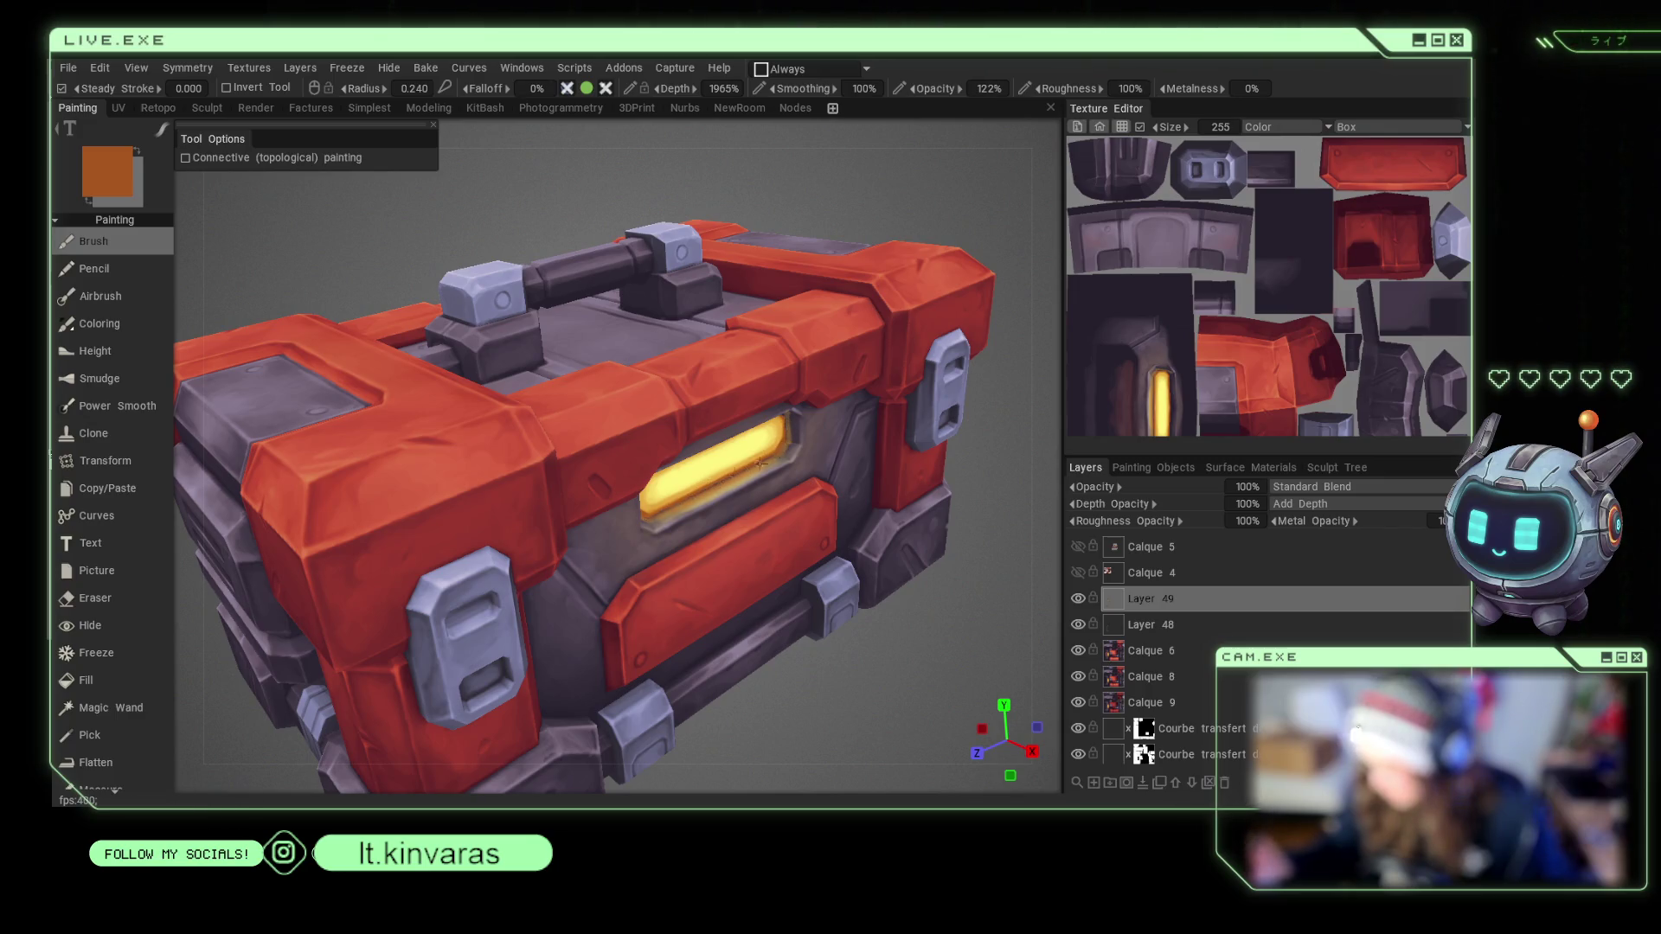
key(v)
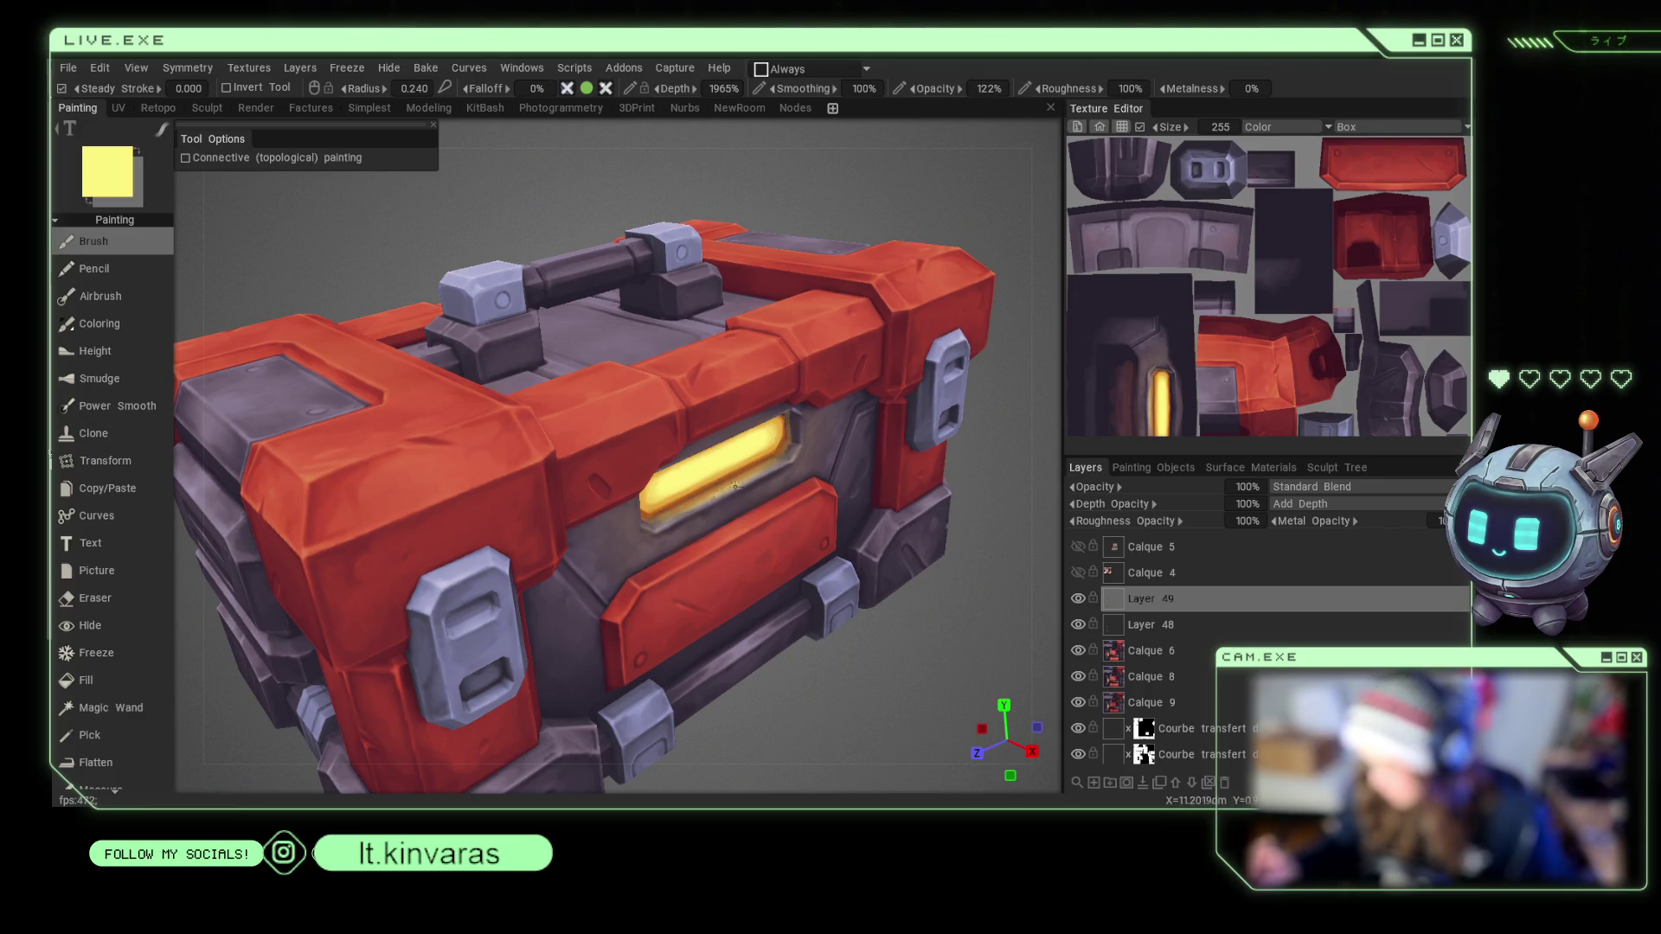
key(s)
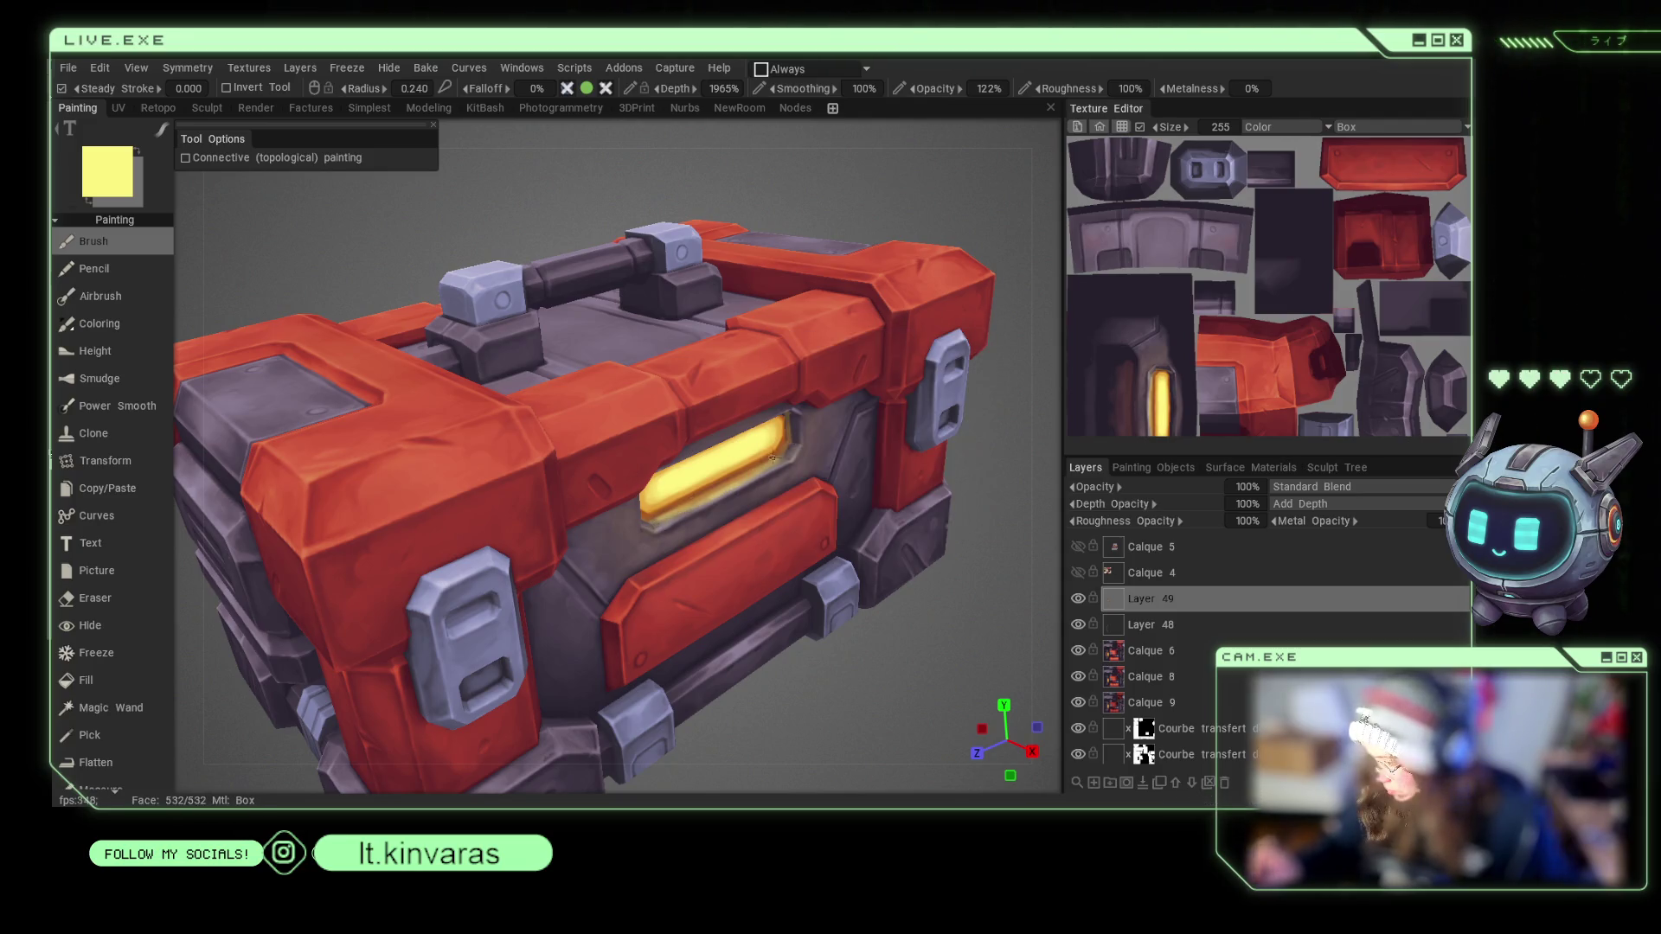
key(v)
right_drag(740, 461, 751, 461)
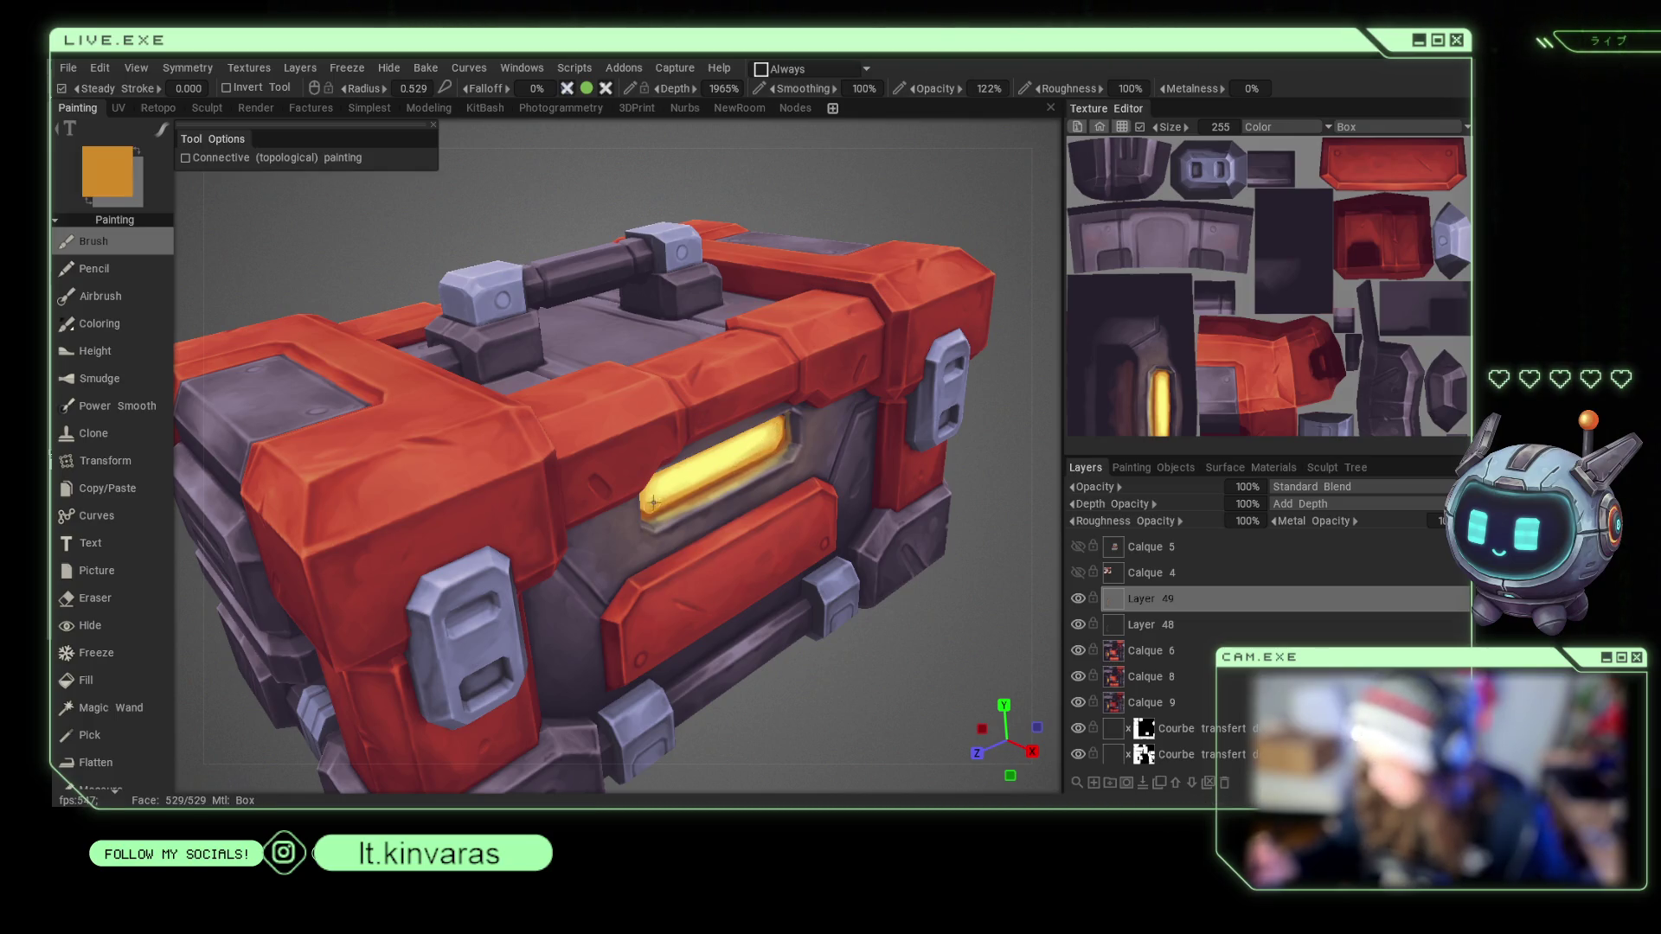
scroll(869, 644, down, 5)
mouse_move(853, 610)
mouse_down()
mouse_move(879, 659)
mouse_move(850, 615)
mouse_move(873, 624)
mouse_move(860, 656)
mouse_up()
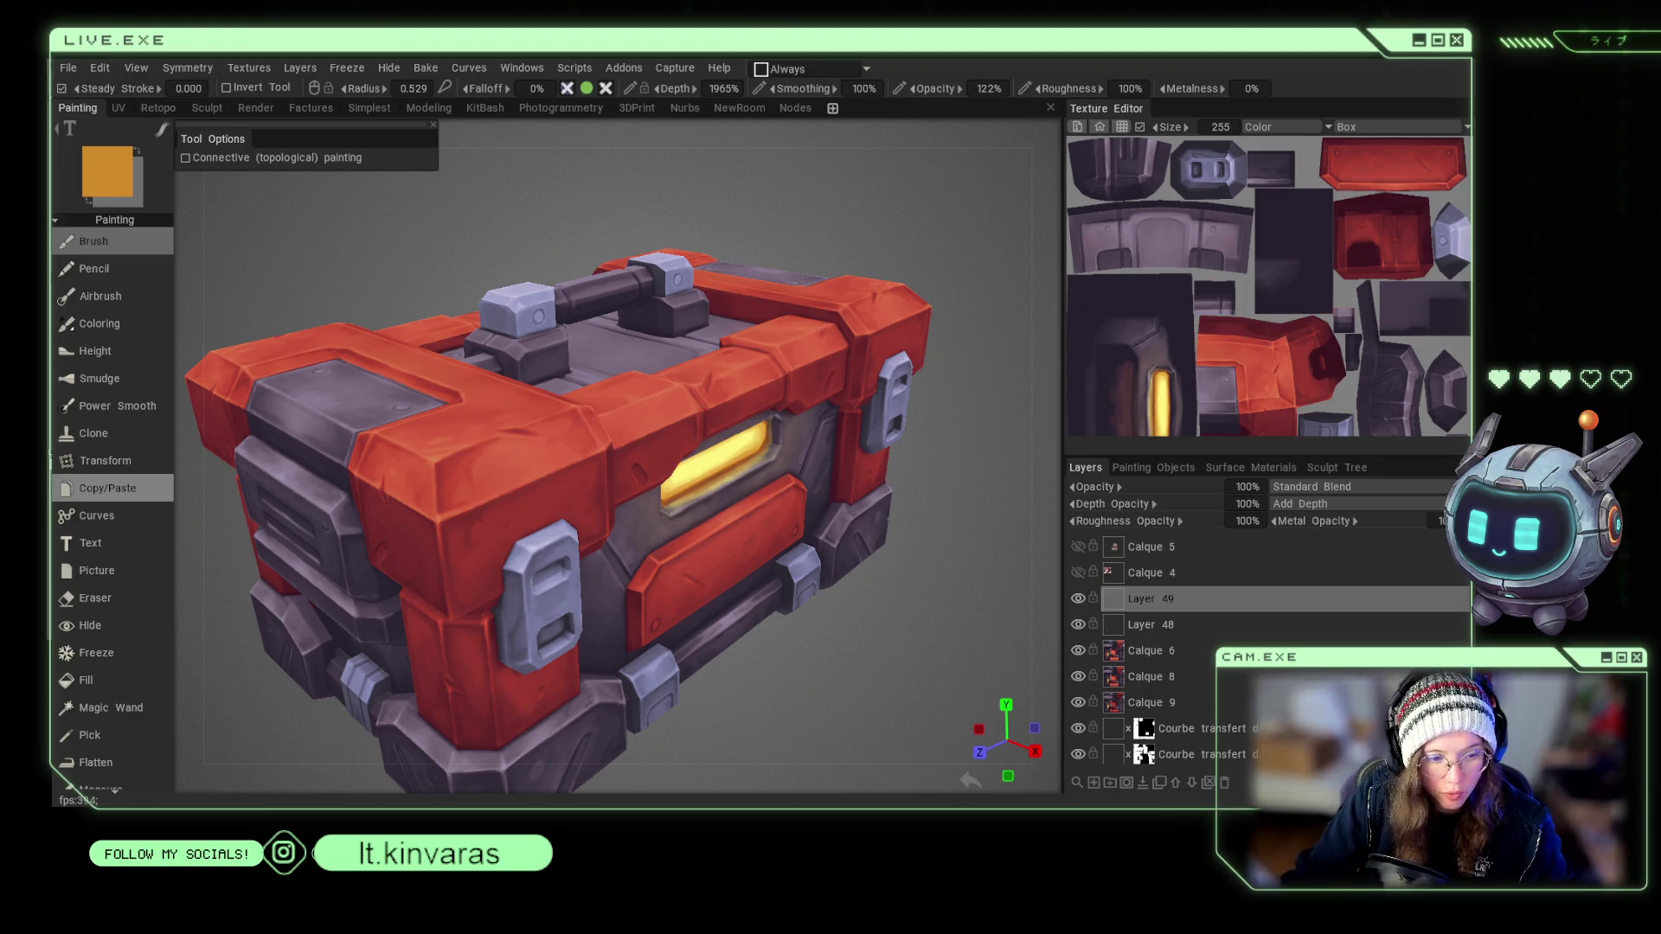
Paint darker maroon strokes on the chest front, varying brush size for fine details.
drag(389, 605, 544, 651)
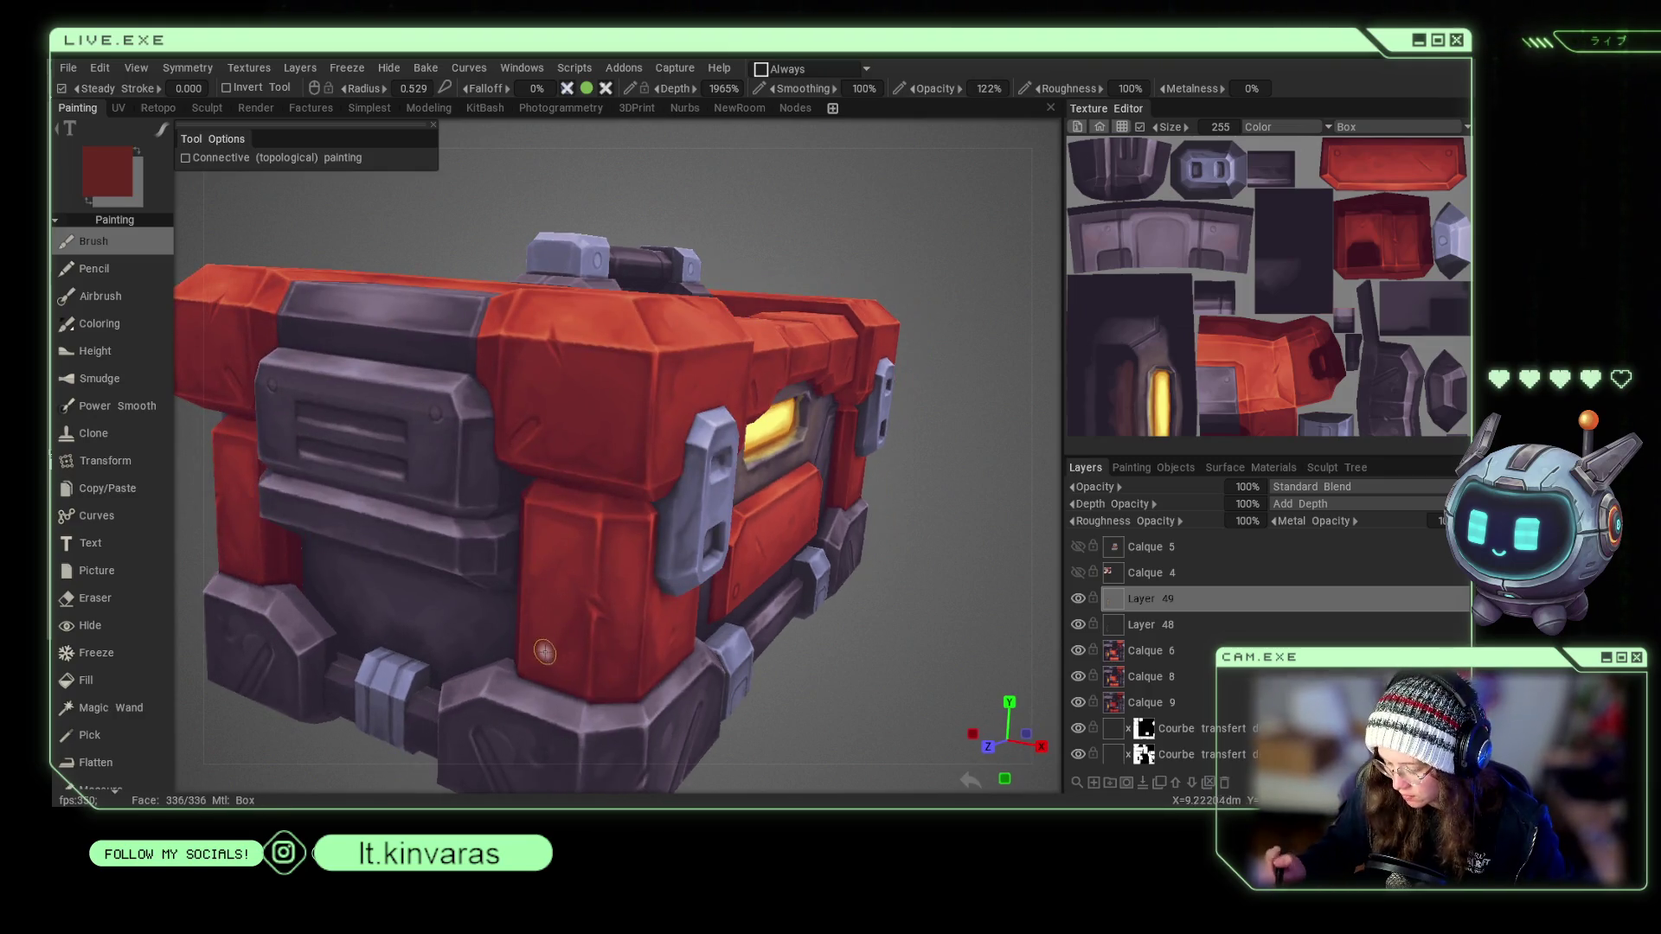
key(v)
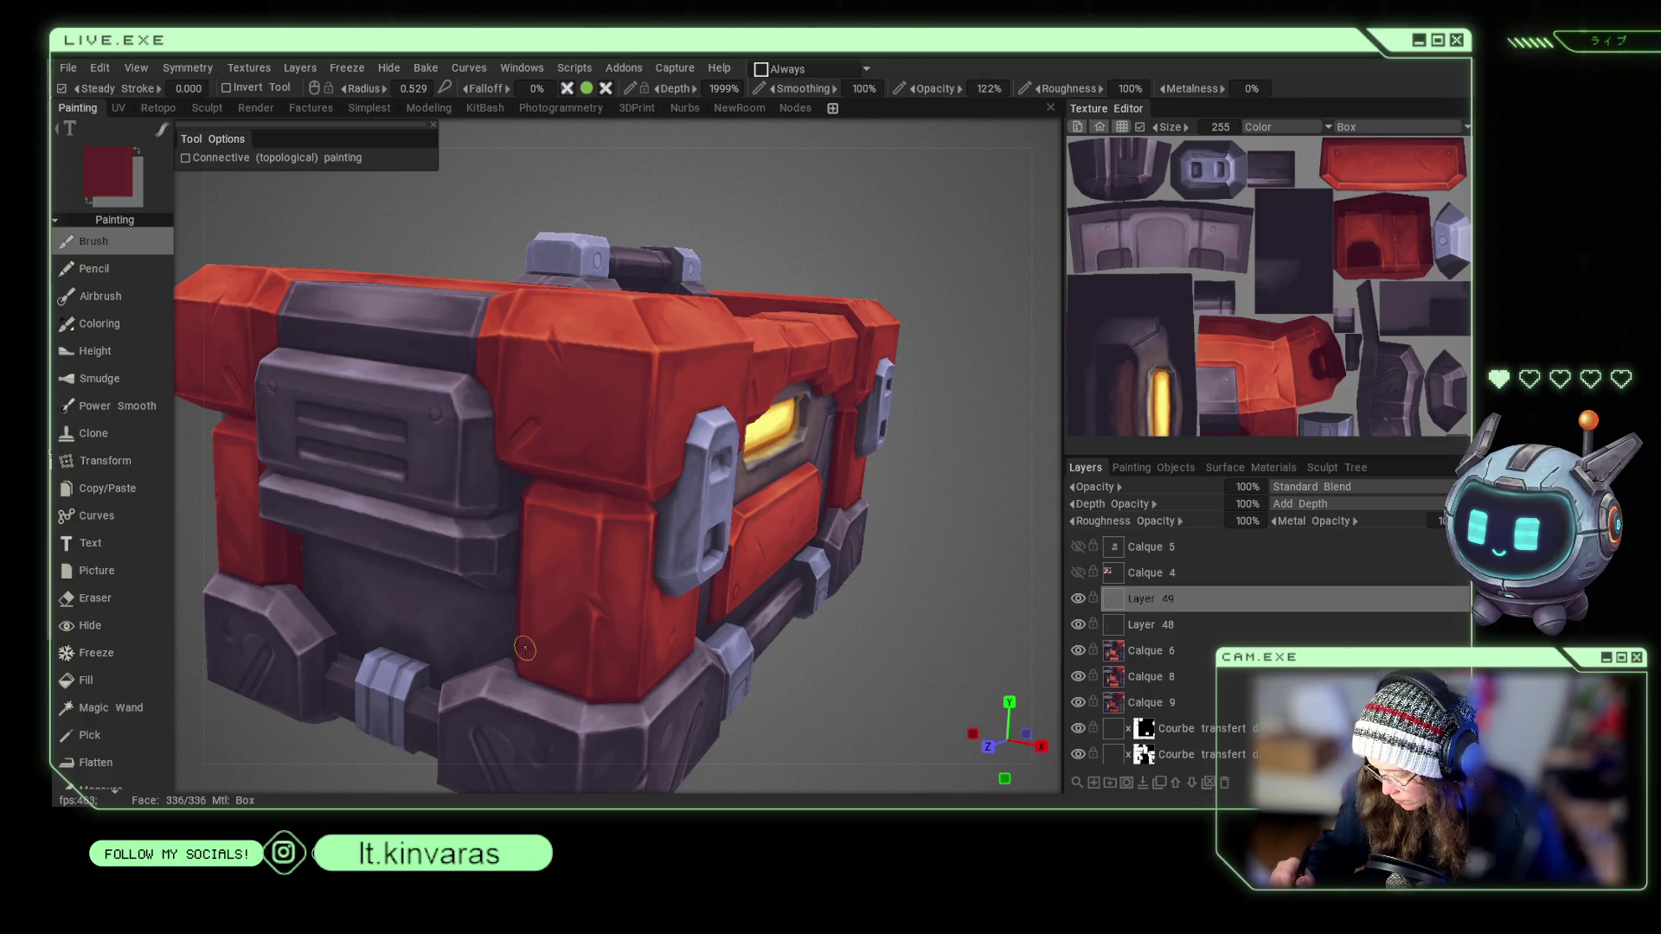
right_drag(530, 640, 517, 648)
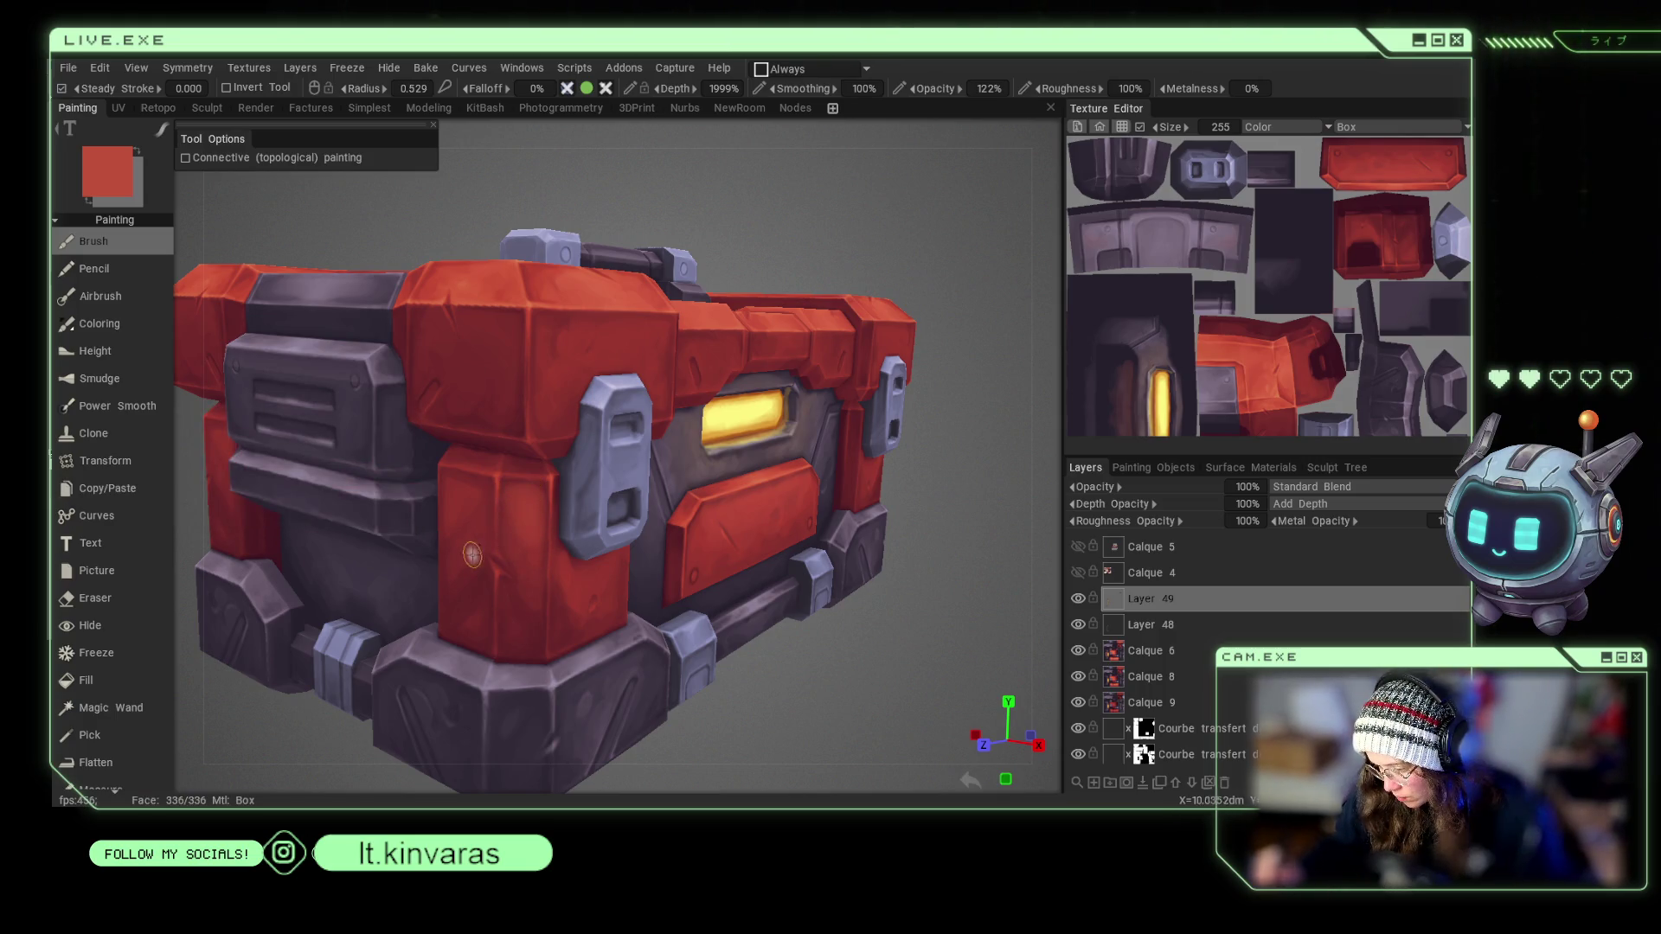
right_drag(461, 521, 459, 506)
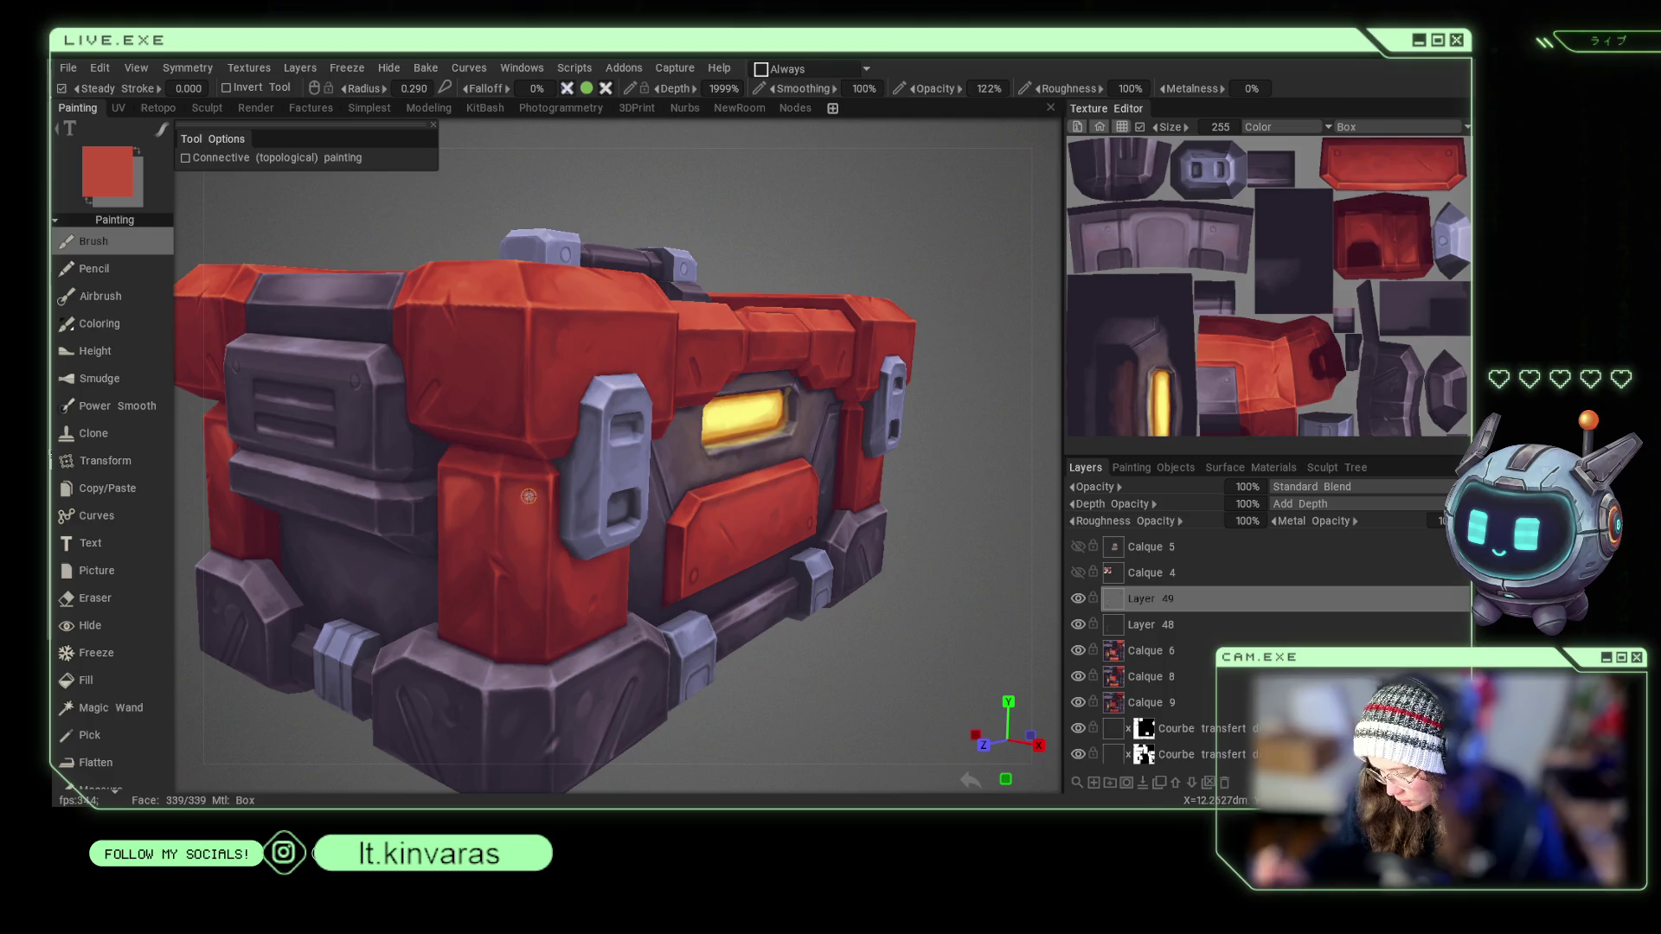
right_drag(531, 519, 530, 495)
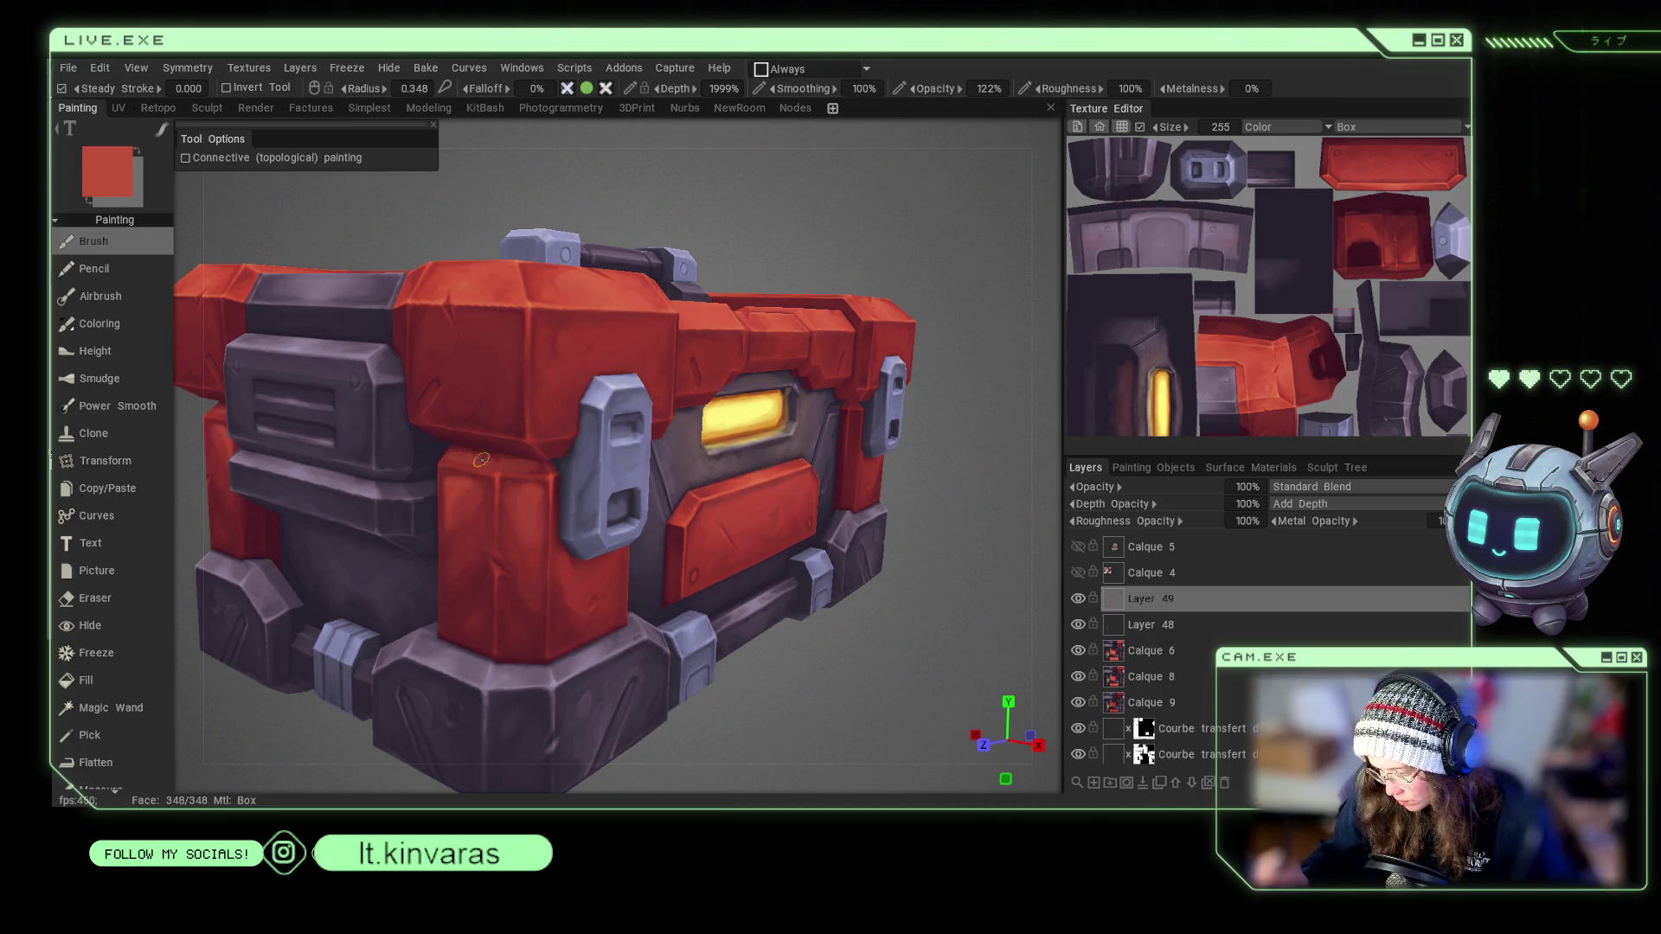
right_drag(514, 484, 493, 476)
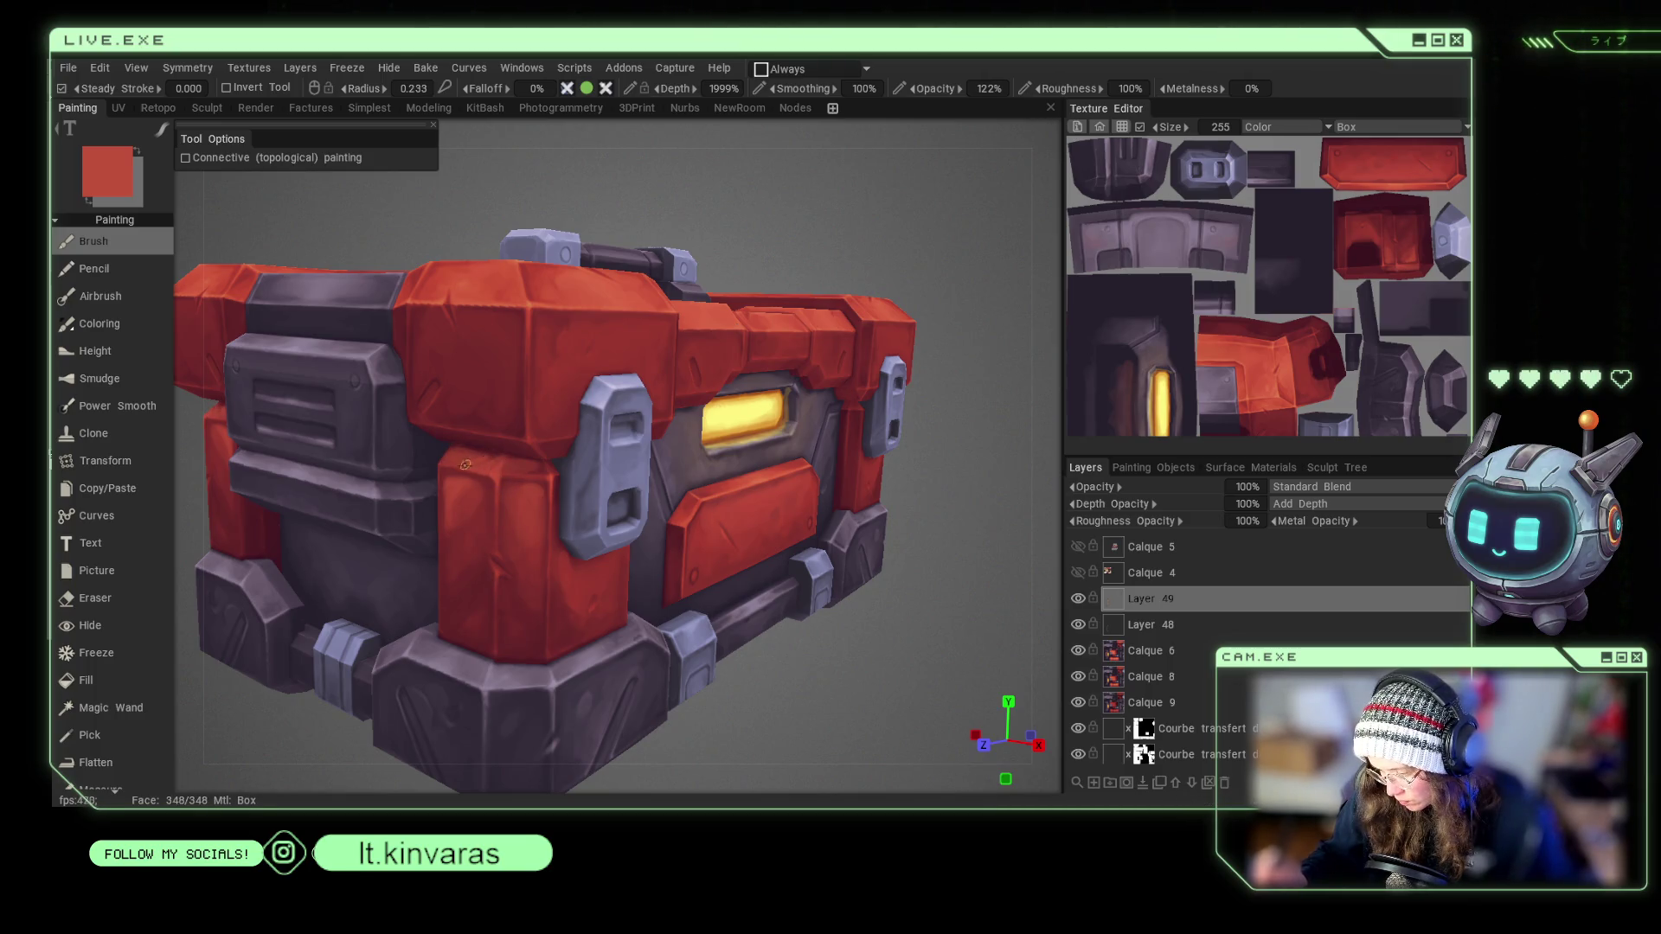
mouse_move(510, 471)
right_down()
mouse_move(545, 473)
mouse_move(491, 477)
right_up()
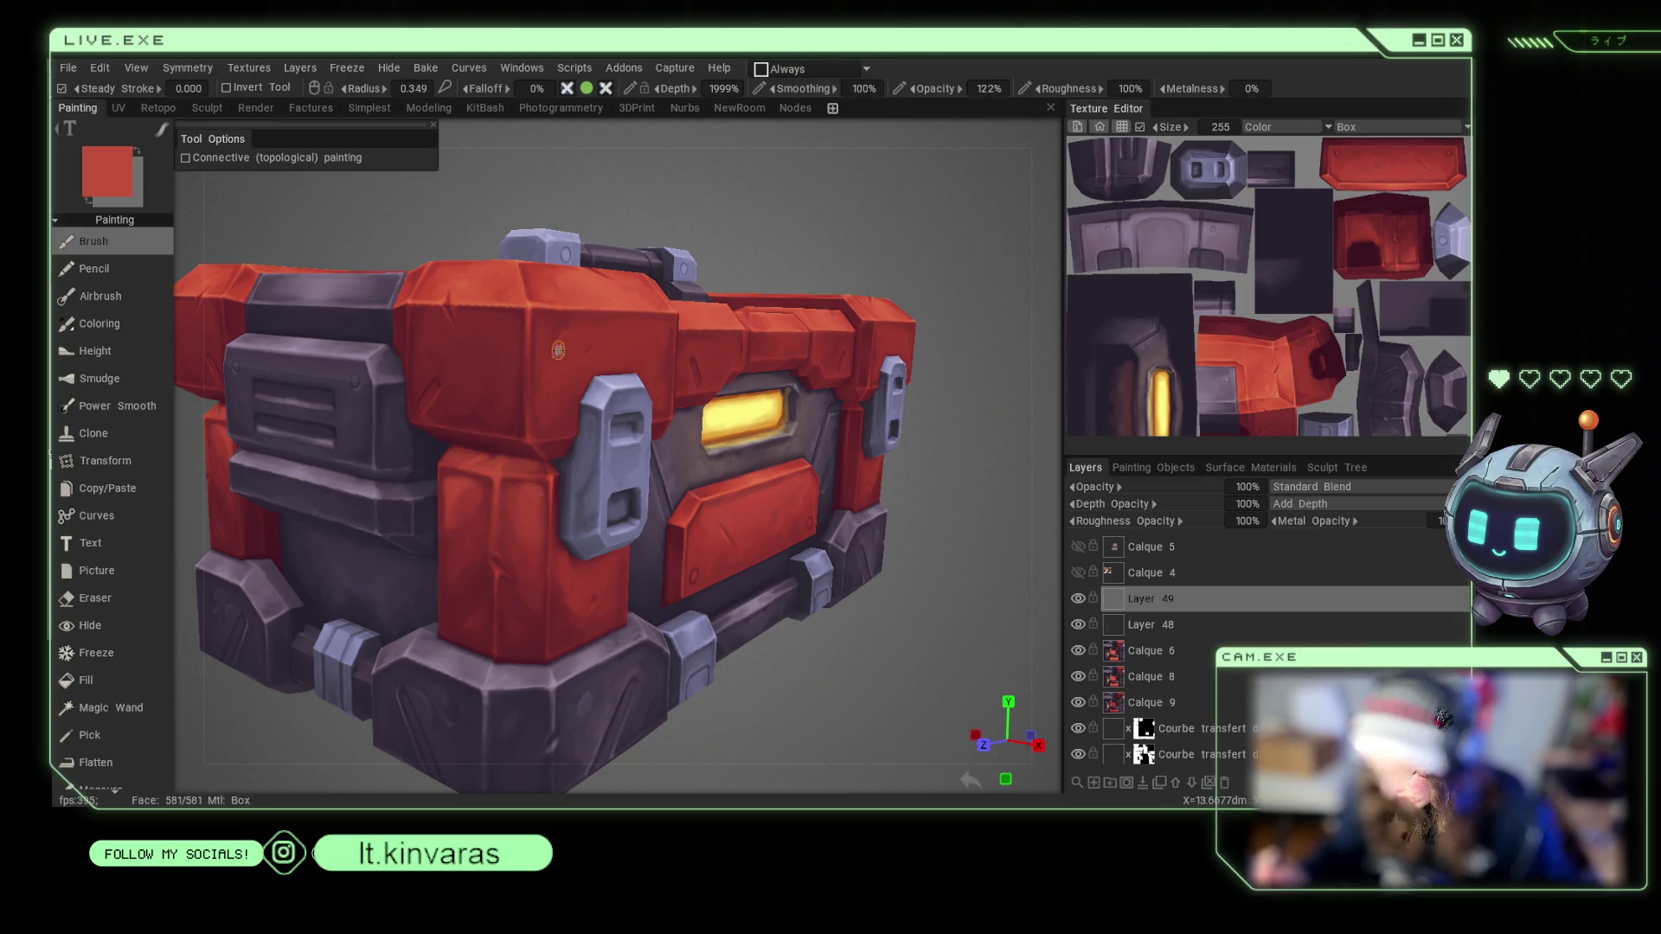
Alternate bright and darker reds sampled from the chest across its front panels.
key(v)
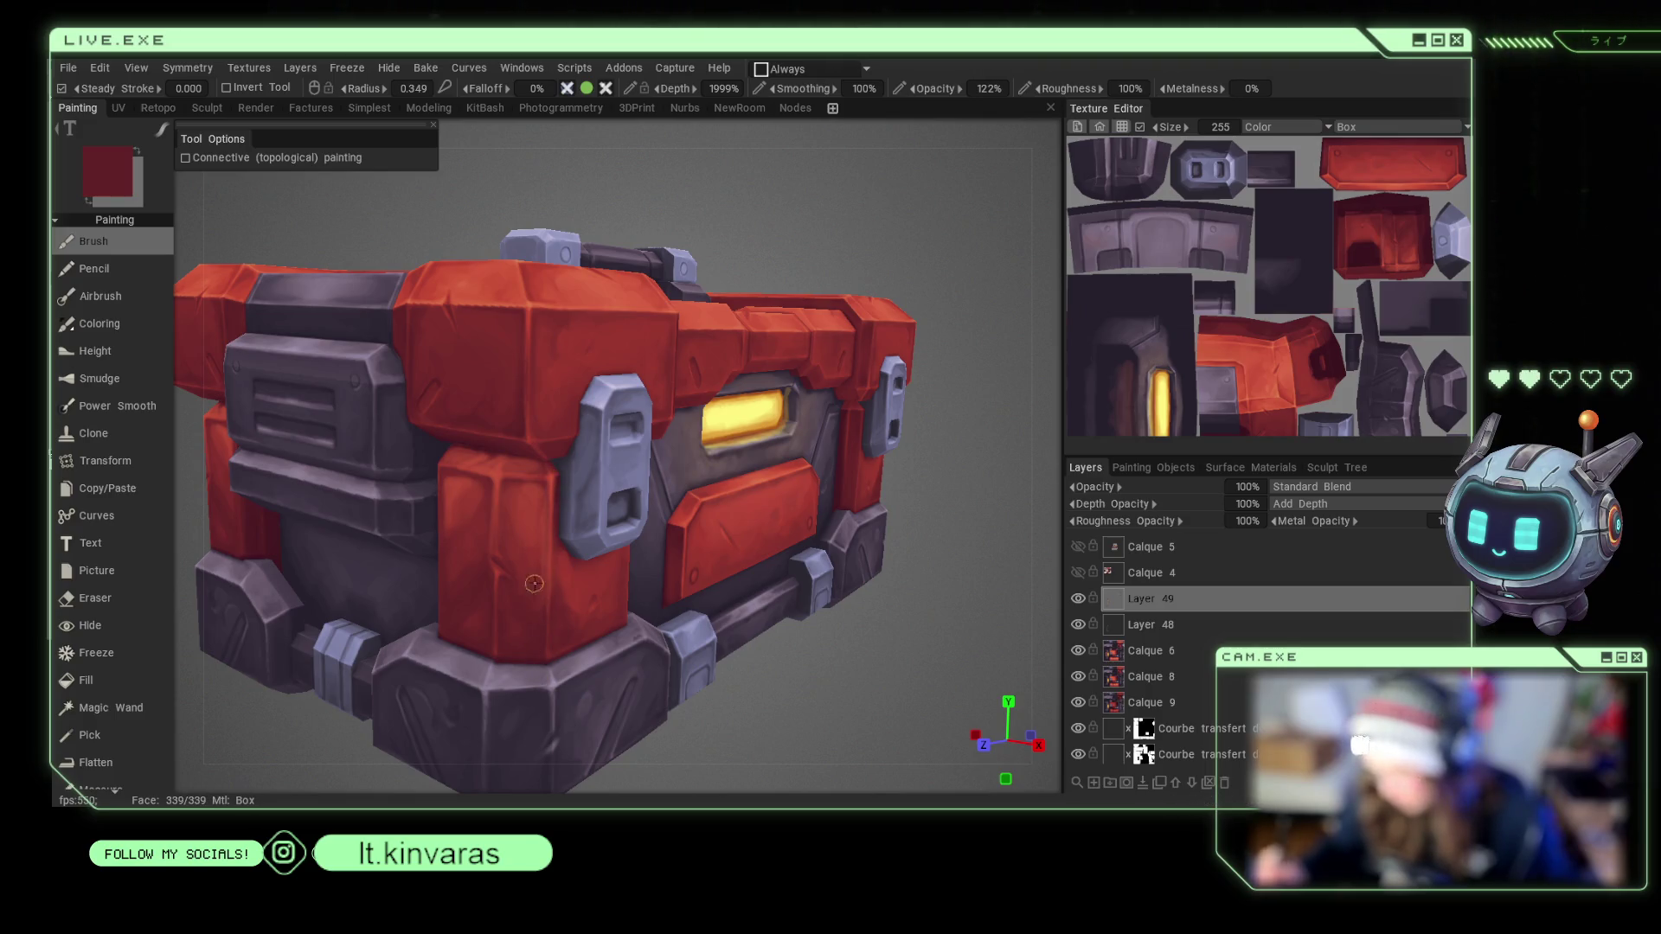
key(v)
alt+drag(621, 730, 712, 661)
scroll(435, 516, up, 3)
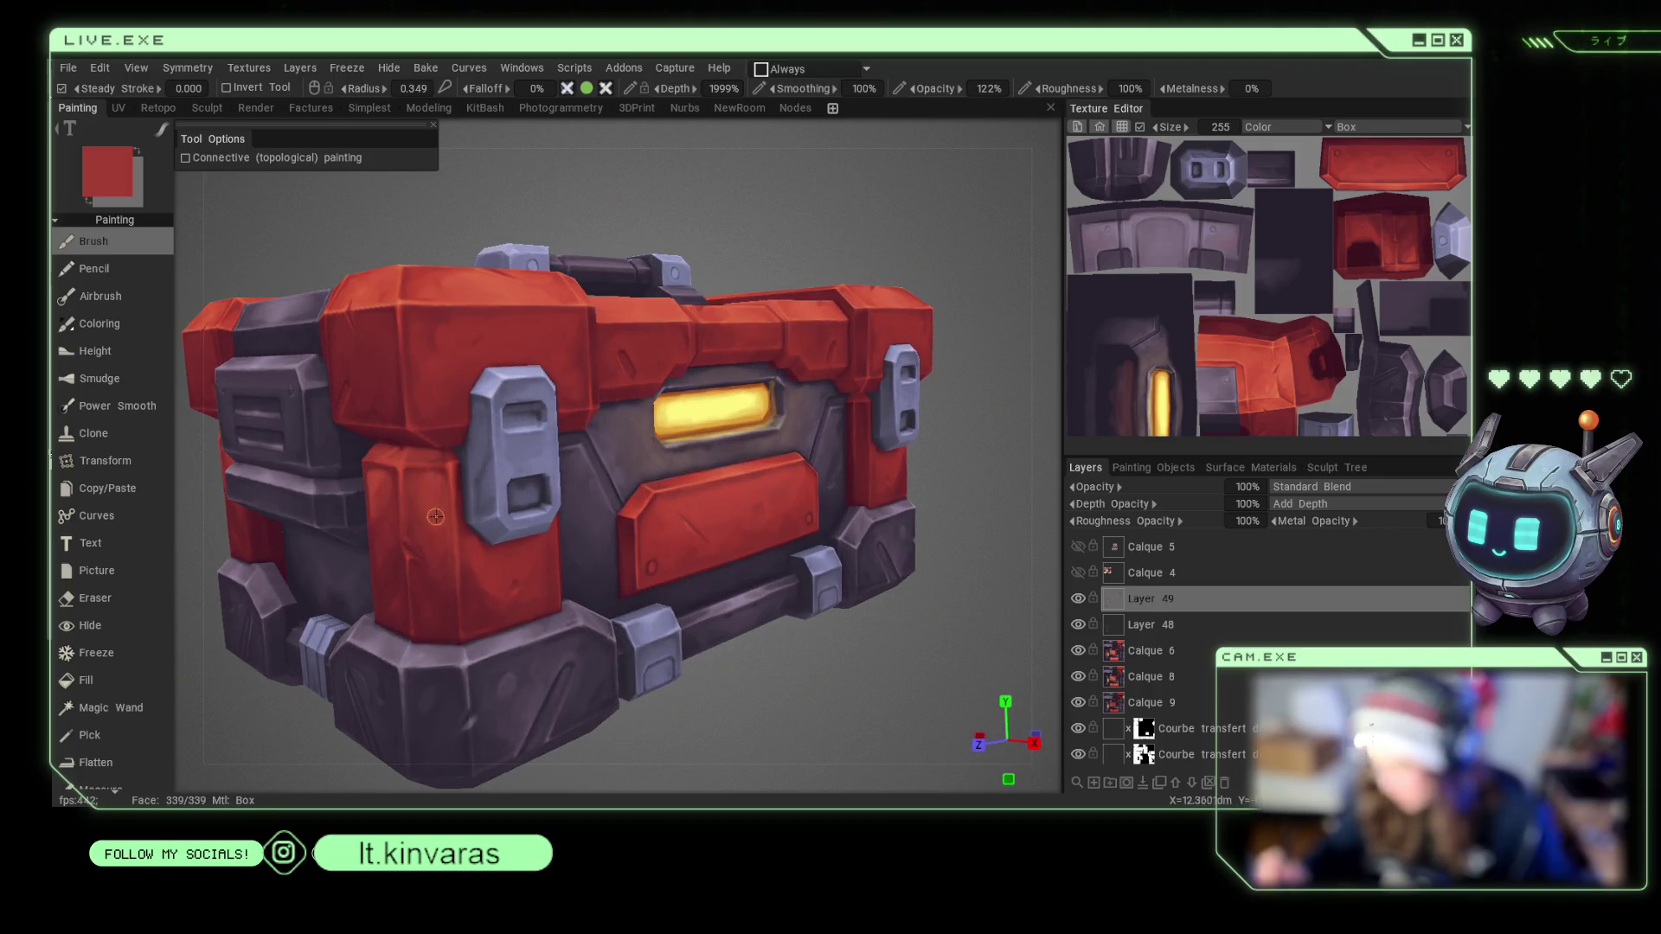
key(v)
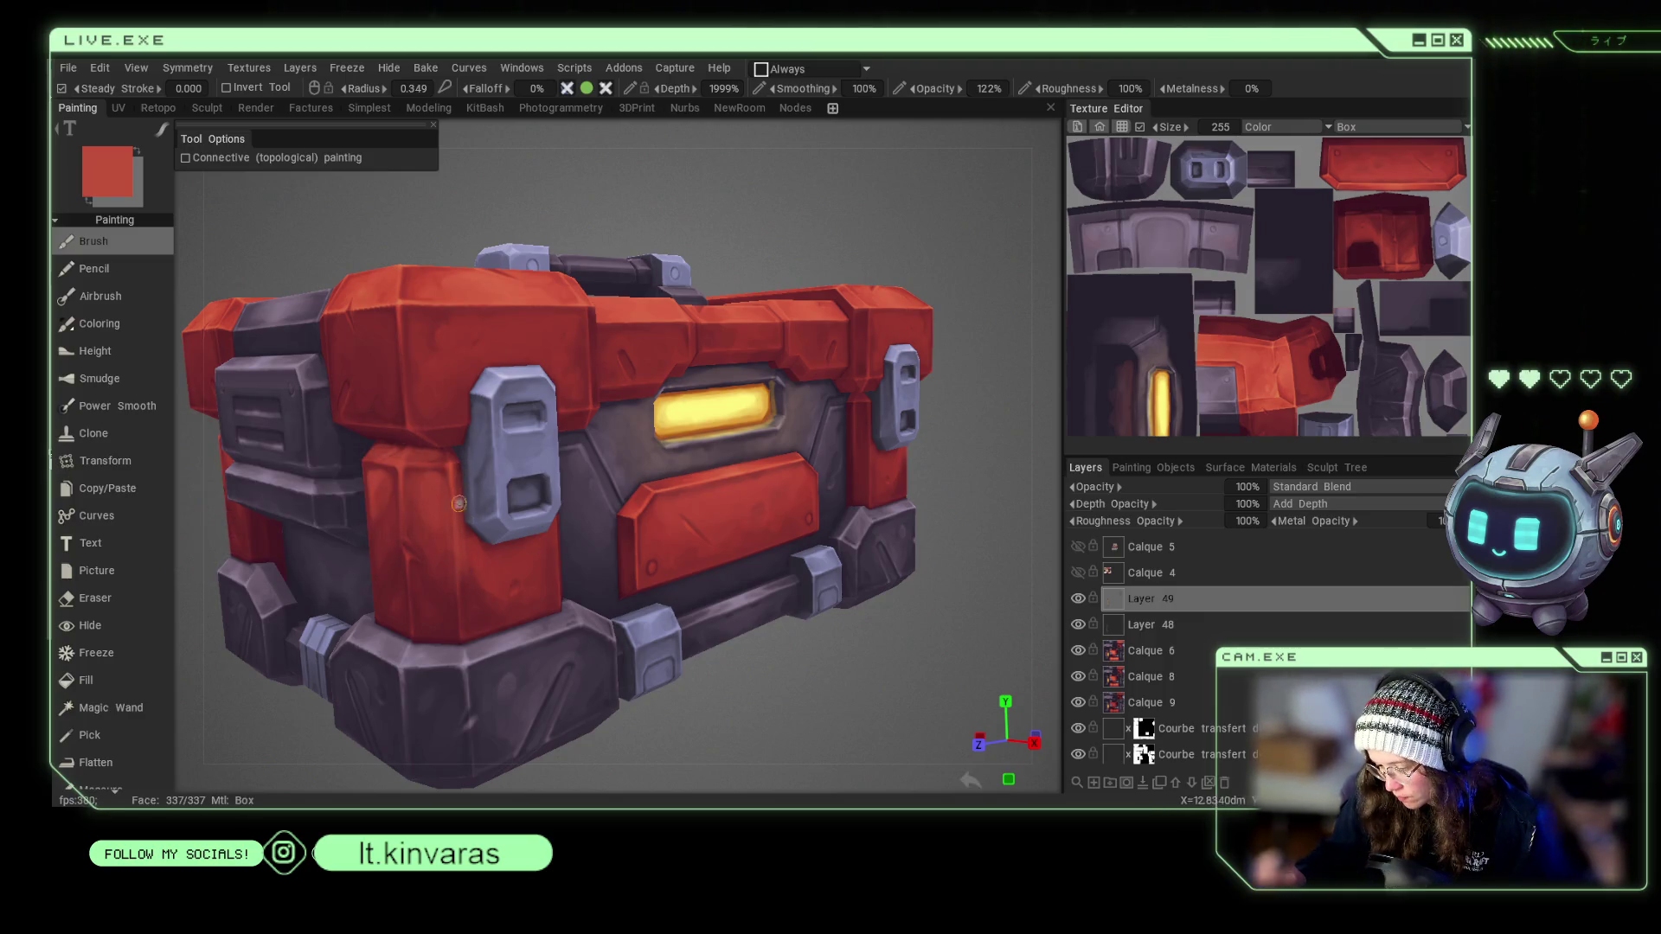
right_drag(479, 571, 502, 600)
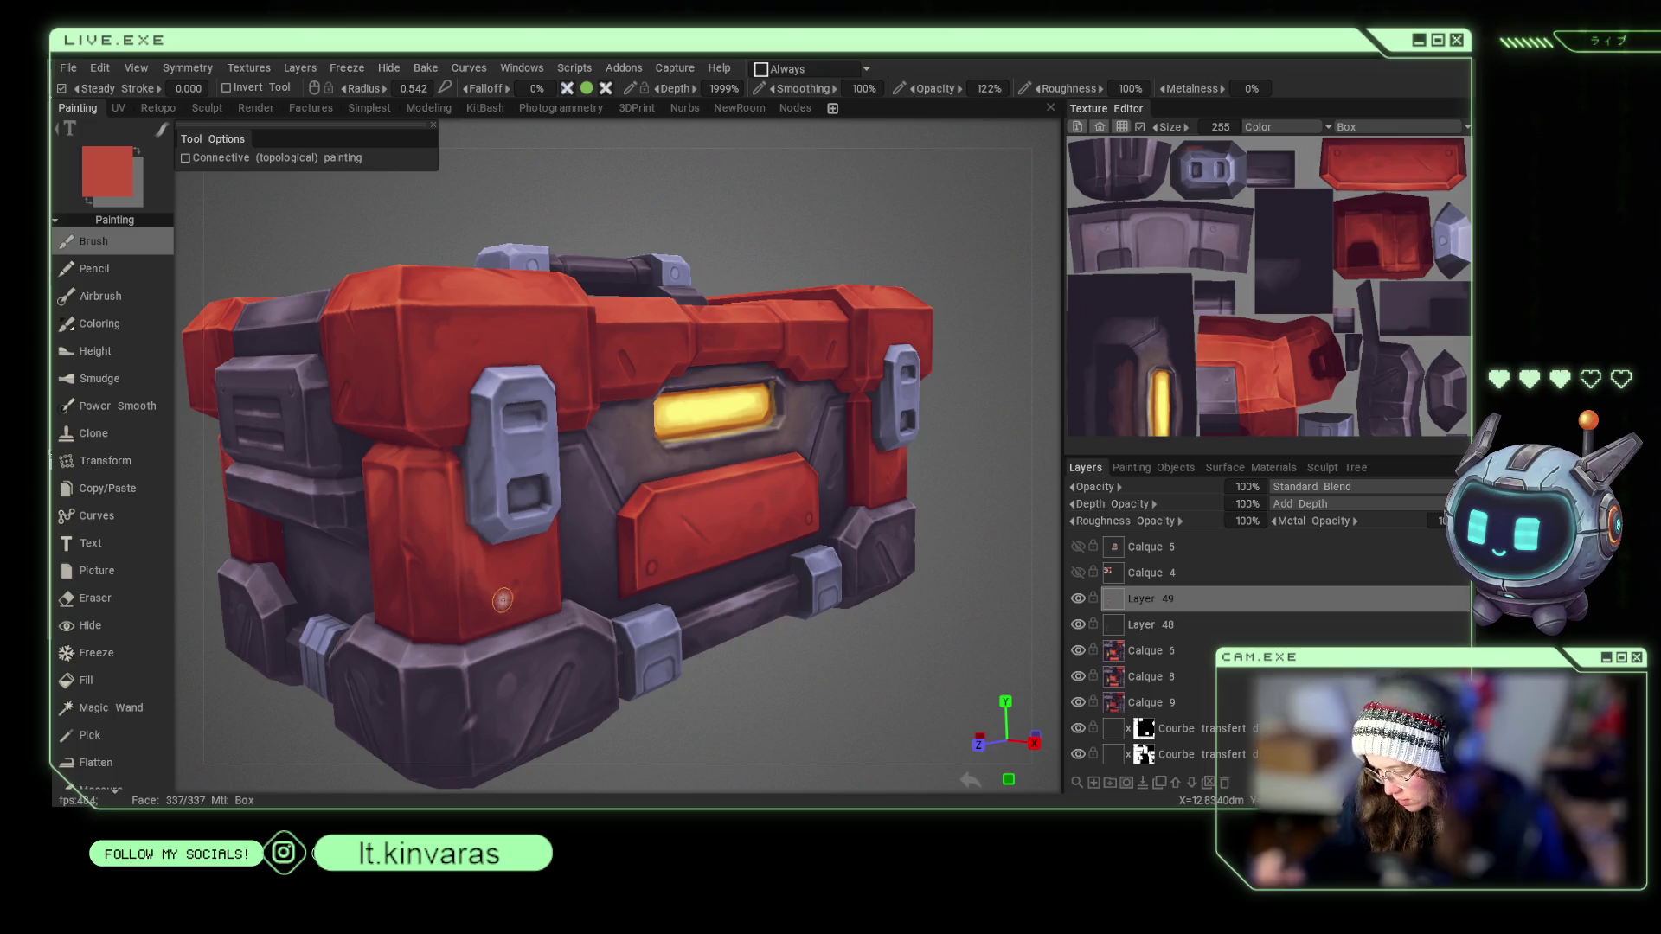
key(v)
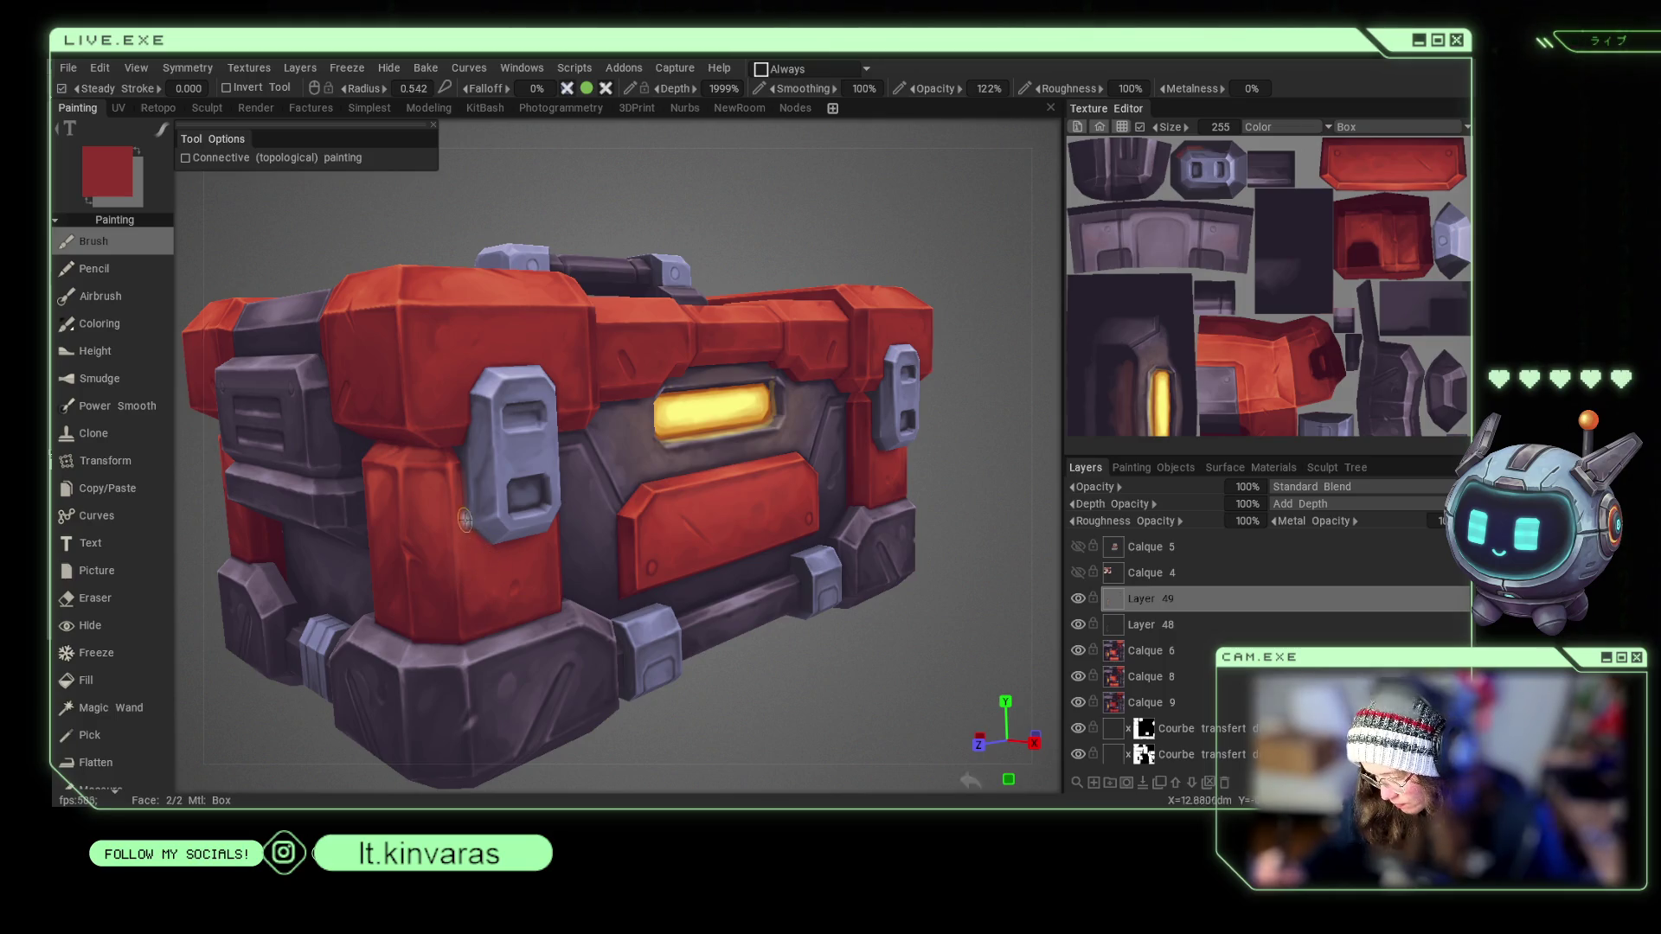
Paint brighter and darker red strokes over the chest's top and left side.
drag(701, 723, 893, 612)
scroll(894, 614, up, 3)
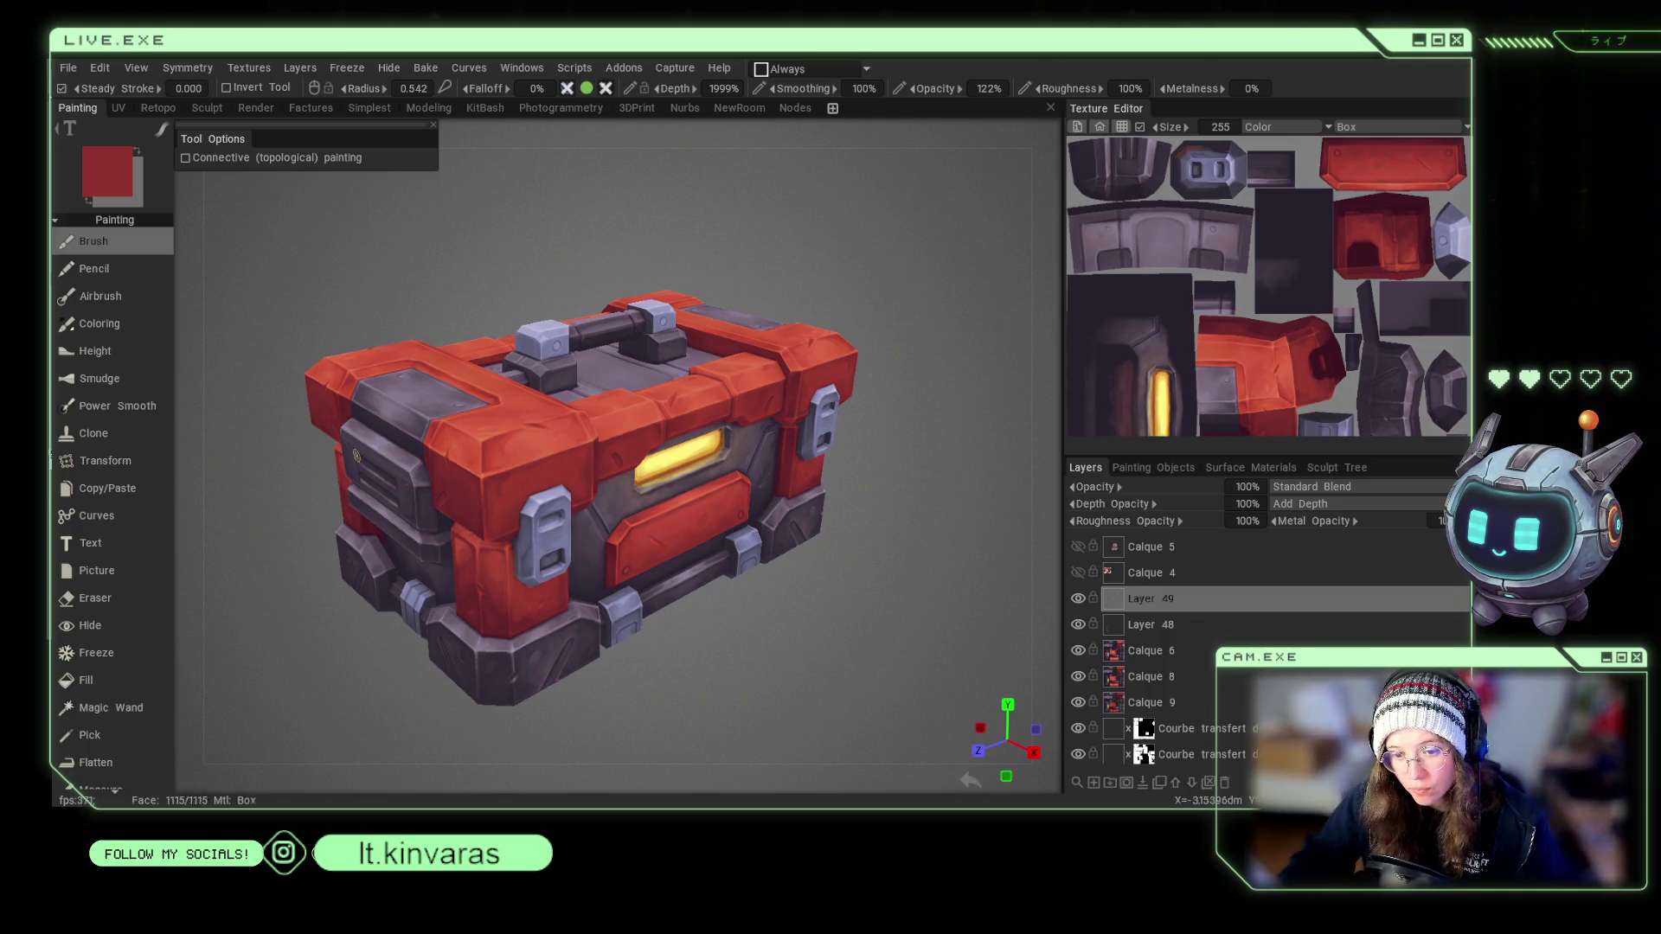
key(v)
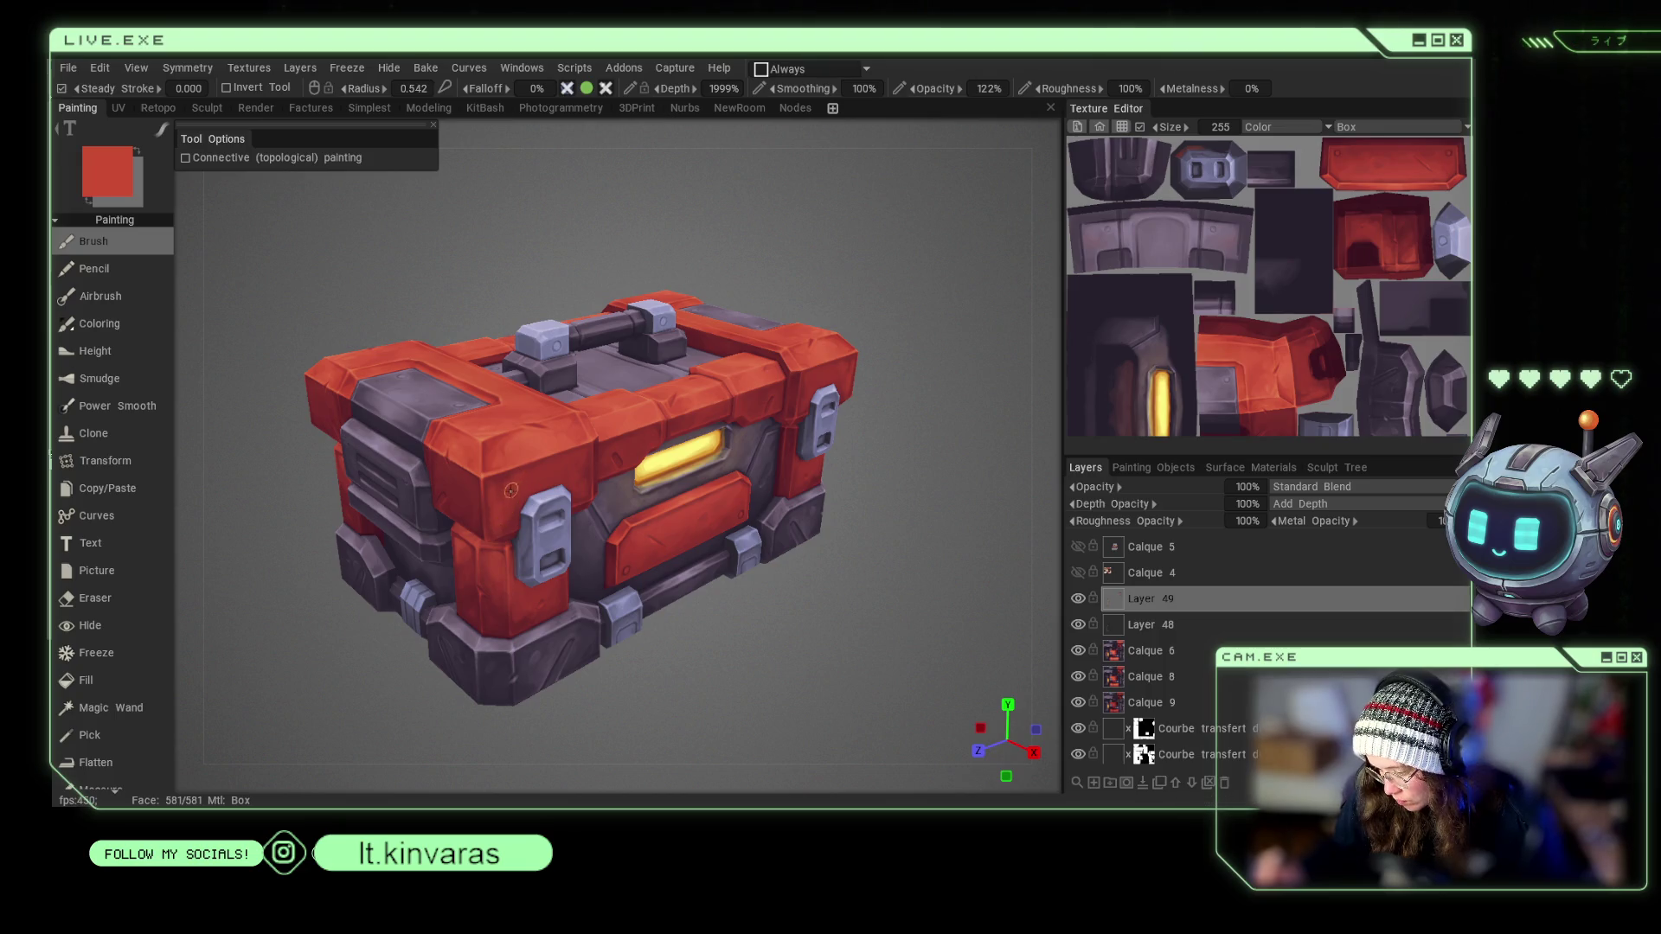
right_drag(504, 502, 519, 506)
alt+drag(519, 506, 529, 471)
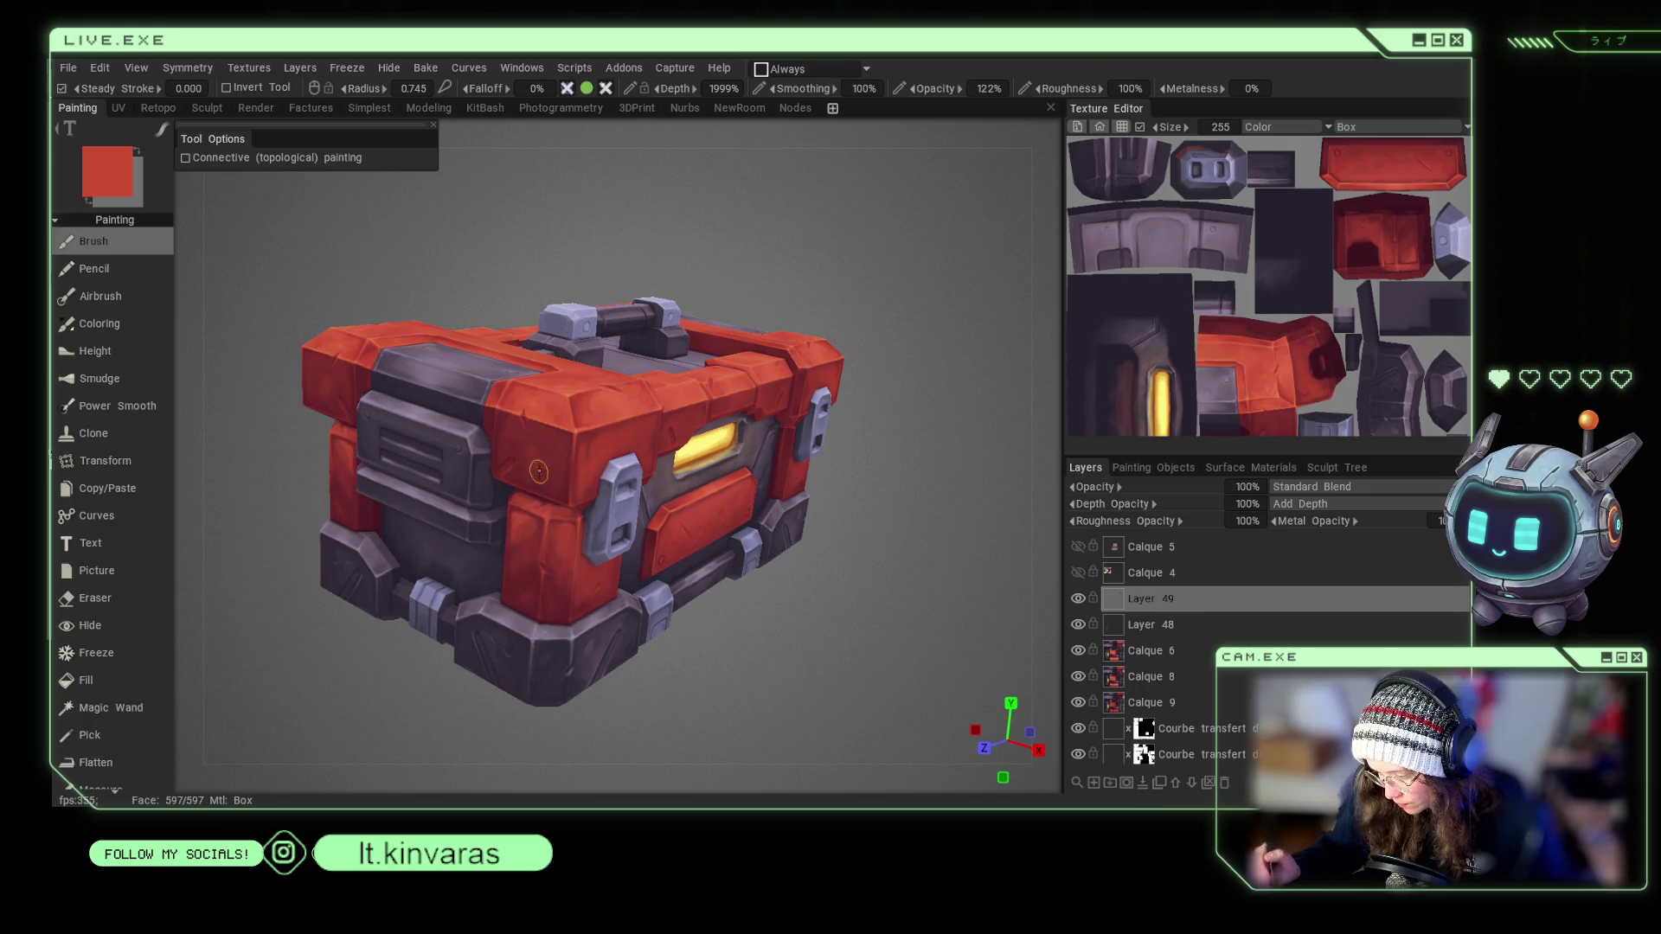
key(v)
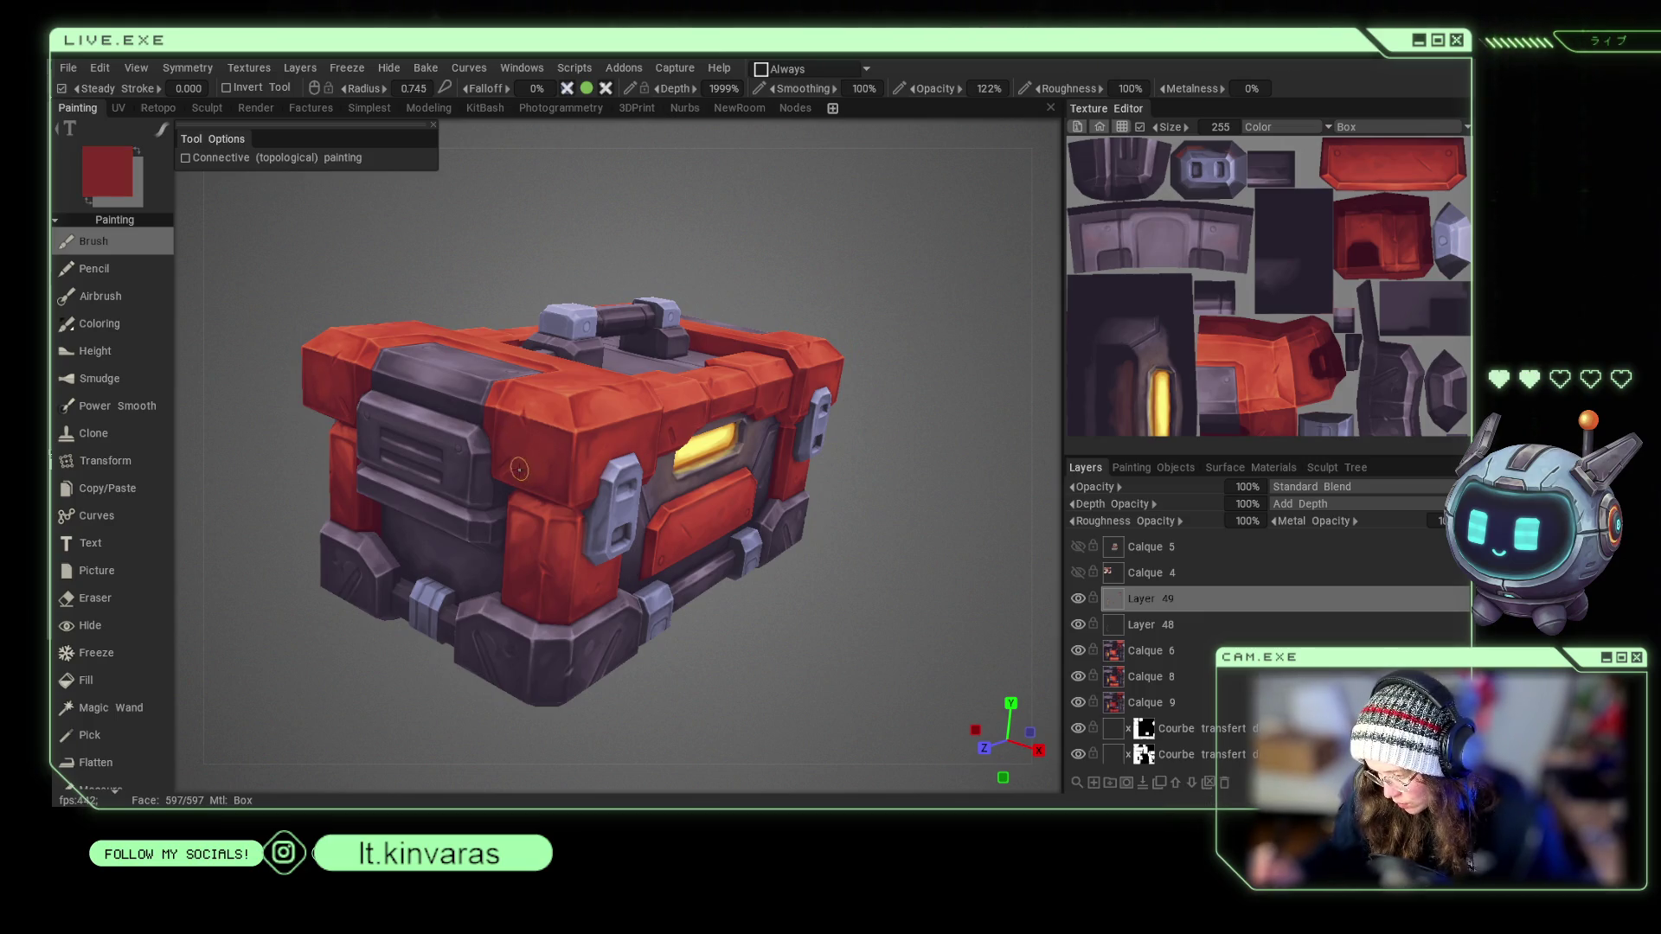
mouse_move(623, 451)
alt+mouse_down()
mouse_move(920, 459)
mouse_move(846, 481)
mouse_move(922, 557)
mouse_move(783, 728)
alt+mouse_up()
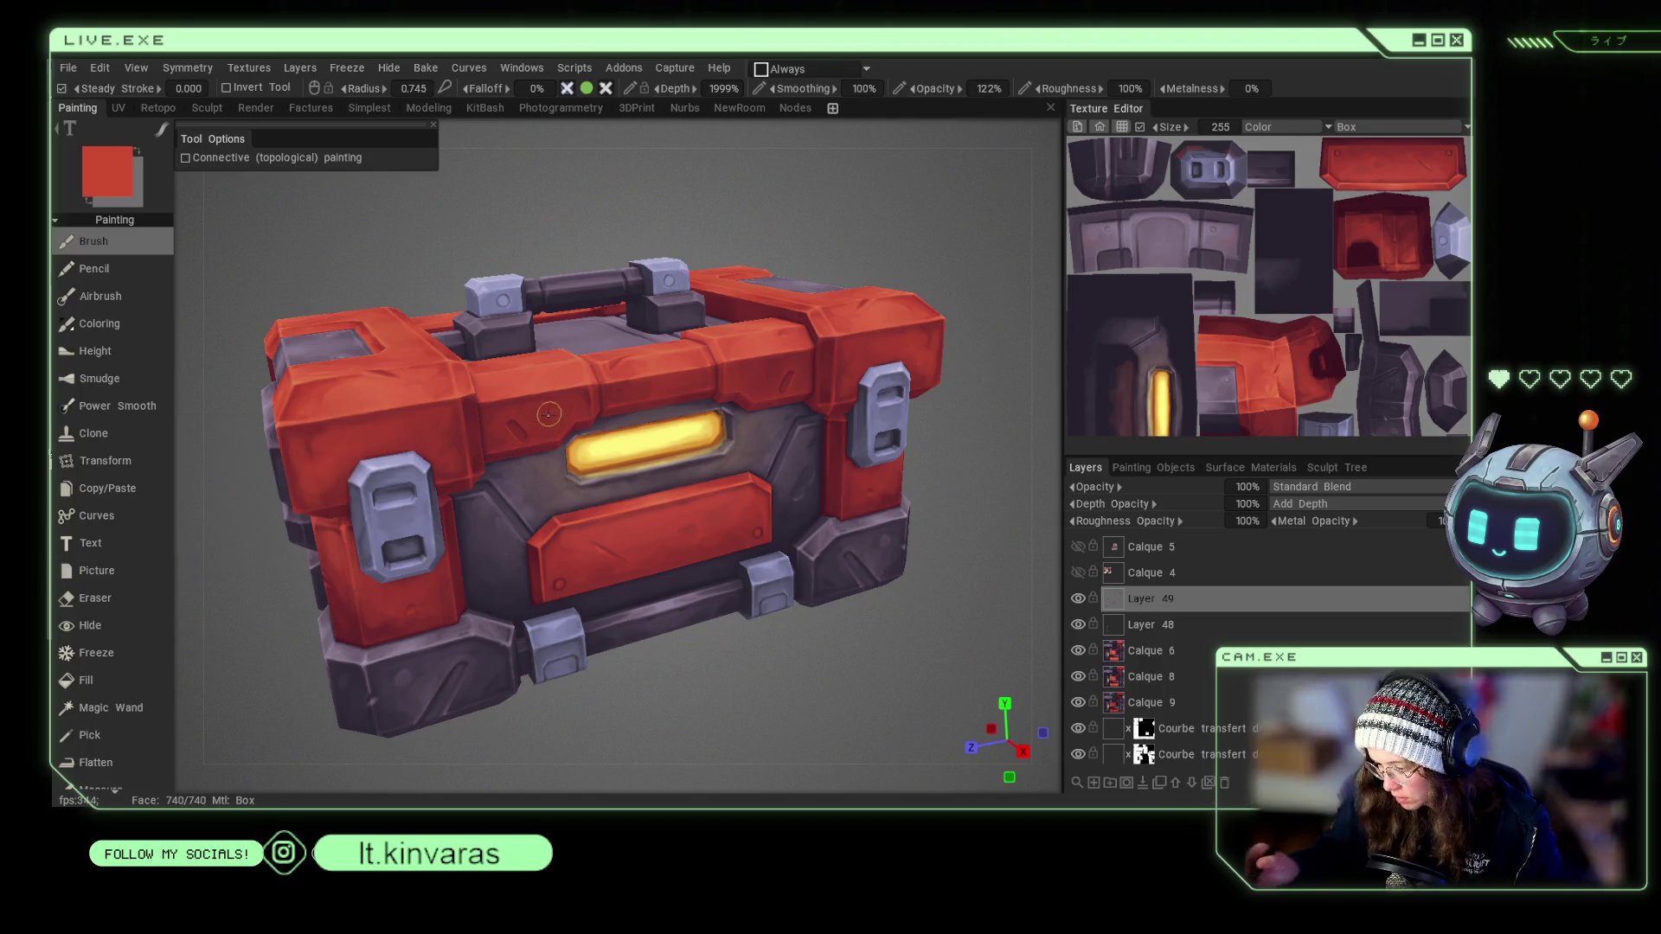
right_drag(548, 429, 535, 431)
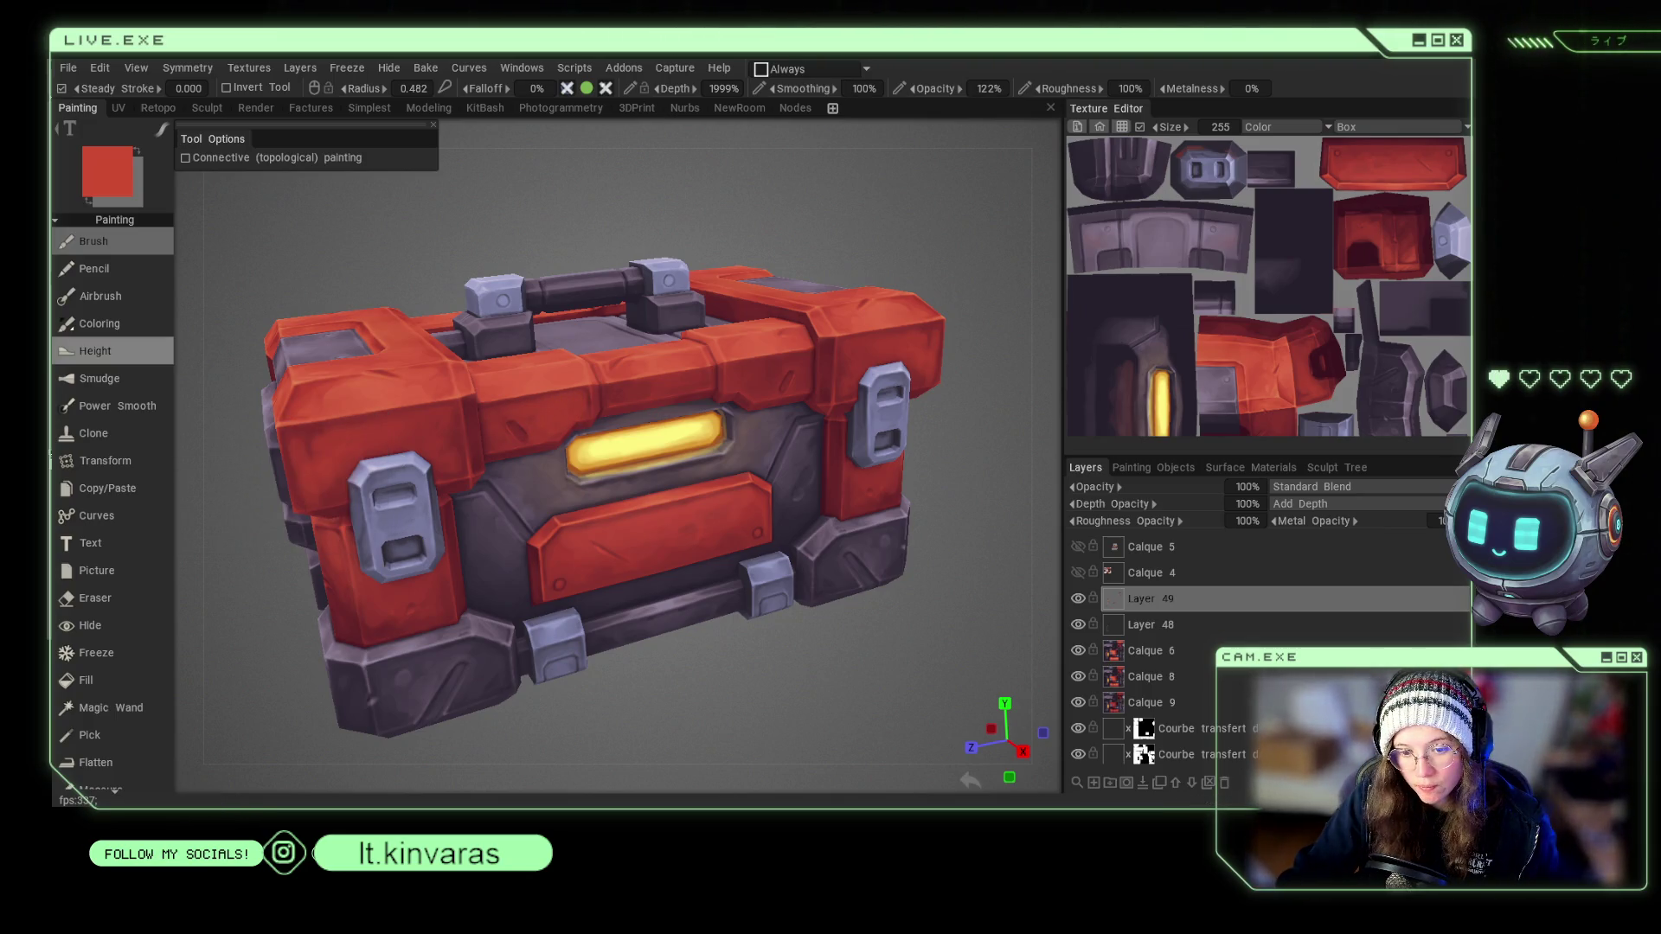
drag(372, 203, 320, 246)
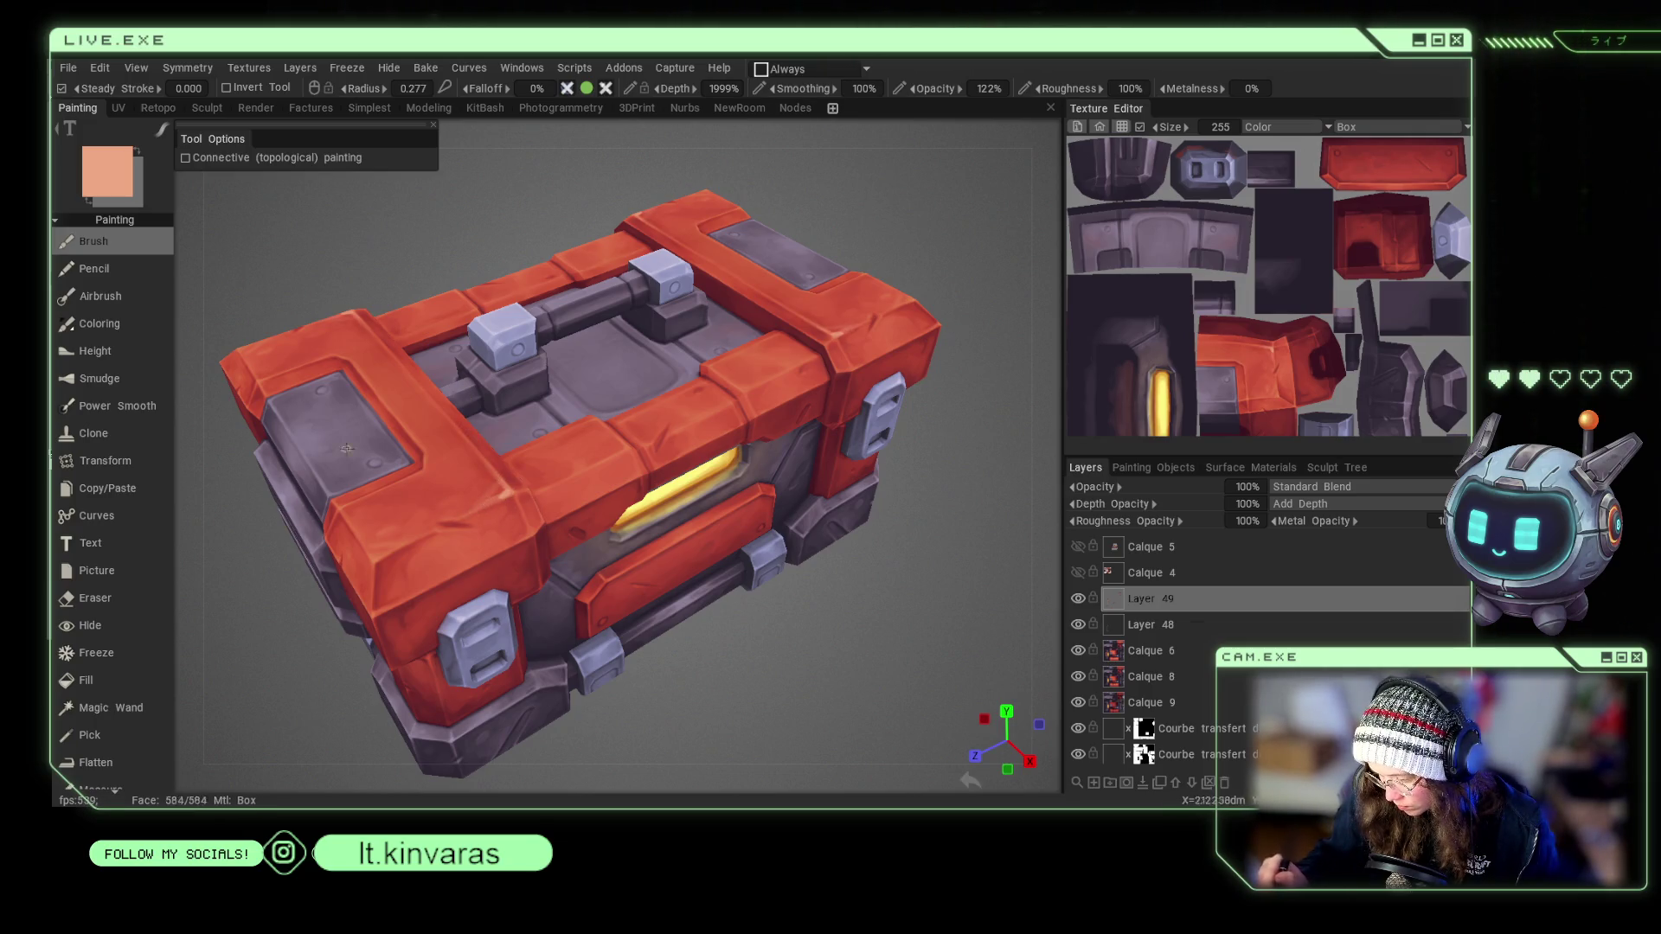
Choose pale peach #E59F7A from the Color Palette.
click(141, 164)
click(614, 351)
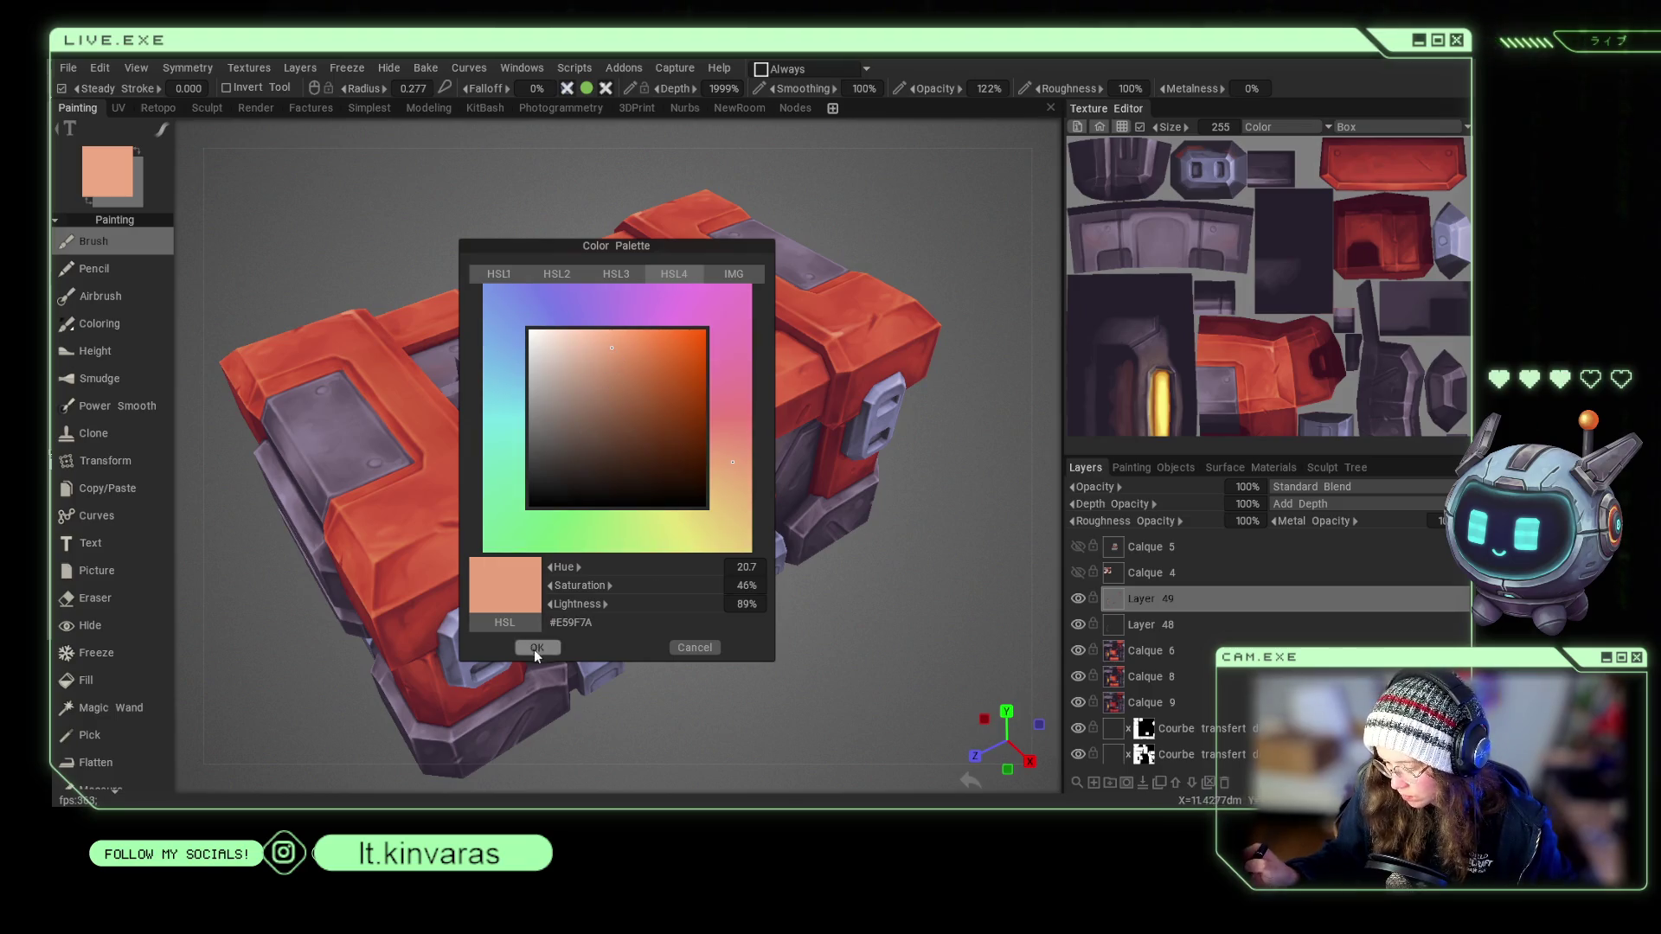
click(533, 648)
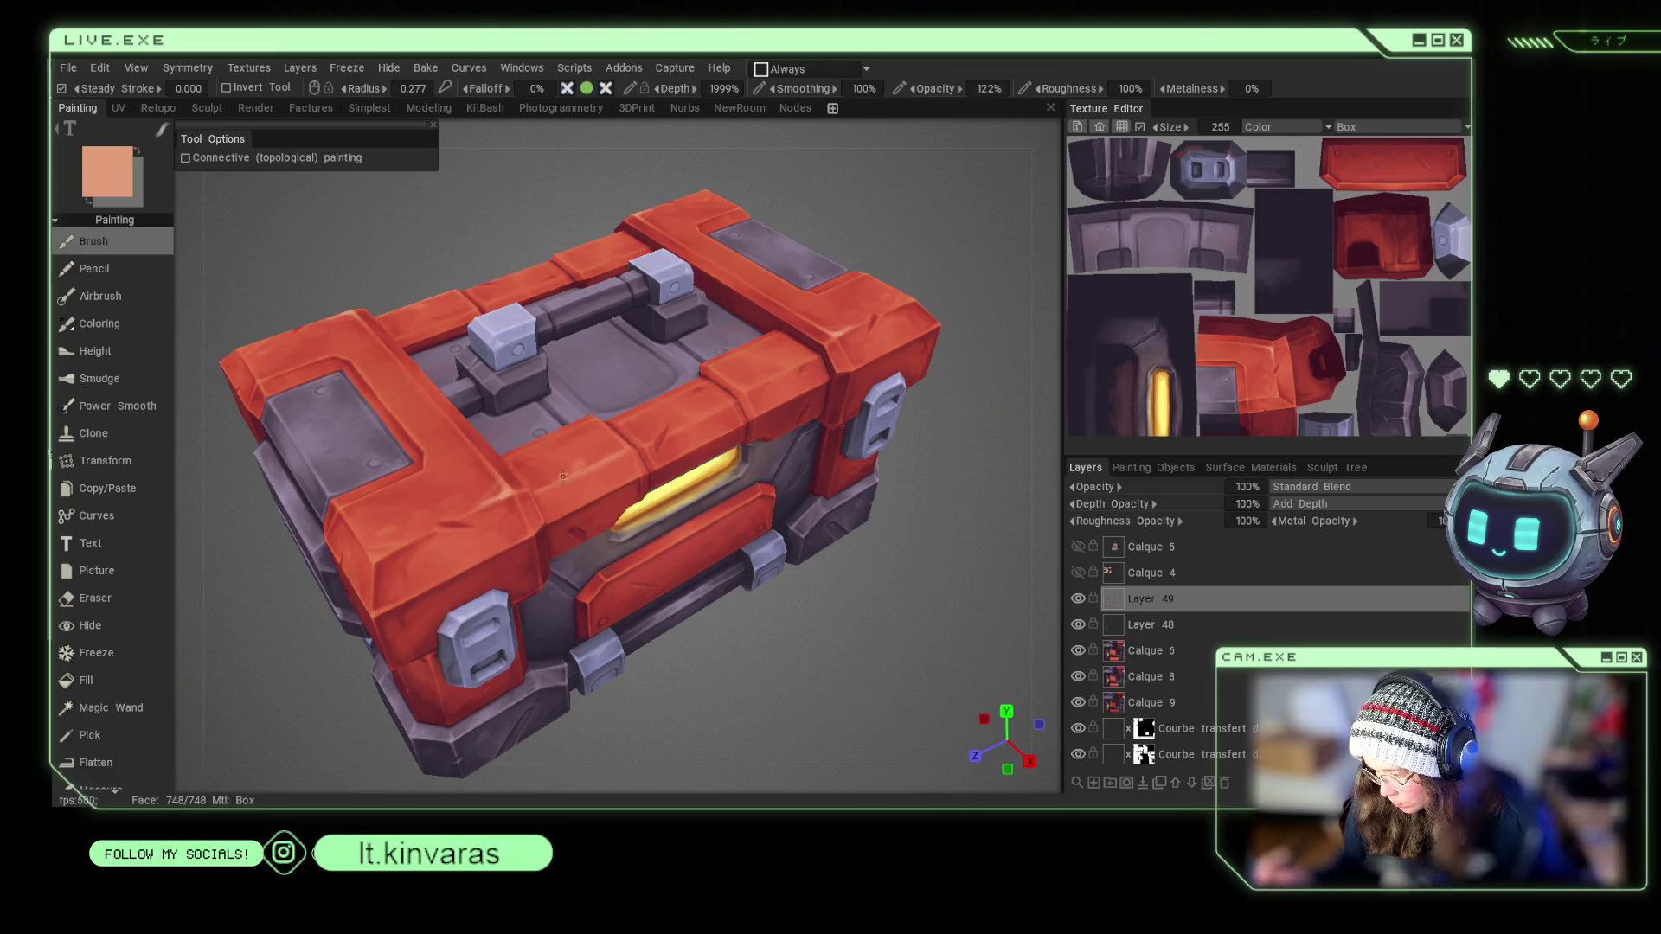
Sample muted purple-grey and lighter lavender tones from the chest's metal.
key(v)
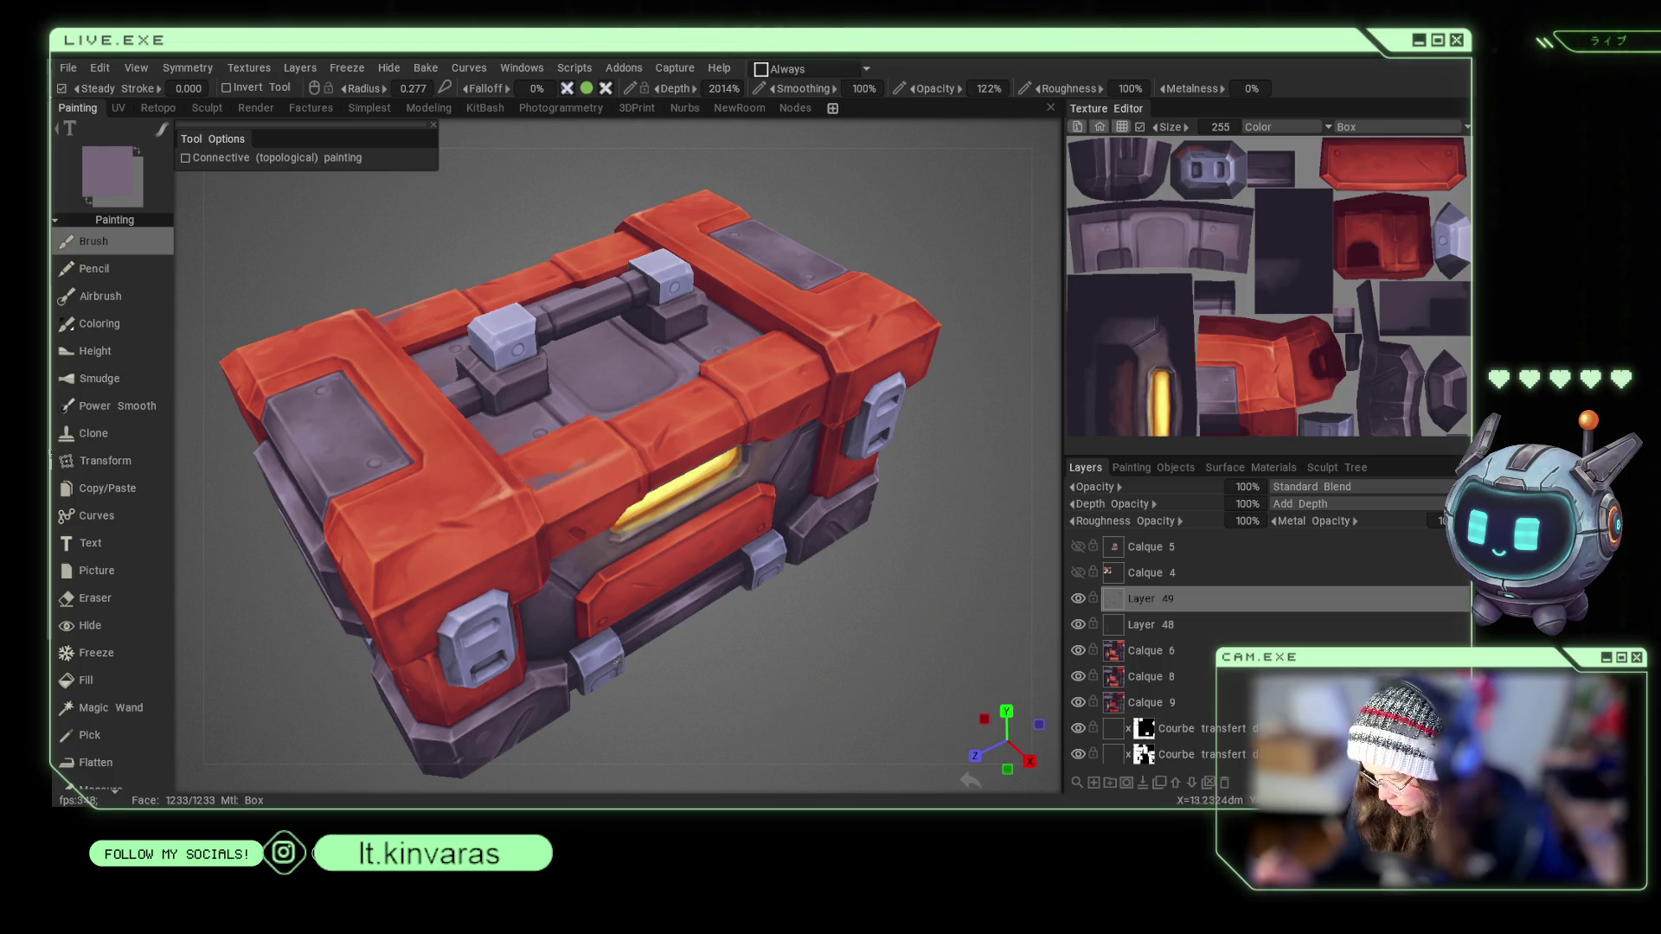
key(v)
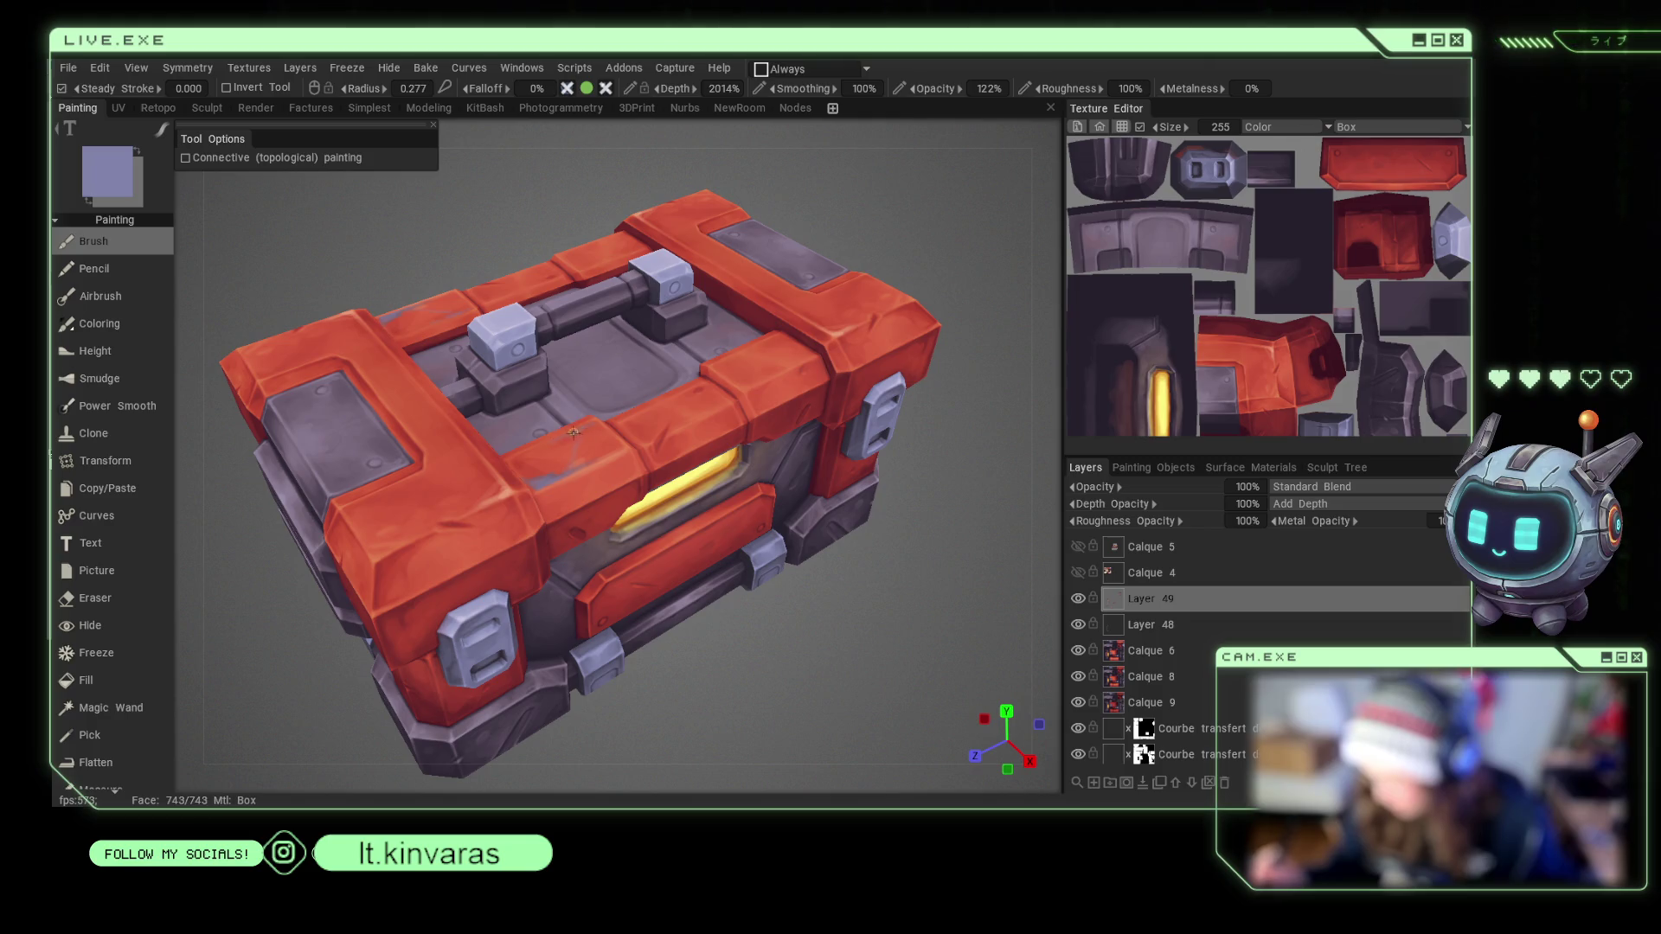
mouse_move(582, 426)
middle_down()
mouse_move(921, 583)
mouse_move(657, 452)
middle_up()
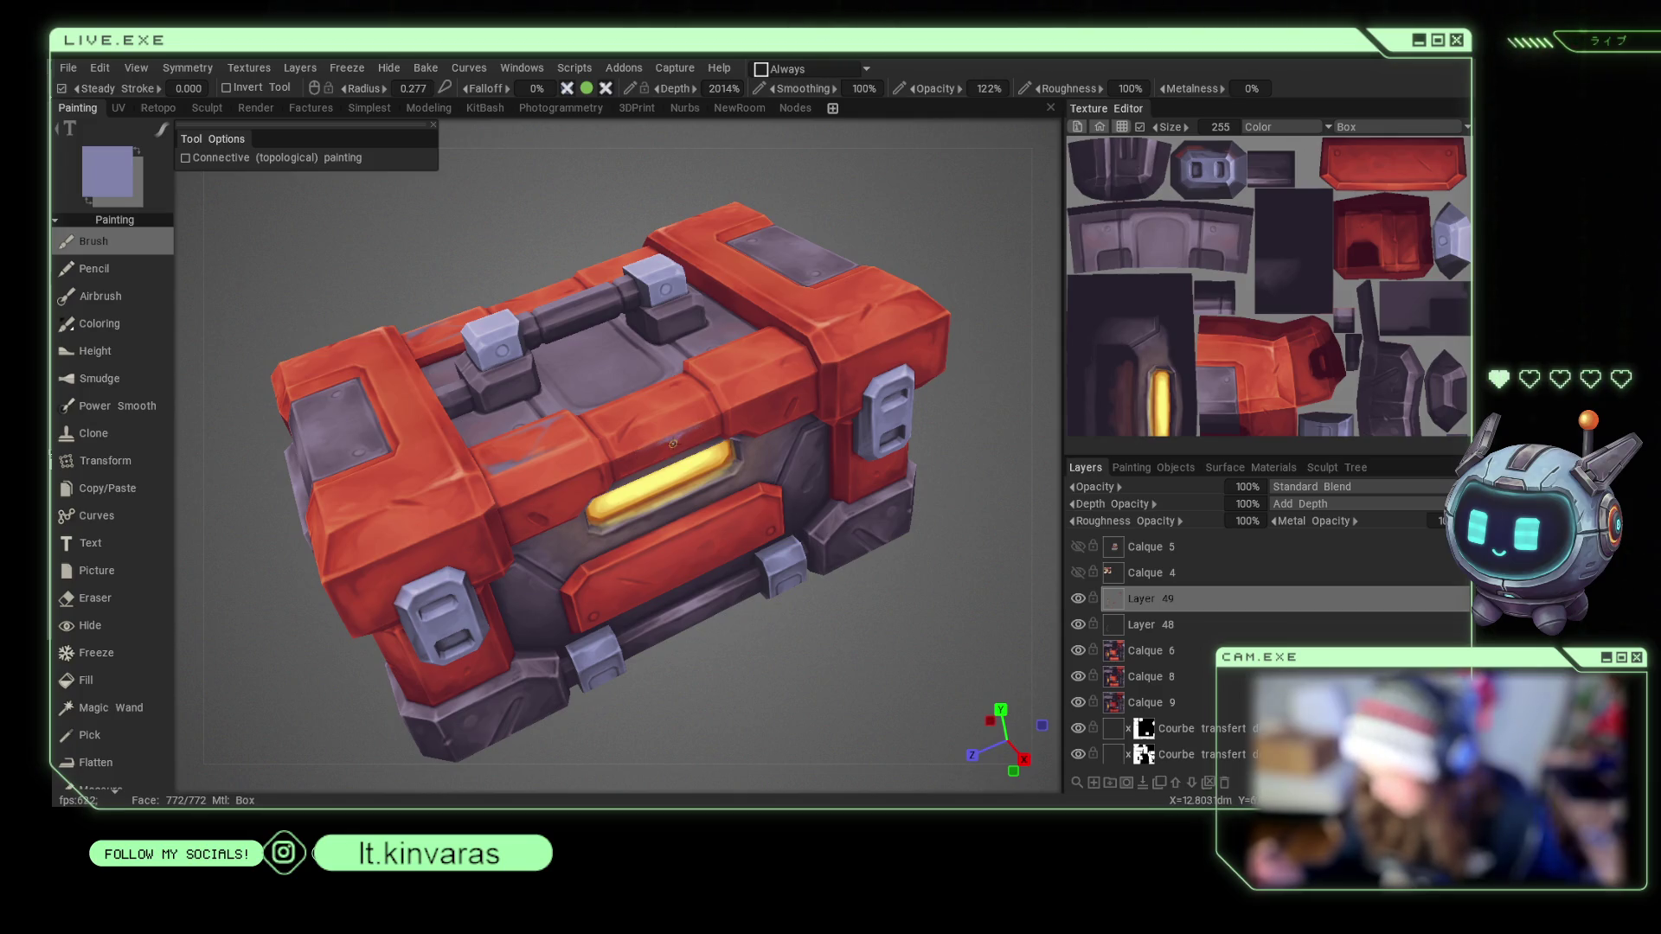
mouse_move(679, 433)
right_down()
mouse_move(883, 619)
mouse_move(775, 681)
right_up()
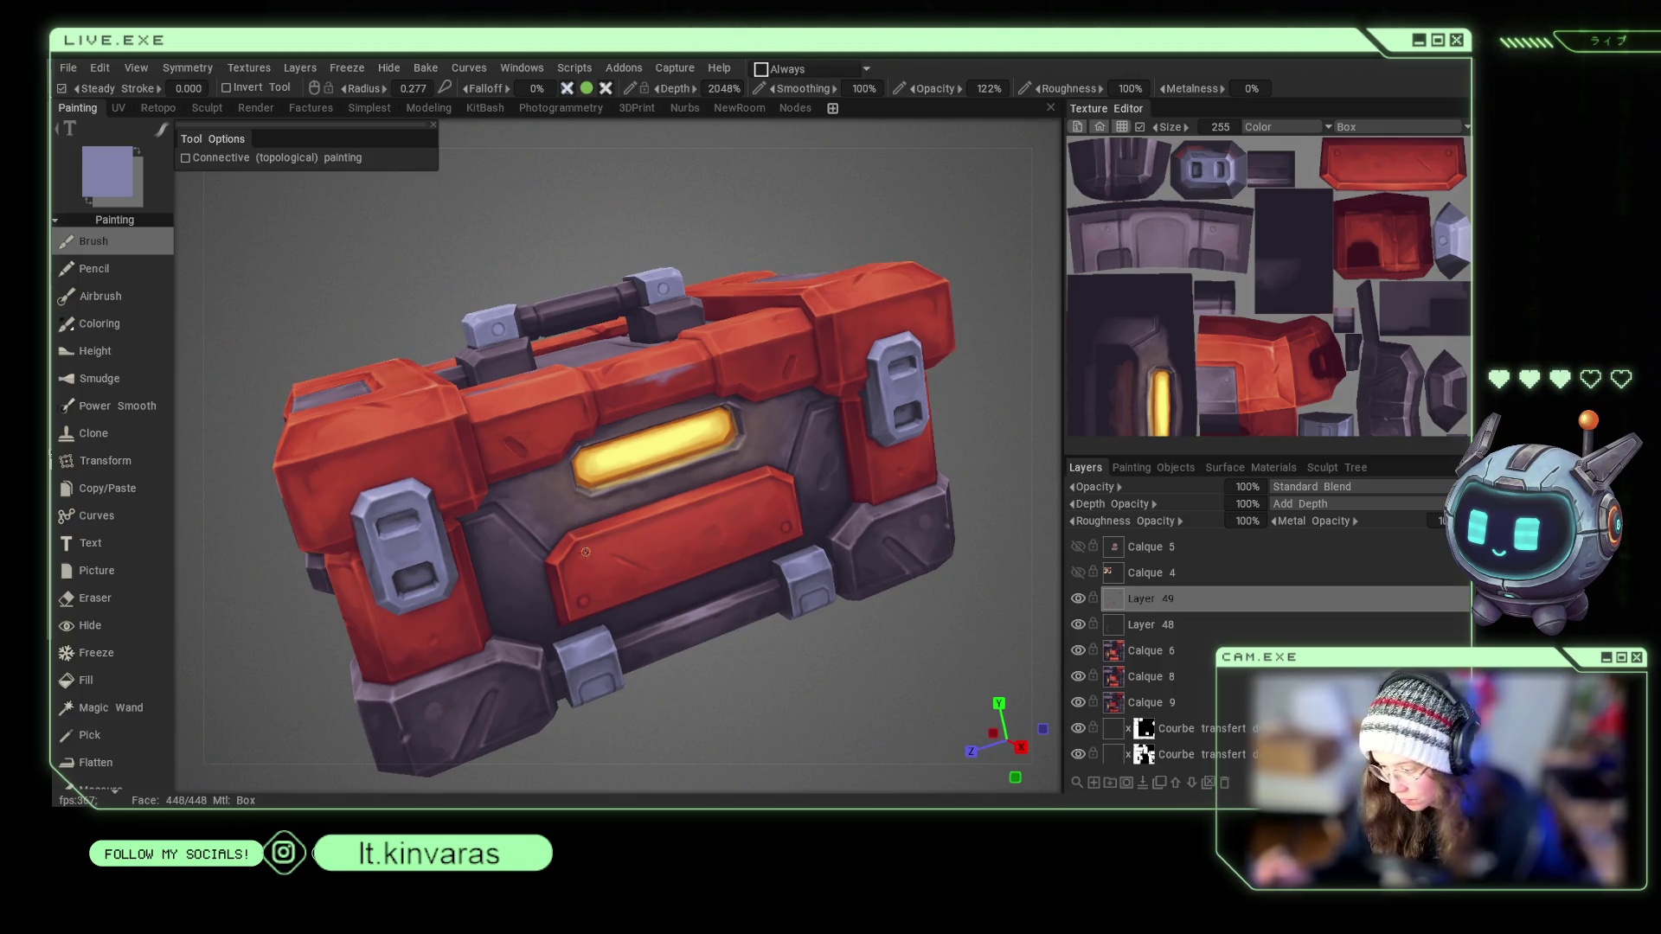
right_drag(608, 542, 600, 536)
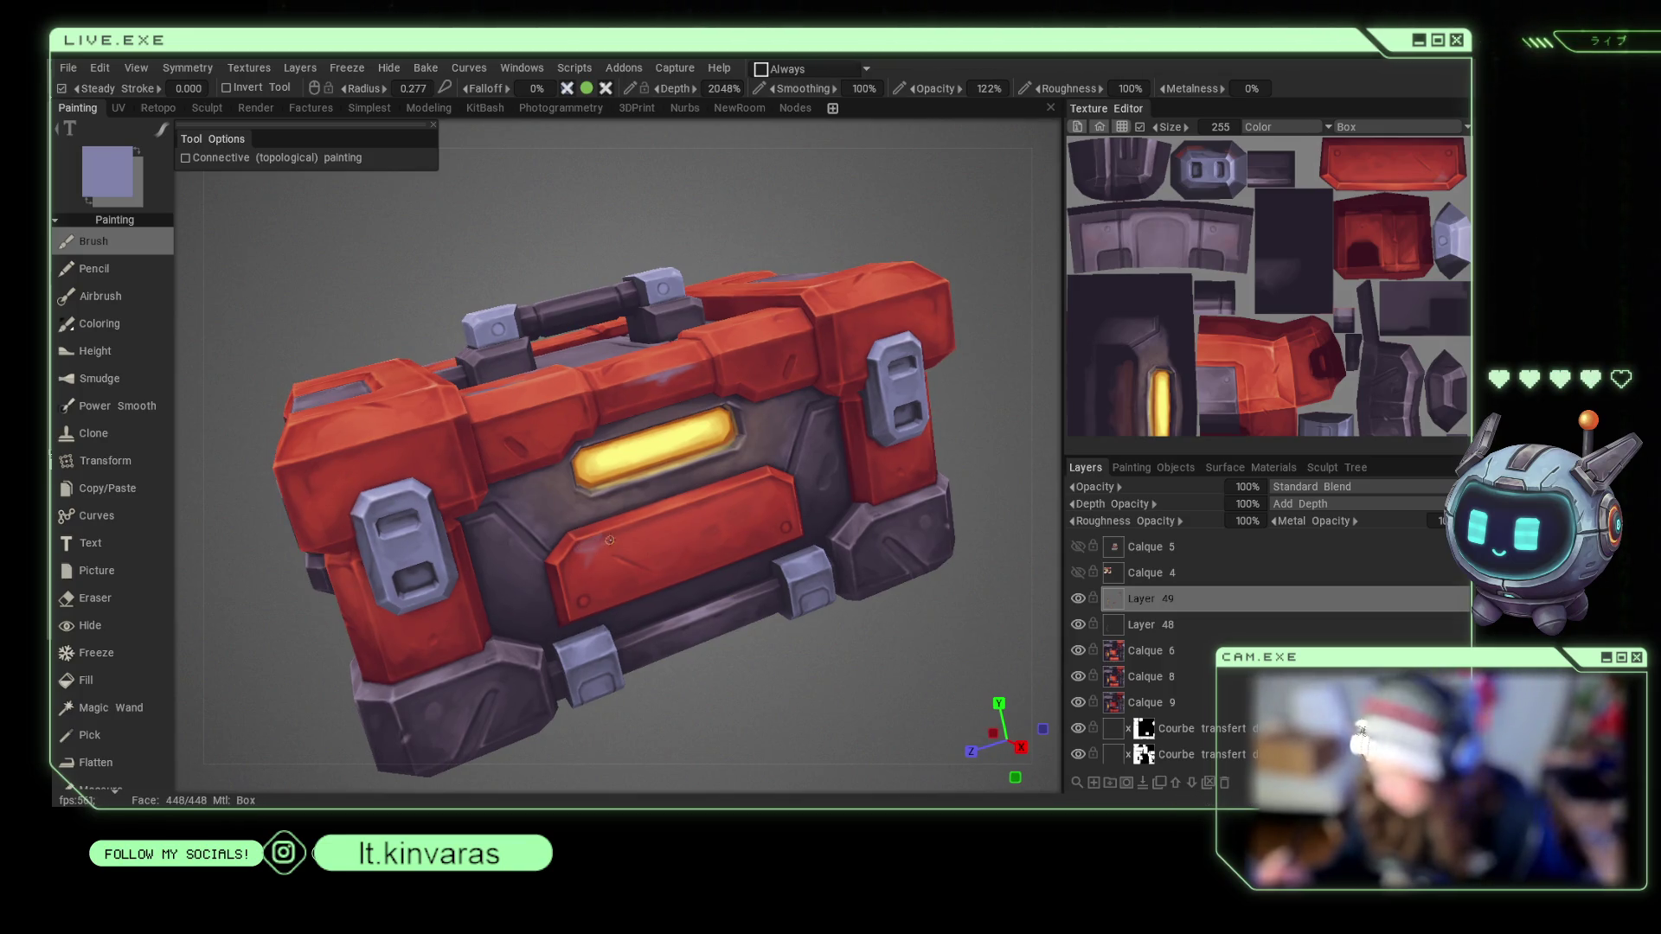
key(v)
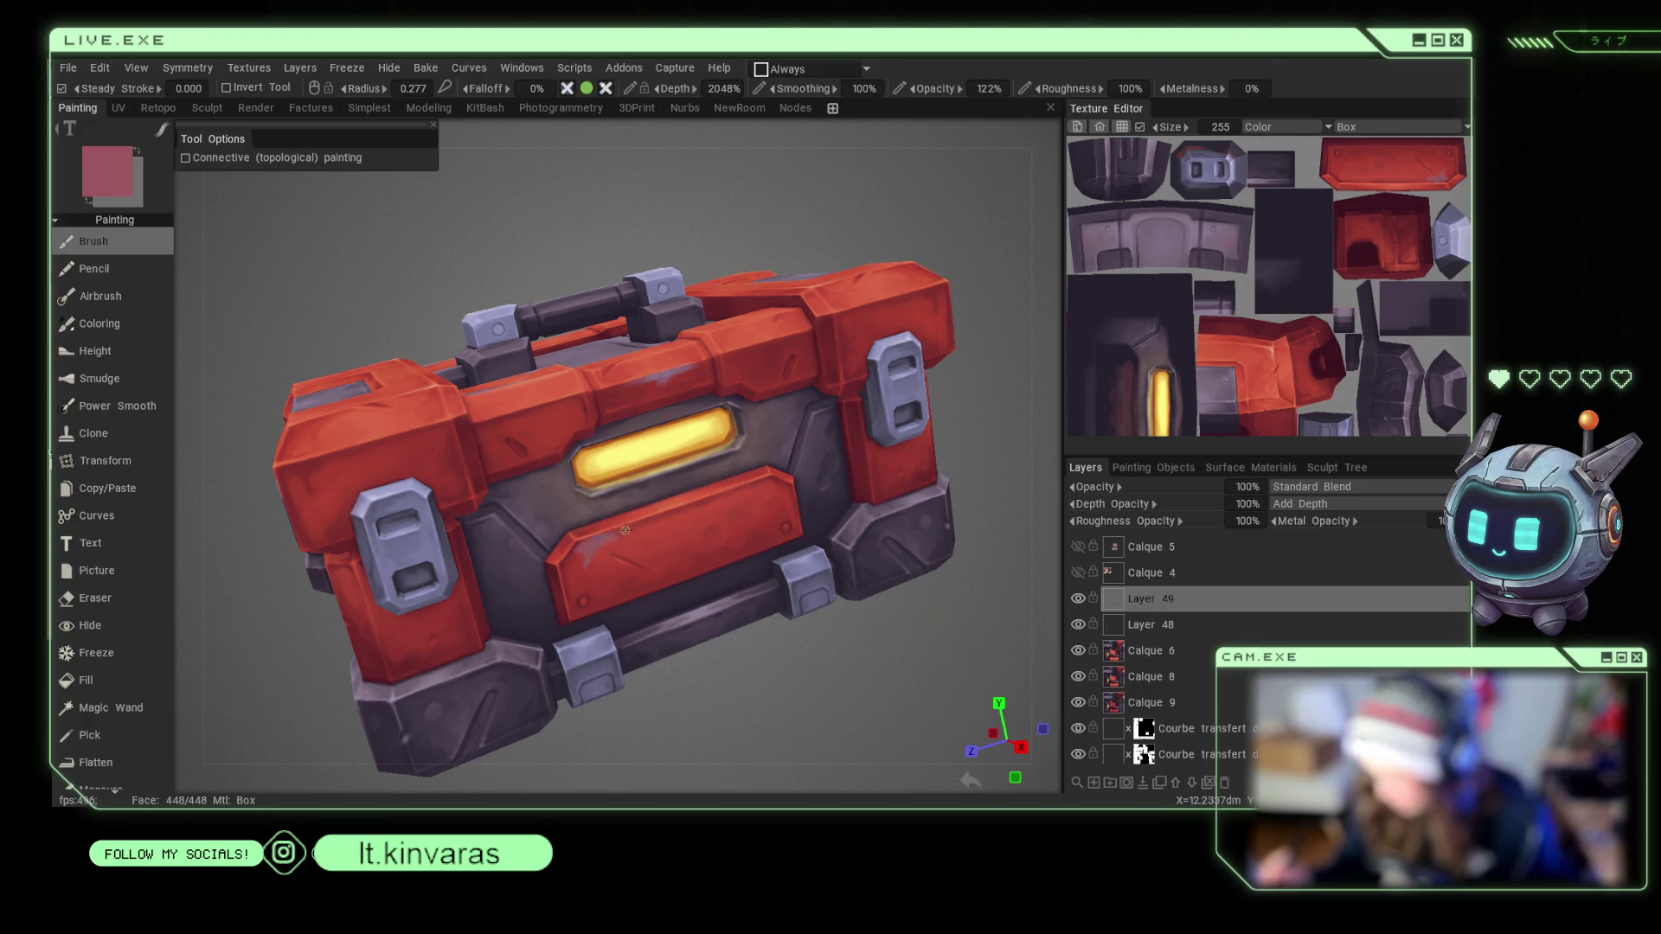
key(v)
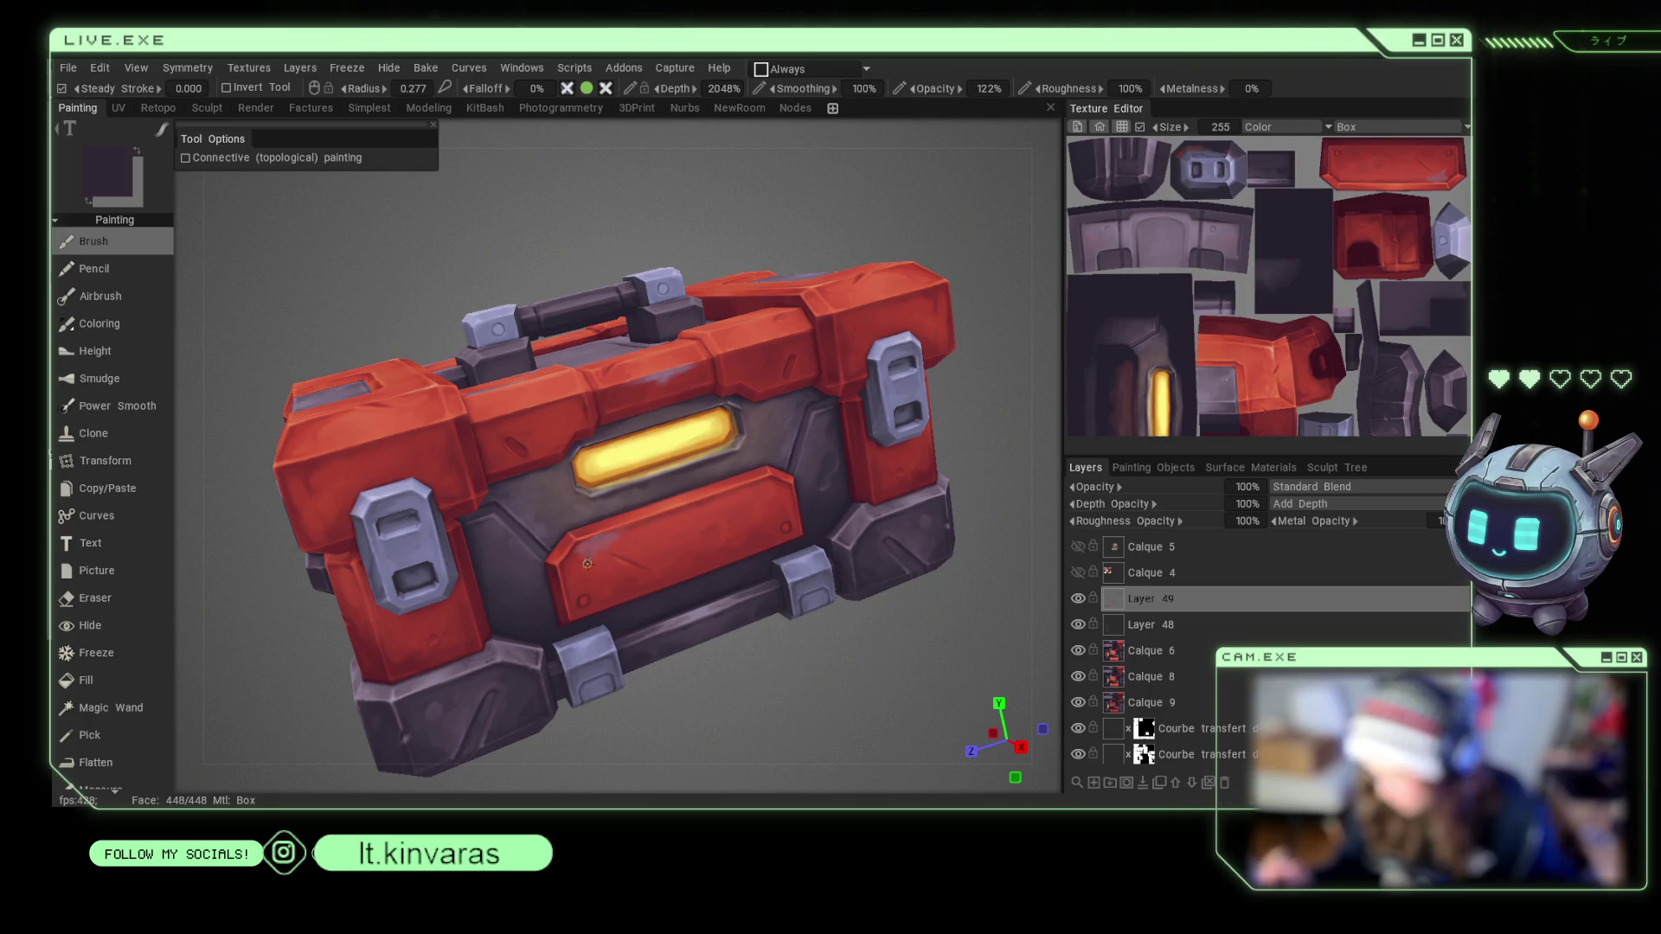
key(v)
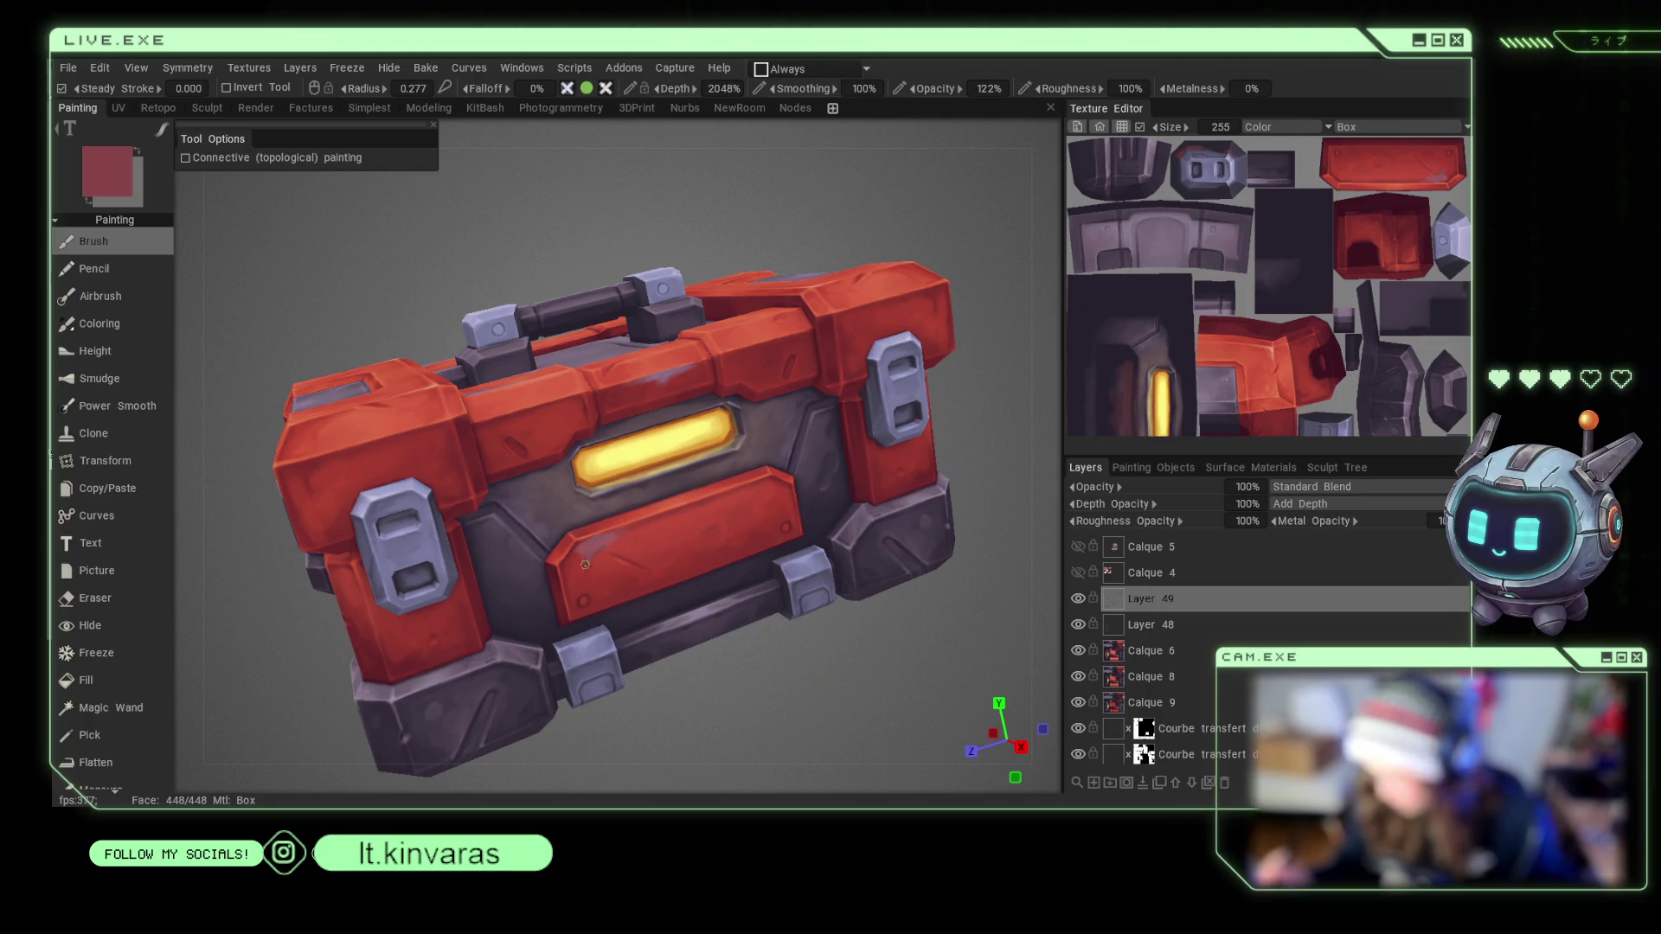
key(v)
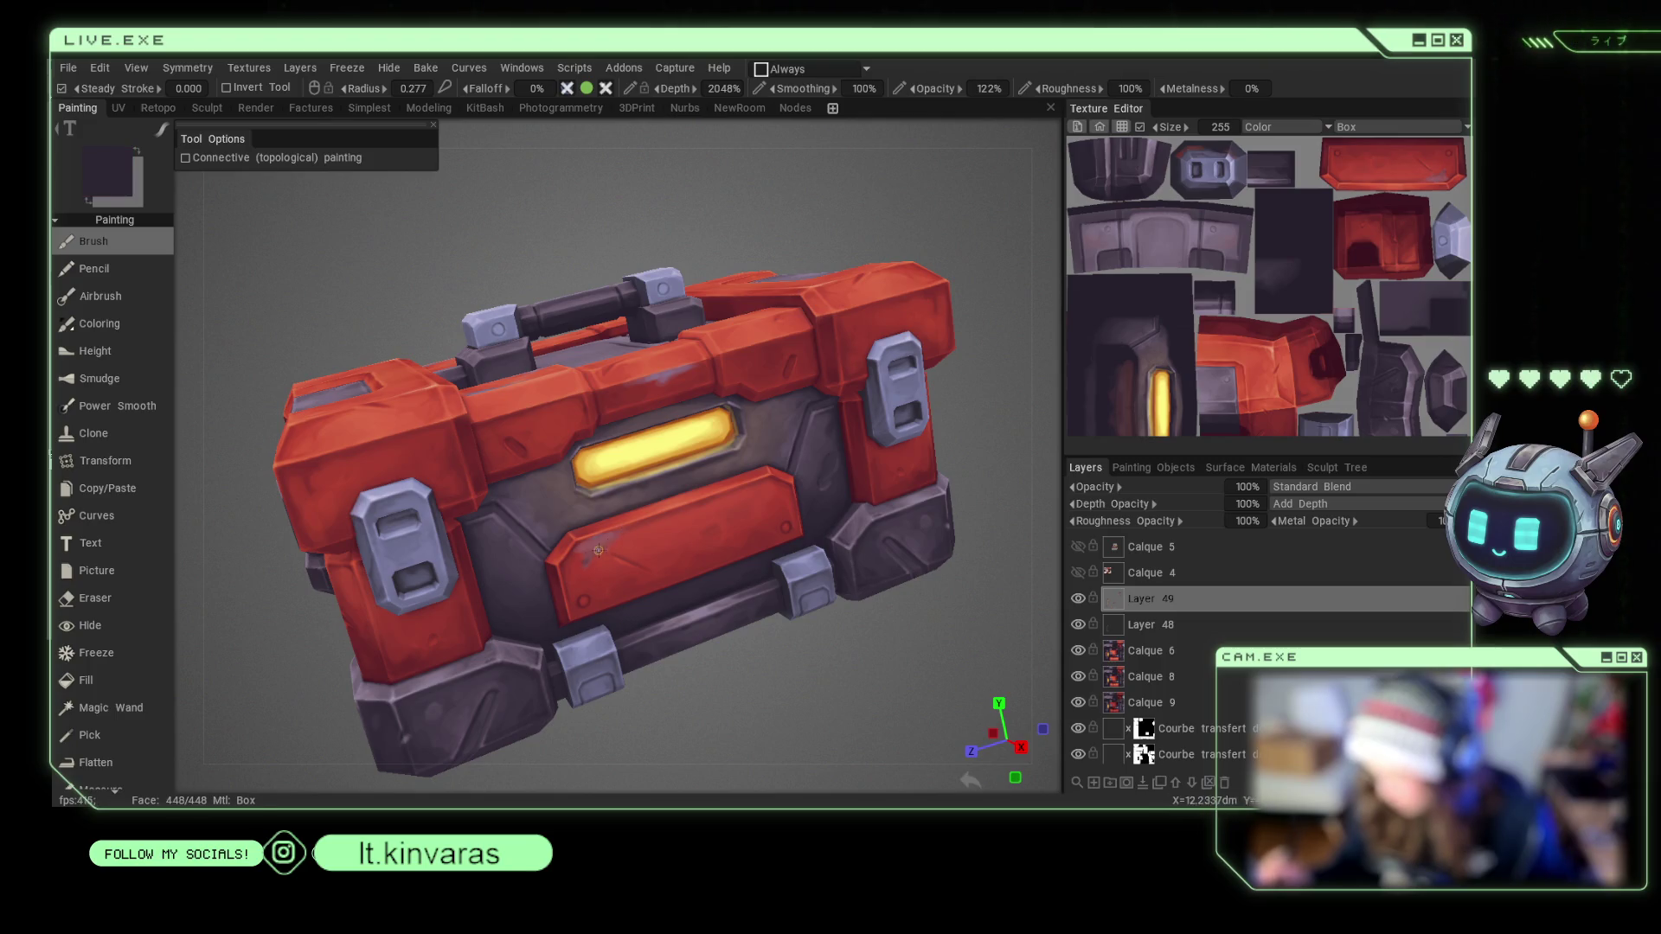
key(v)
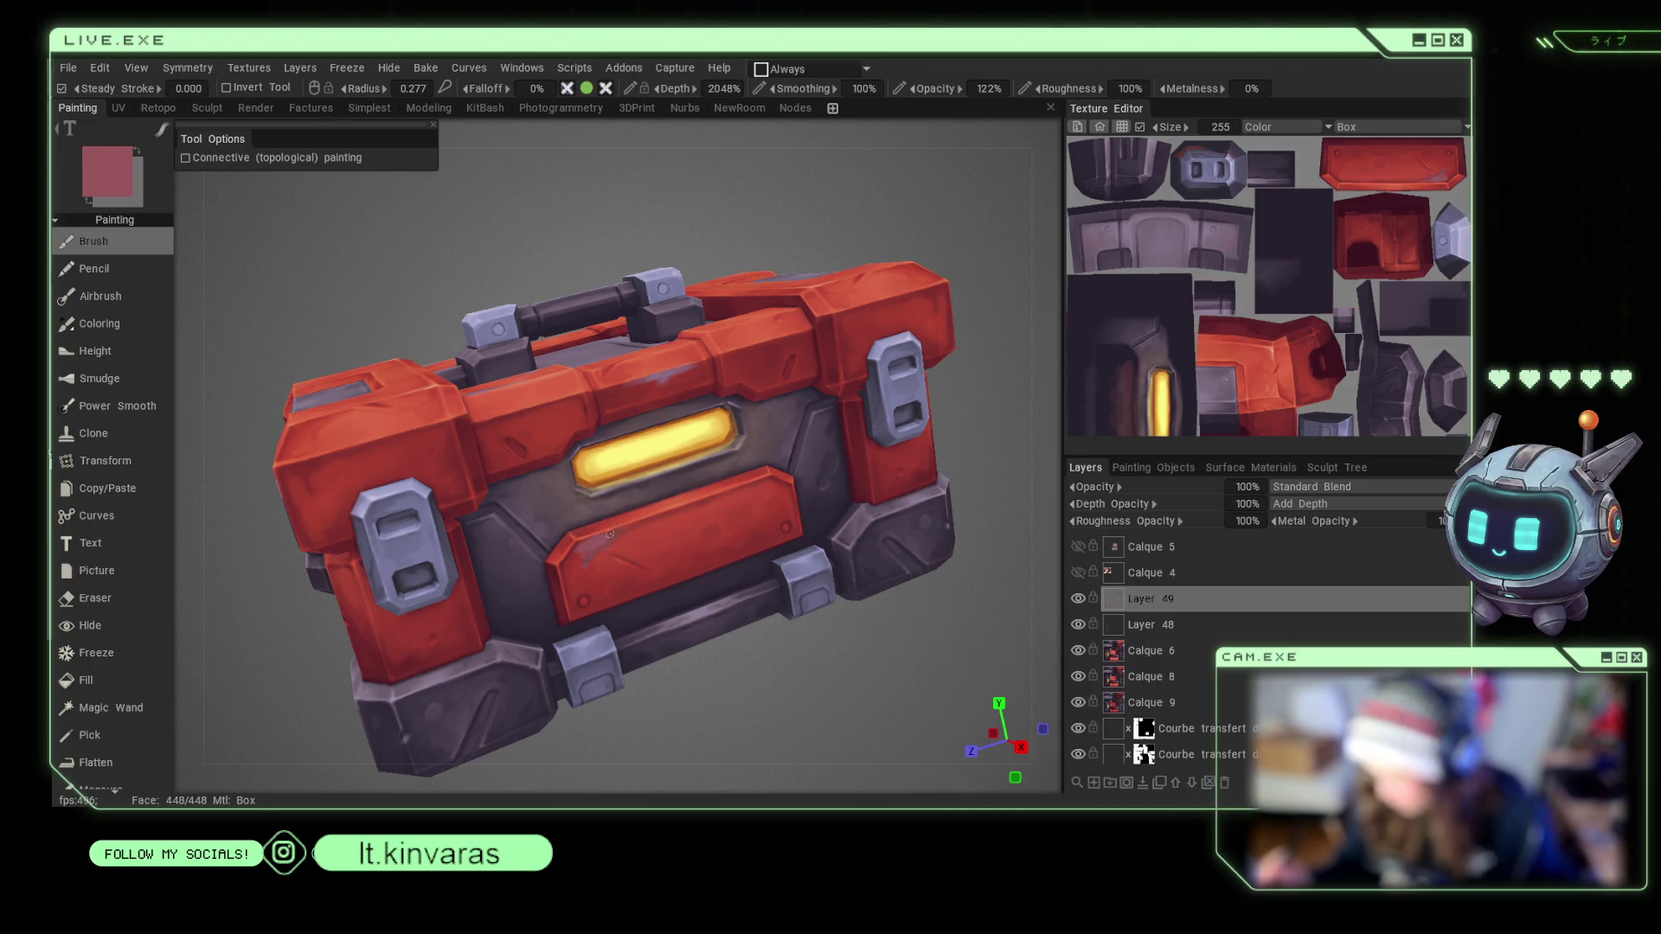
alt+drag(610, 534, 731, 576)
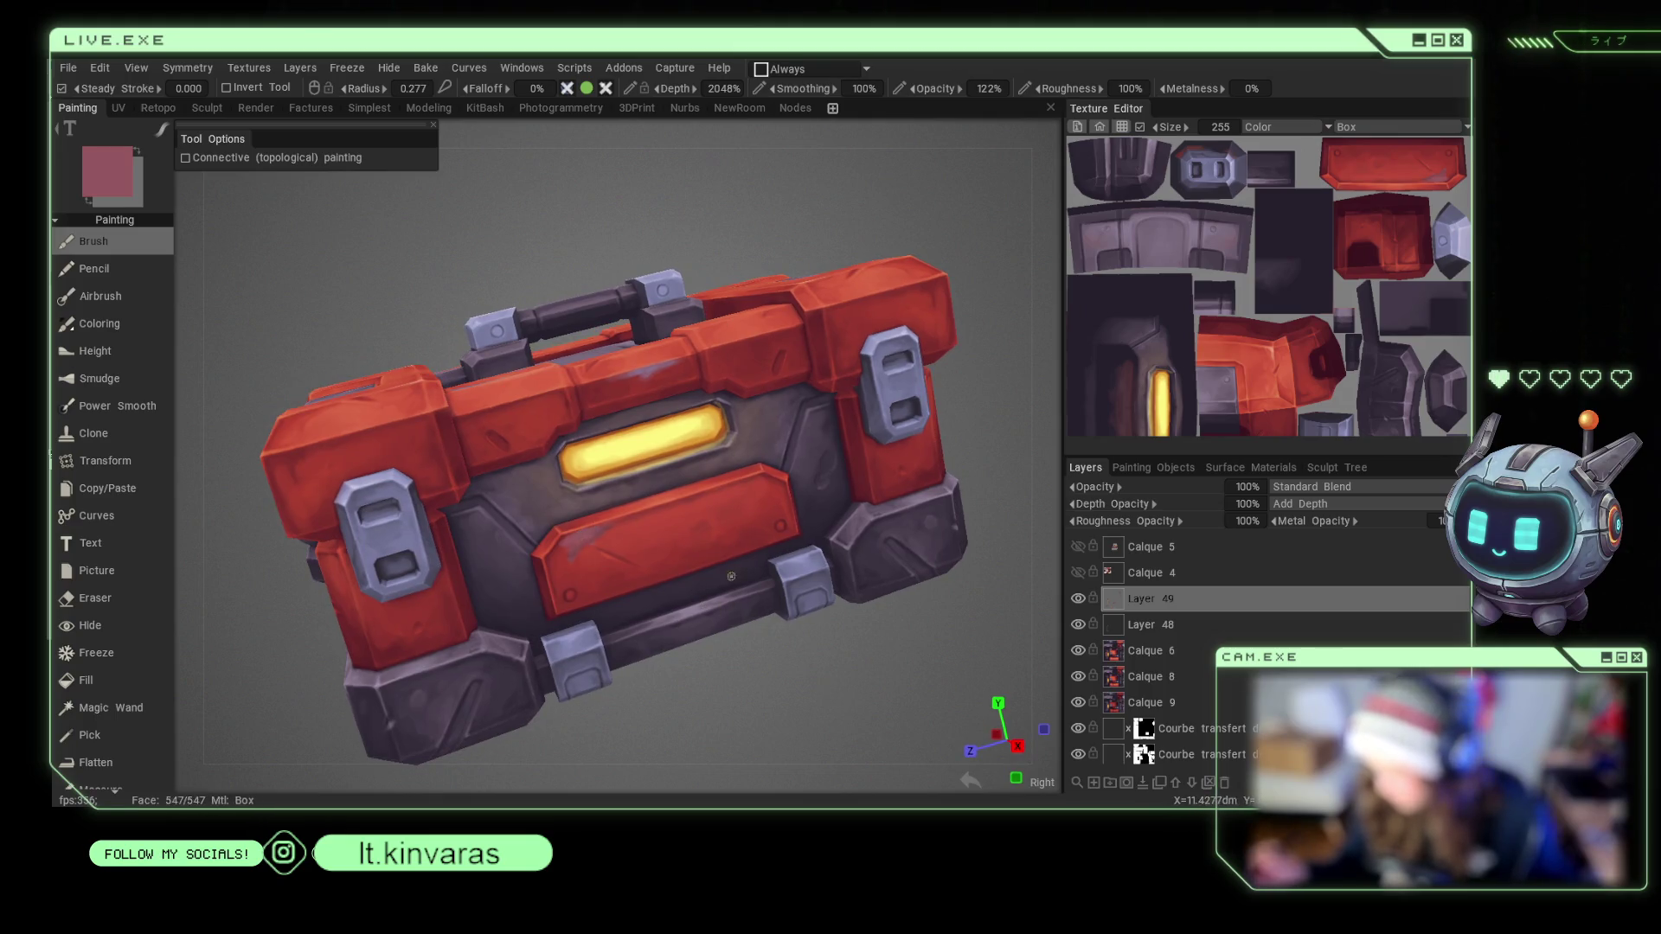
scroll(718, 527, up, 1)
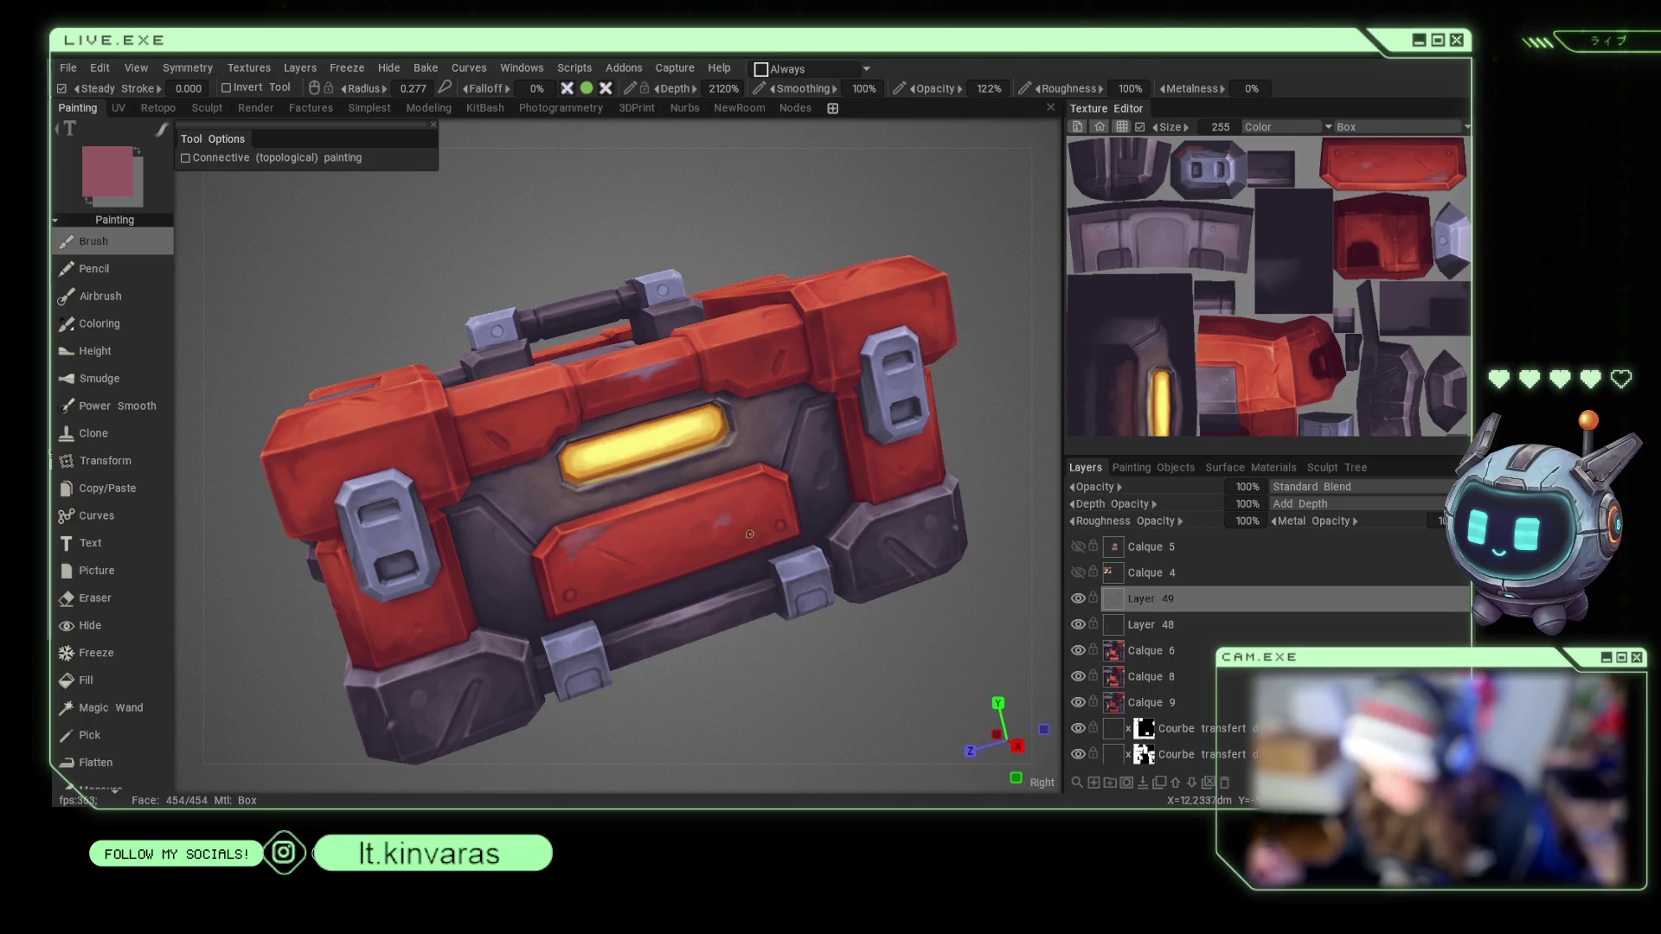
scroll(777, 578, down, 3)
drag(777, 573, 854, 635)
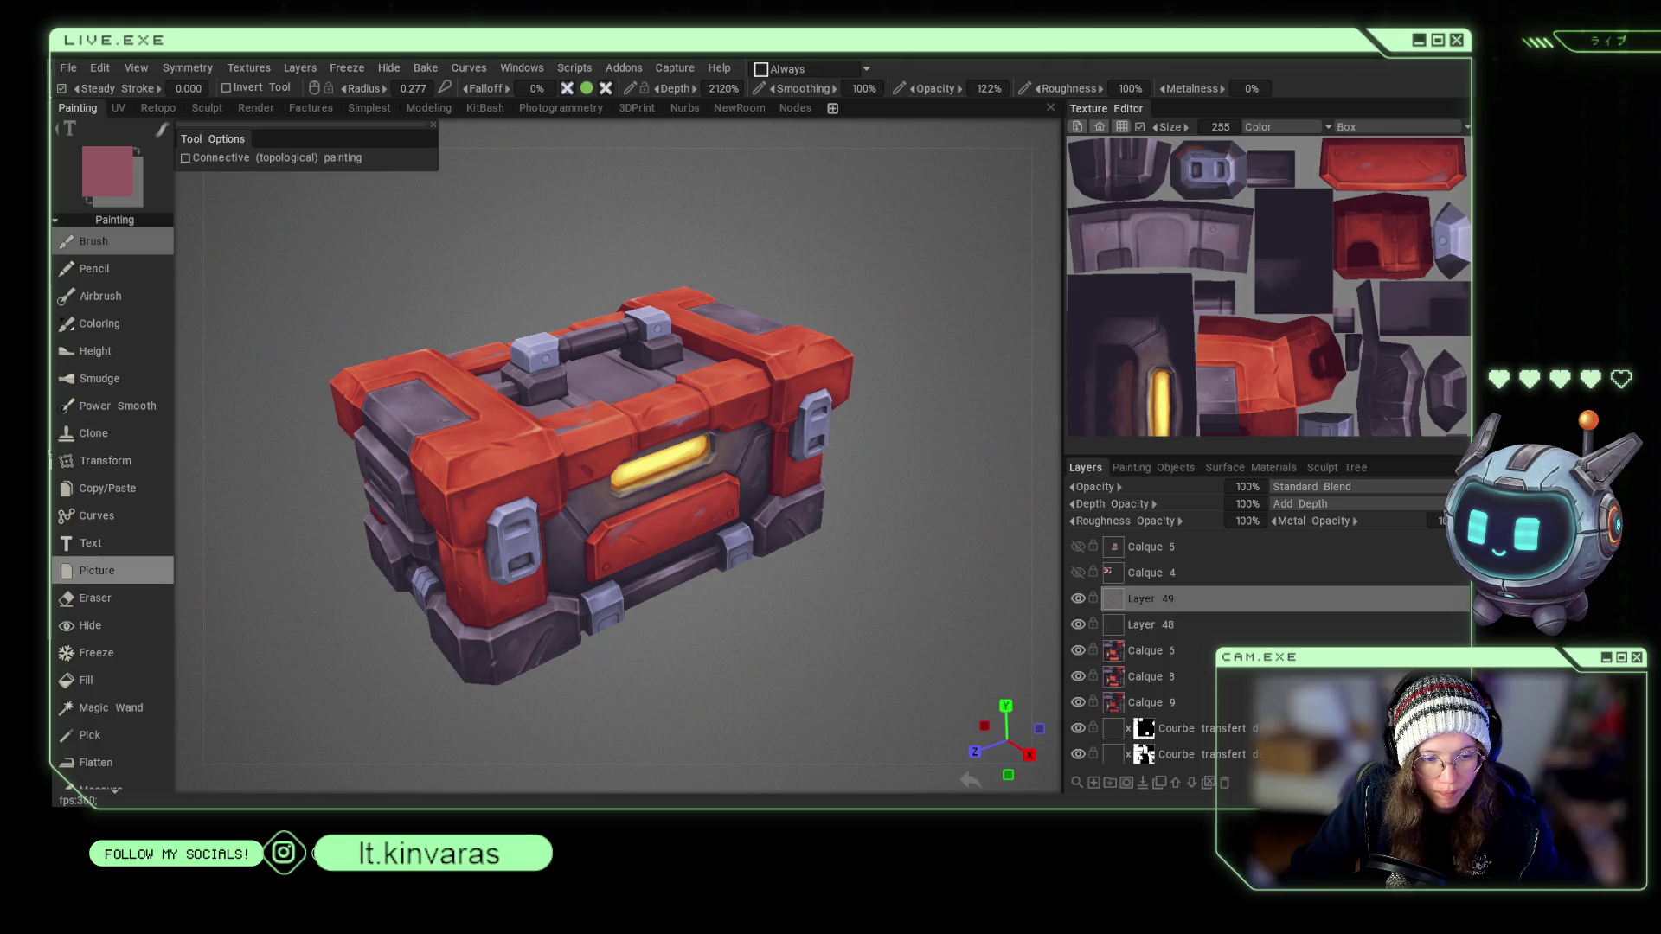
mouse_move(308, 666)
mouse_down()
mouse_move(277, 612)
mouse_move(294, 688)
mouse_move(298, 673)
mouse_up()
scroll(297, 673, up, 2)
scroll(297, 673, up, 2)
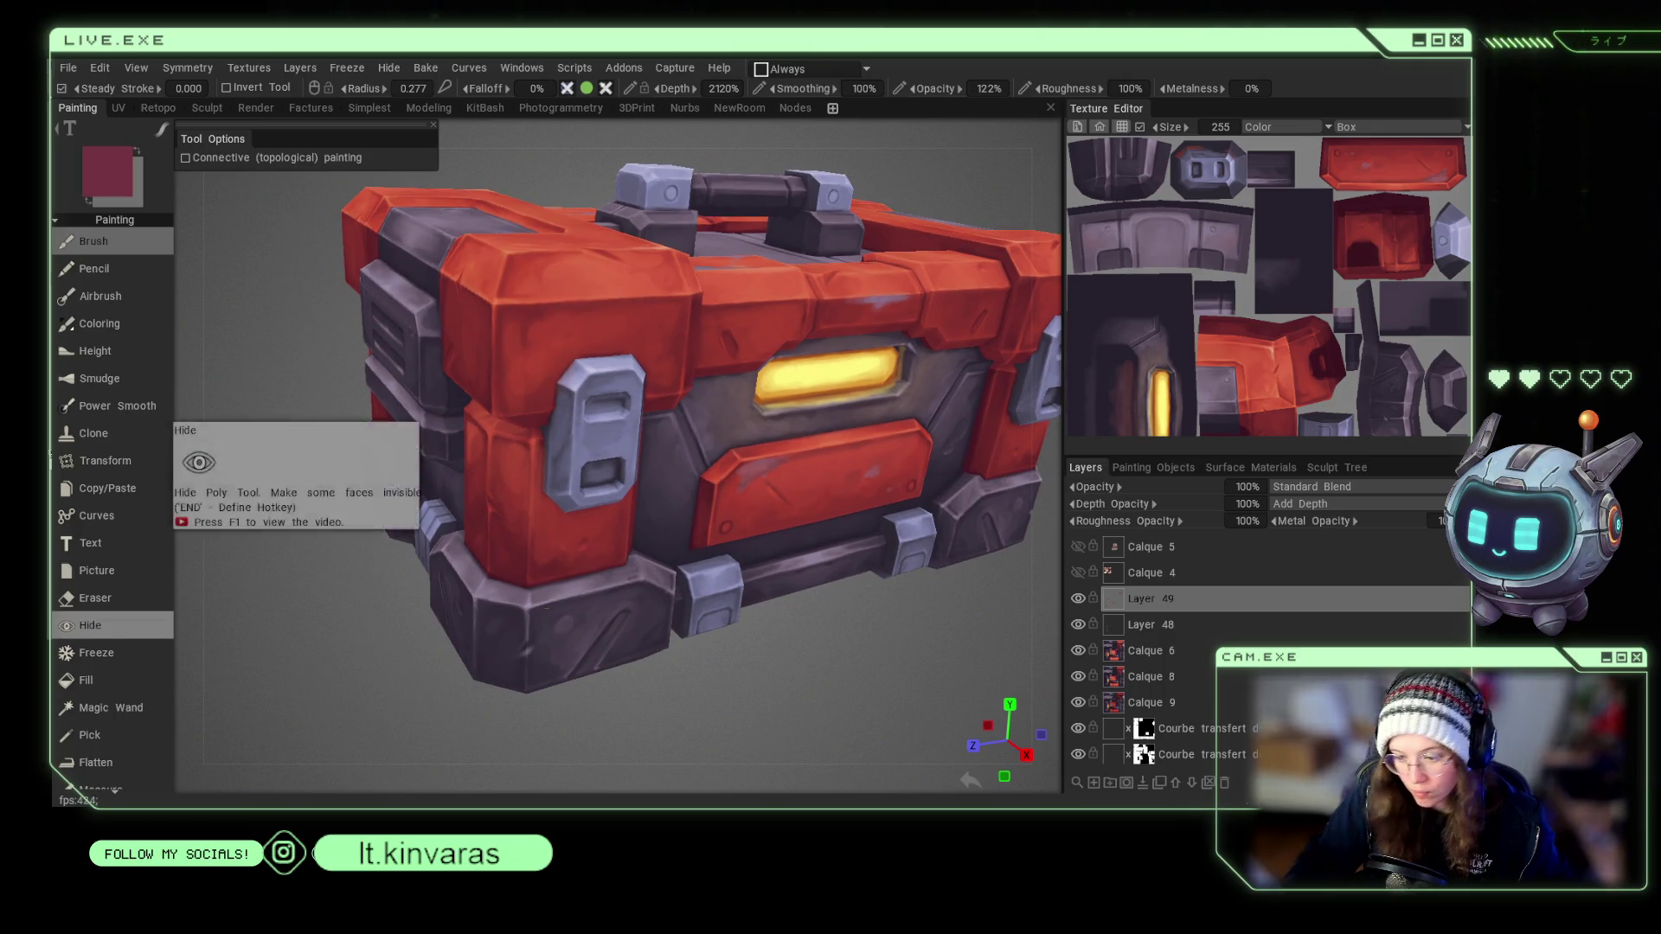
Raise the brush depth to about 2240% and turn the chest to a more frontal angle.
mouse_move(514, 568)
right_down()
mouse_move(501, 576)
mouse_move(512, 564)
right_up()
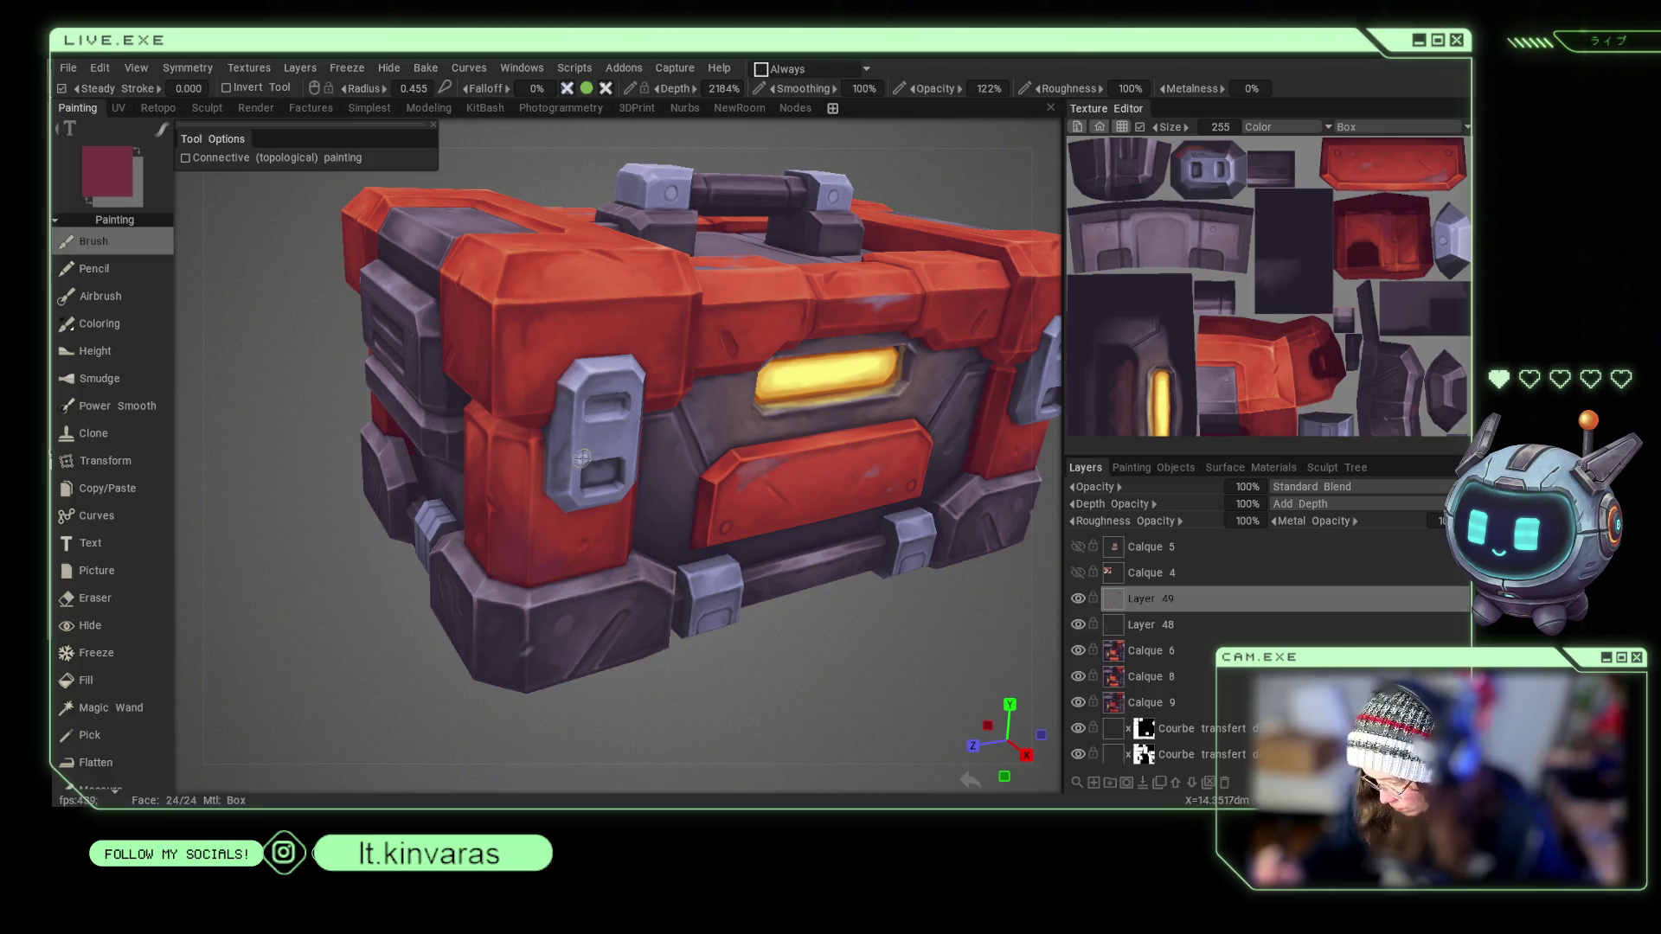
right_drag(554, 556, 550, 562)
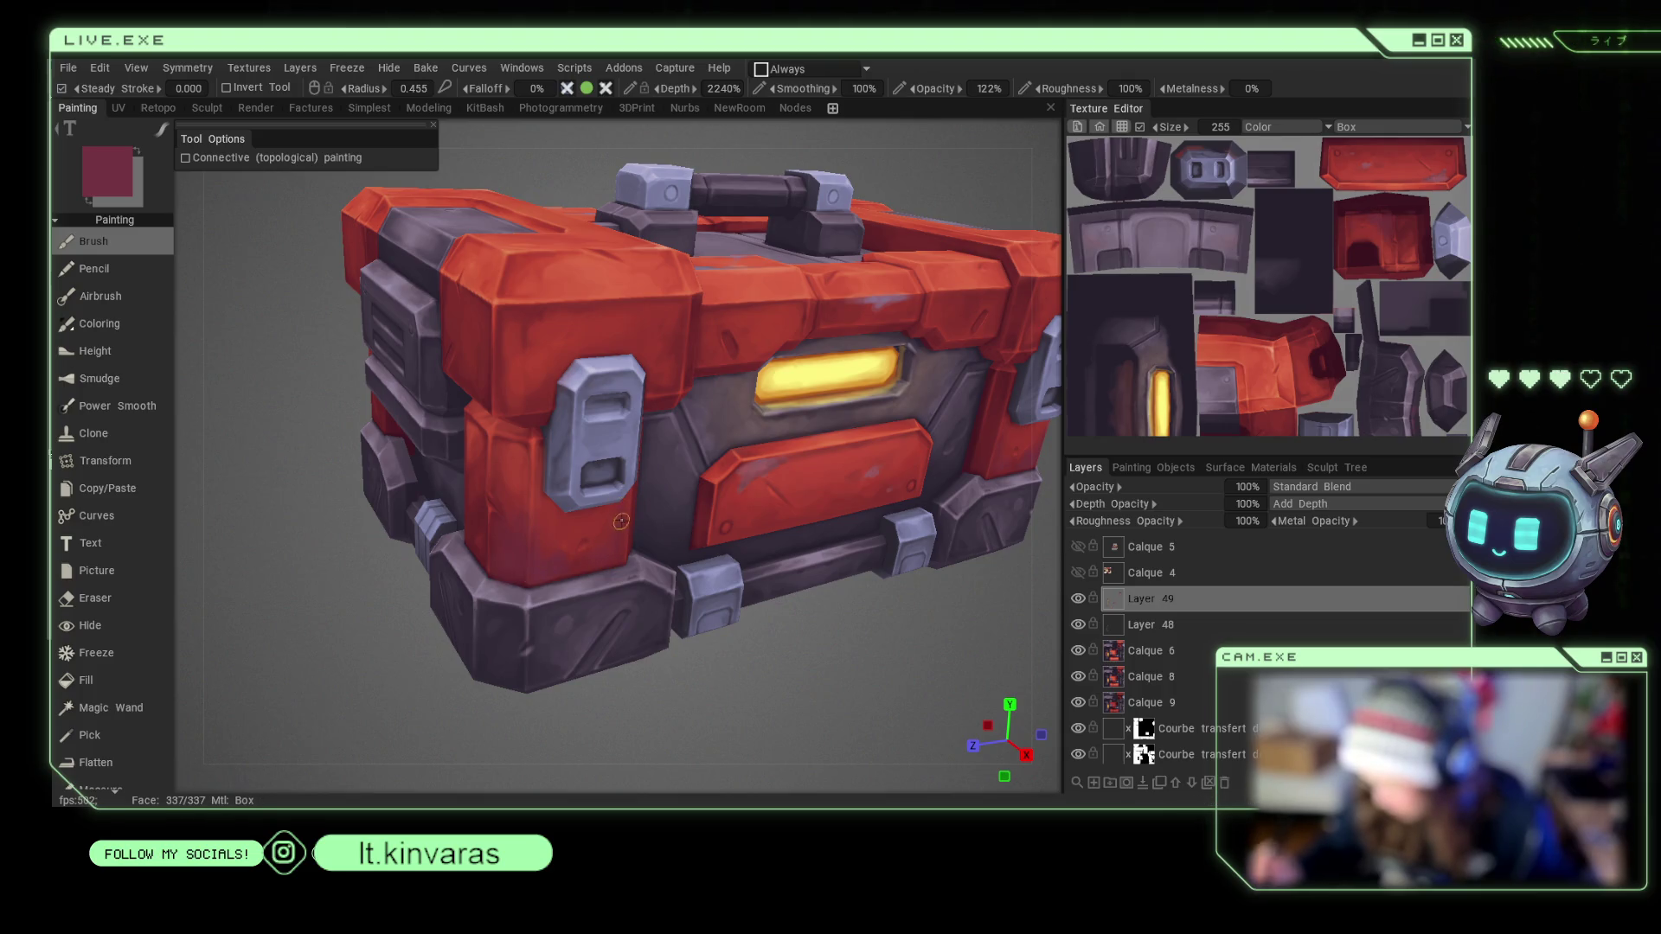
mouse_move(611, 541)
mouse_down()
mouse_move(783, 682)
mouse_move(732, 647)
mouse_move(752, 661)
mouse_up()
scroll(753, 661, up, 3)
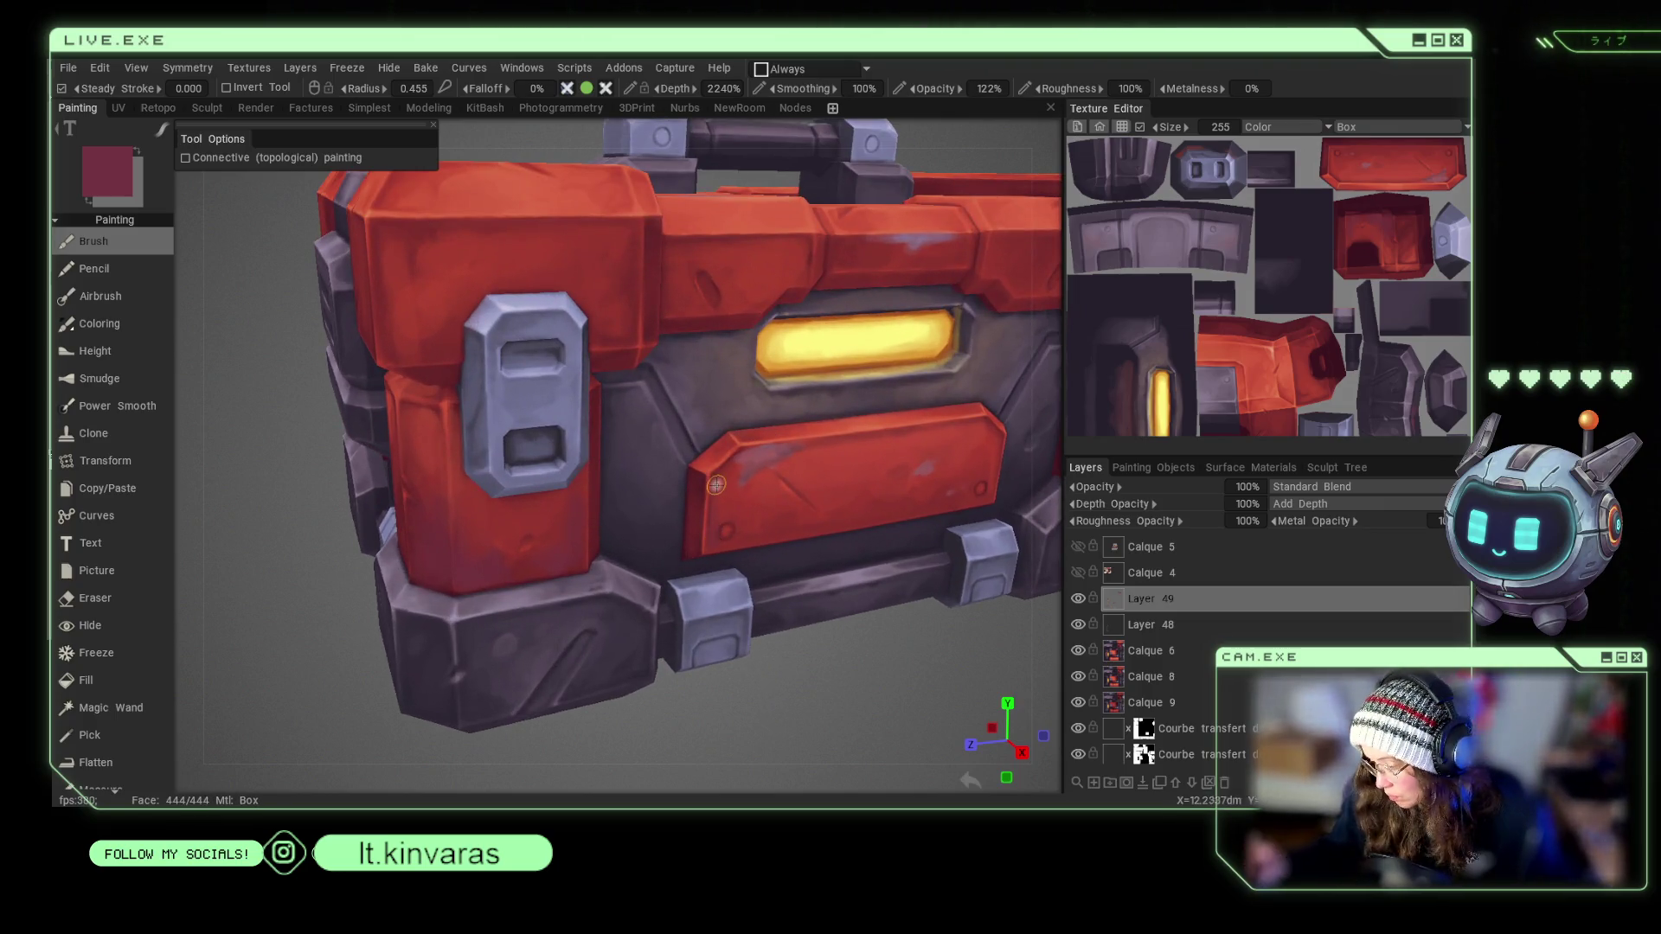
Set the brush radius to about 0.44 and sample the red of the front panel.
mouse_move(1049, 307)
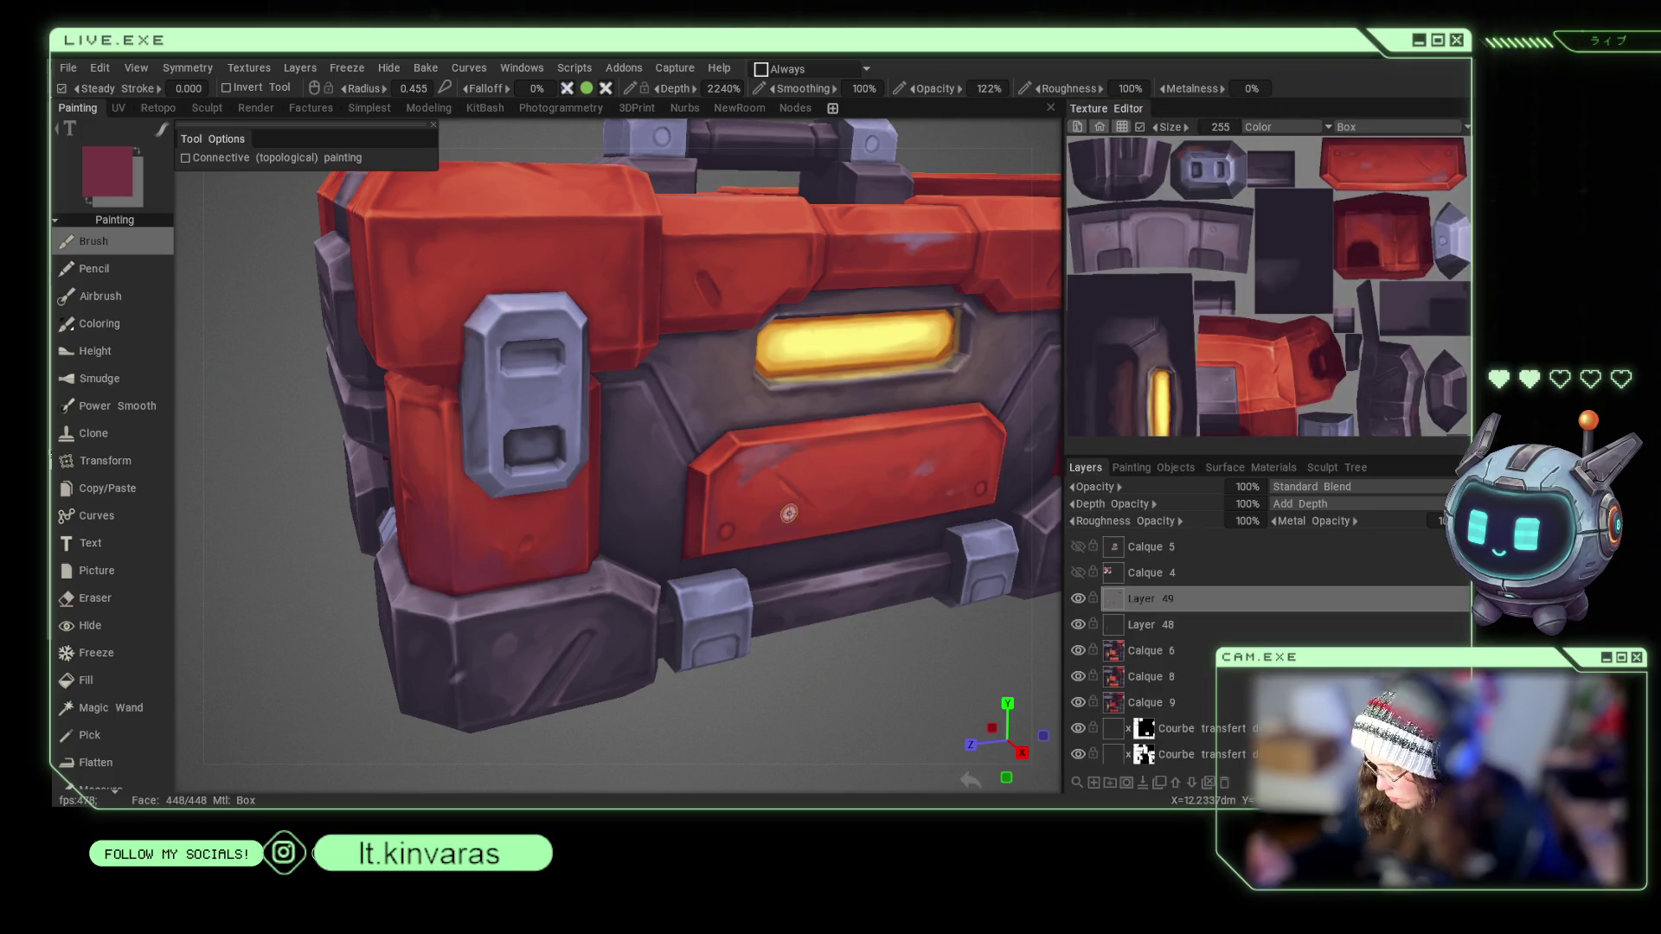
right_drag(768, 529, 787, 529)
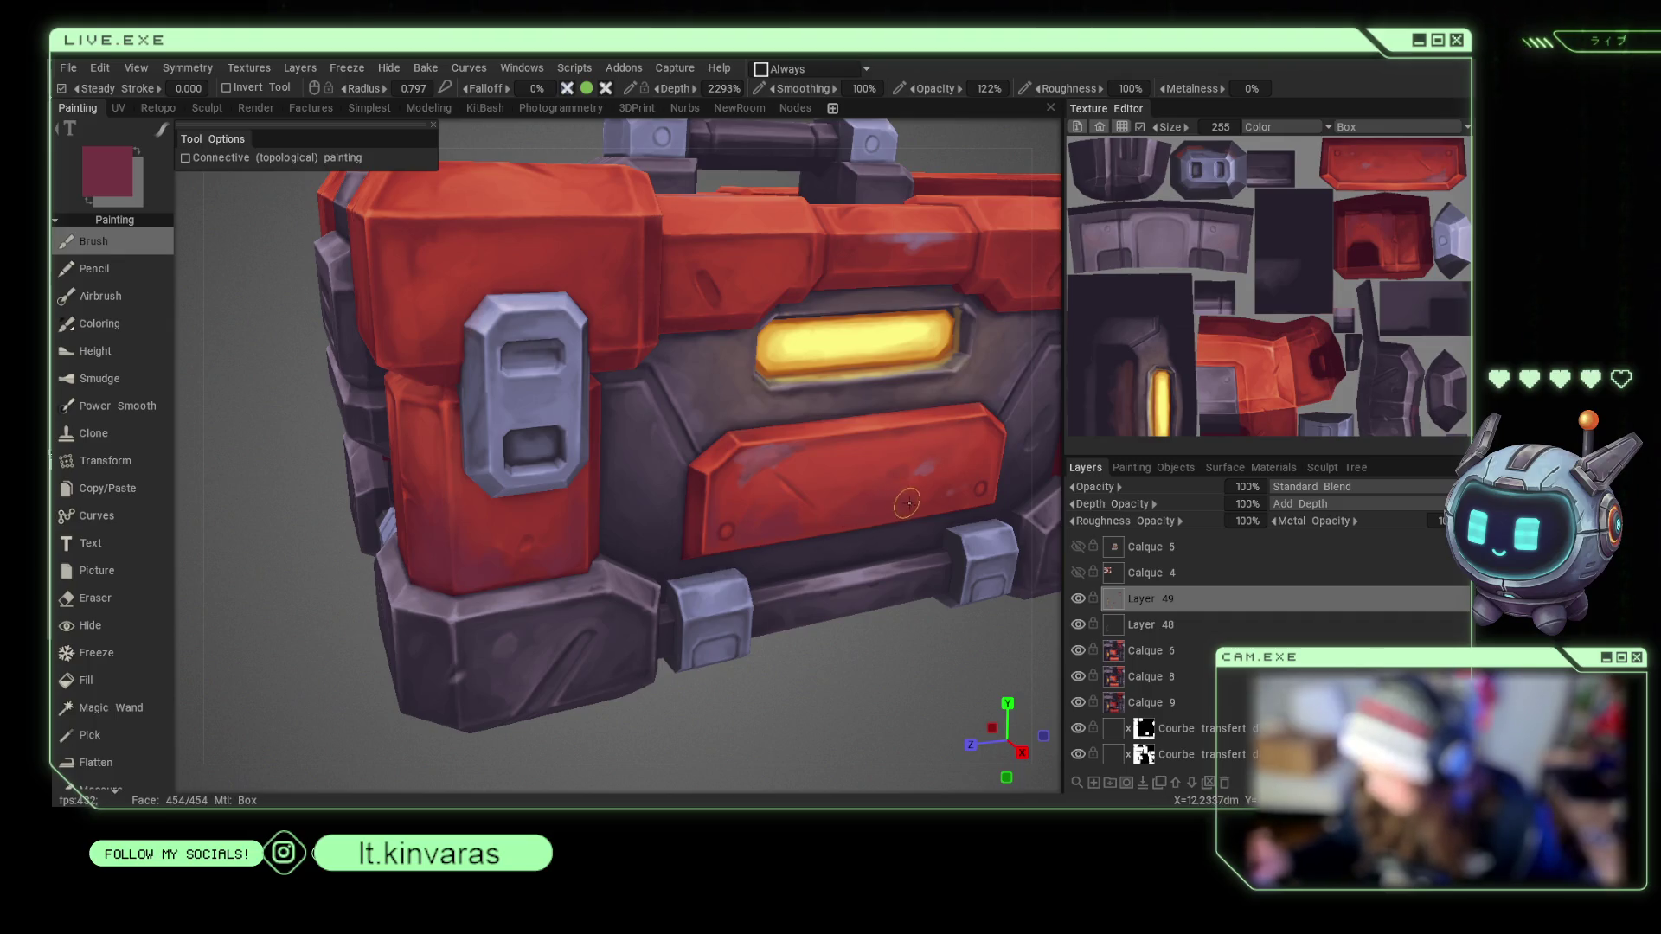
right_drag(562, 532, 556, 537)
key(v)
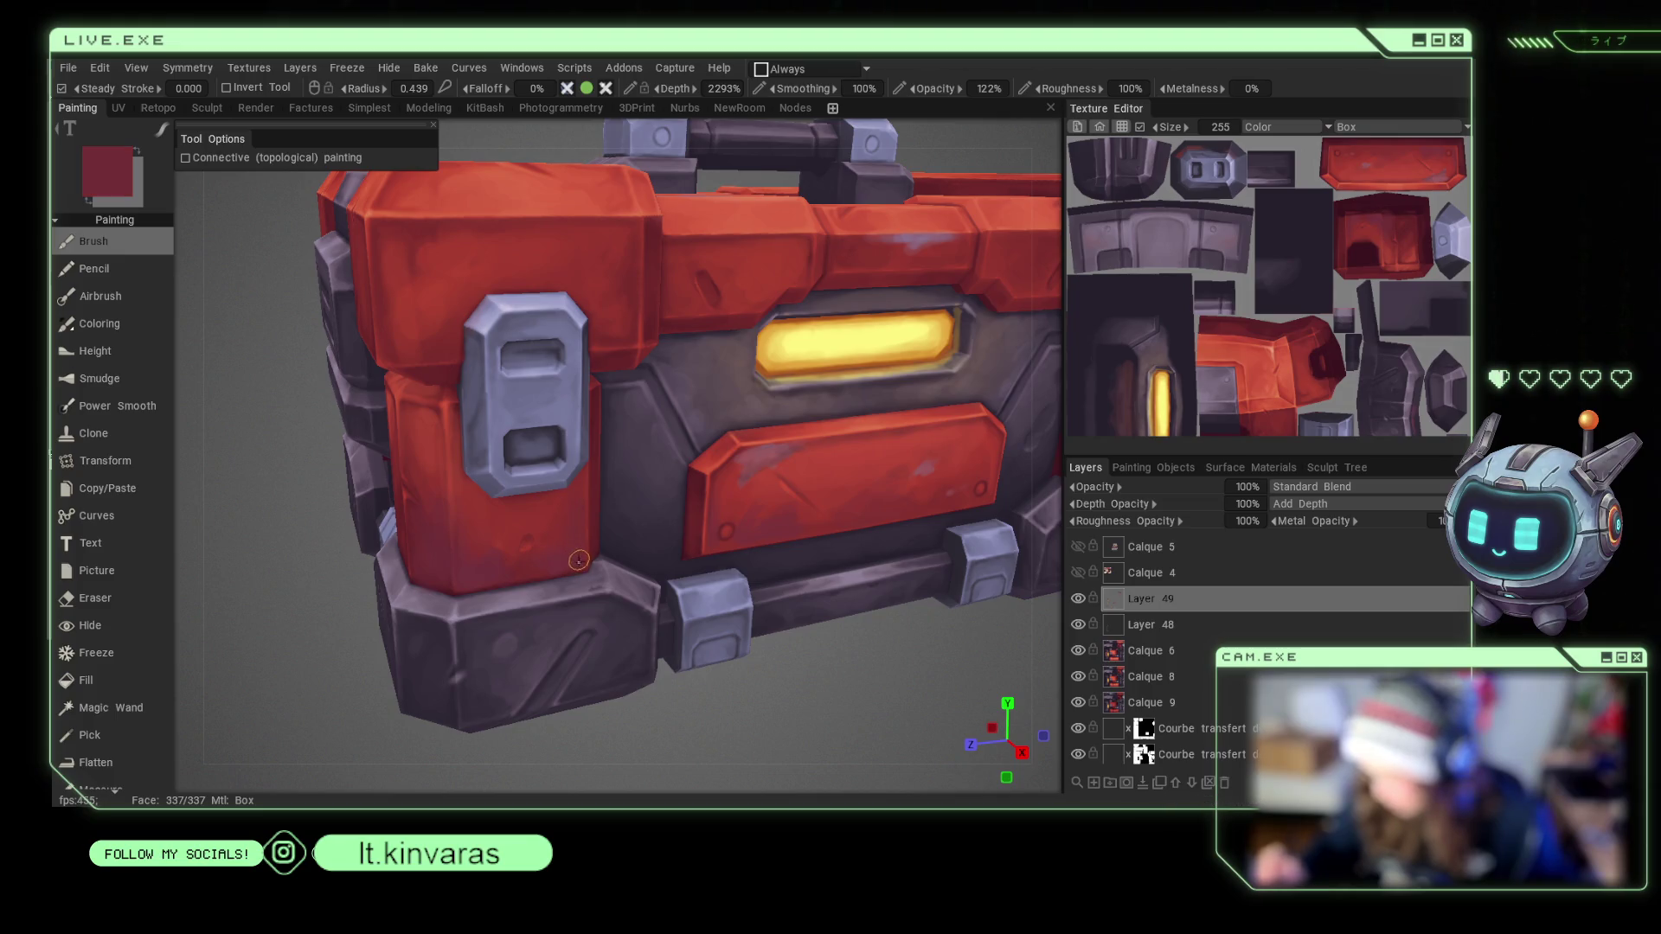
Orbit to a wider three-quarter view of the crate and enlarge the brush radius to about 0.86.
drag(781, 727, 707, 702)
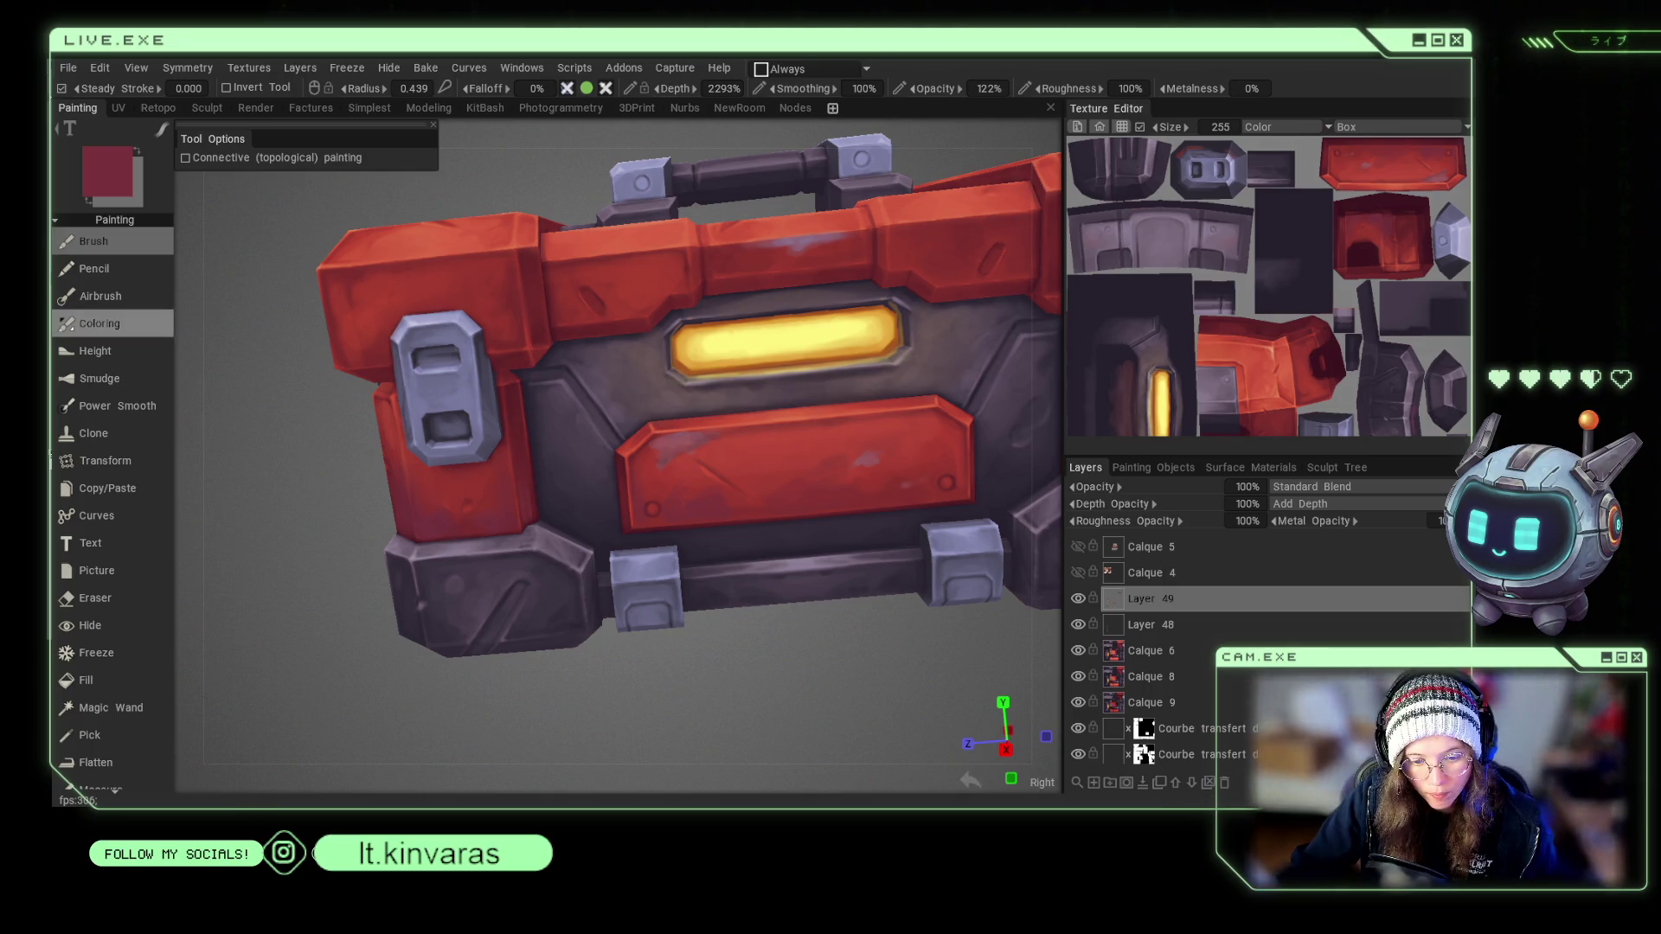
drag(294, 537, 302, 656)
scroll(271, 650, down, 2)
scroll(266, 650, up, 2)
scroll(300, 674, up, 1)
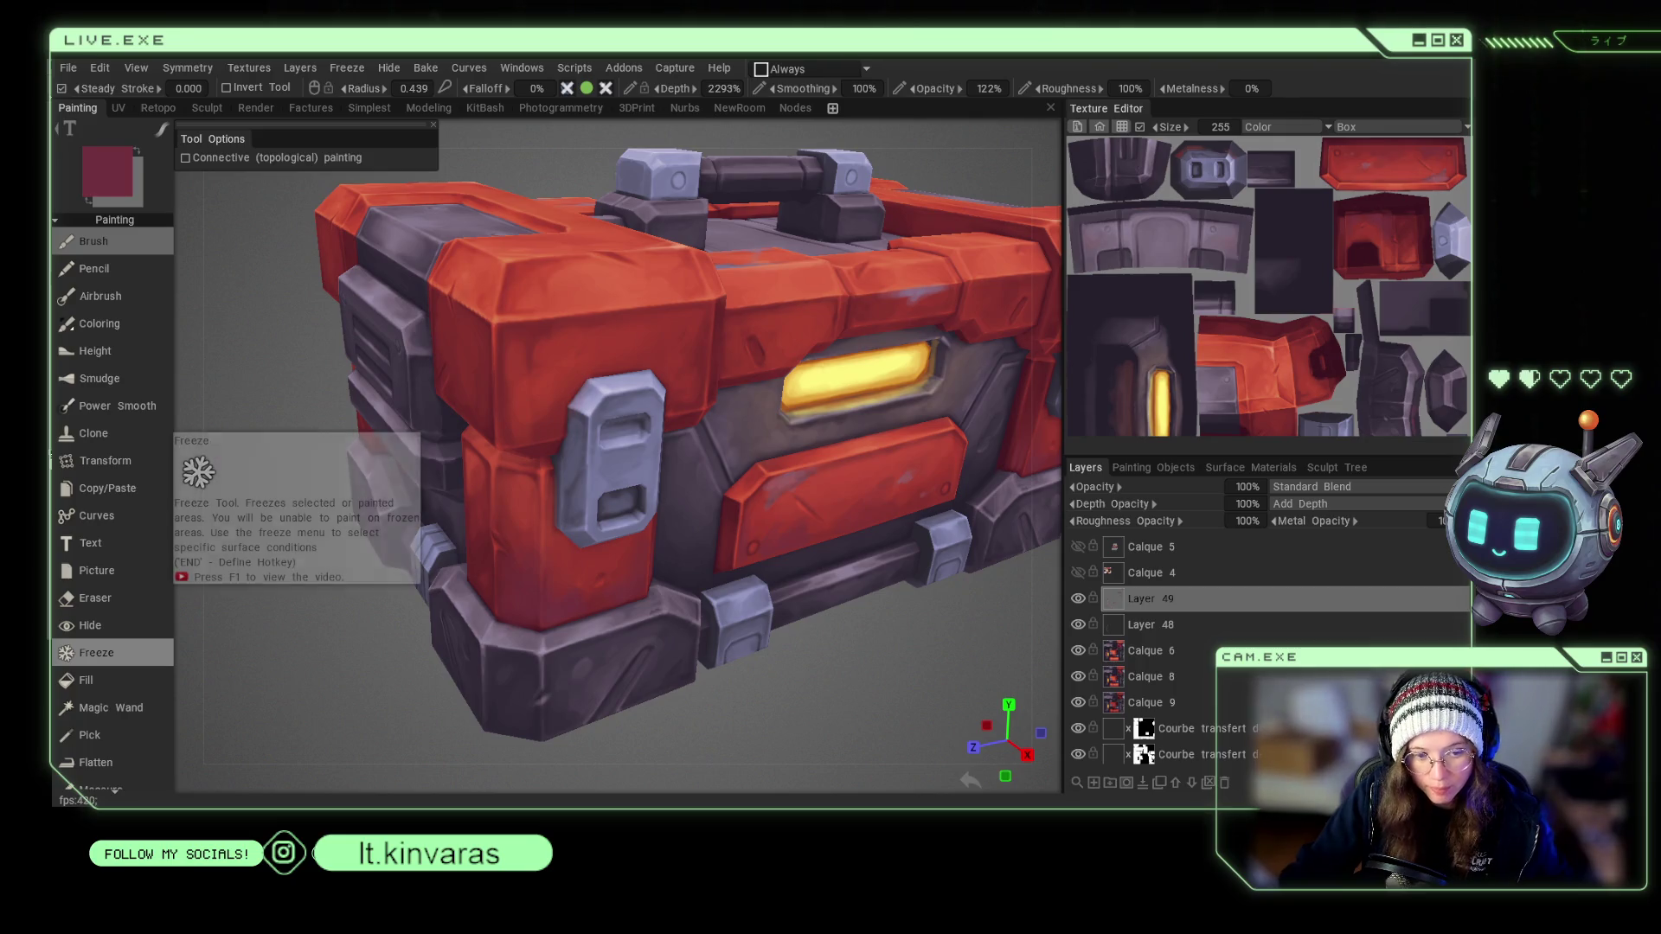
drag(394, 610, 456, 379)
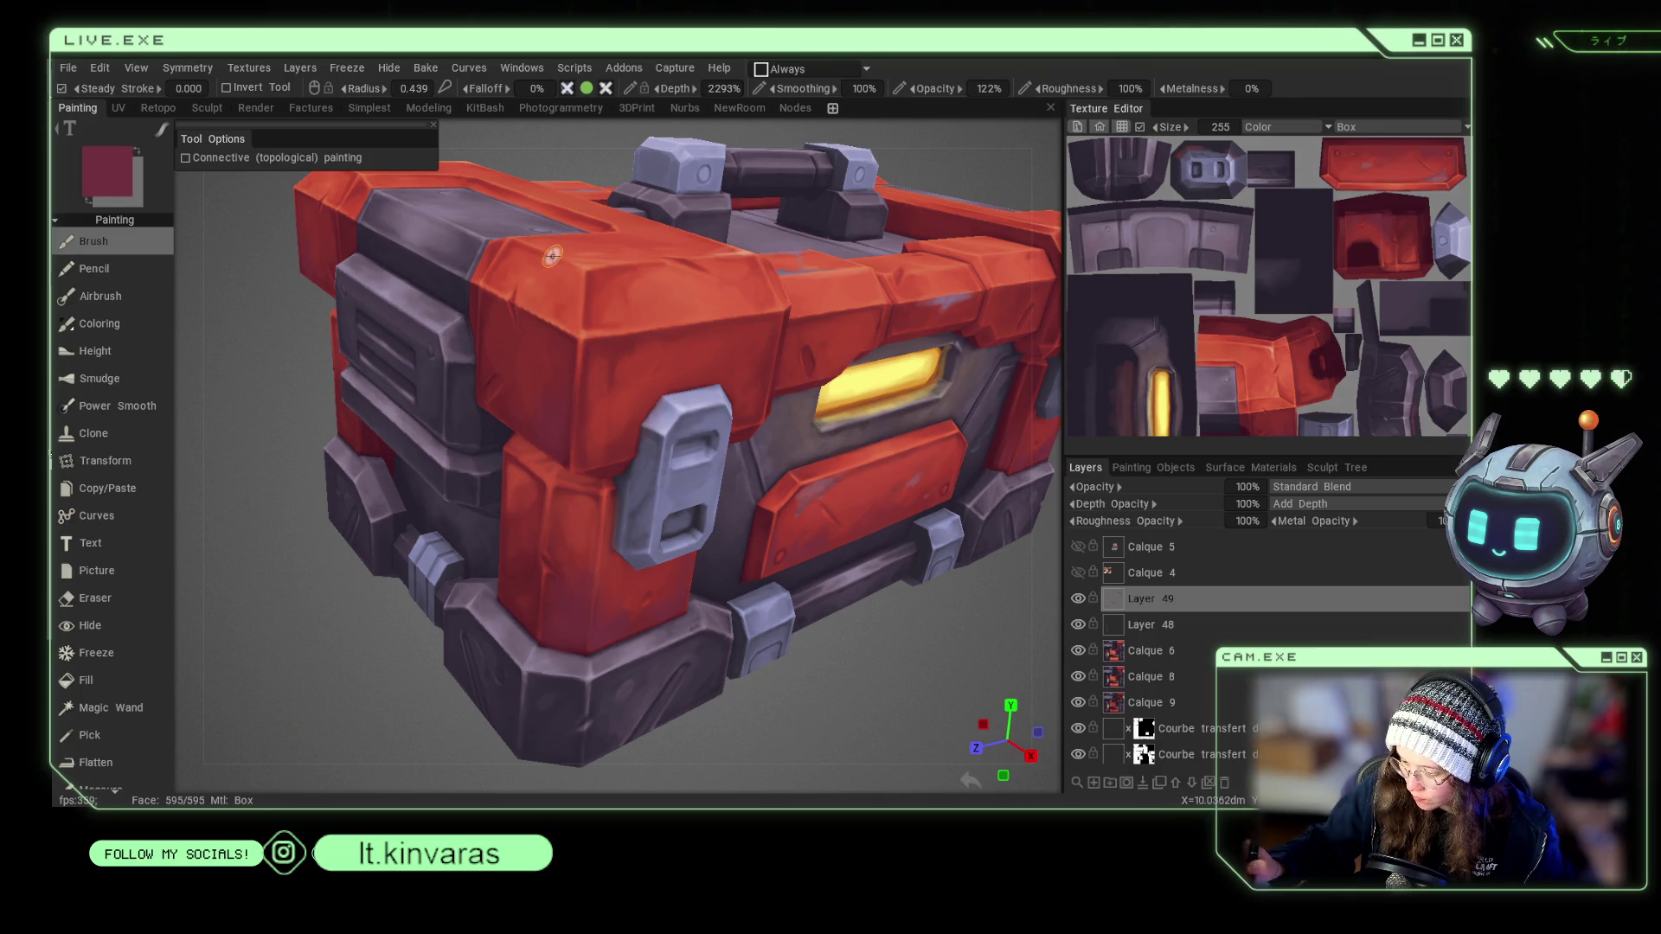
scroll(787, 595, down, 5)
scroll(798, 655, up, 5)
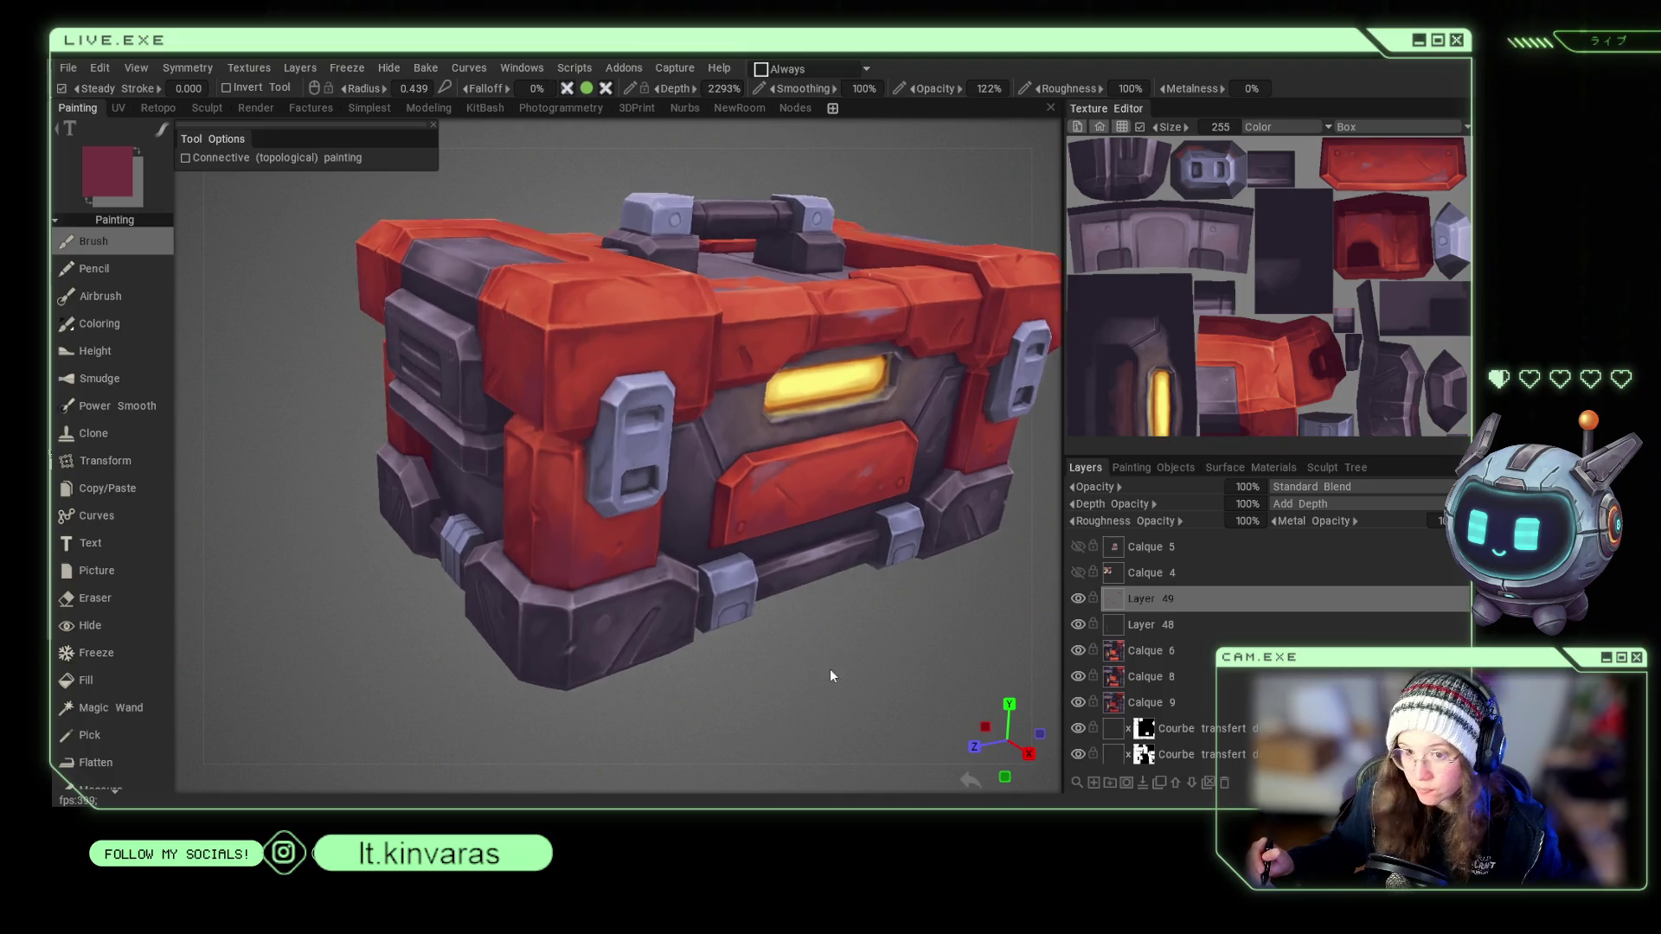
mouse_move(552, 347)
right_down()
mouse_move(605, 347)
mouse_move(549, 390)
right_up()
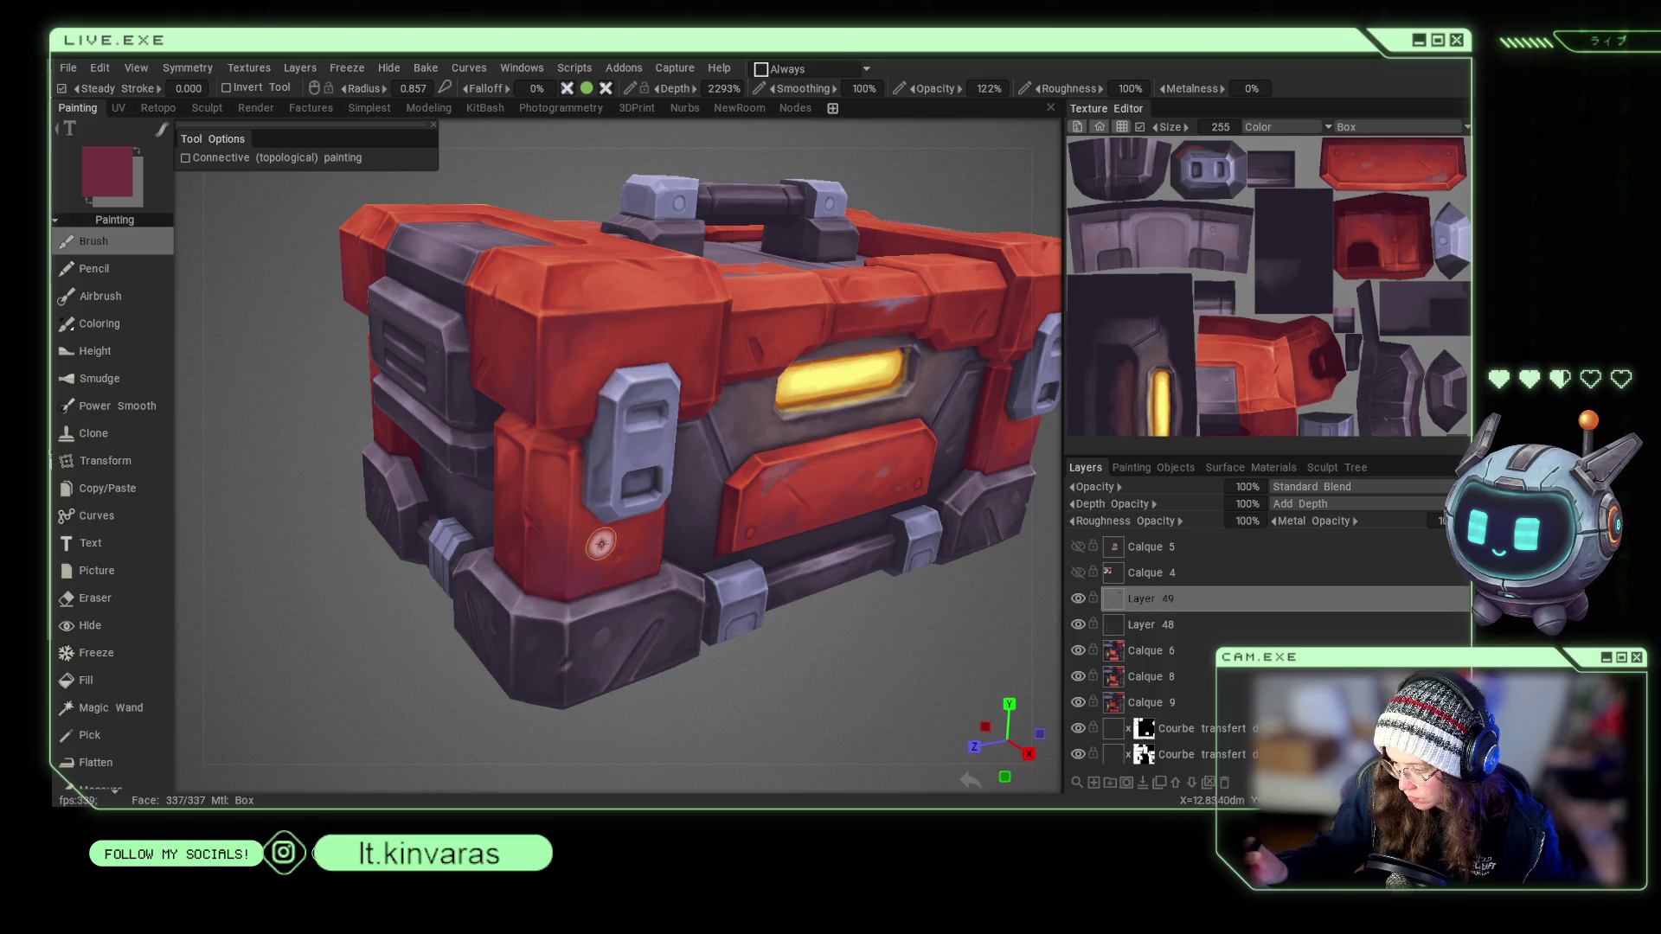
Sample a brighter red from the crate's panel and fine-tune the brush size.
key(v)
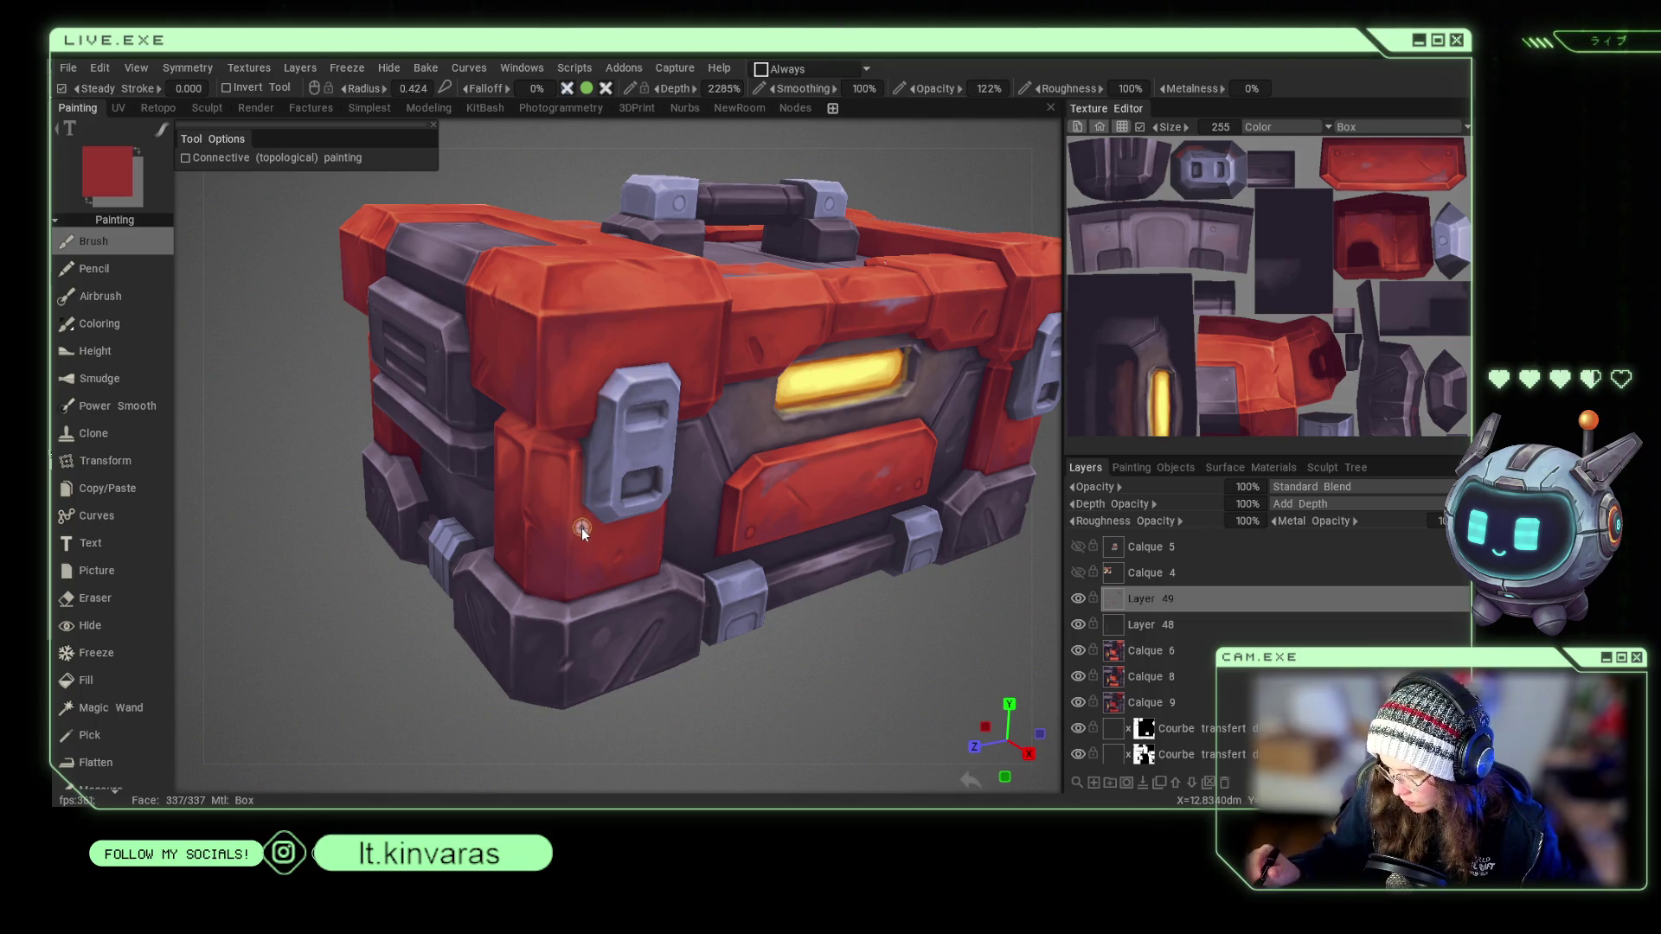
key(v)
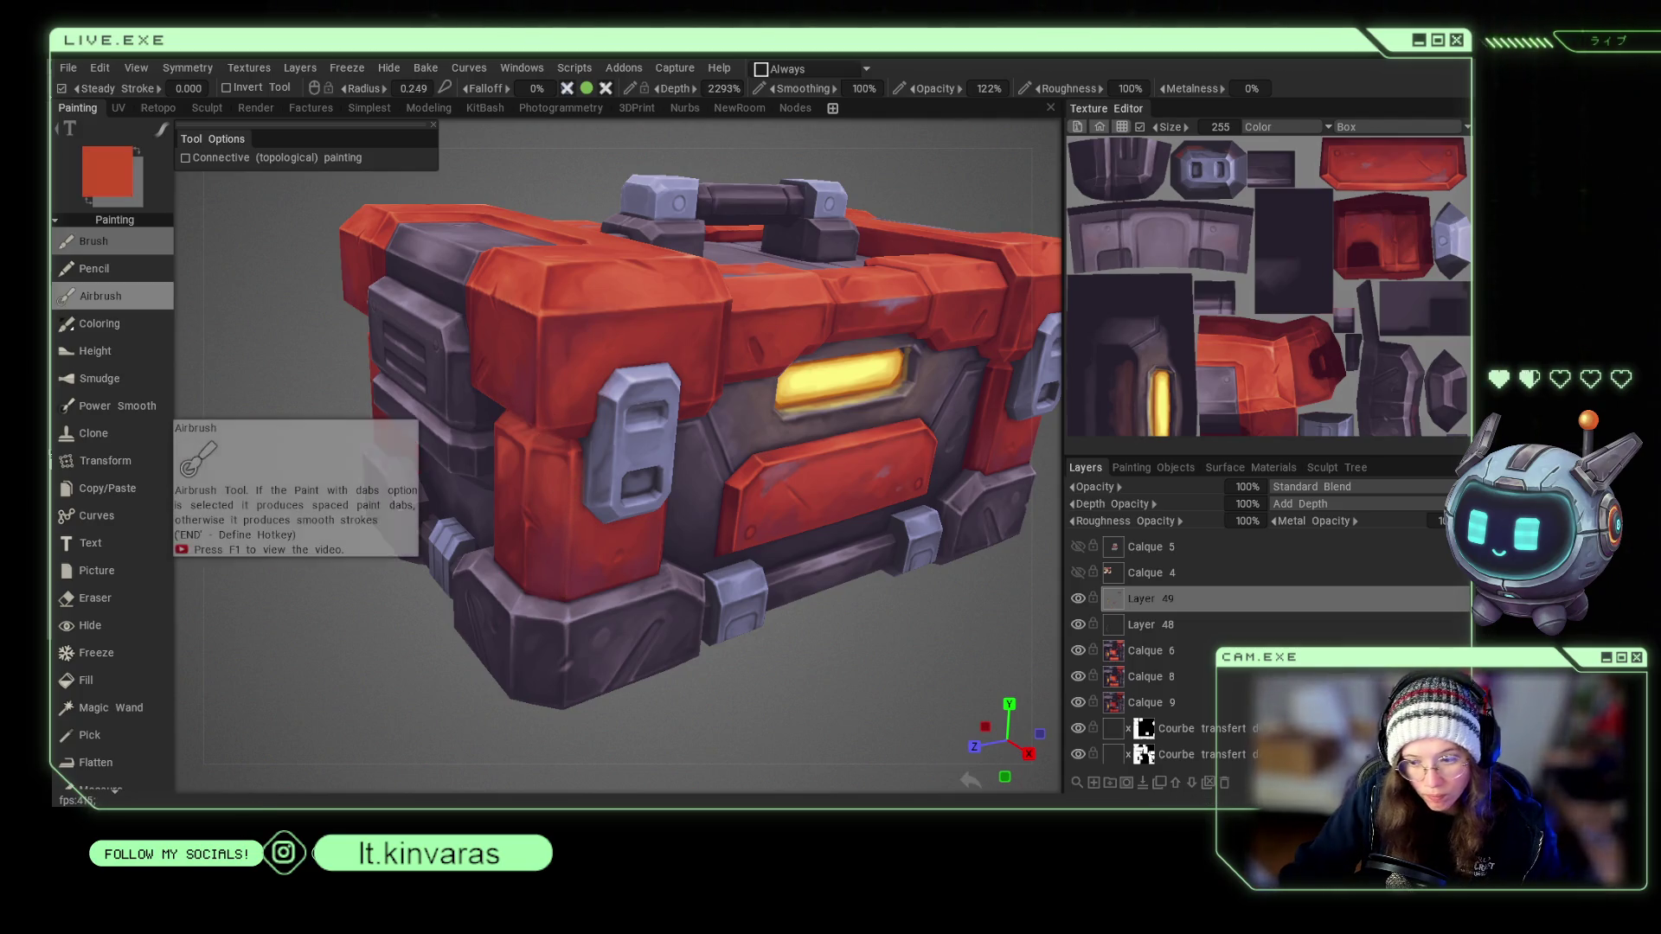
key([)
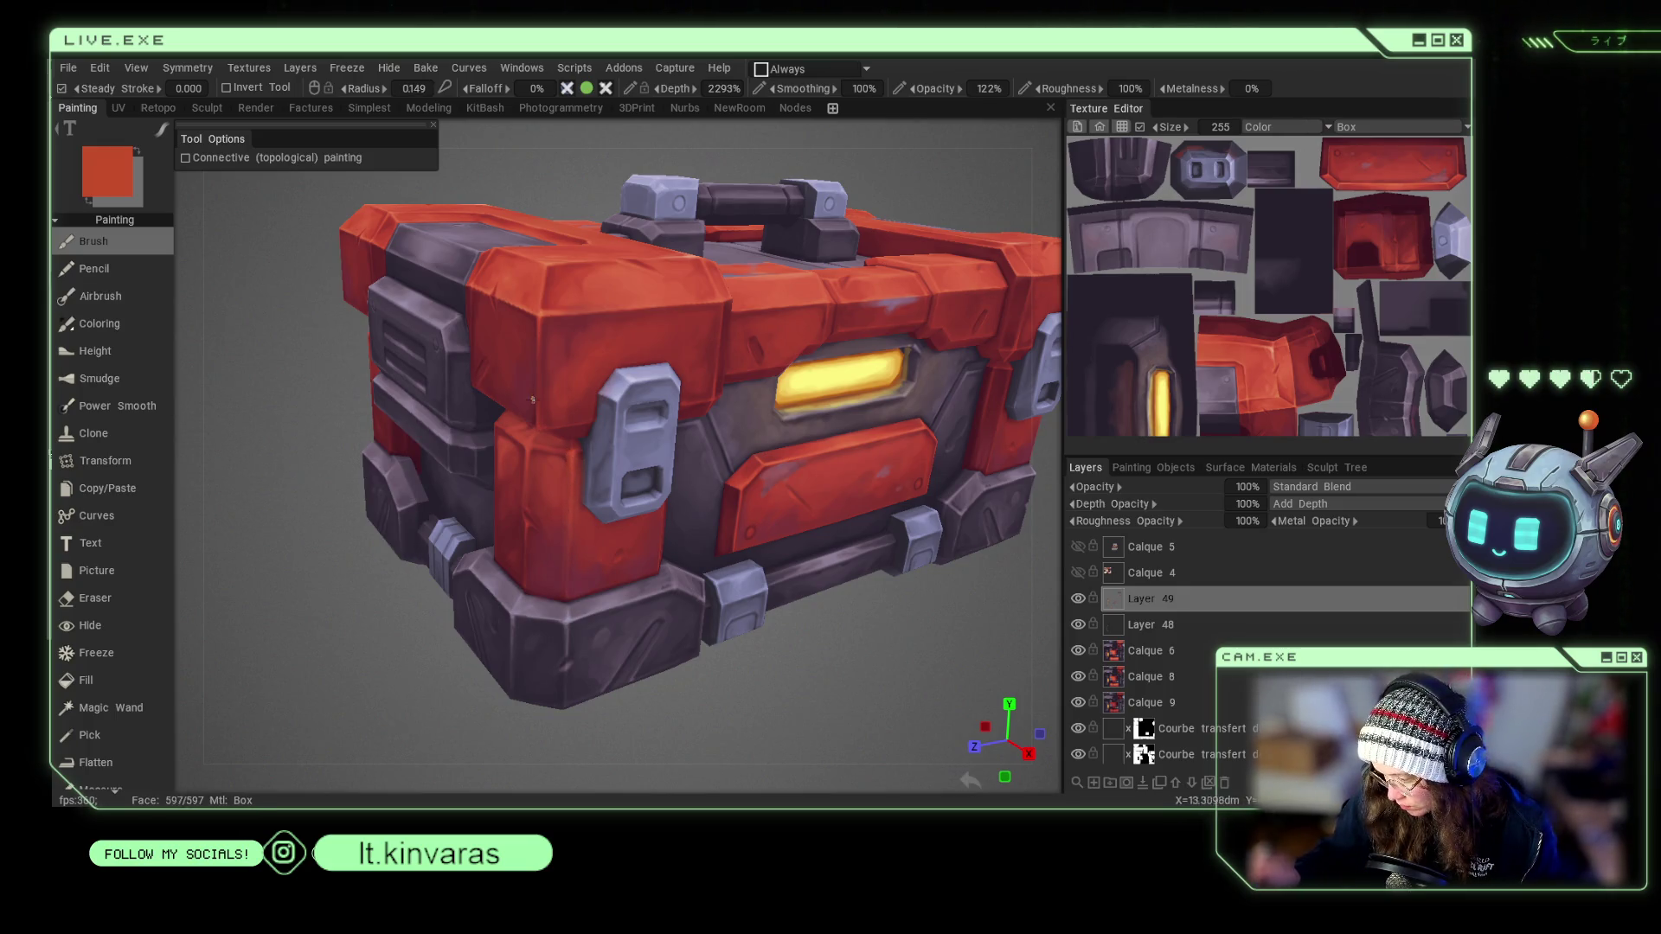
key(])
key(])
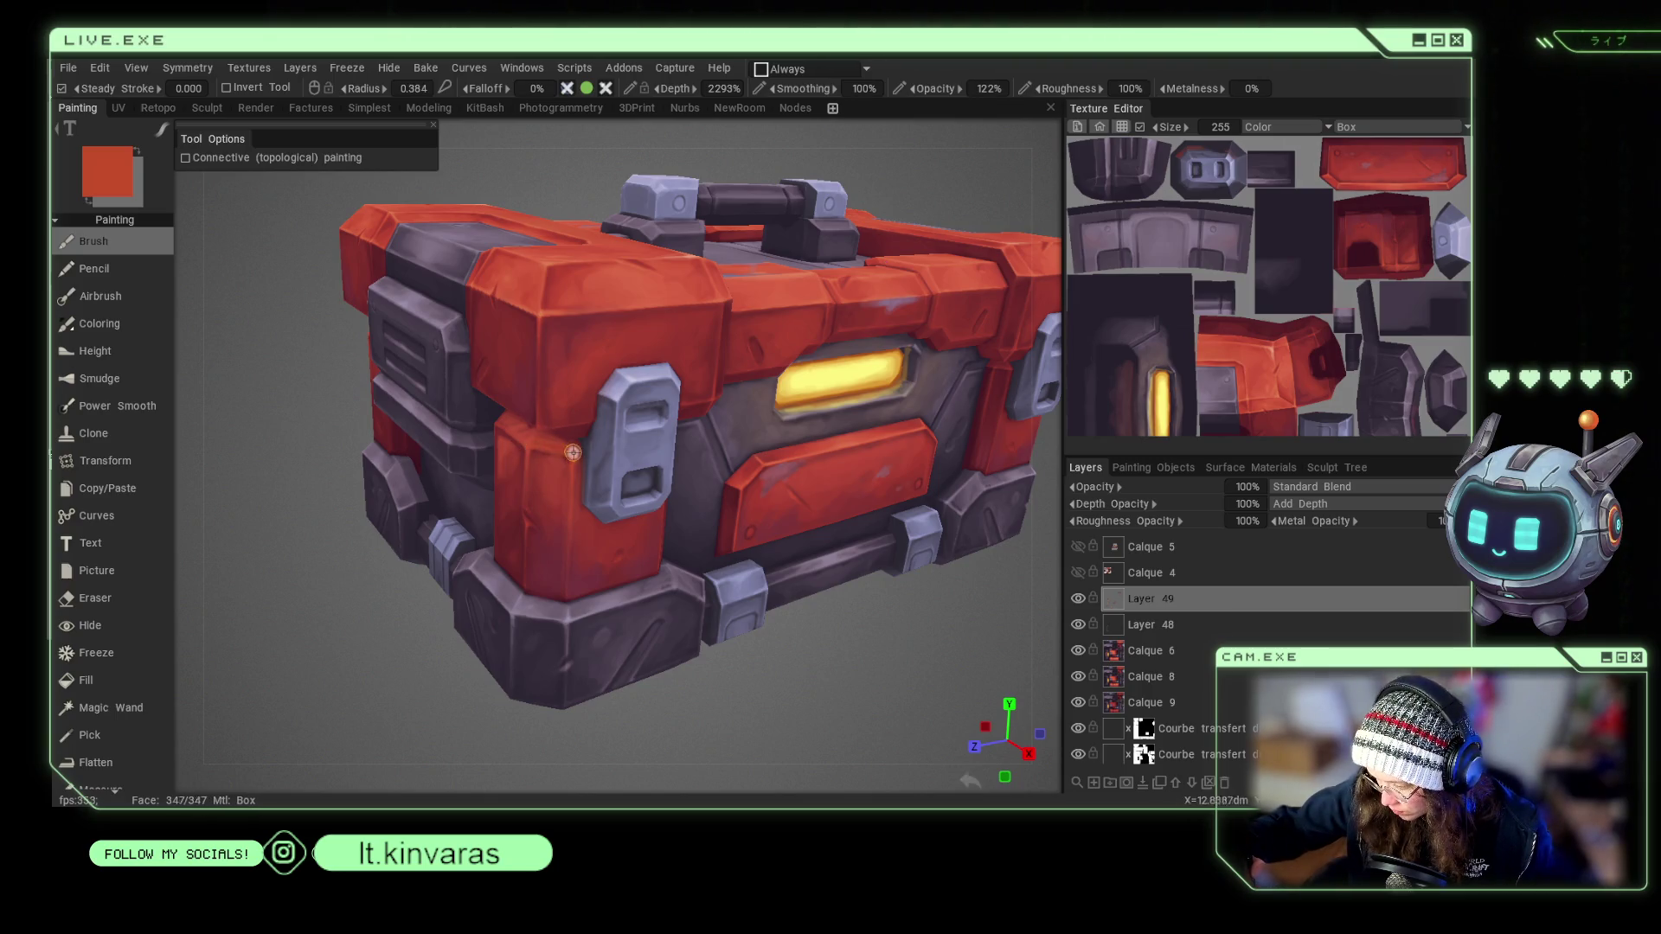
key([)
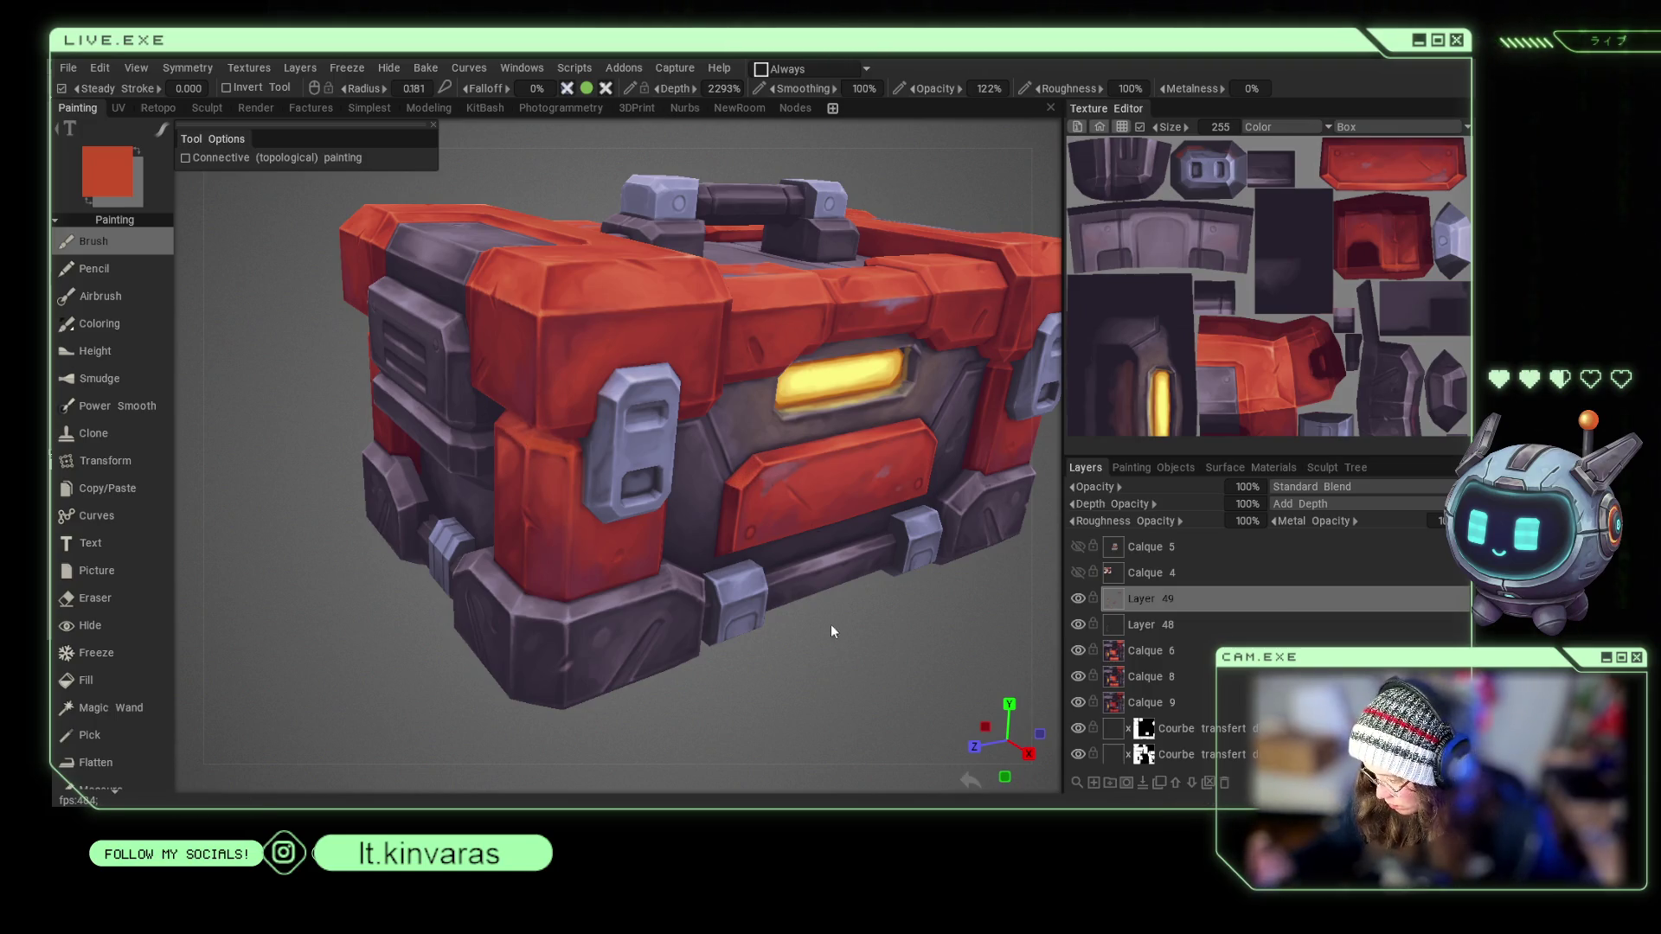
Set the brush radius to 0.505 and frame the chest in a straight-on front view.
middle_drag(834, 629, 751, 494)
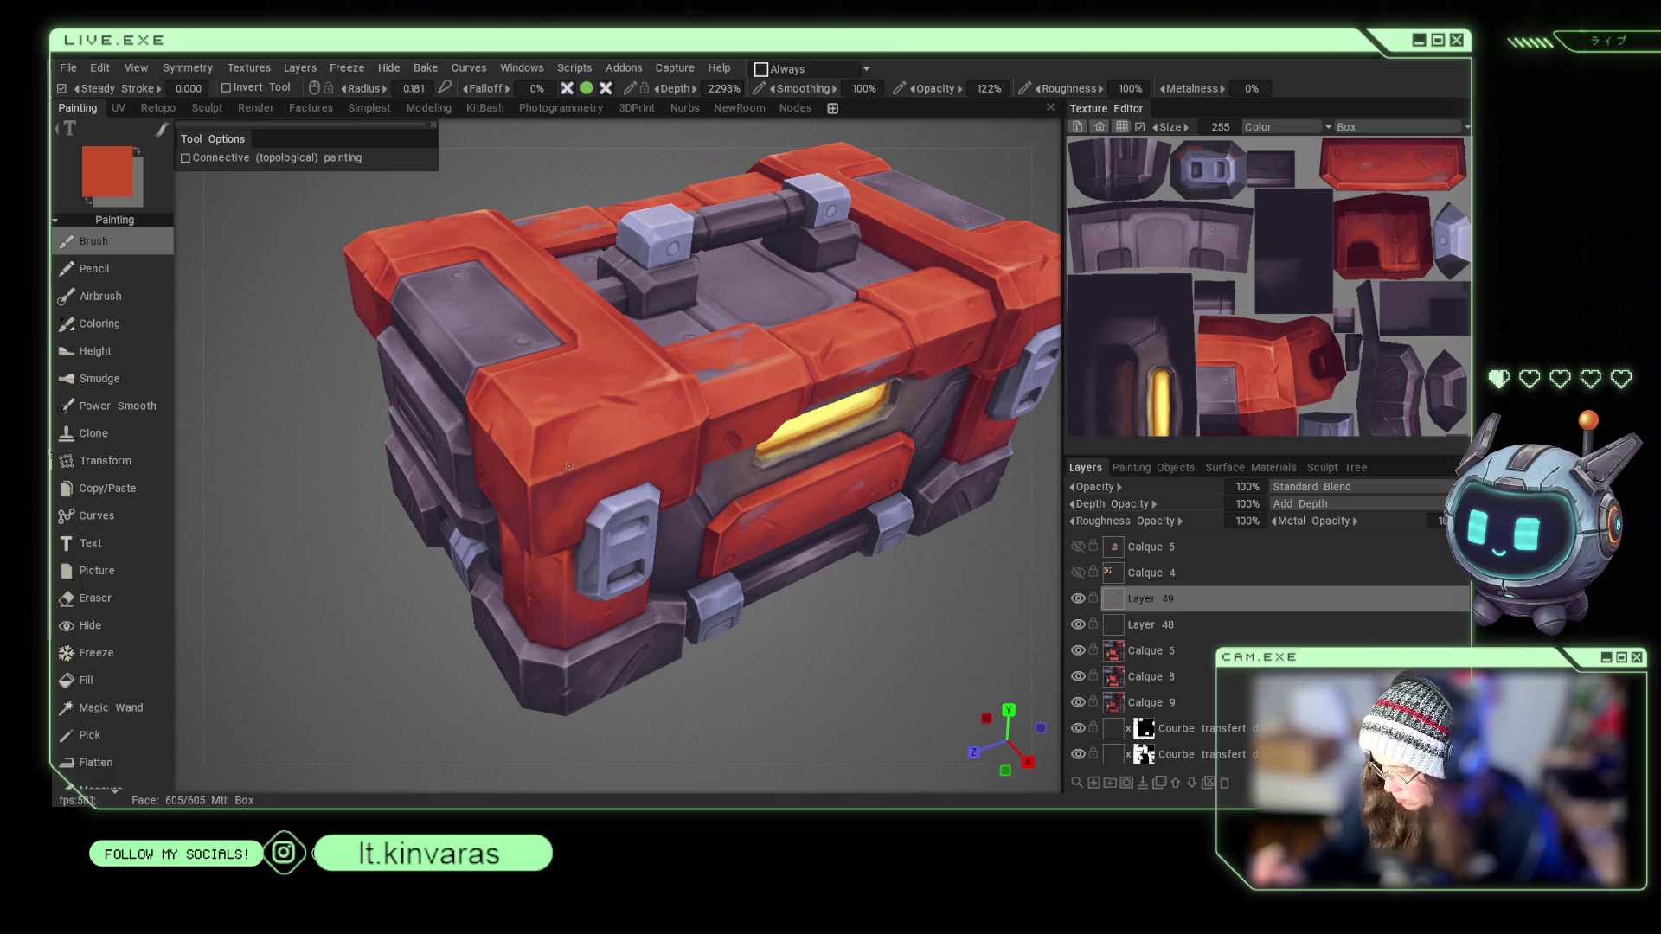
right_drag(569, 466, 644, 432)
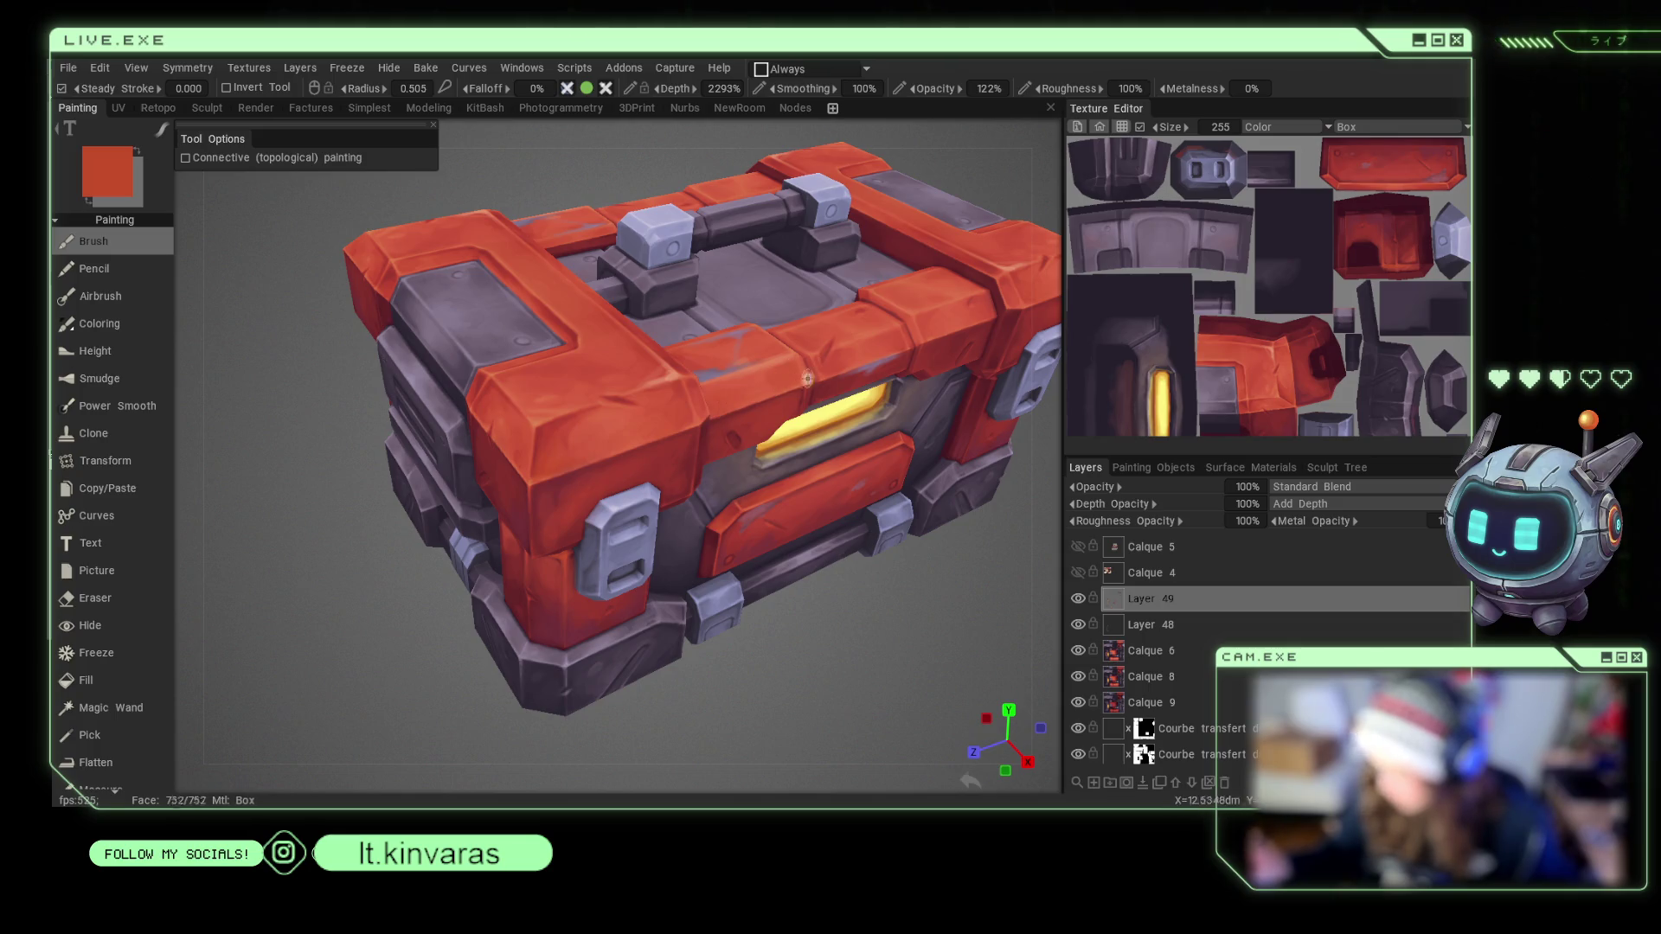
key(f)
right_drag(863, 563, 868, 654)
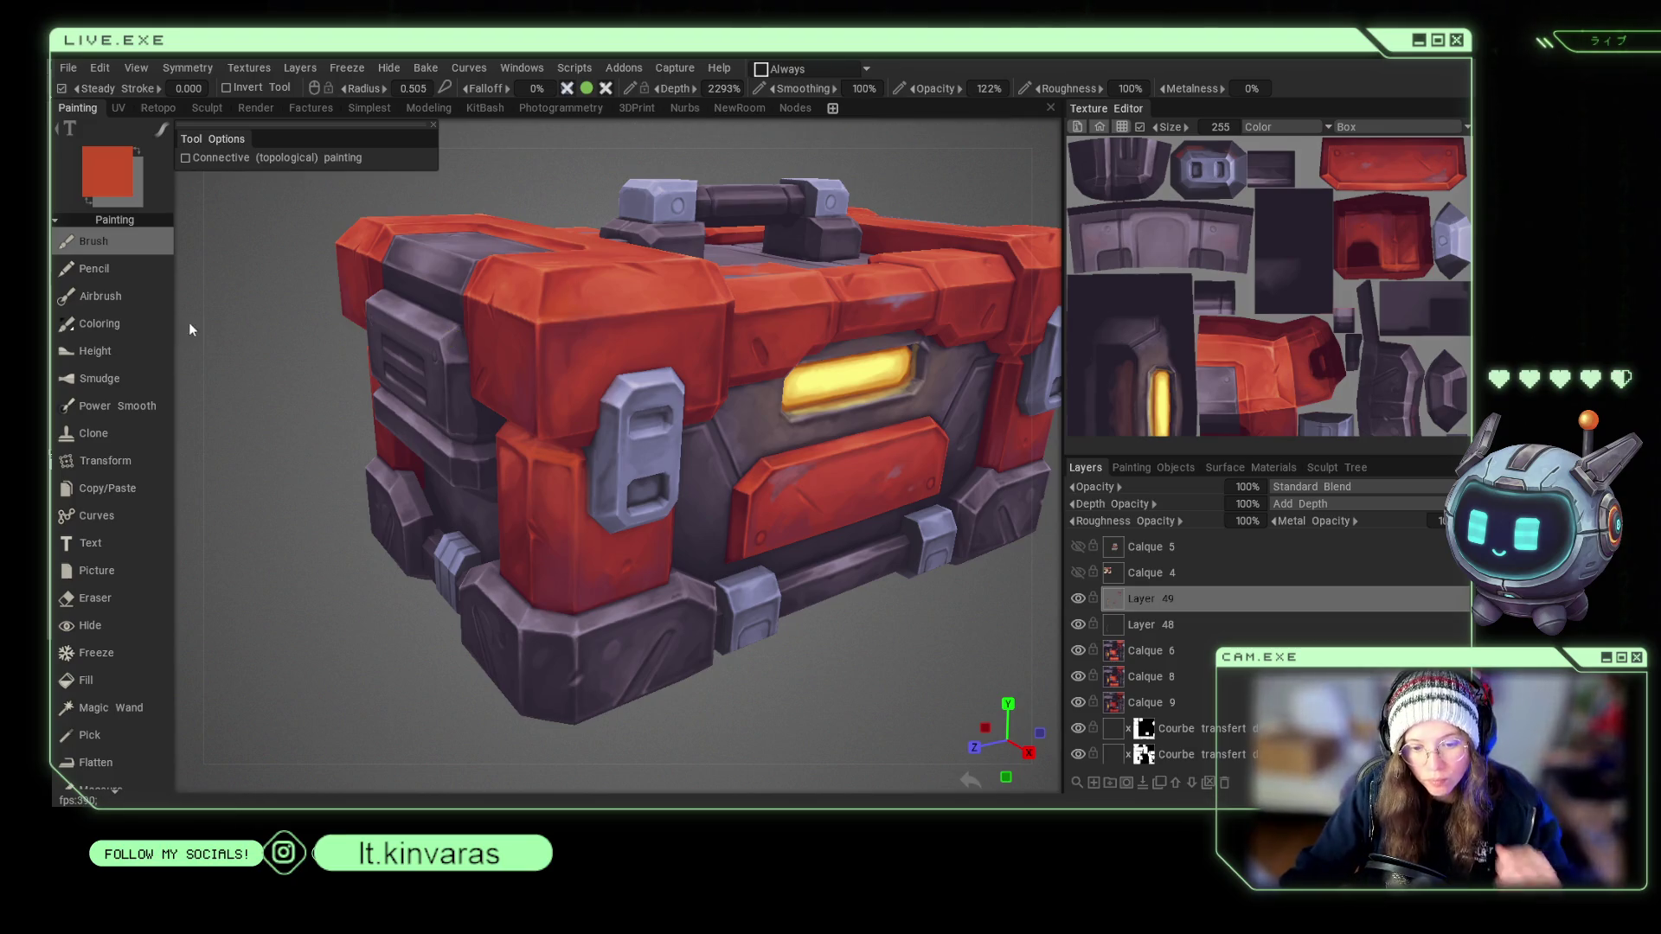
drag(302, 391, 200, 377)
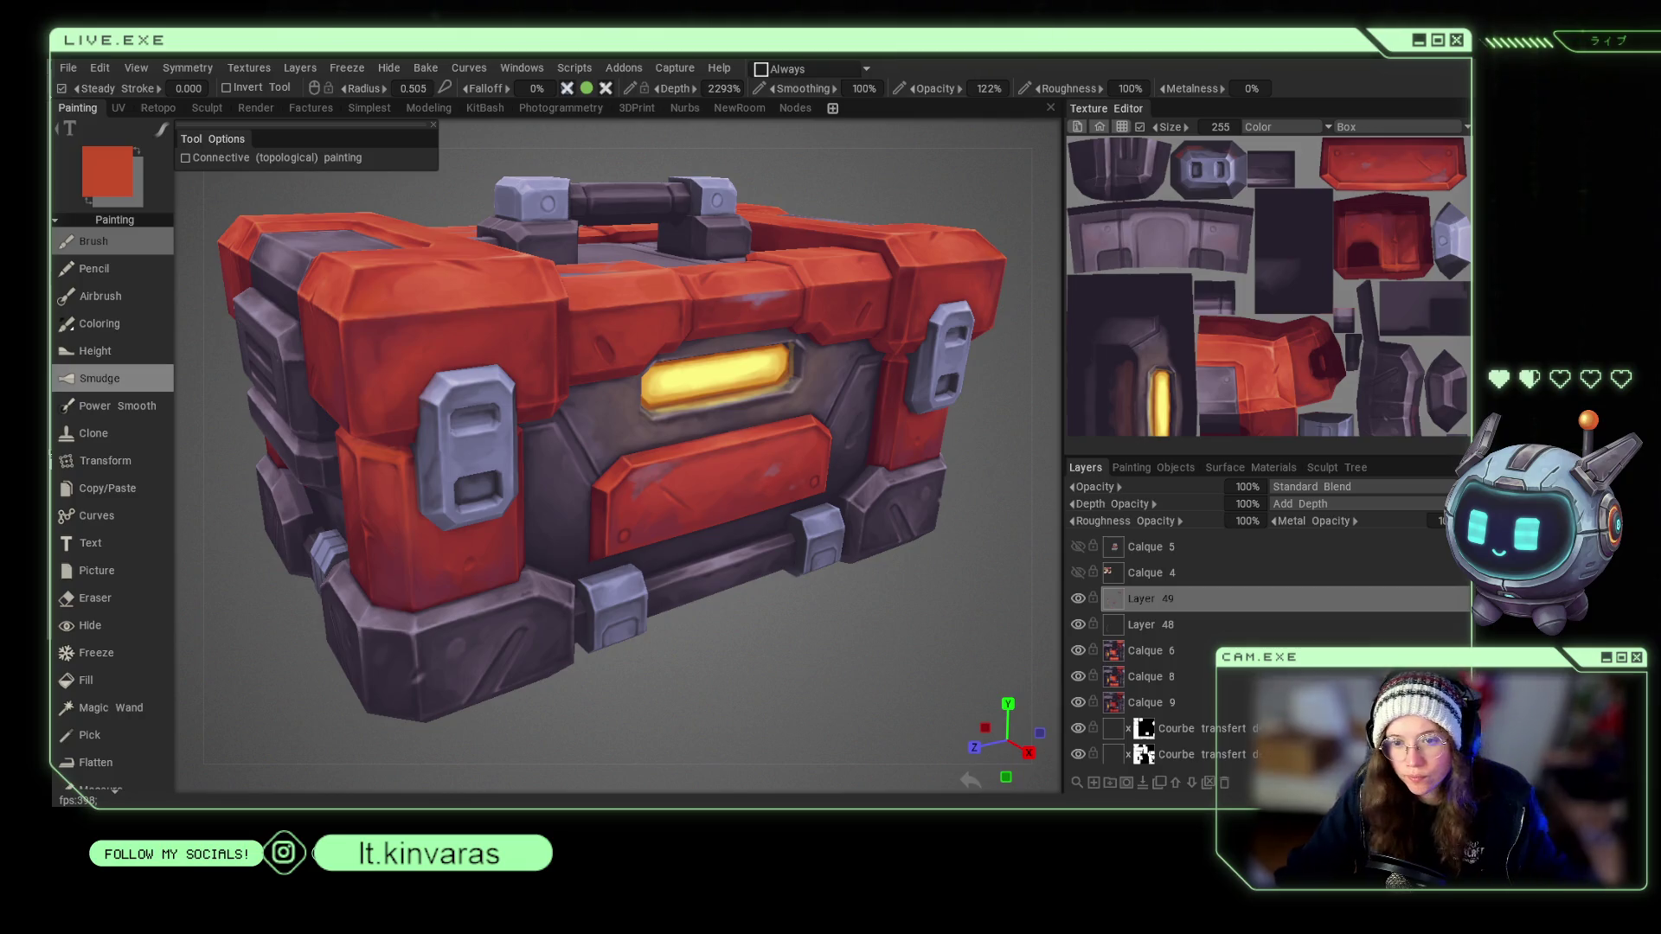
mouse_move(724, 625)
shift+mouse_down()
mouse_move(747, 645)
mouse_move(719, 606)
shift+mouse_up()
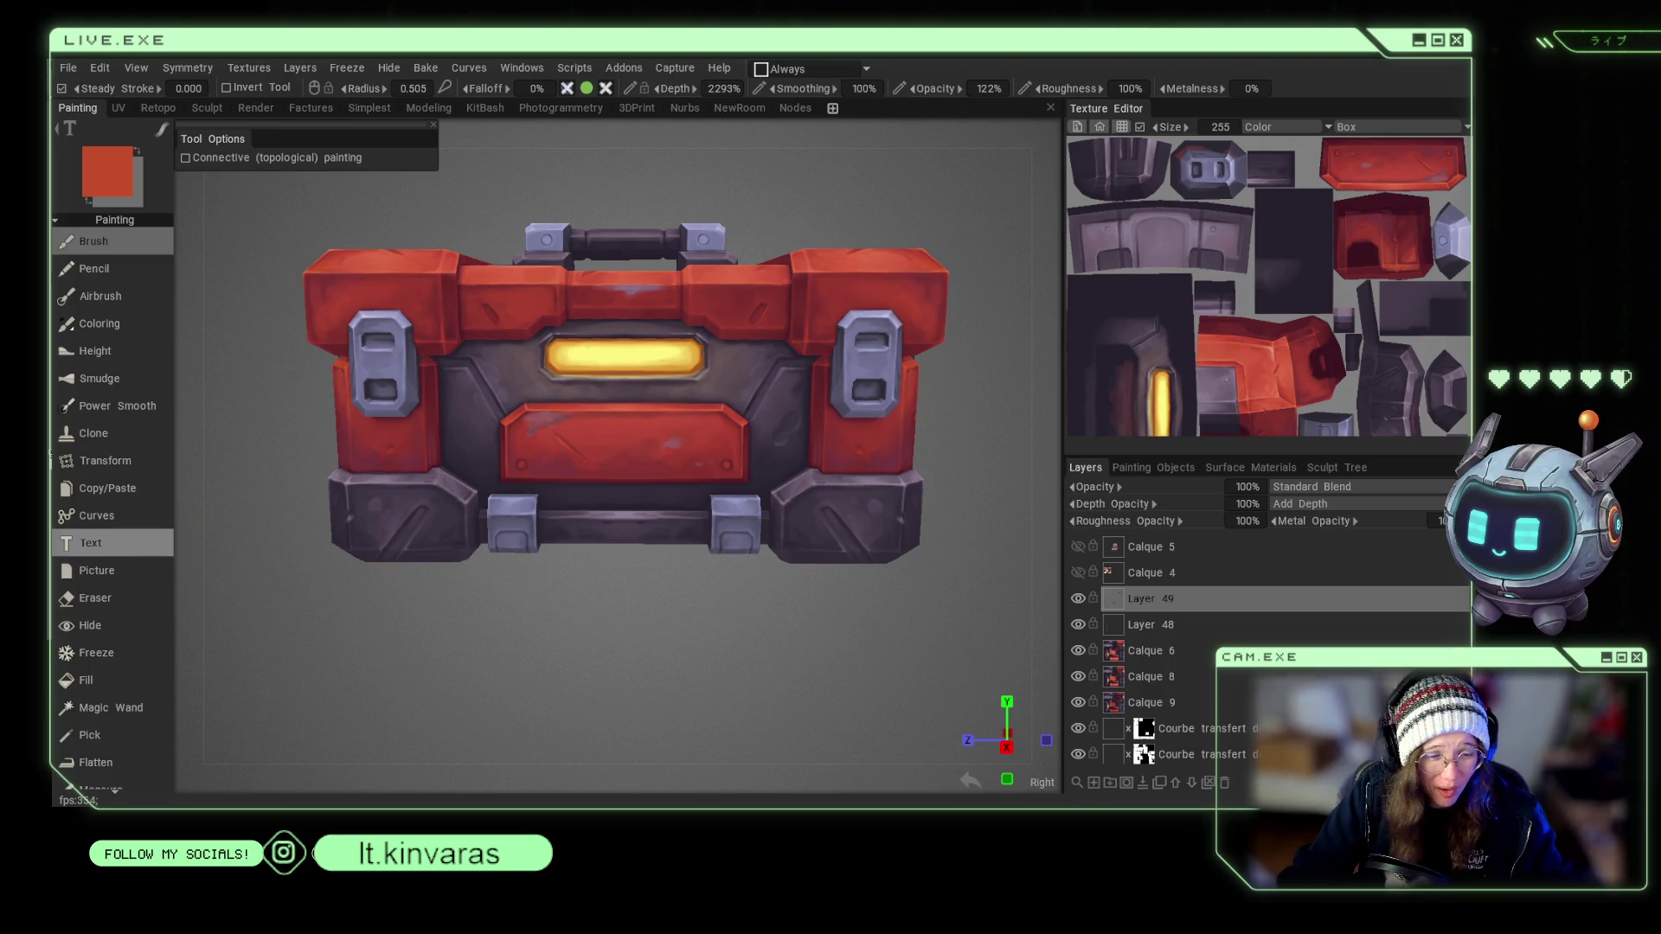
Zoom onto the front panel, set radius near 0.44, and sample greyish mauve from the metal frame.
scroll(635, 651, up, 3)
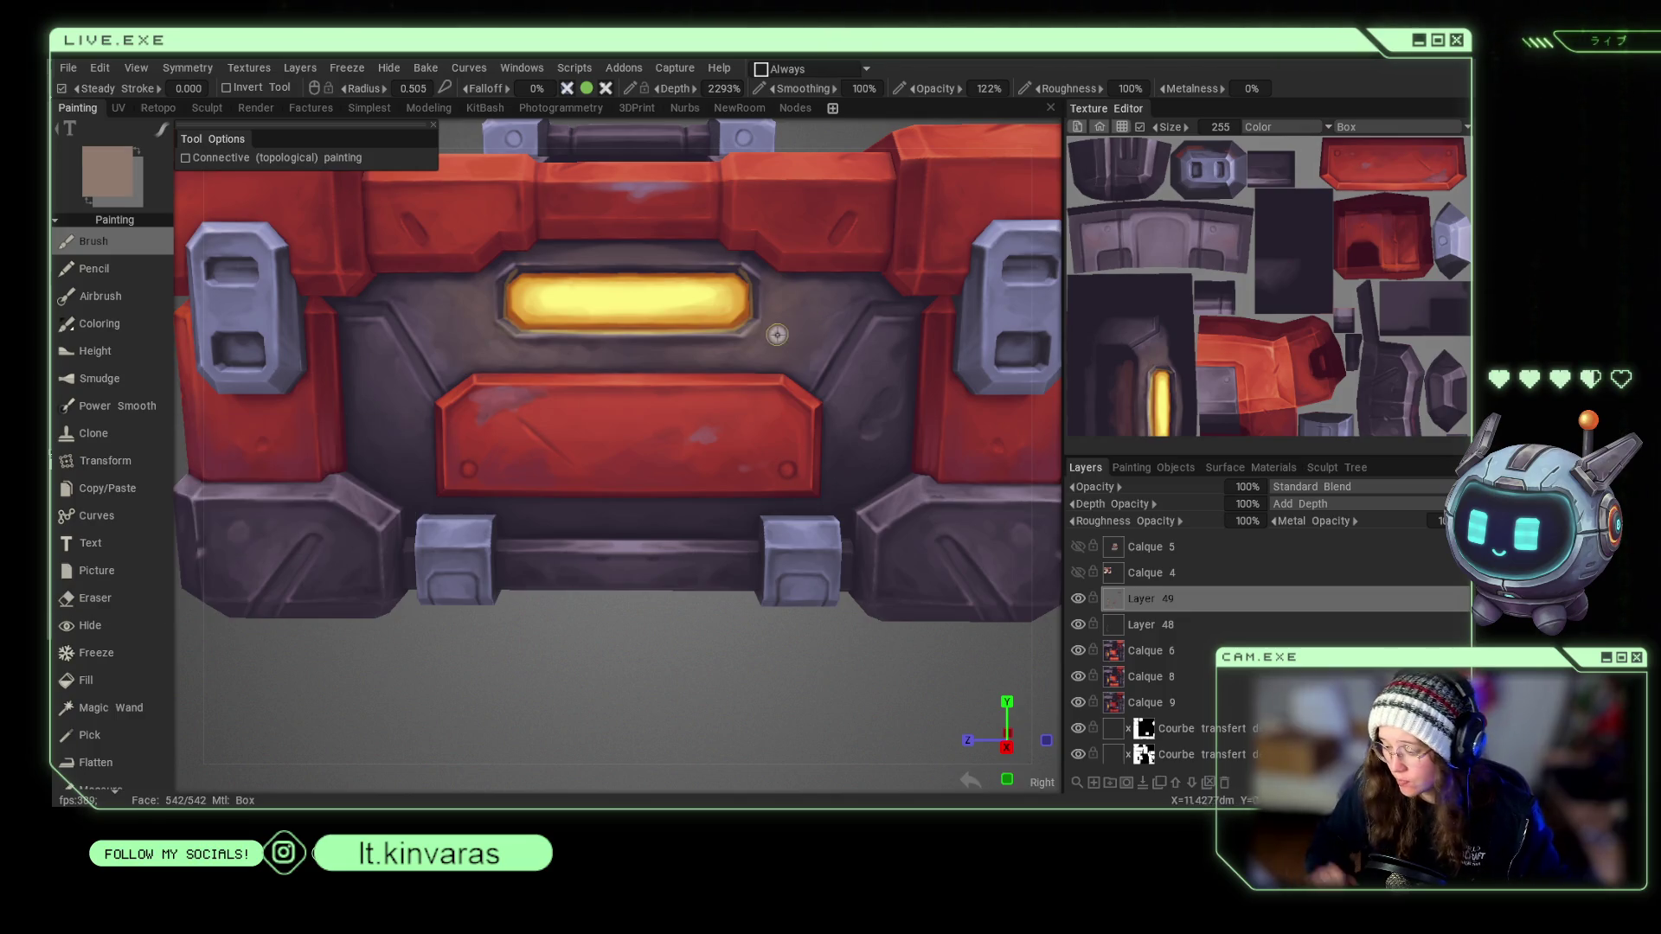
right_drag(782, 329, 761, 328)
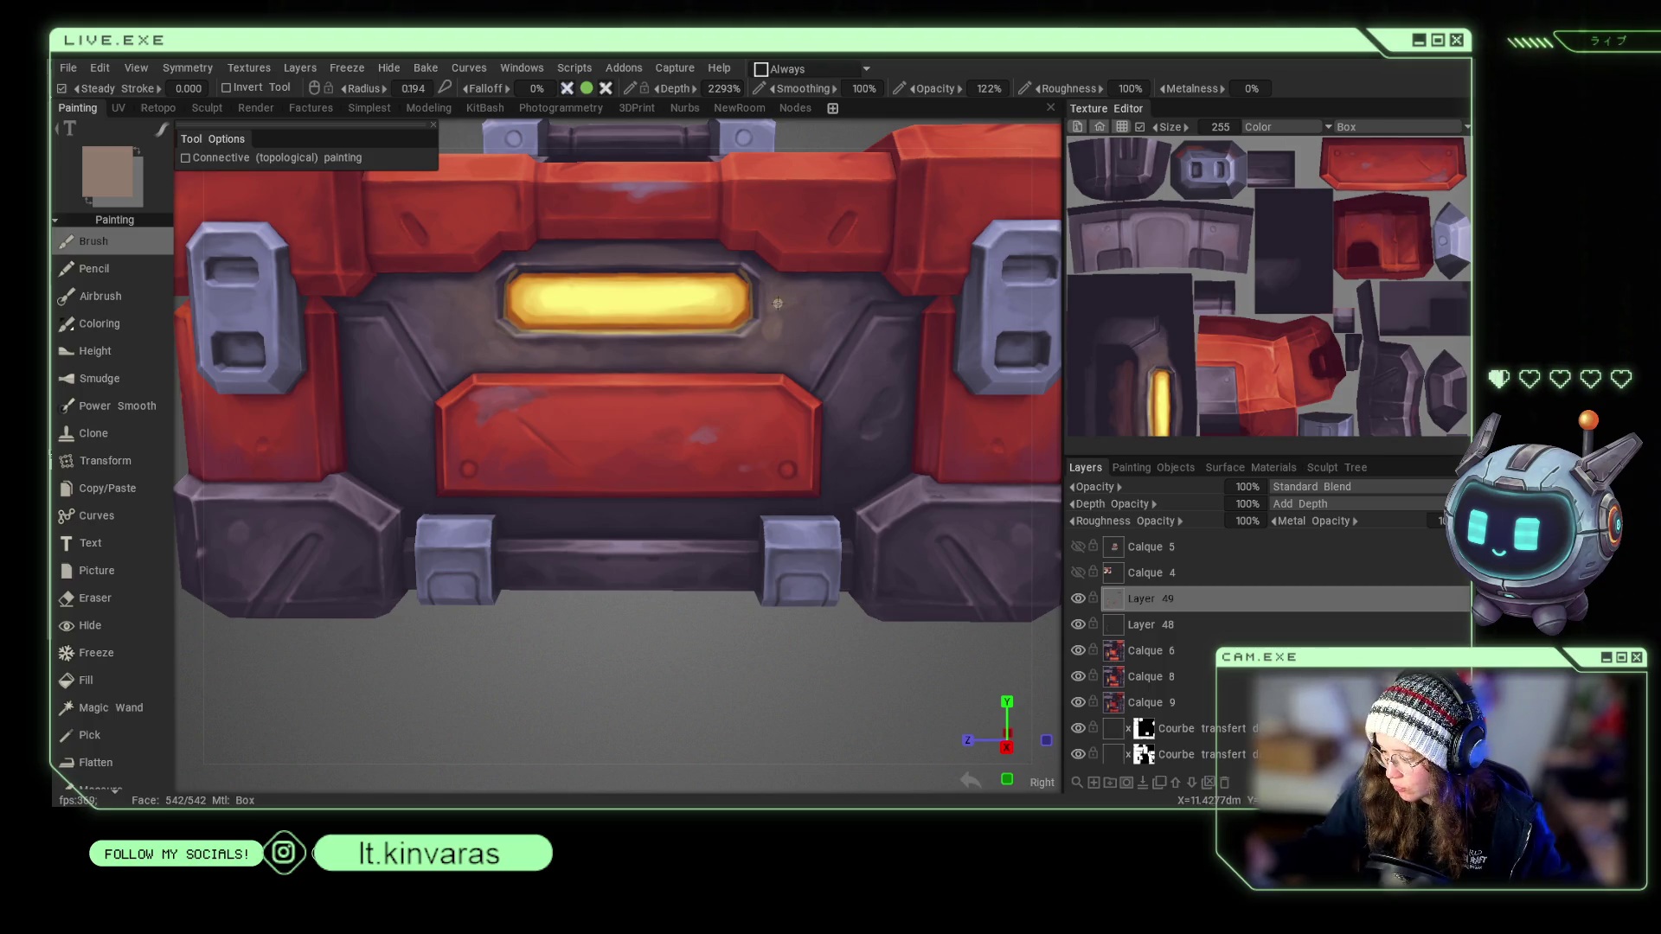
key(v)
right_drag(777, 303, 786, 302)
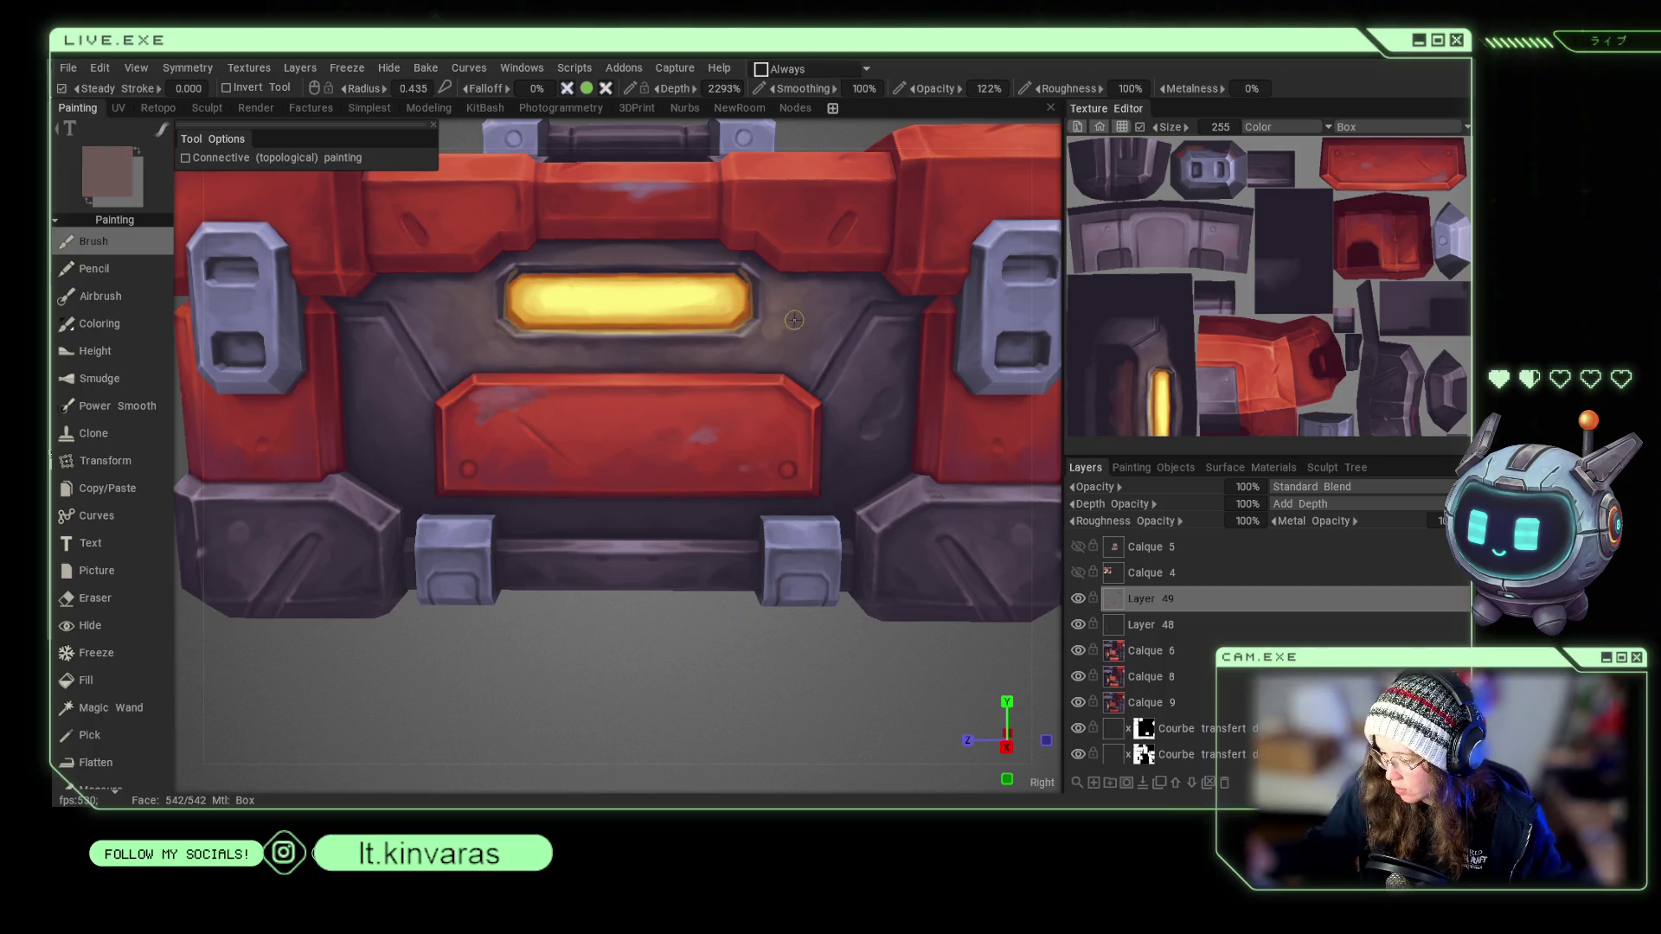
key(v)
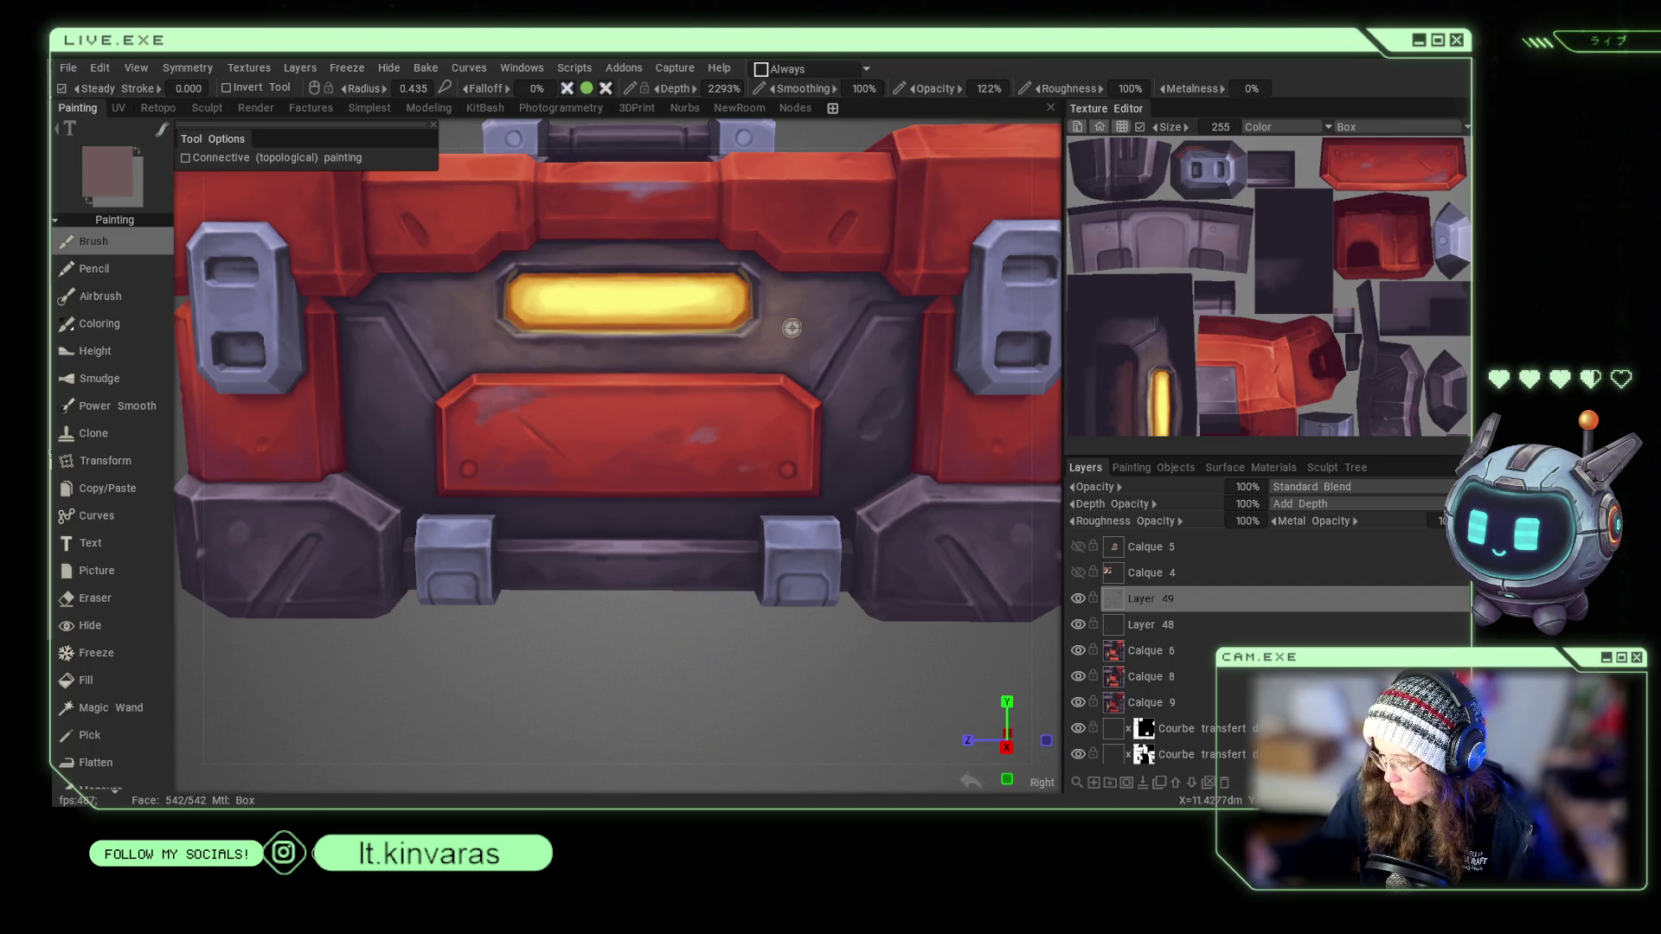
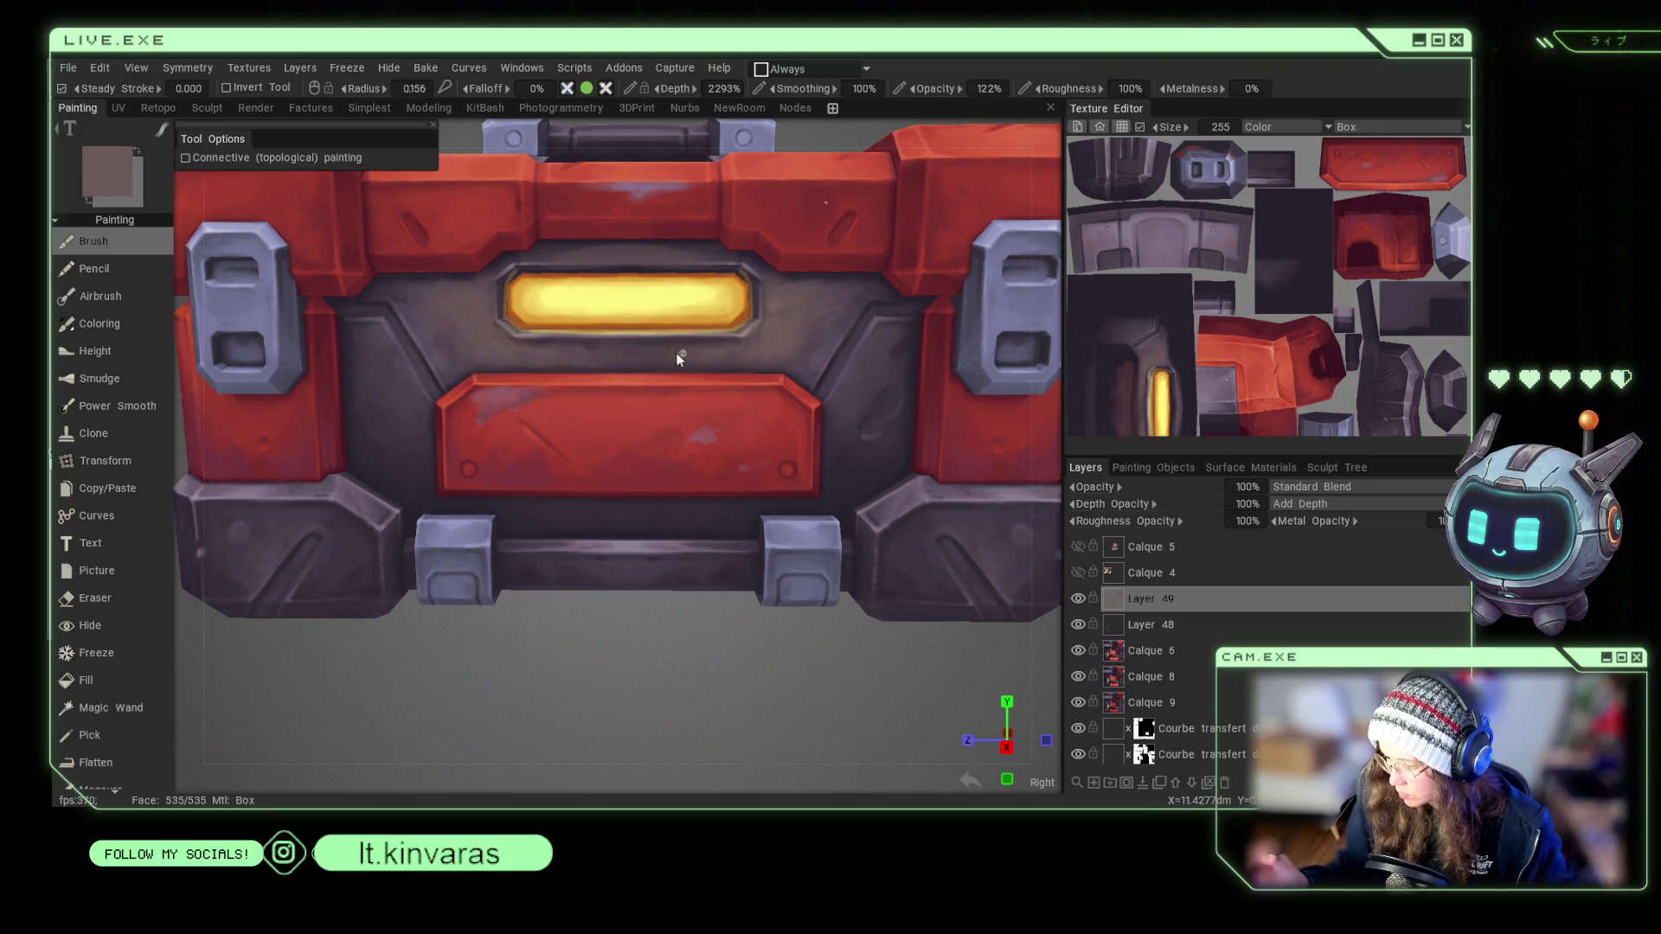
Resize the brush and orbit to a three-quarter view of the crate.
right_drag(676, 353, 673, 355)
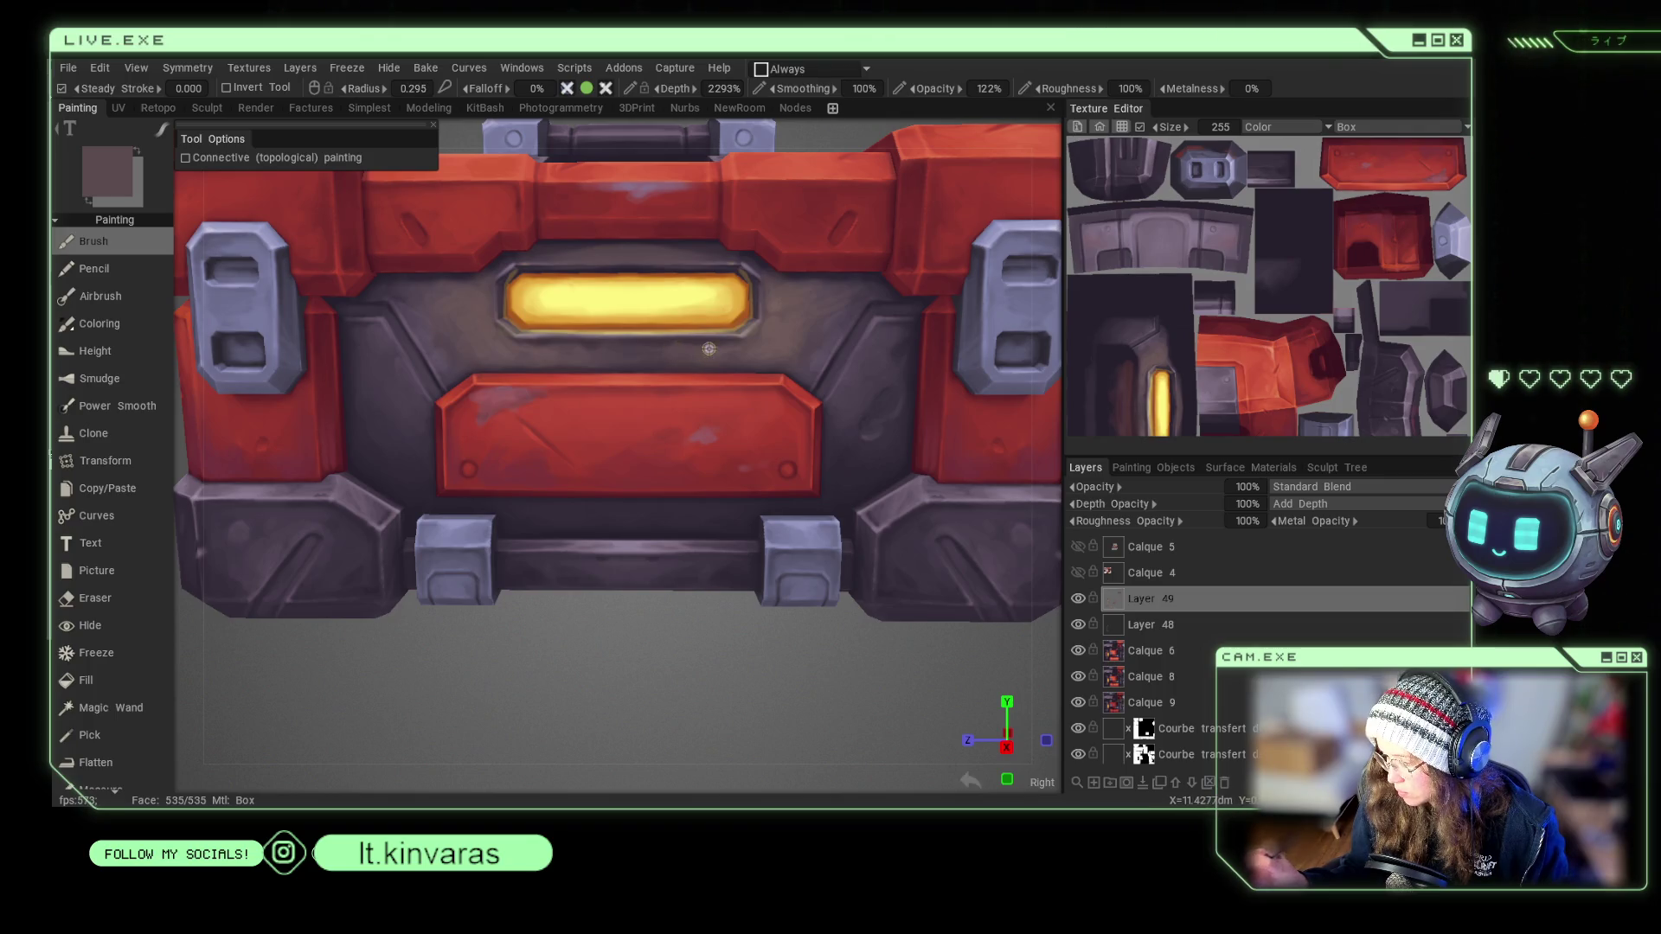
scroll(619, 556, down, 5)
mouse_move(619, 556)
mouse_down()
mouse_move(660, 678)
mouse_move(688, 582)
mouse_up()
scroll(687, 582, up, 5)
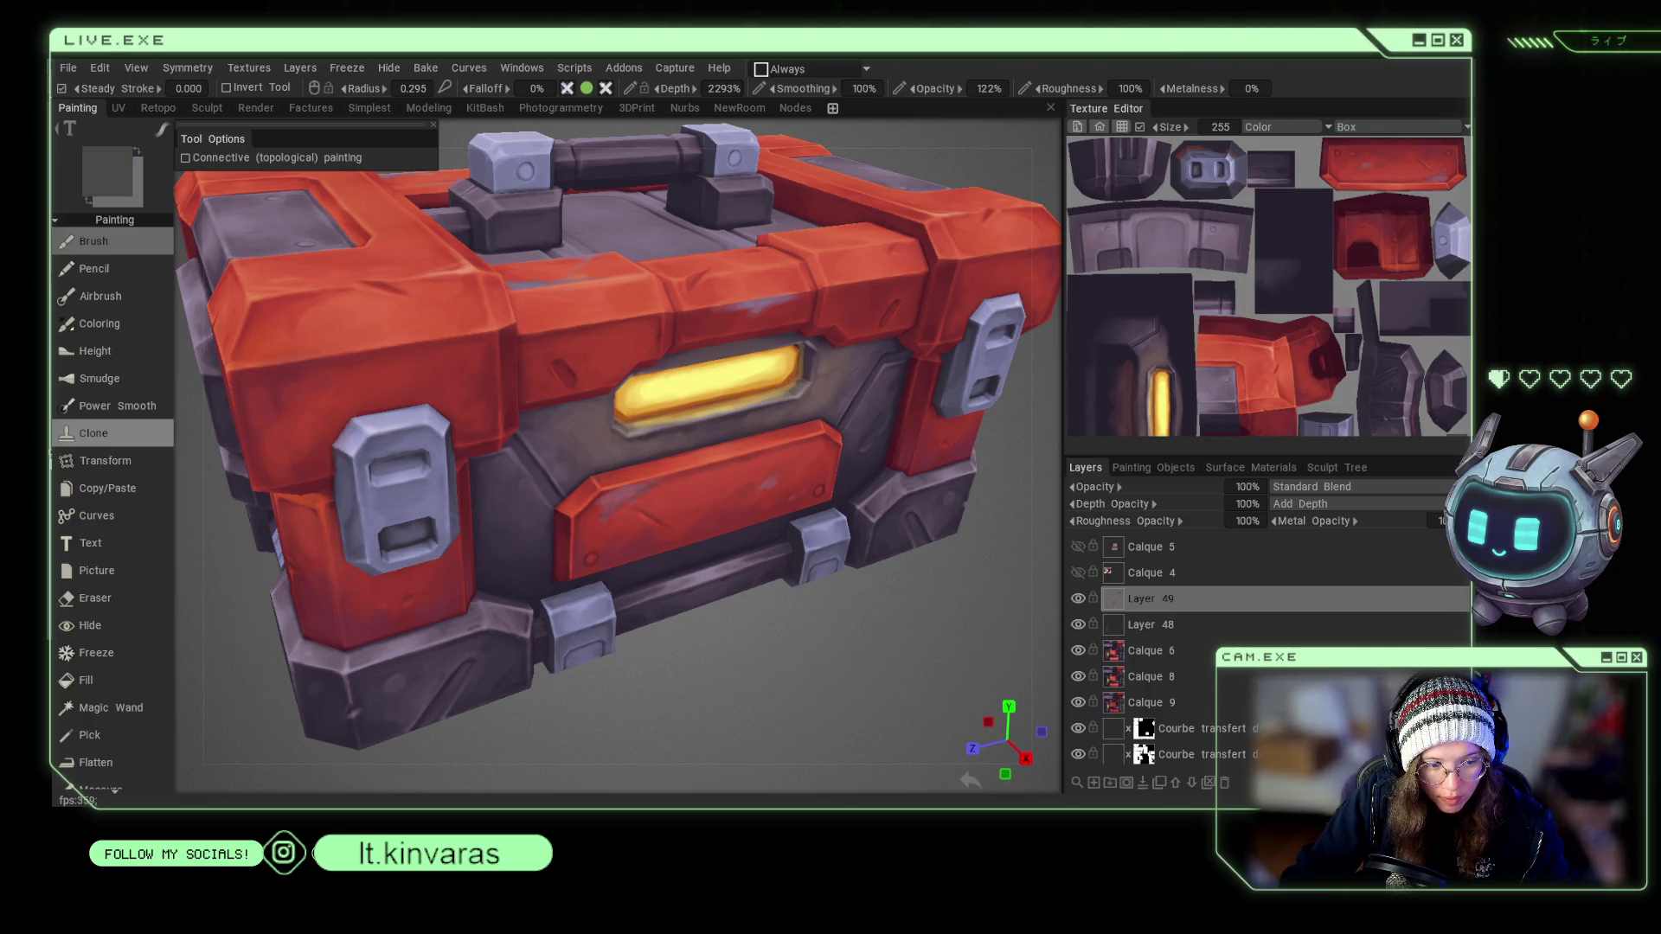
right_drag(502, 528, 538, 569)
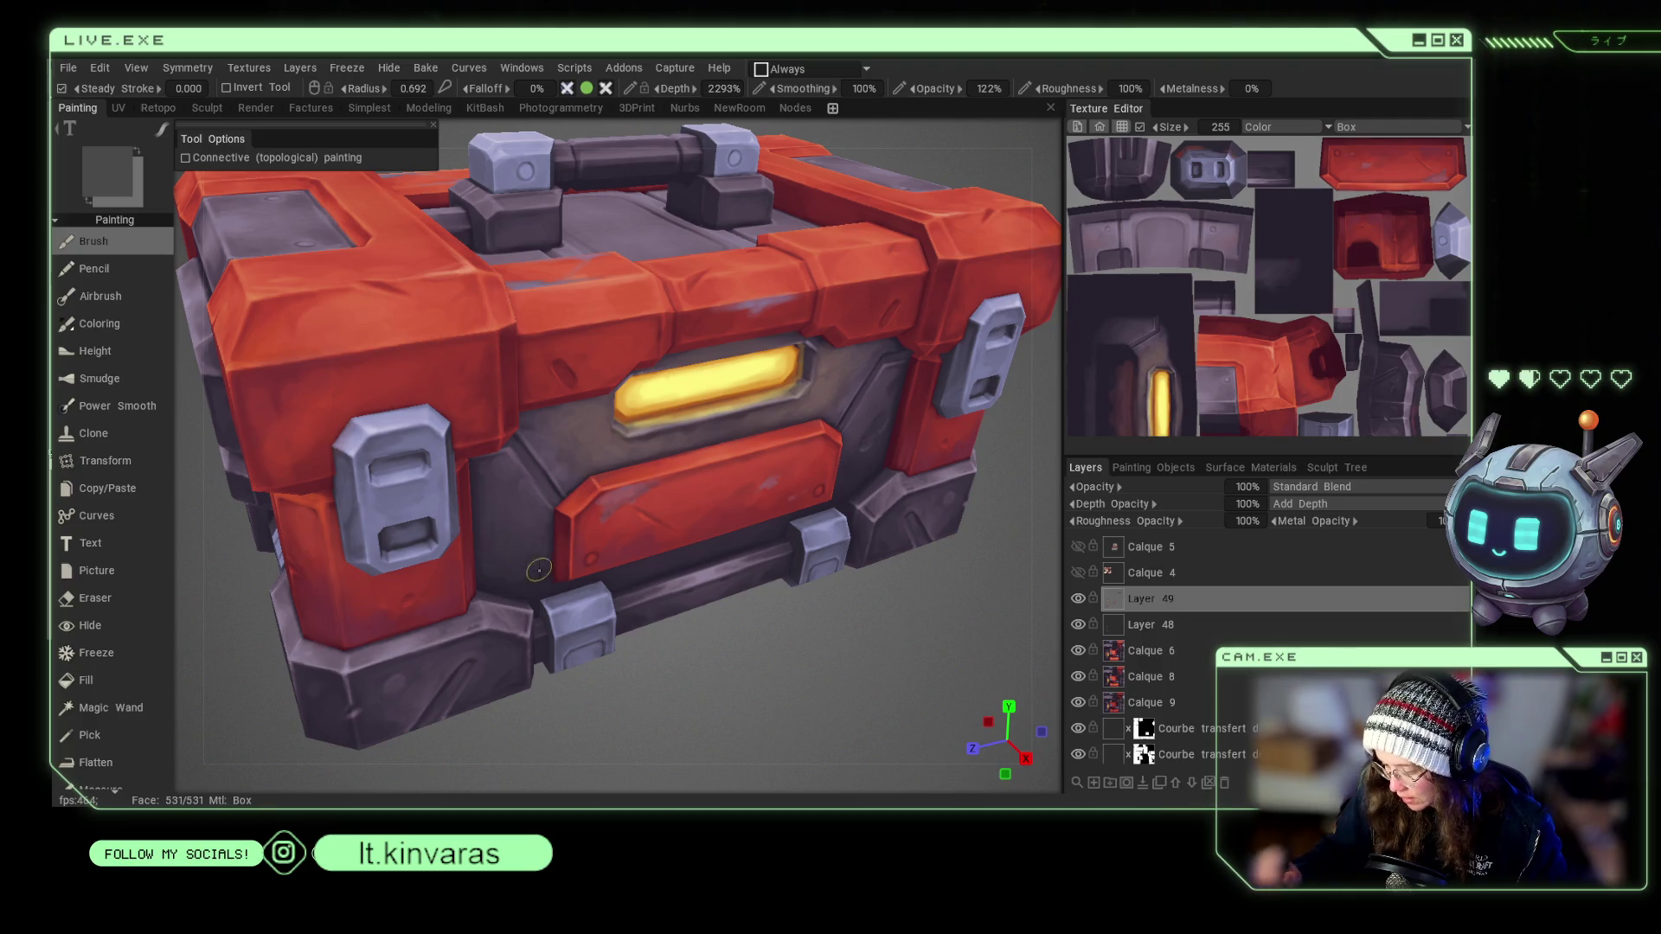
Sample dark, then lighter purple-grey from the crate's metal frame.
key(v)
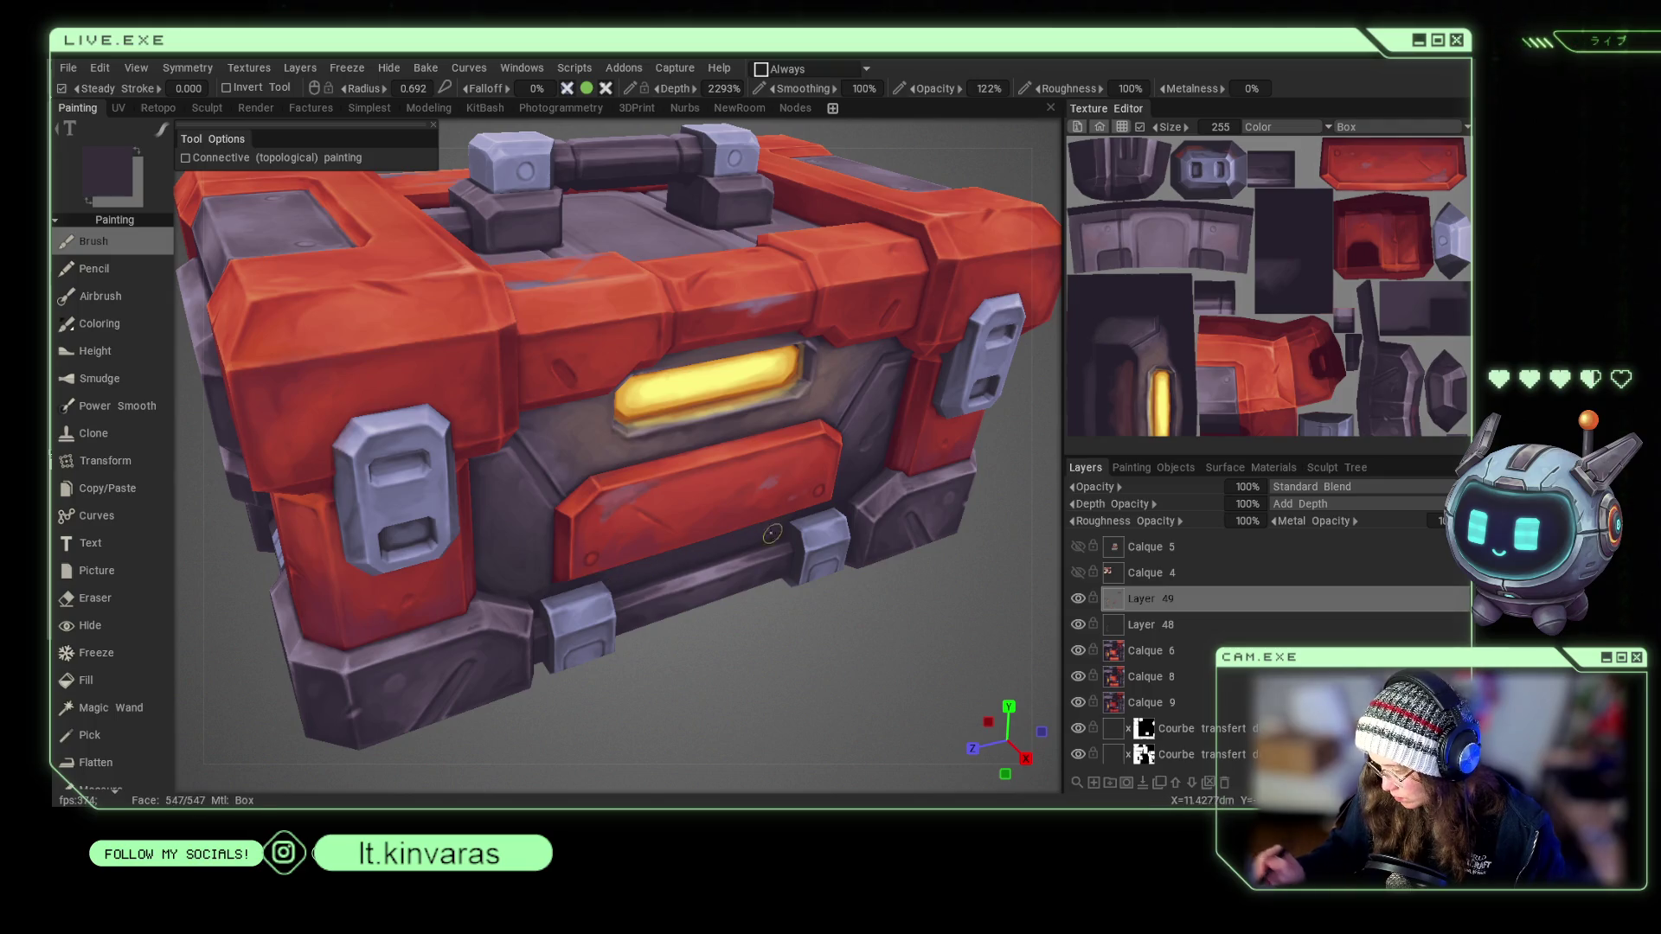
key(v)
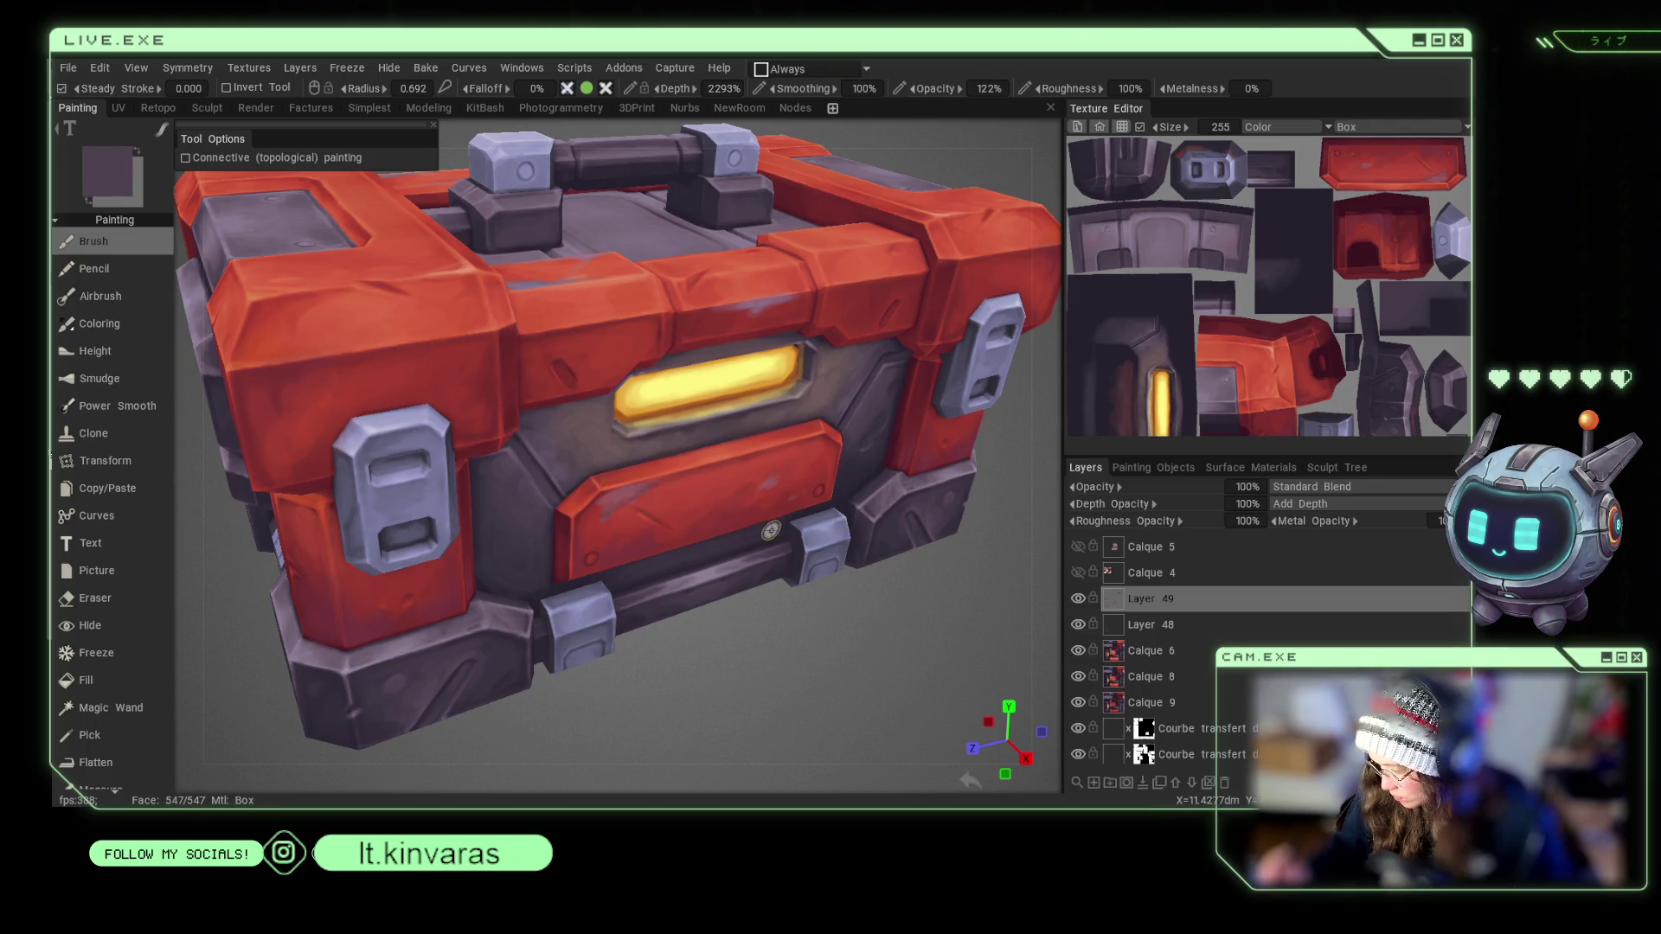
scroll(774, 581, down, 5)
scroll(796, 578, up, 3)
mouse_move(827, 602)
mouse_down()
mouse_move(838, 549)
mouse_move(886, 648)
mouse_move(846, 671)
mouse_up()
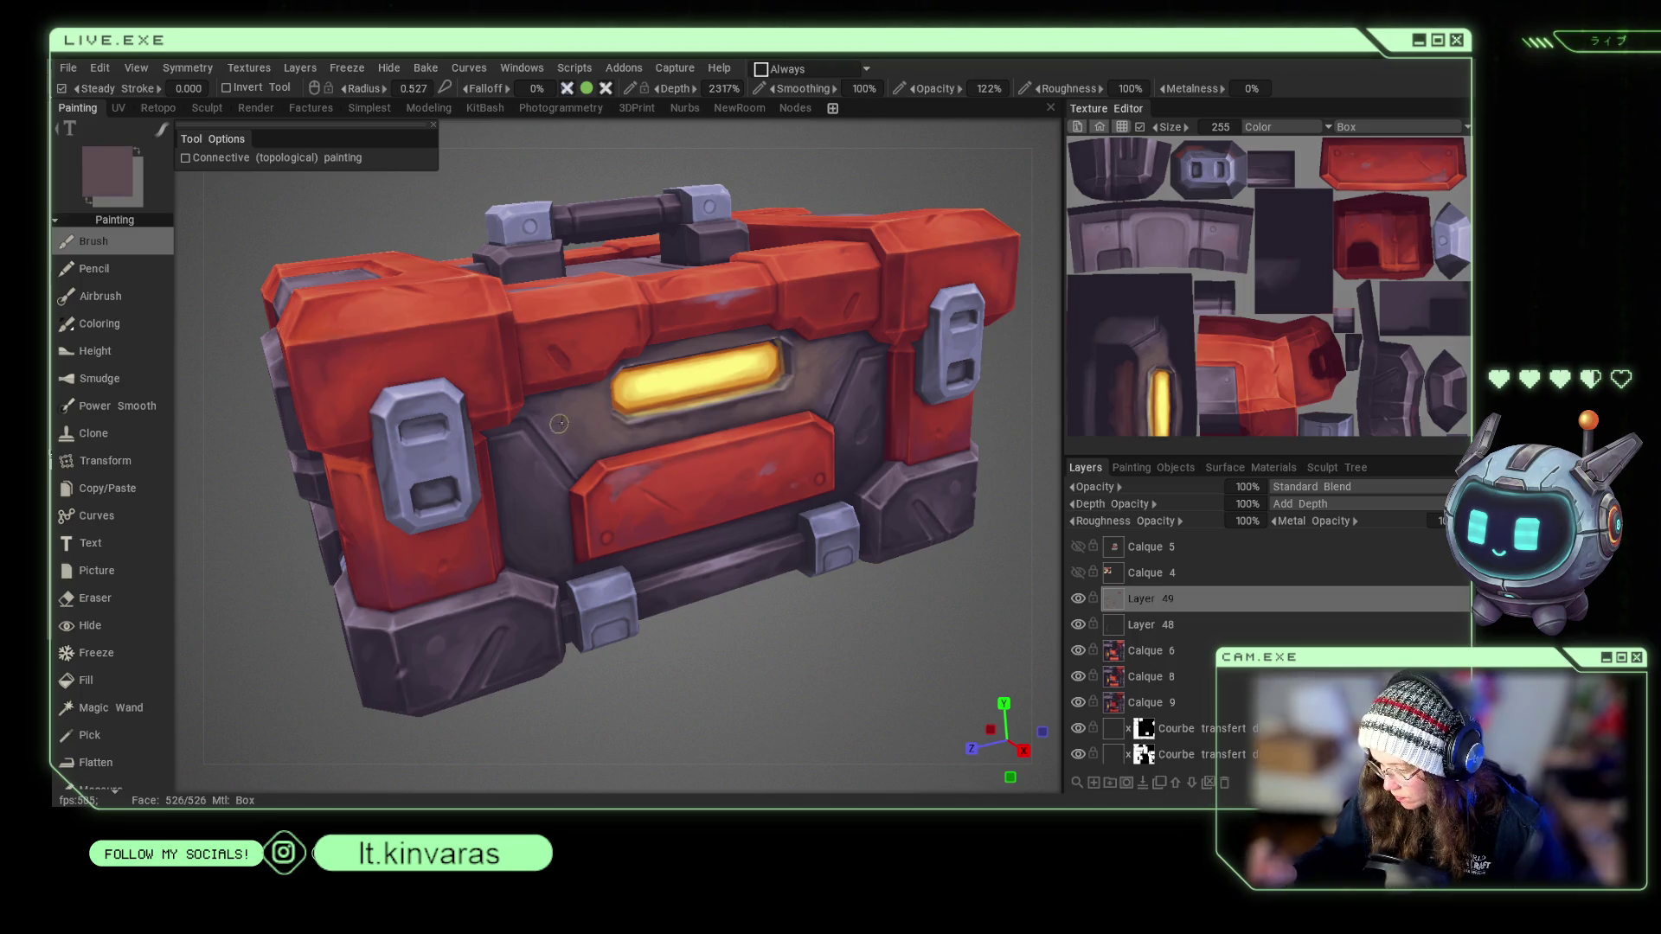
Dab pale yellow and light grey highlights onto the glowing light strip with a small brush.
key(v)
key(bracketleft)
key(bracketleft)
key(bracketleft)
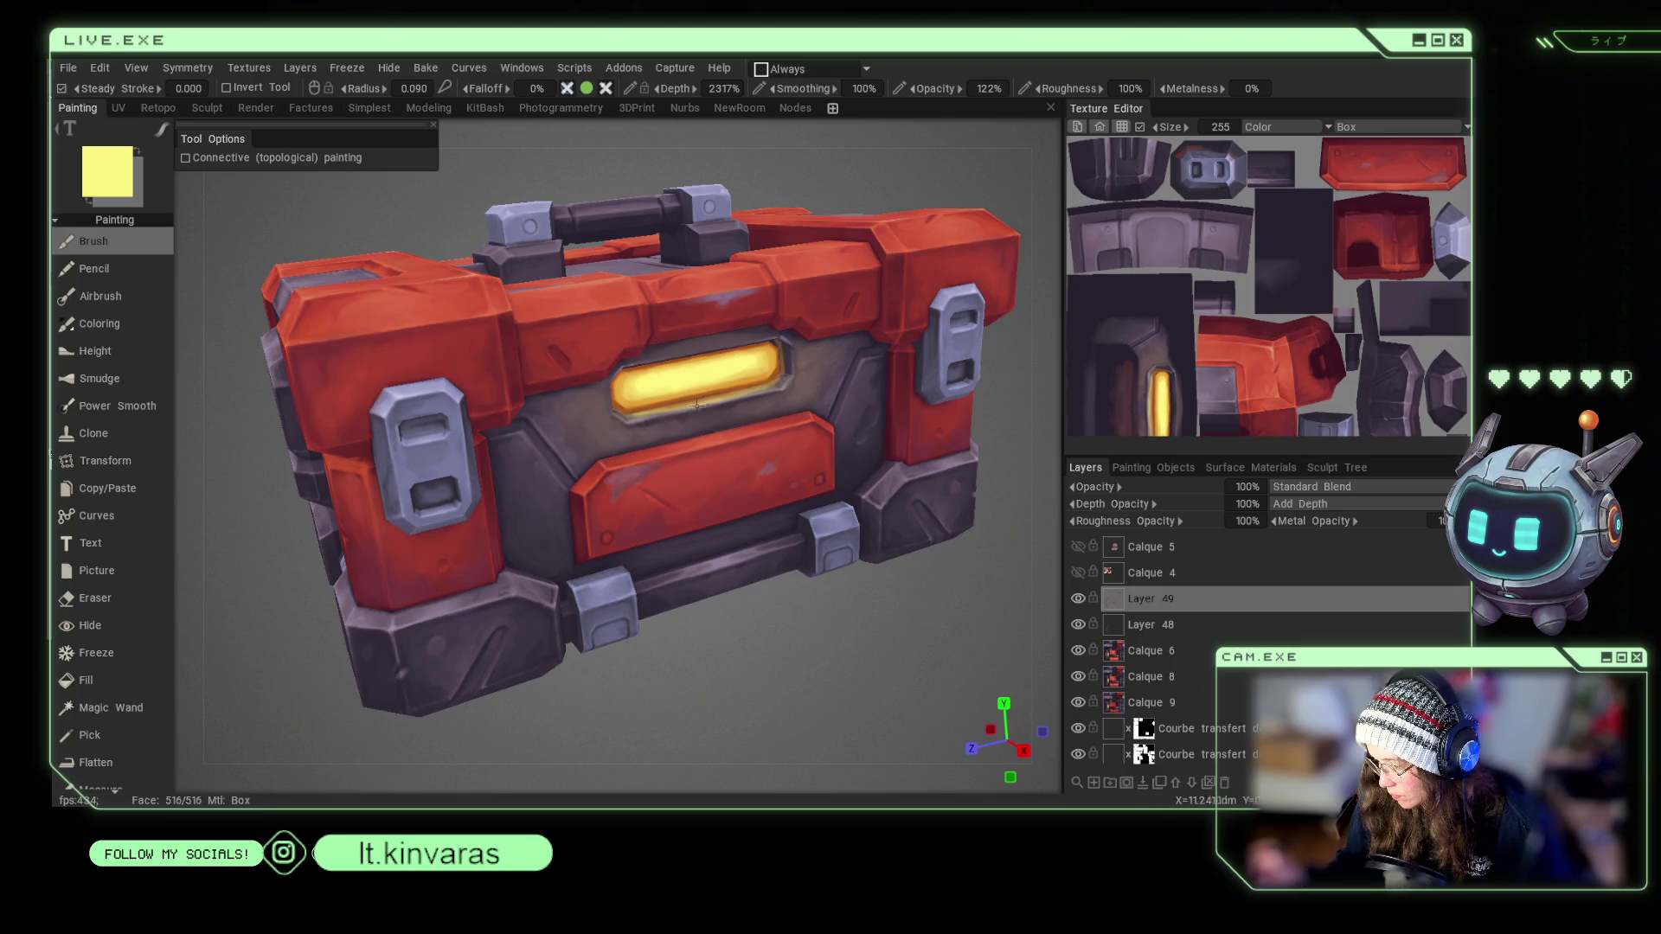
key(bracketright)
key(v)
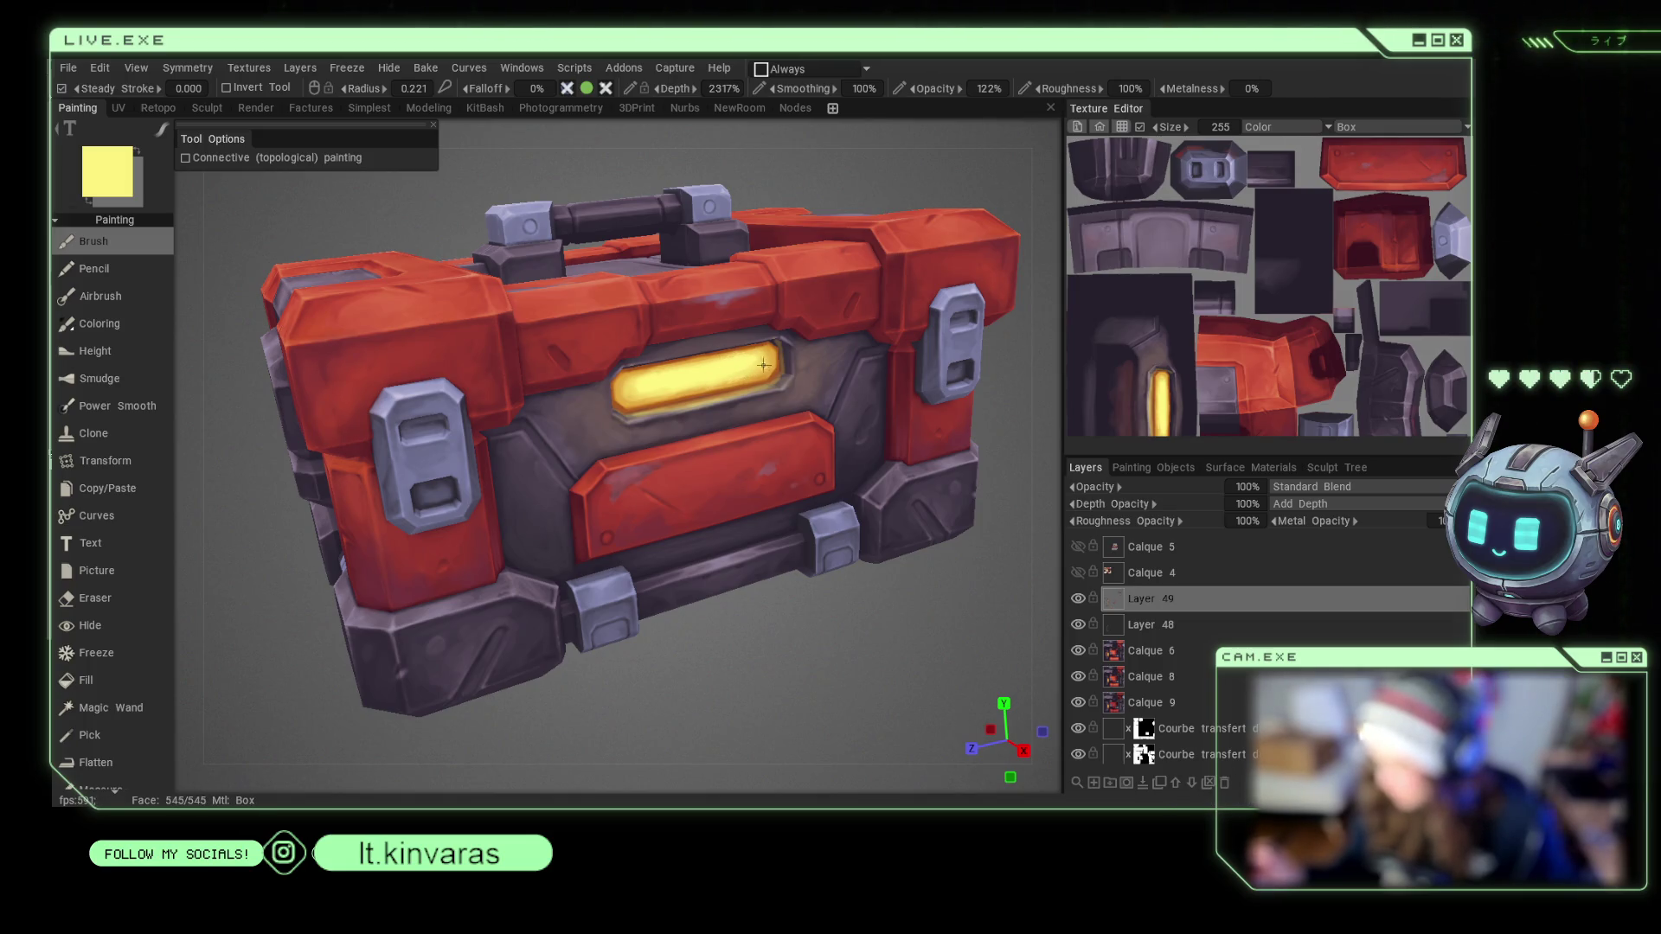
right_drag(749, 374, 745, 364)
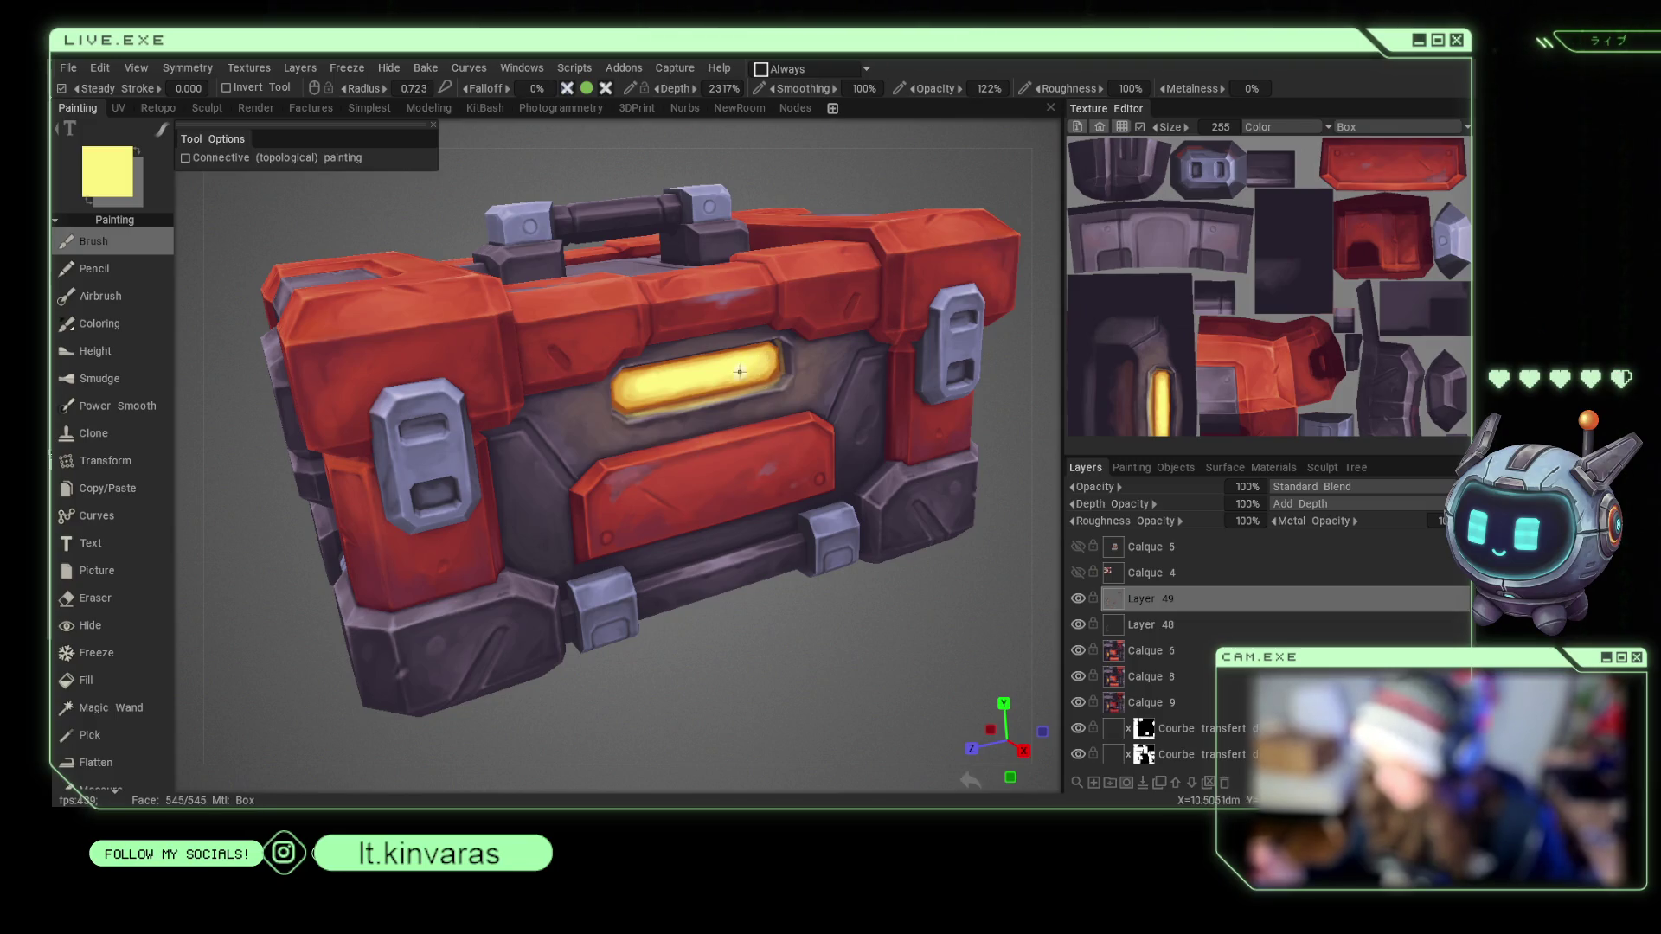
key(v)
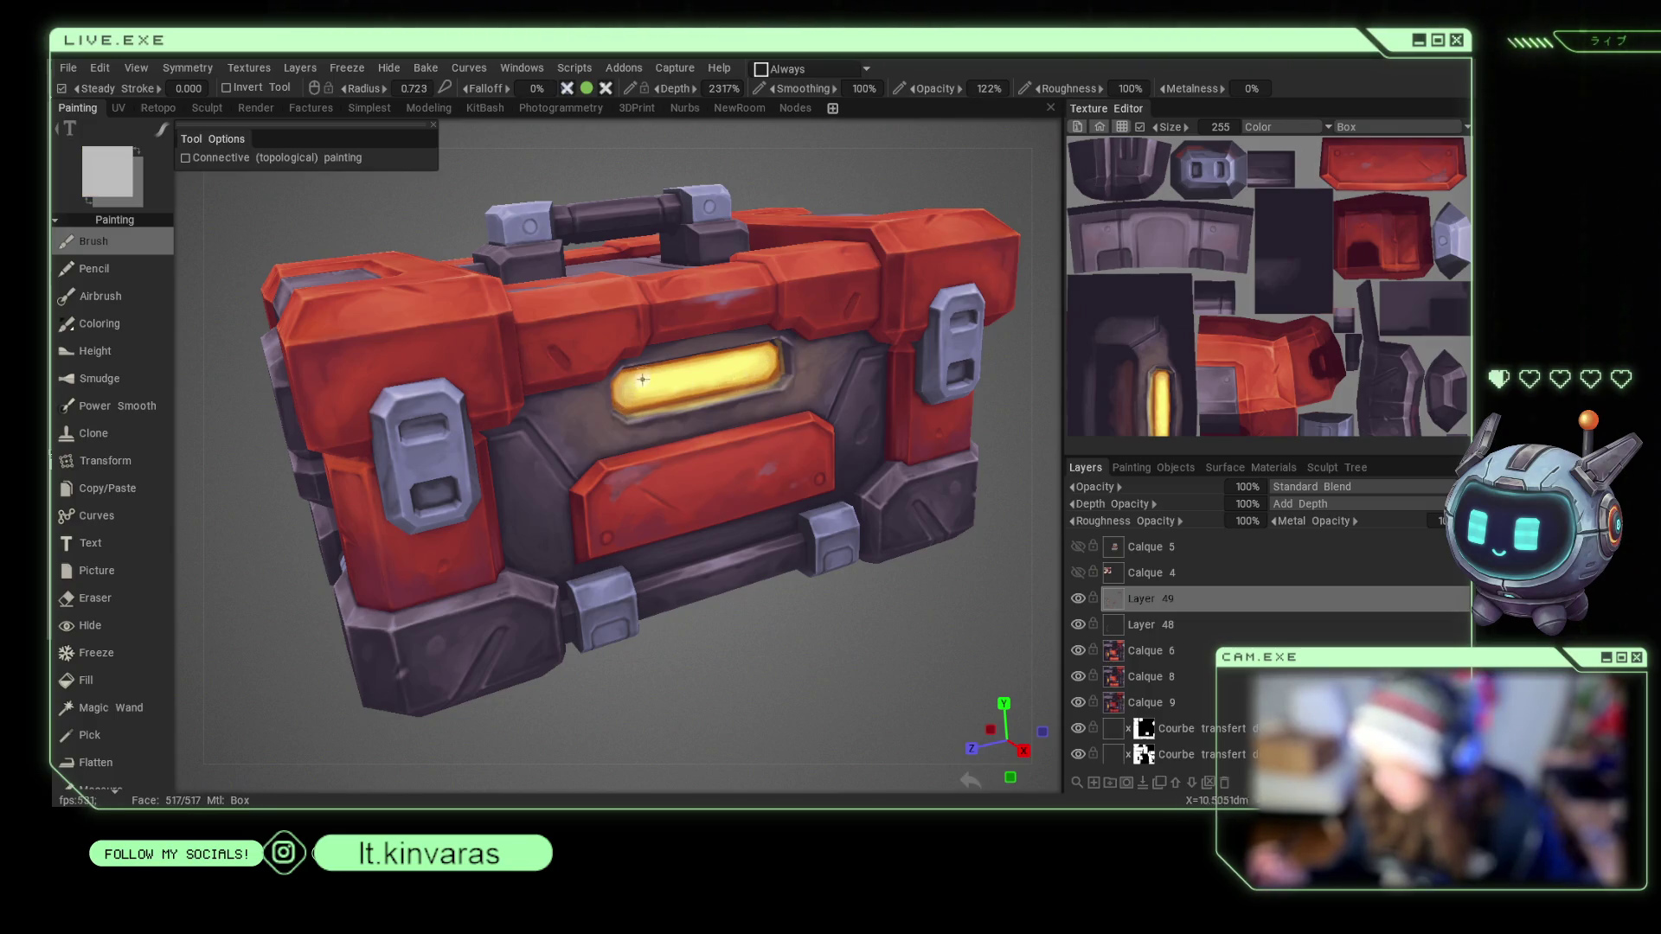
right_drag(718, 386, 670, 394)
key(v)
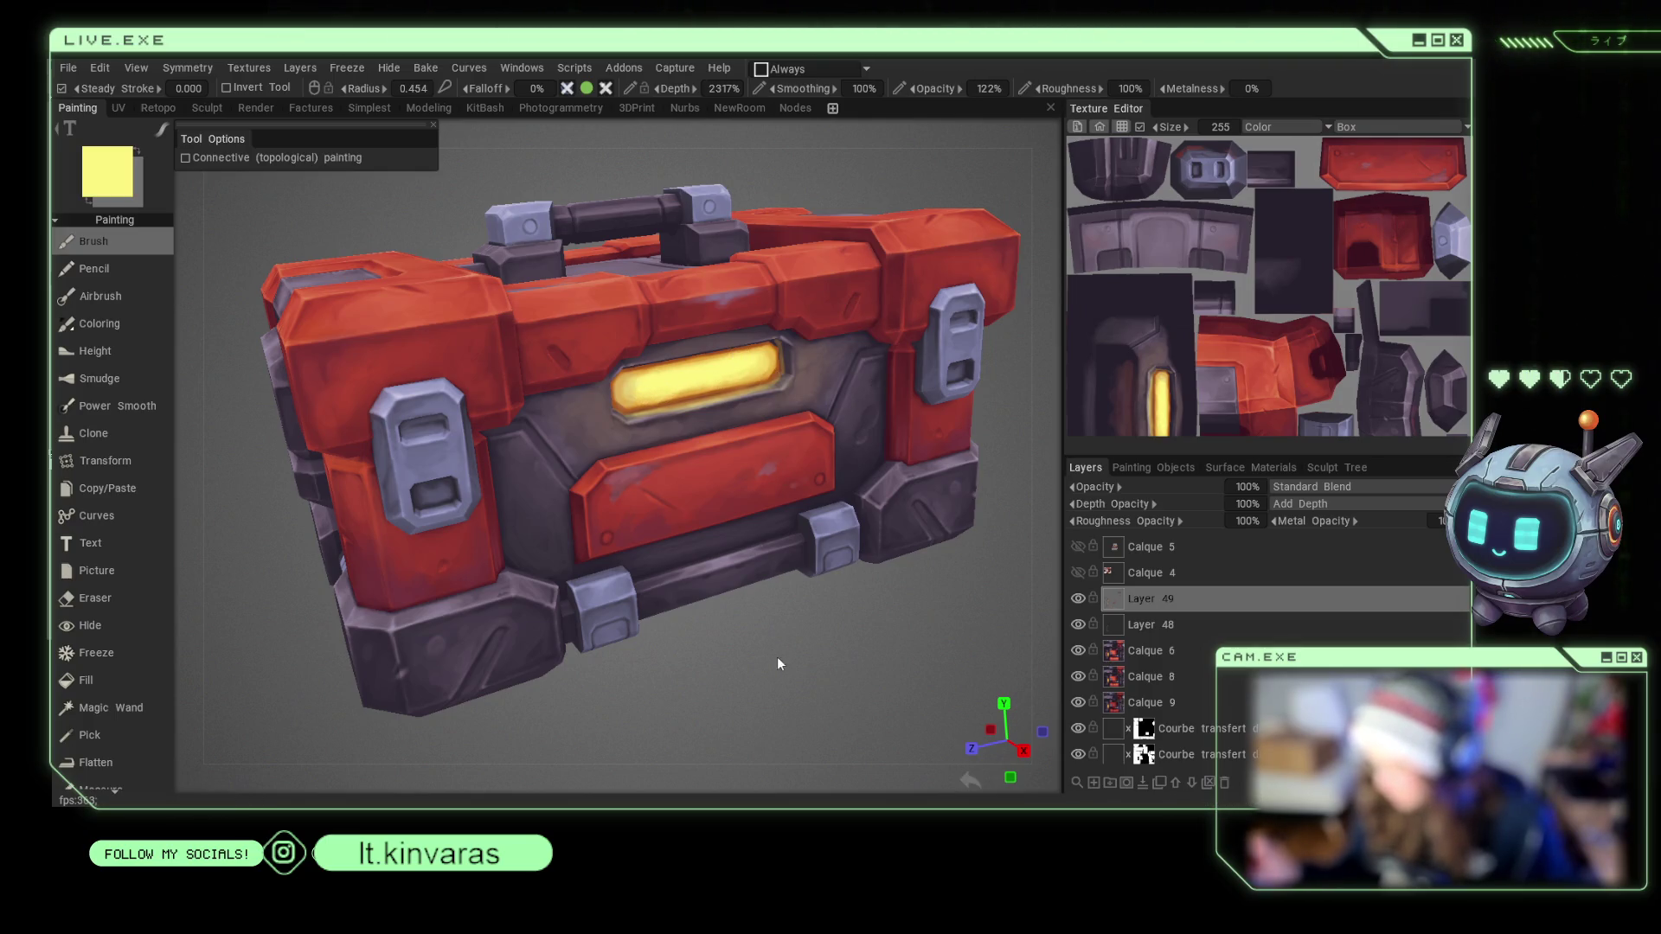
Sample the crate's red and shrink the brush for detail work.
scroll(776, 656, up, 3)
key(v)
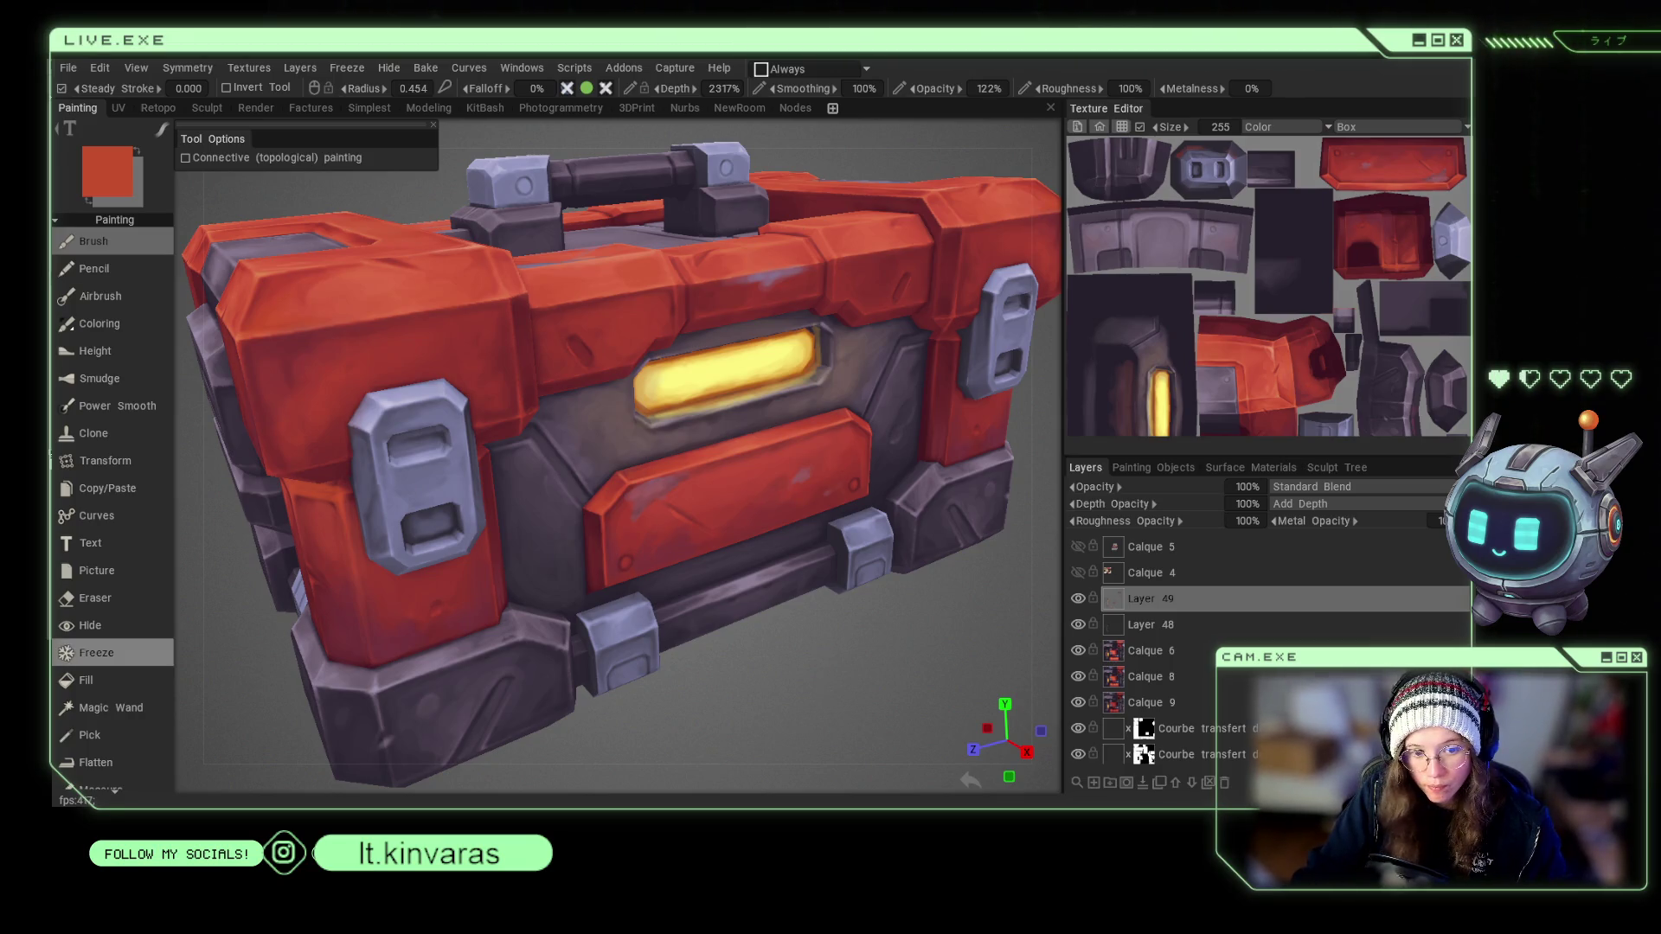
key(bracketleft)
key(bracketleft)
key(bracketleft)
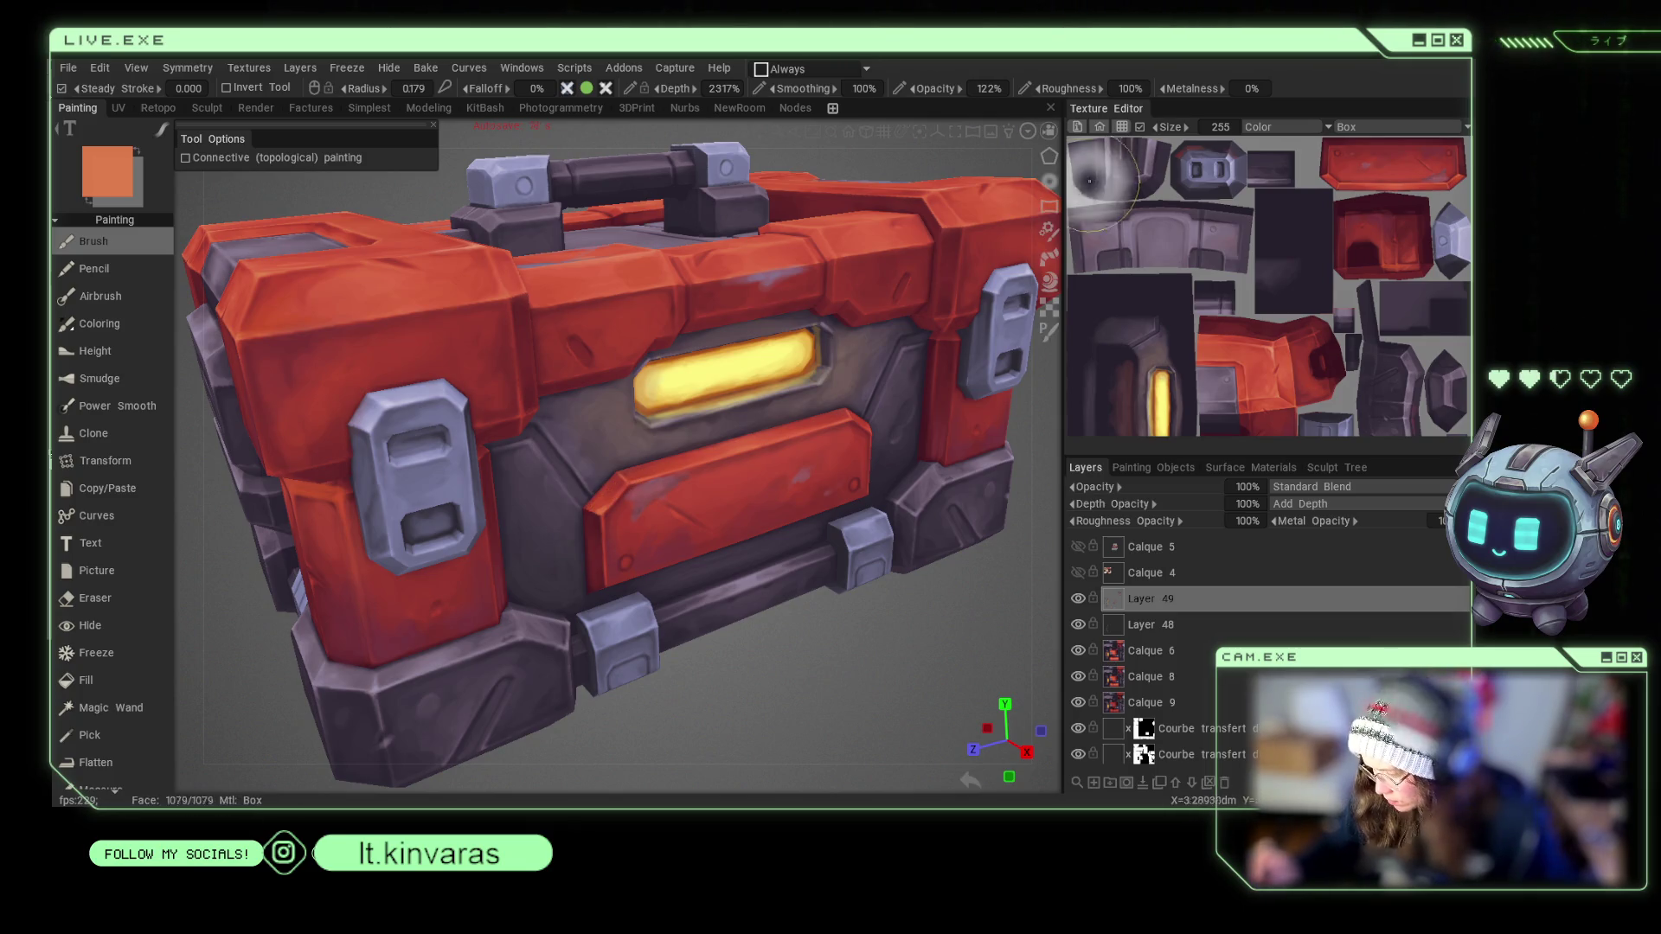
Shrink the brush and paint a light worn edge along the lower red panel.
key(b)
click(1150, 130)
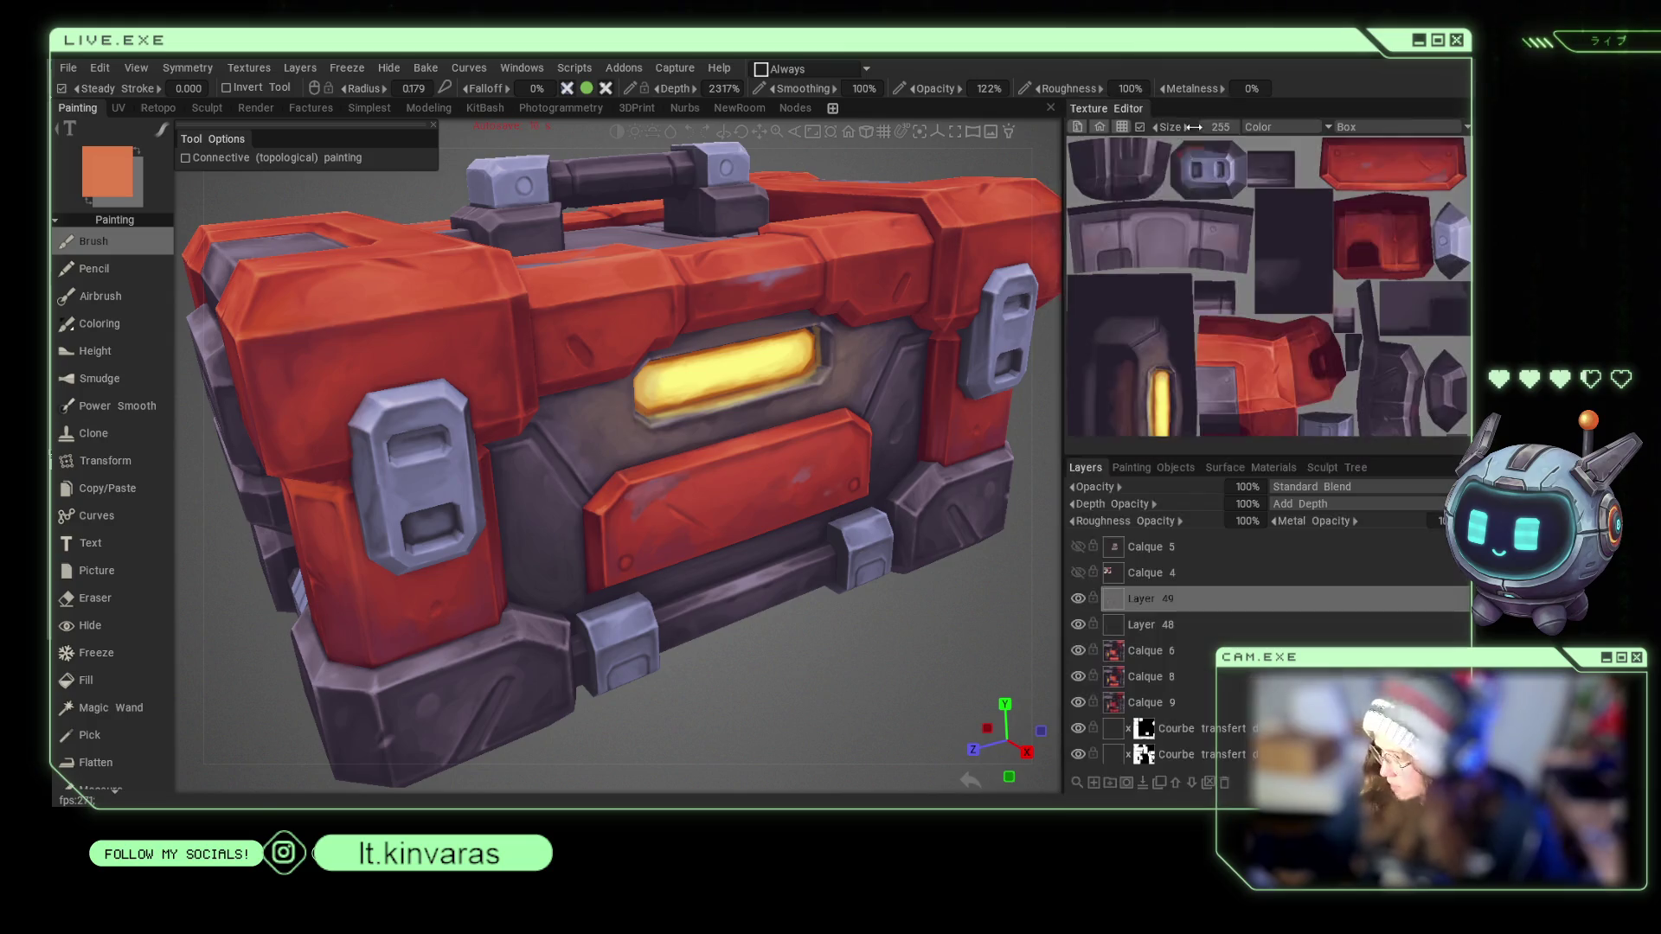
scroll(594, 541, up, 3)
right_drag(604, 527, 583, 522)
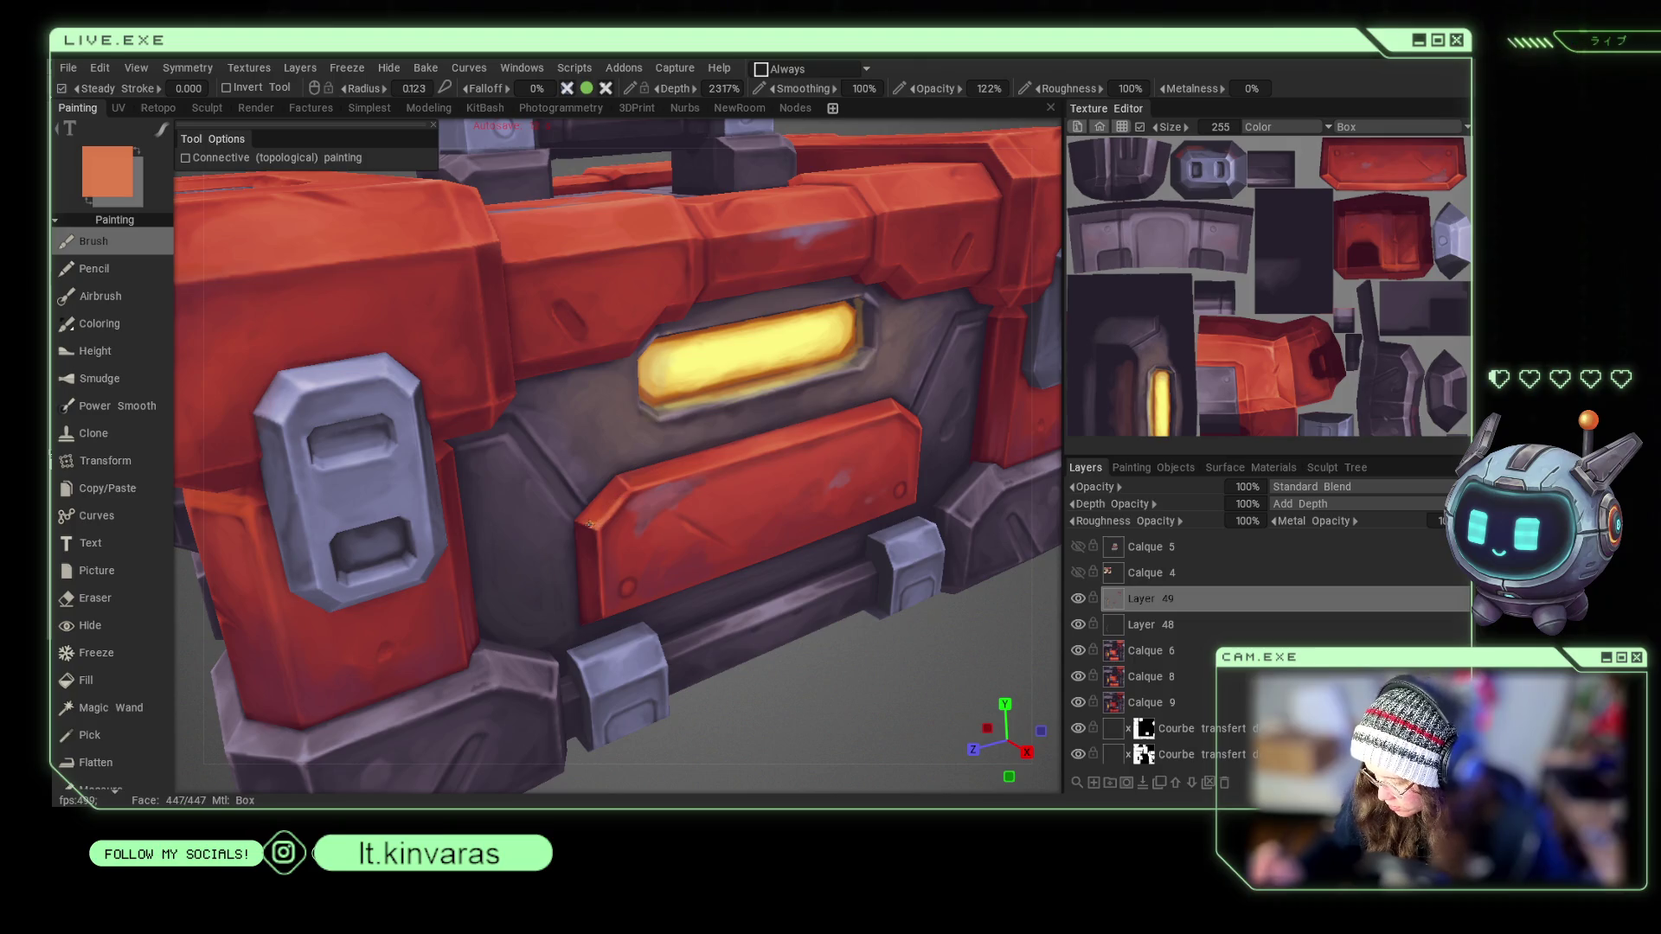
drag(593, 524, 601, 579)
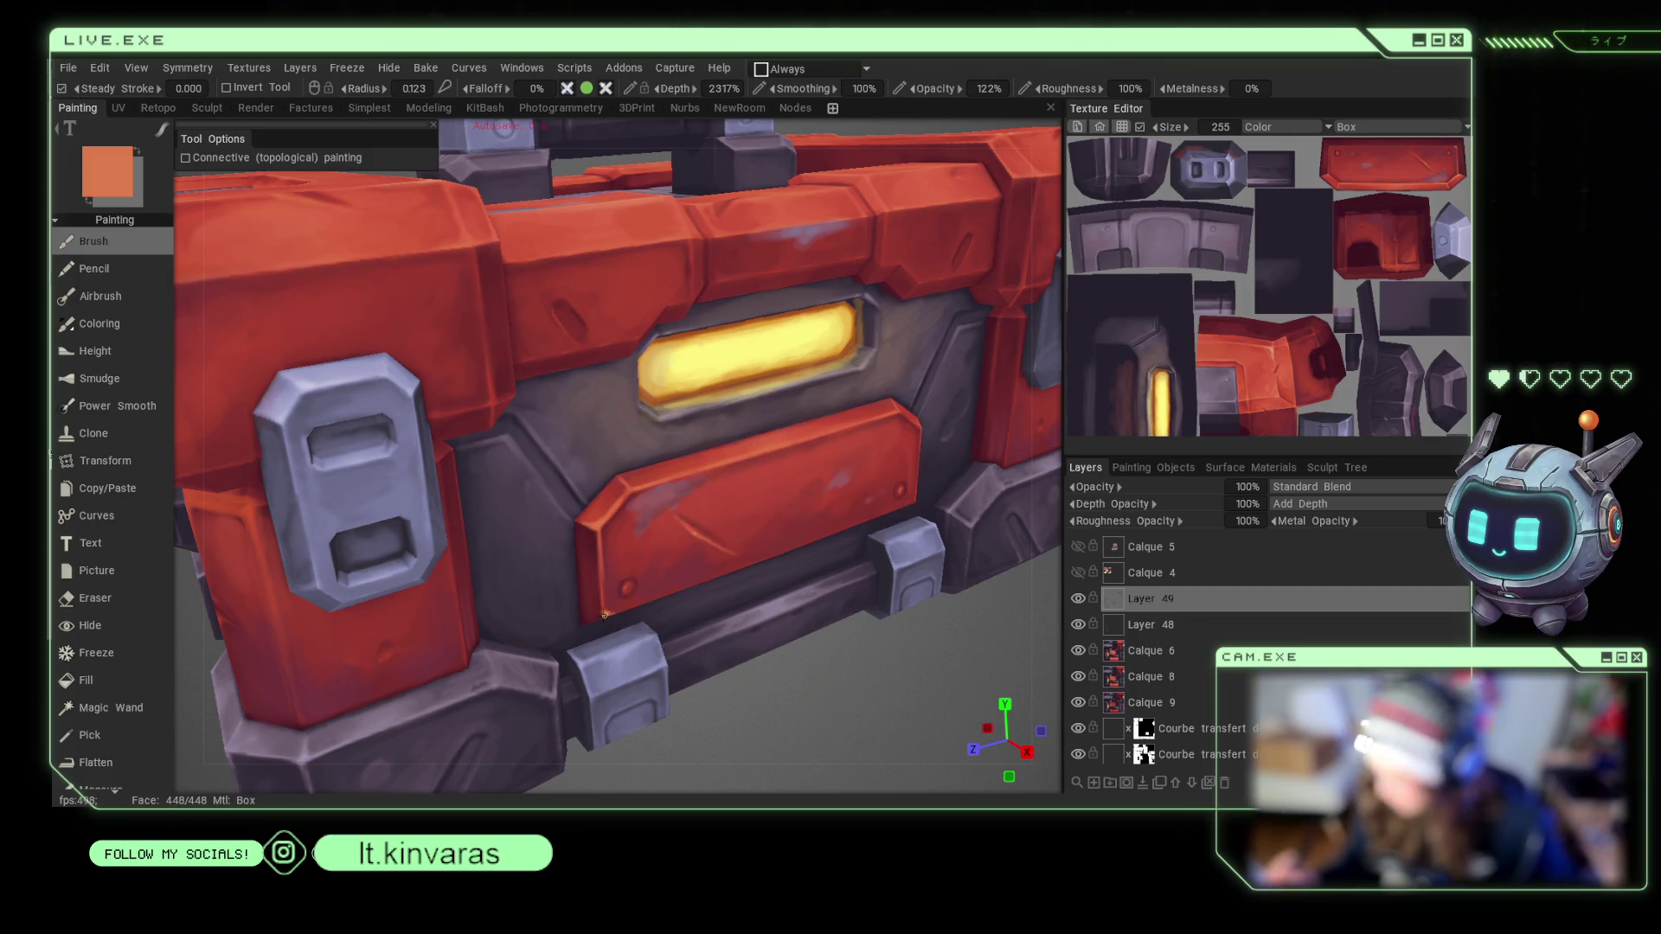
Orbit around to the crate's front-left corner and top, making the brush smaller.
scroll(870, 637, down, 5)
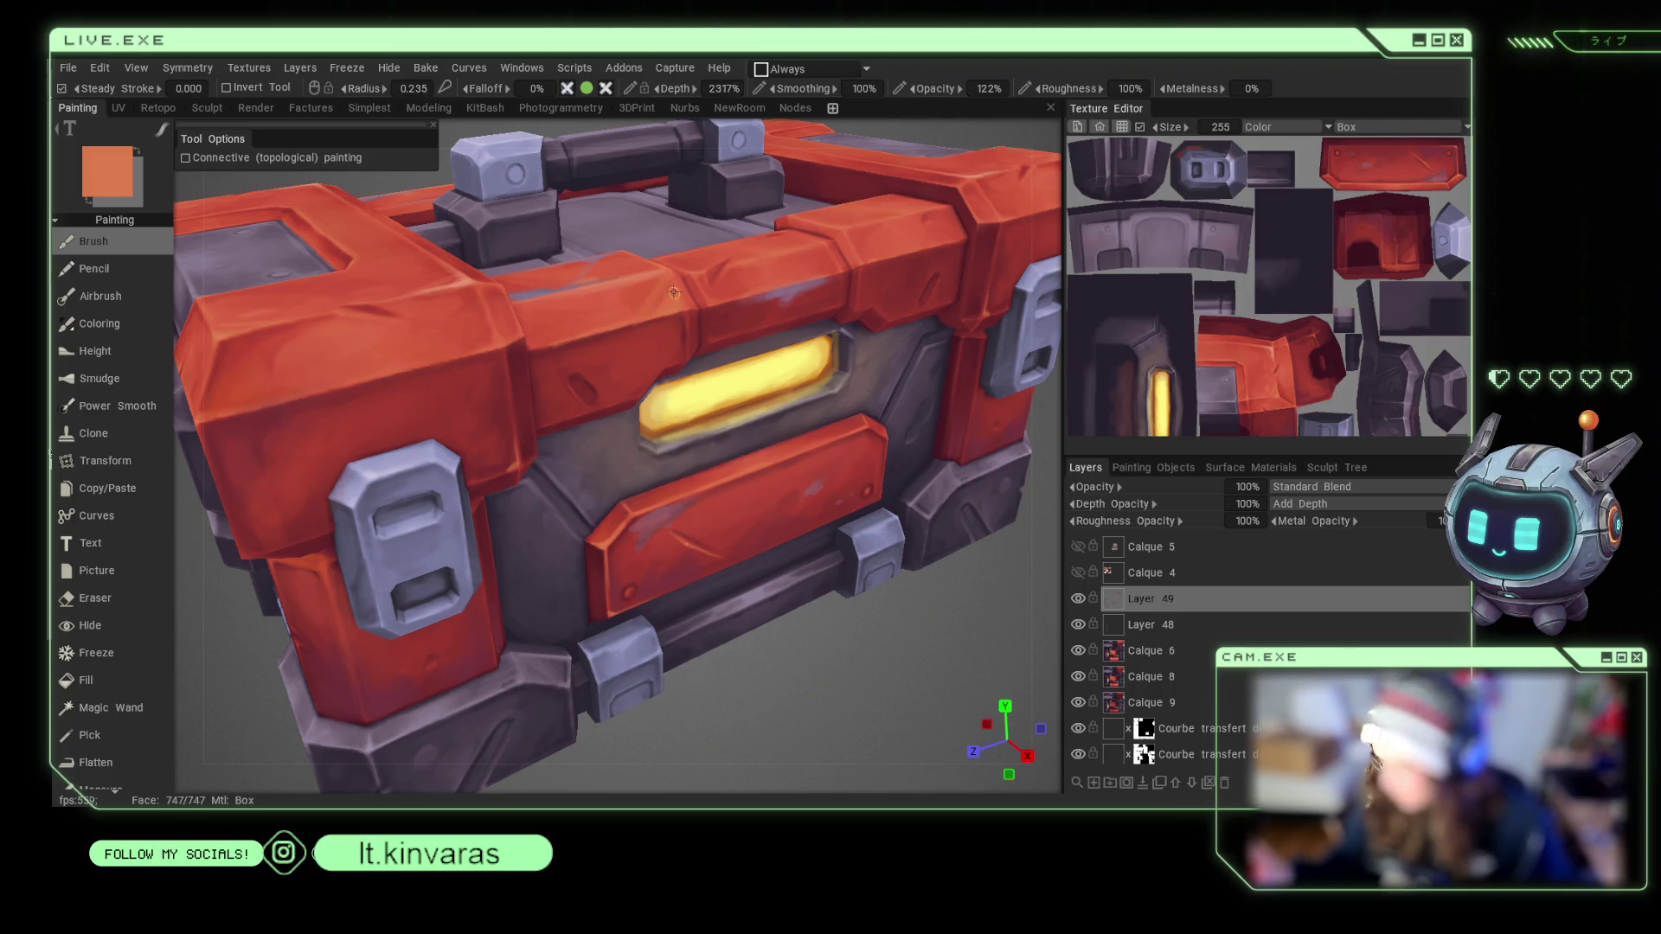
right_drag(673, 310, 676, 374)
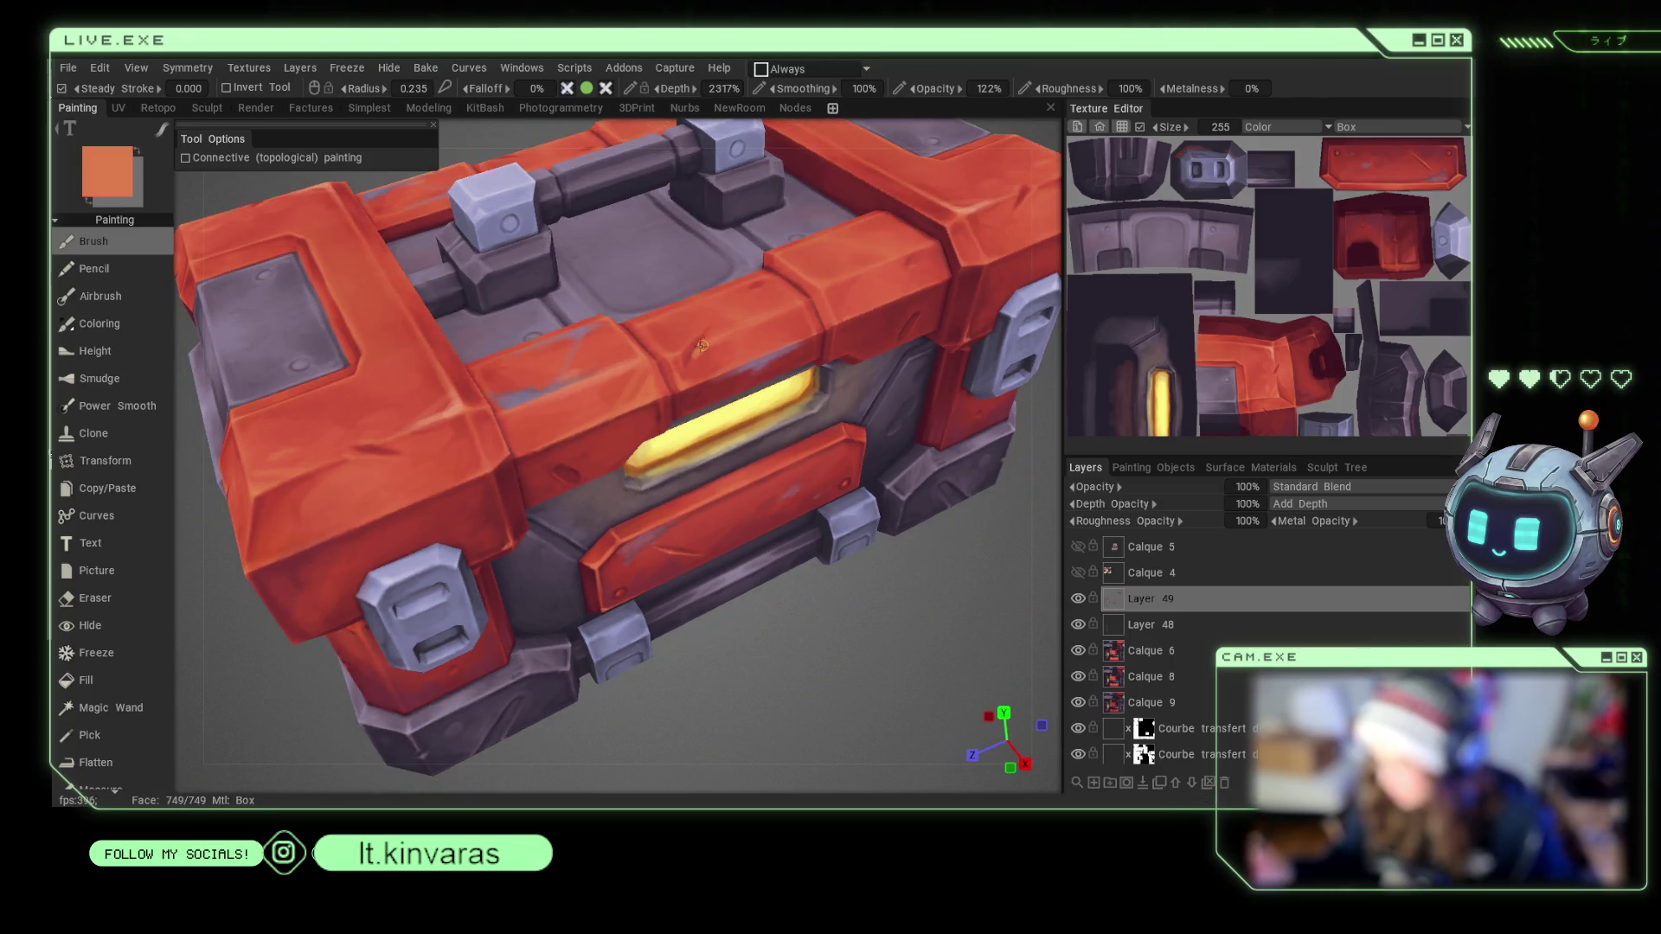
scroll(864, 604, down, 5)
drag(837, 548, 838, 571)
scroll(838, 578, up, 3)
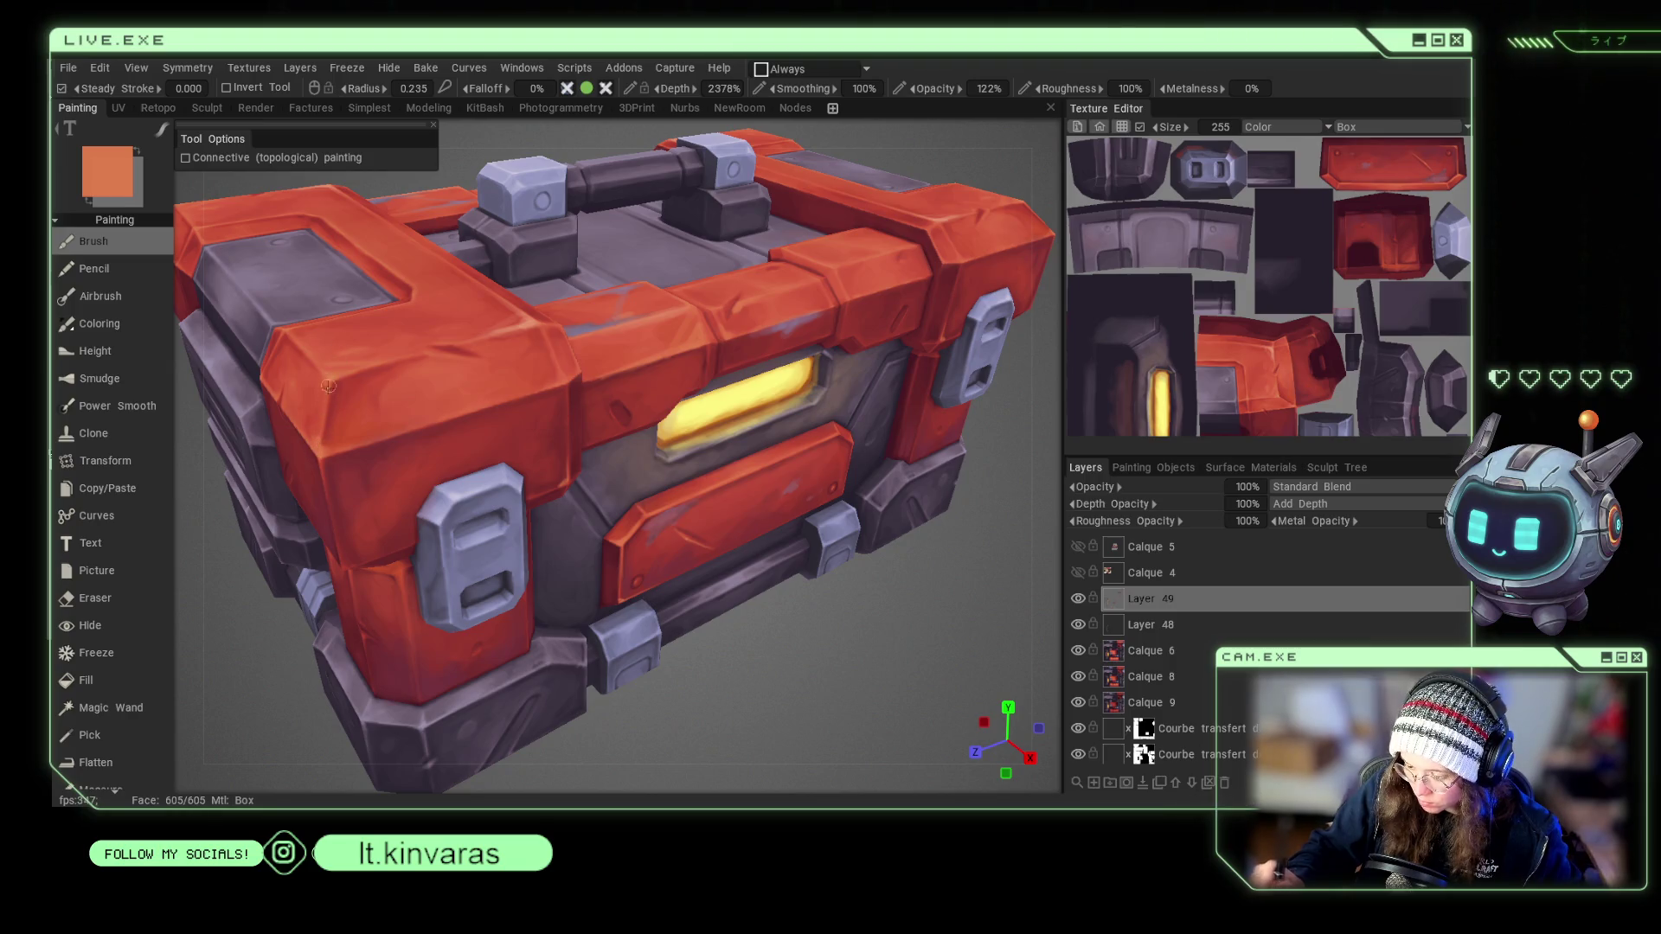
scroll(670, 698, up, 2)
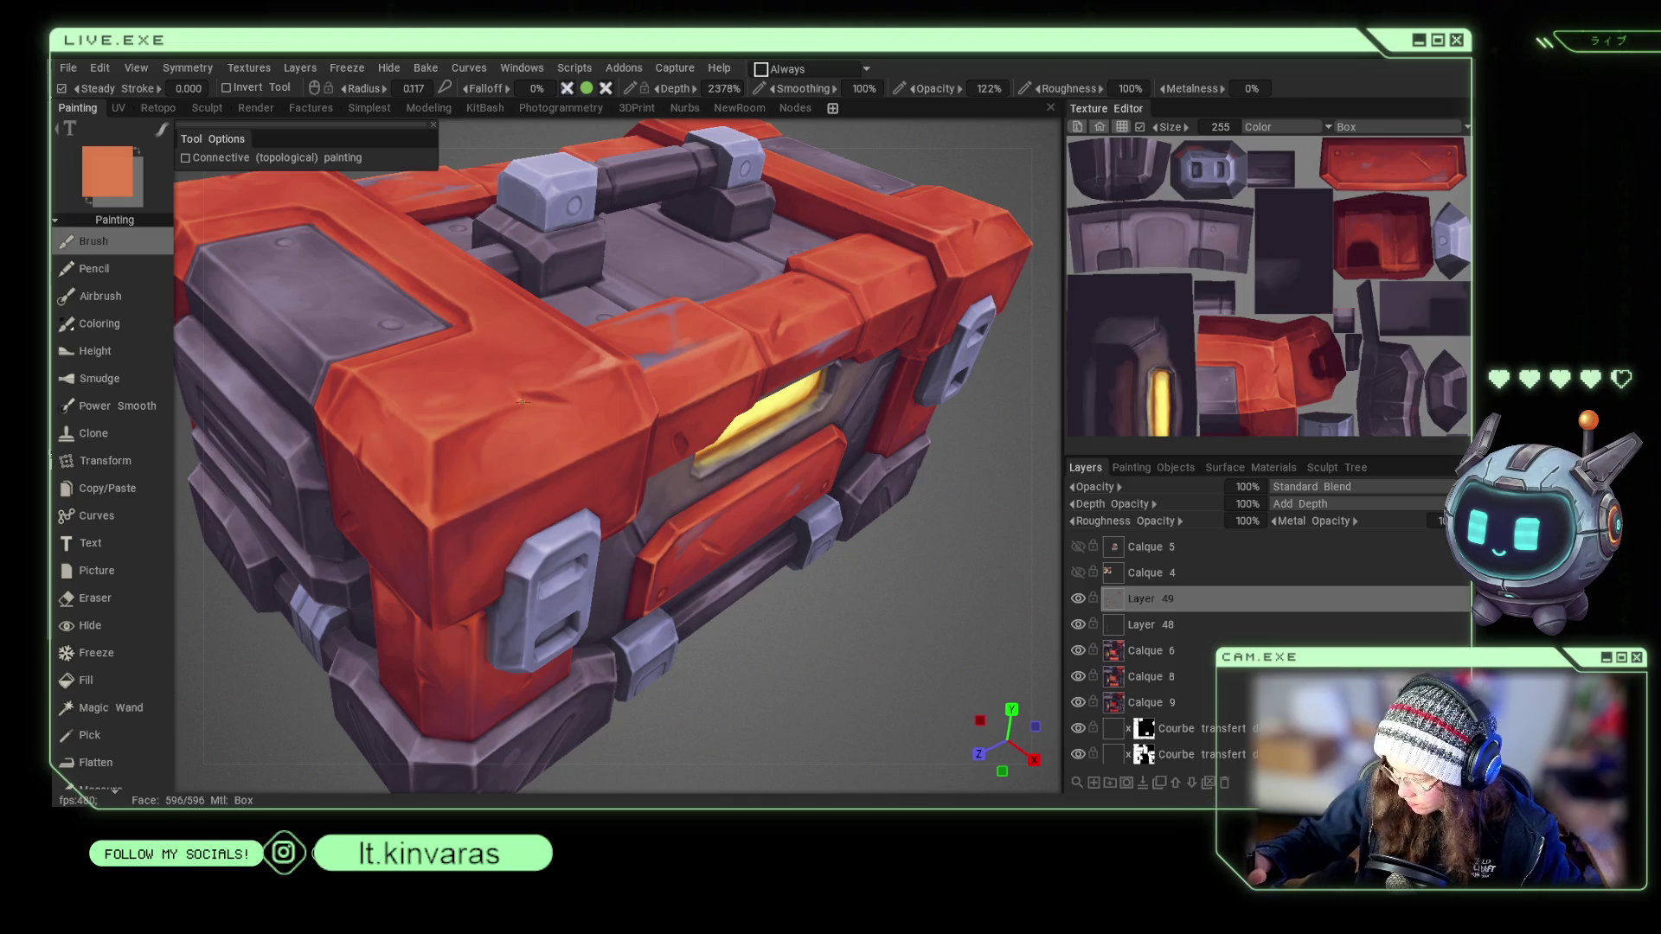
scroll(882, 582, down, 5)
mouse_move(882, 582)
mouse_down()
mouse_move(813, 601)
mouse_move(846, 624)
mouse_up()
scroll(772, 562, up, 6)
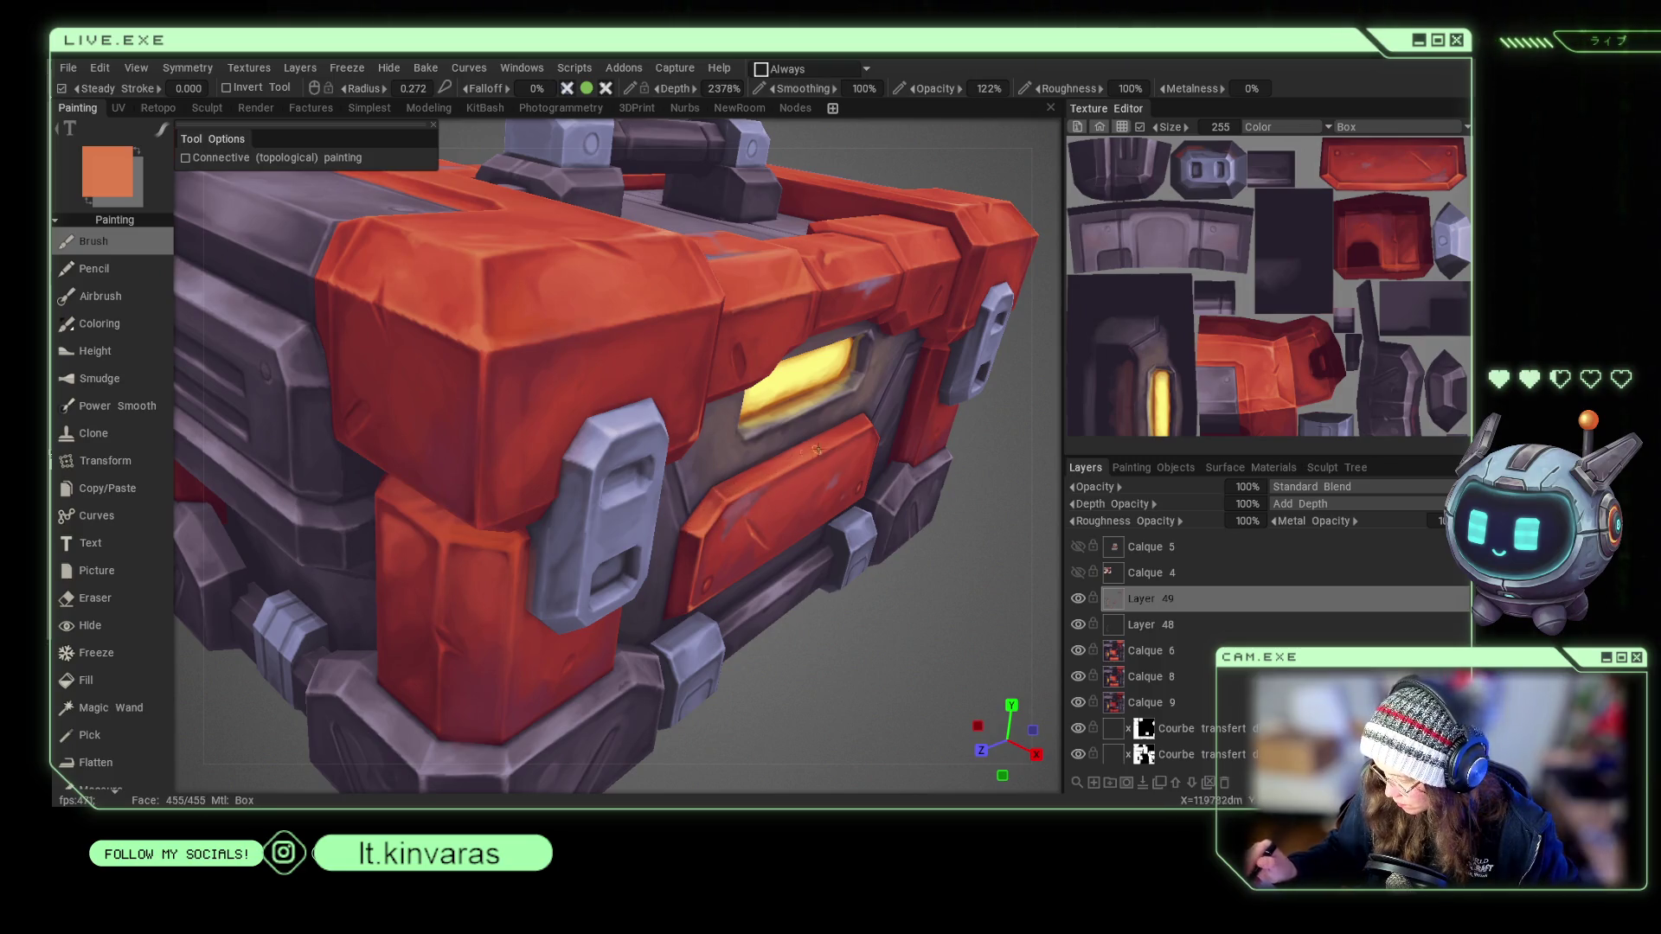
key(bracketleft)
key(bracketleft)
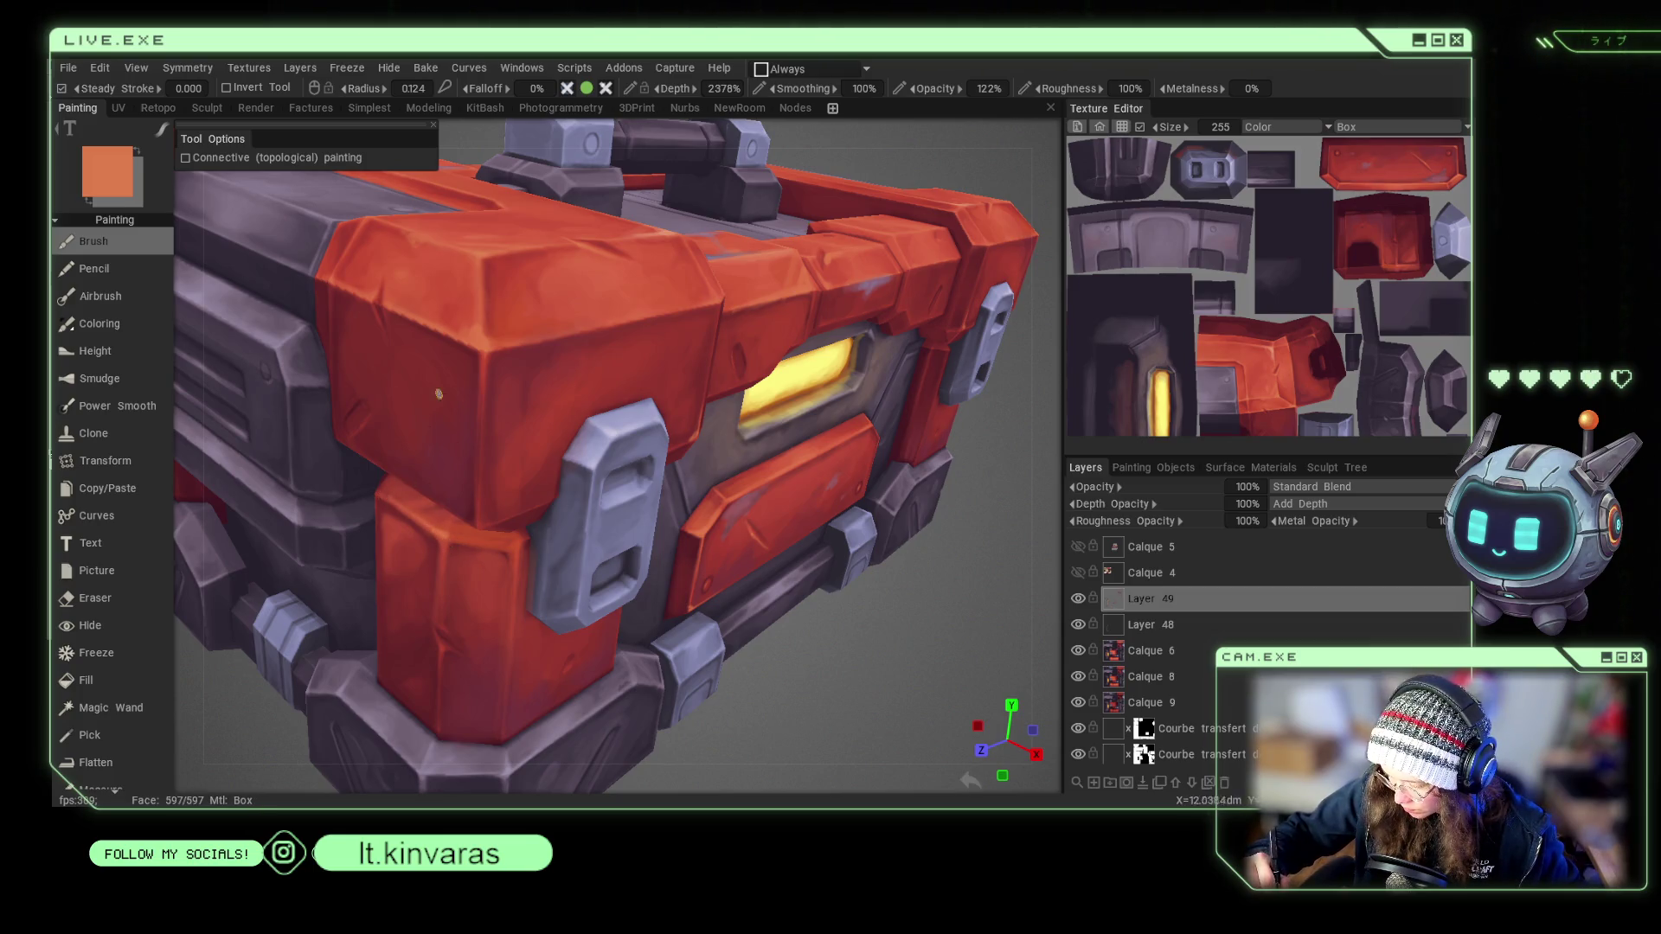
scroll(832, 600, down, 5)
drag(832, 600, 844, 614)
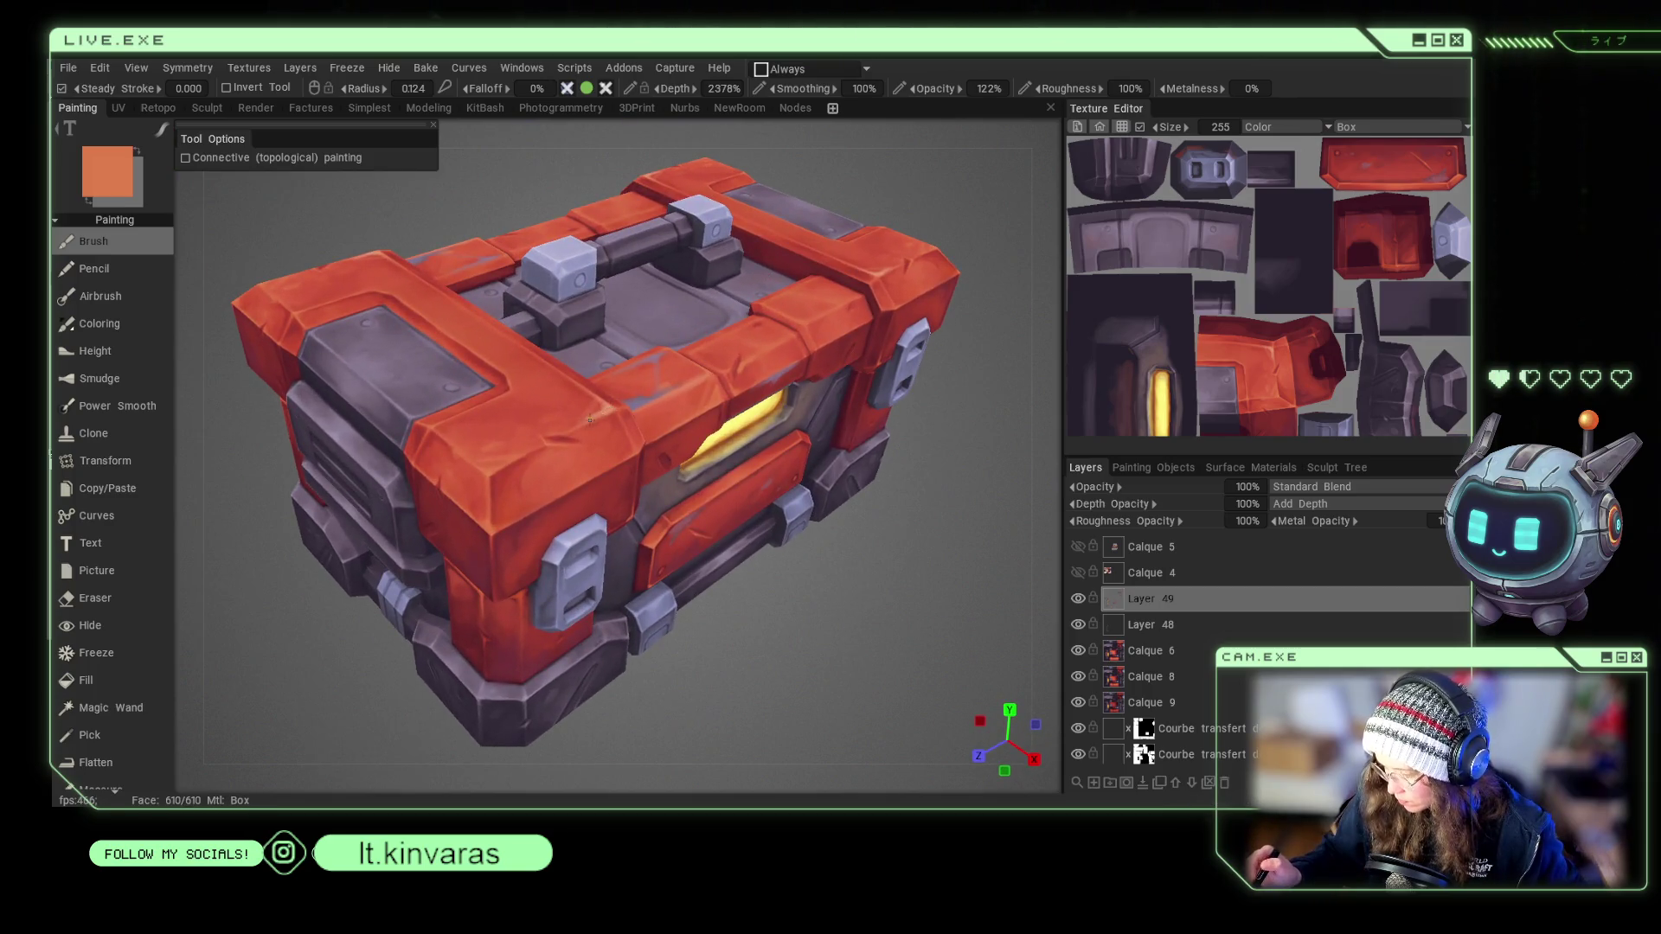
Sample darker and brighter reds from the crate with a larger brush, then face the front.
key(v)
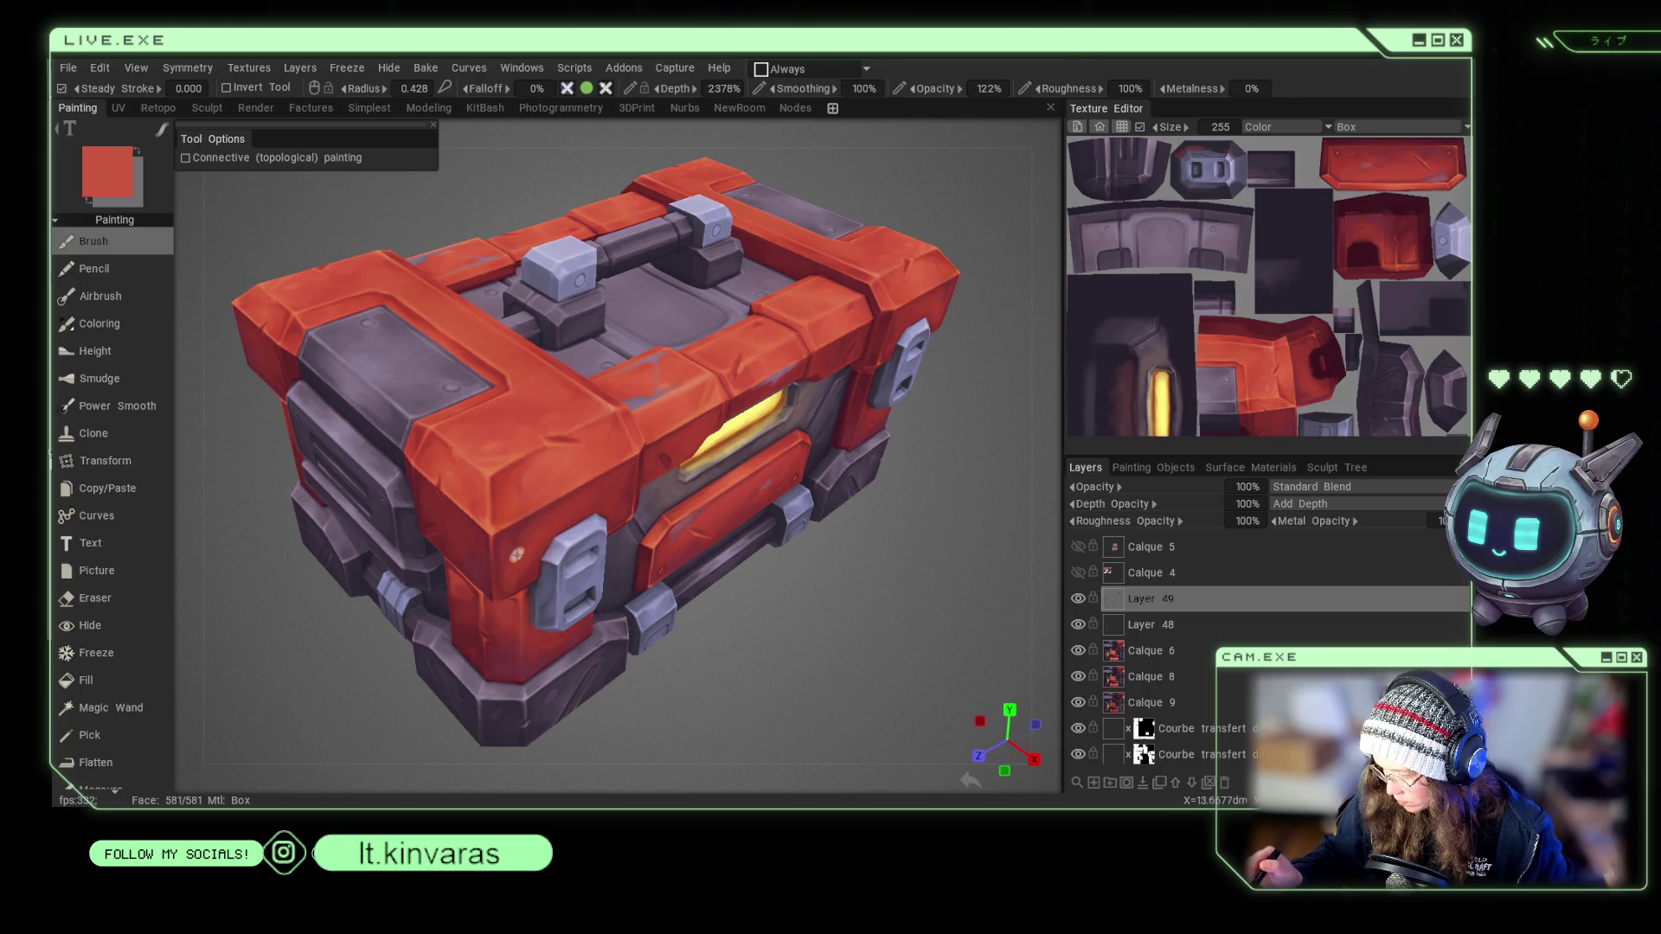
key(v)
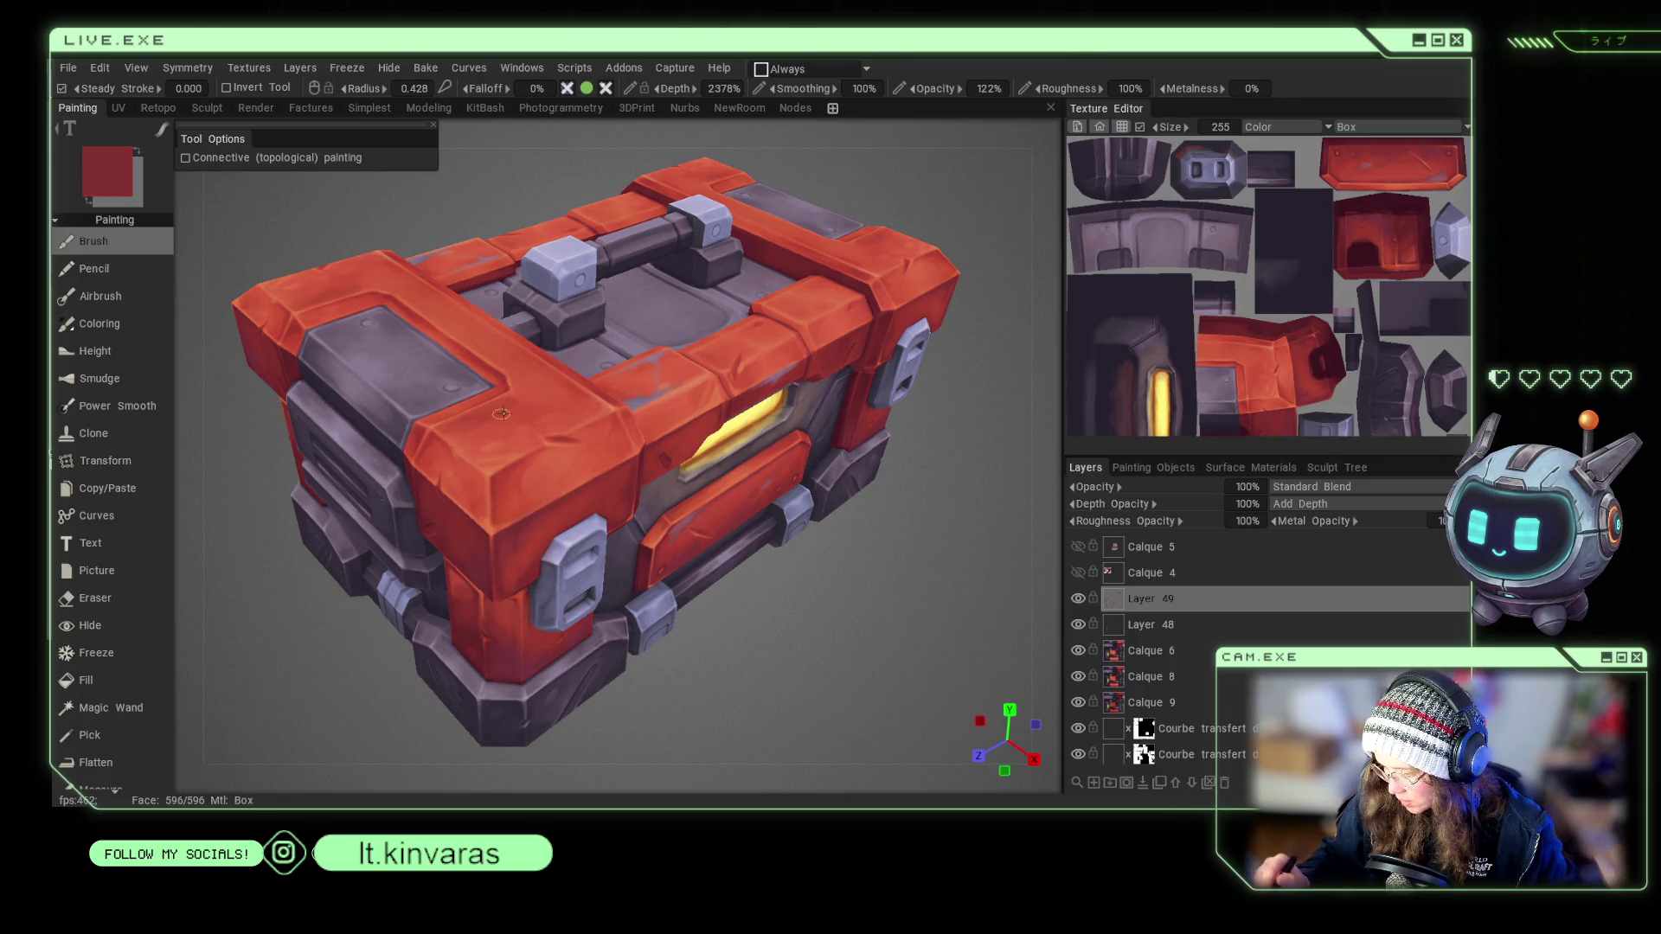
right_drag(516, 412, 546, 402)
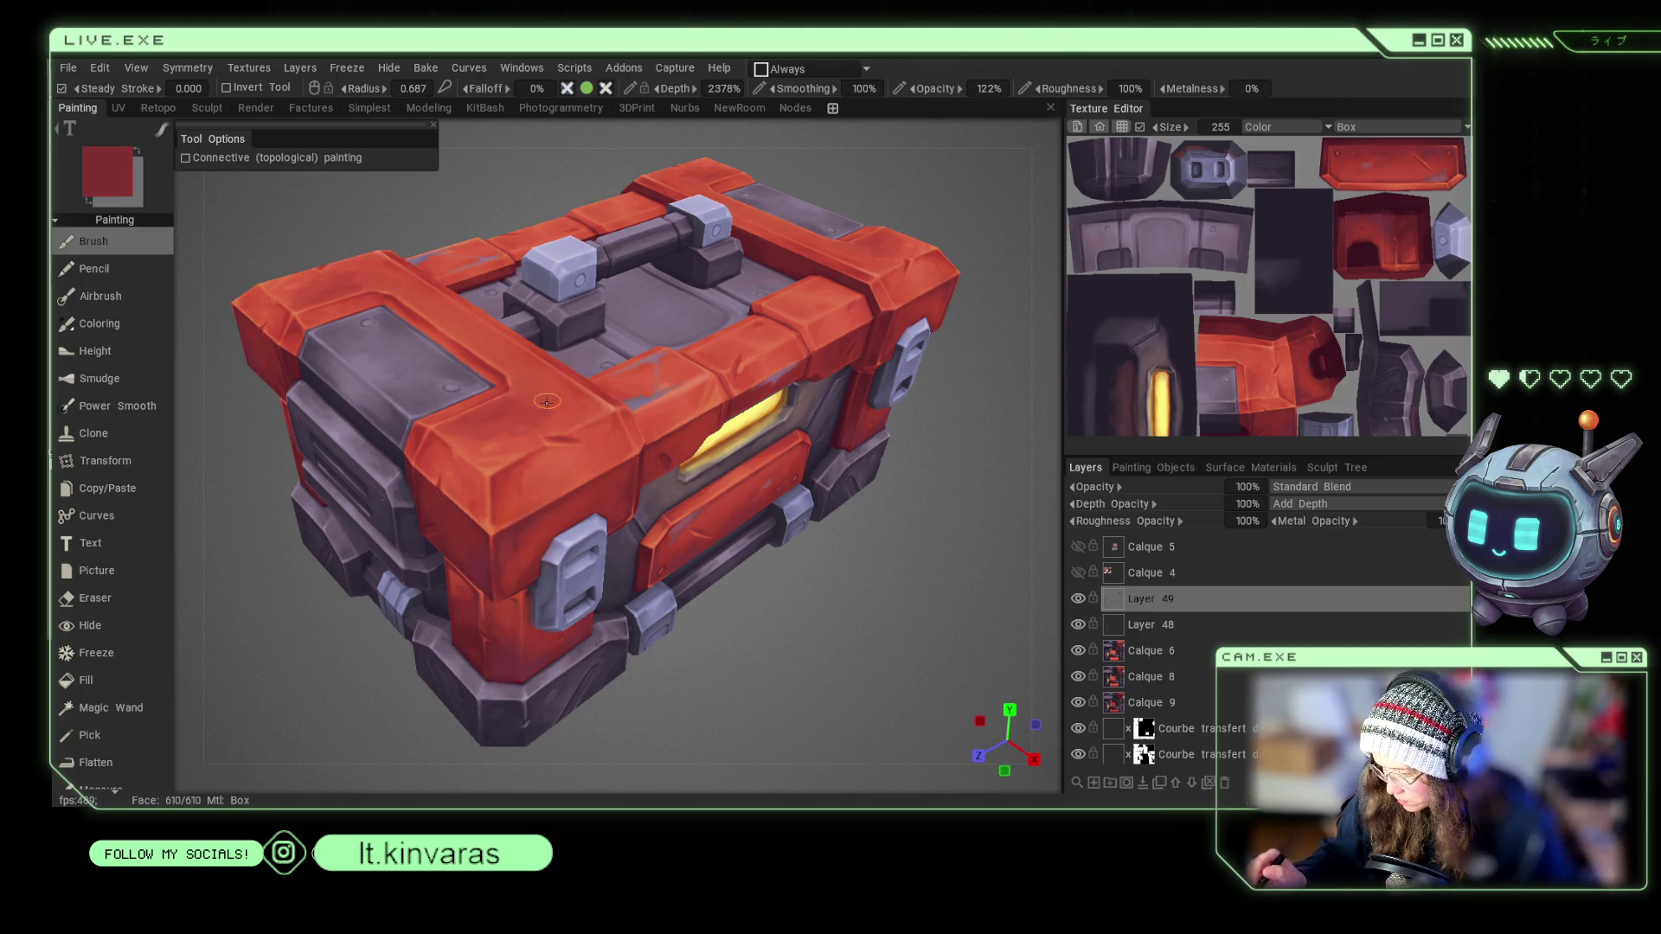
key(v)
key(v)
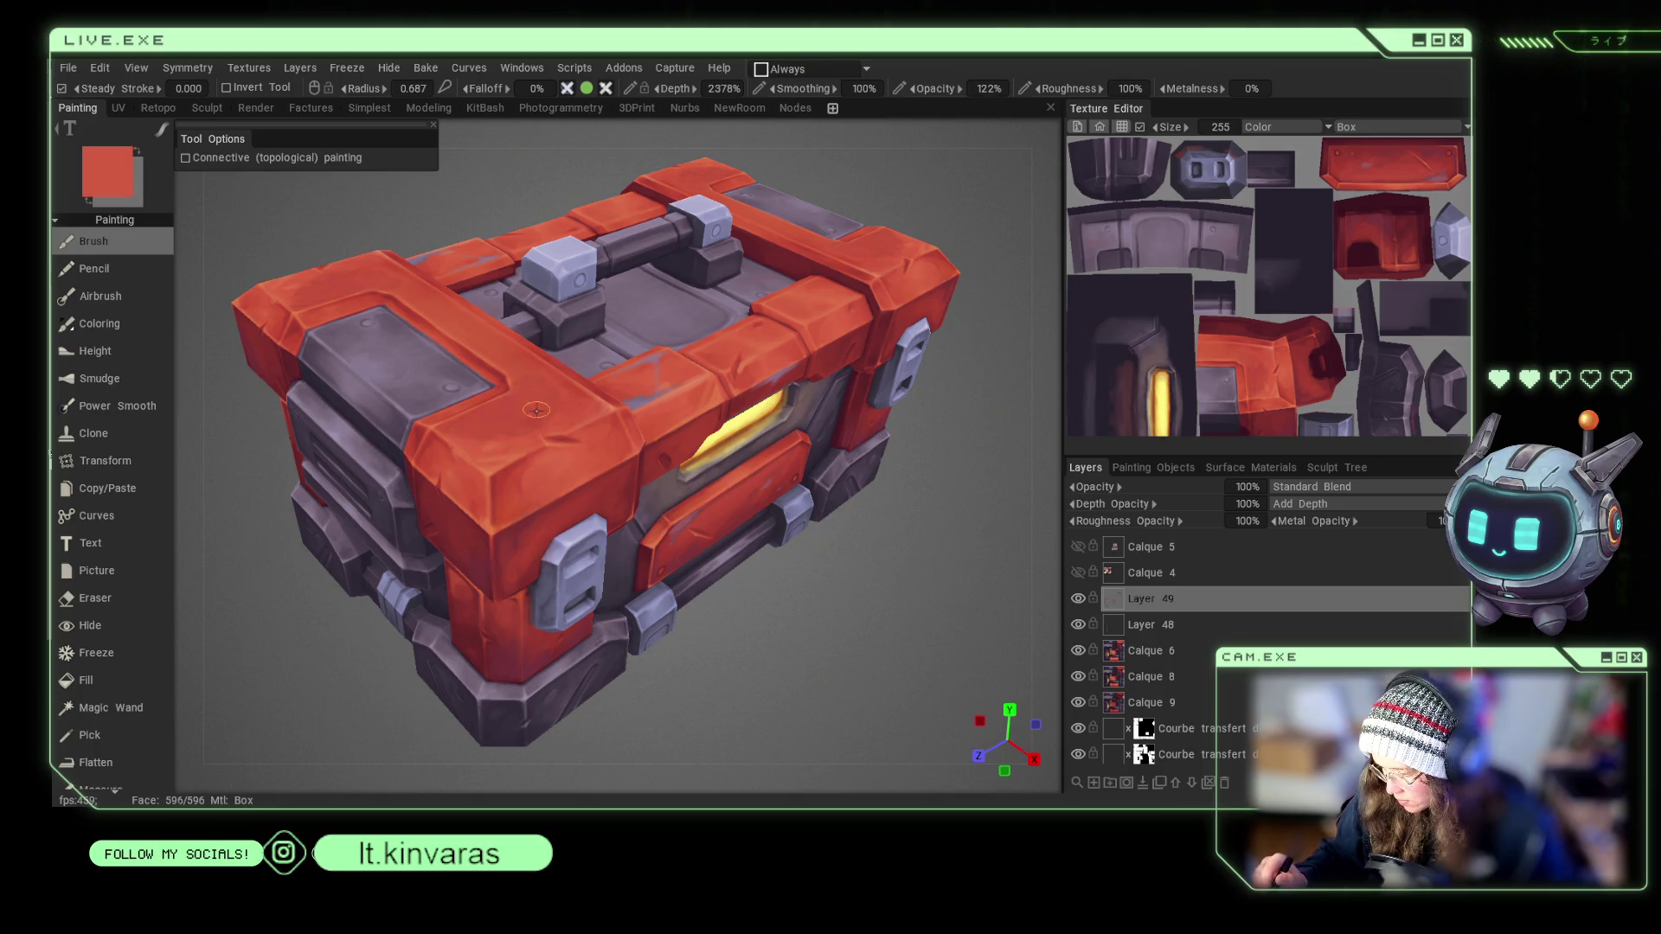
key(v)
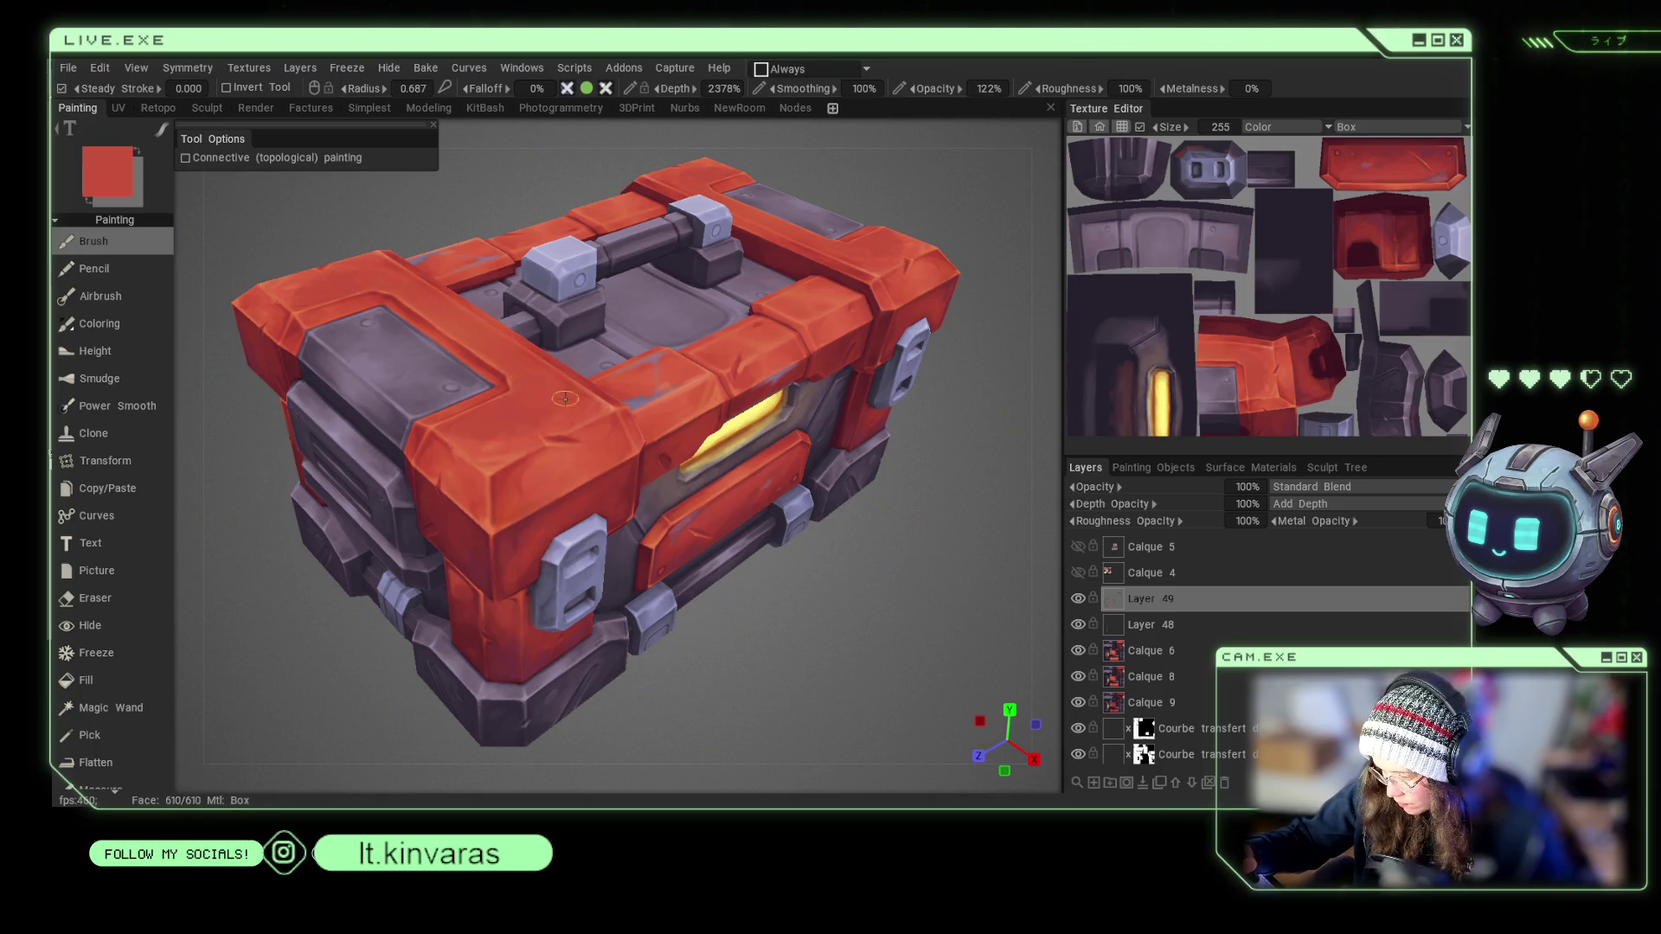
scroll(869, 604, down, 3)
mouse_move(926, 445)
mouse_down()
mouse_move(905, 485)
mouse_move(895, 448)
mouse_move(894, 474)
mouse_up()
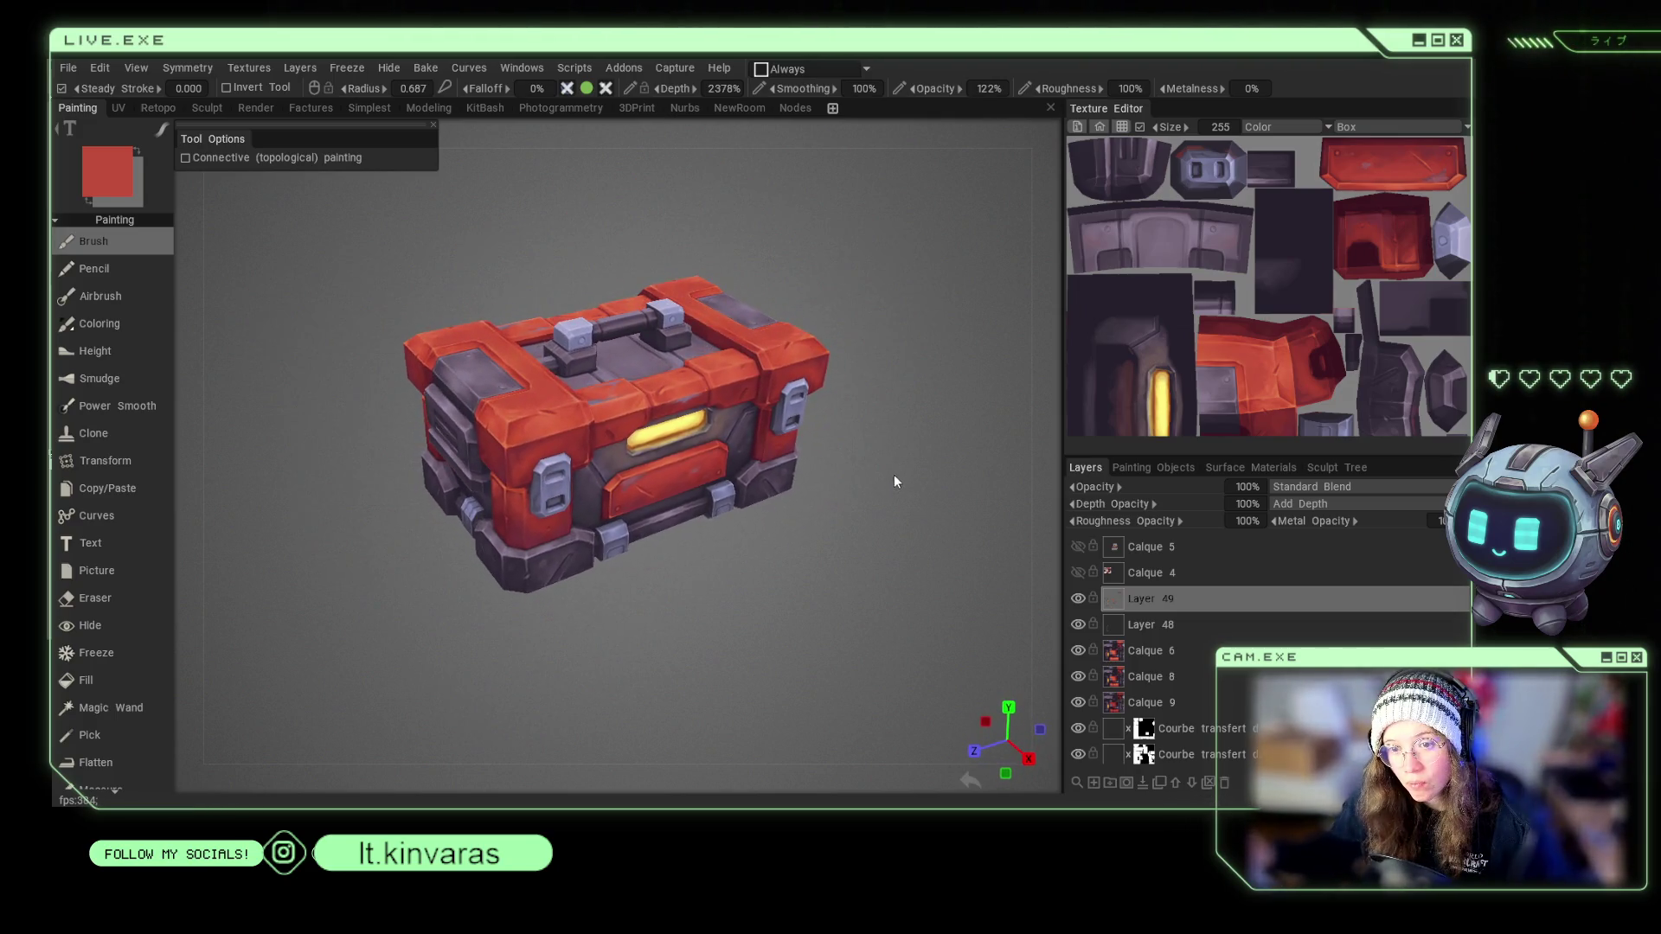
From a straight front view, sample pinkish grey and the bracket's blue-purple.
mouse_move(889, 412)
shift+mouse_down()
mouse_move(862, 480)
mouse_move(915, 464)
mouse_move(903, 436)
shift+mouse_up()
scroll(900, 465, up, 5)
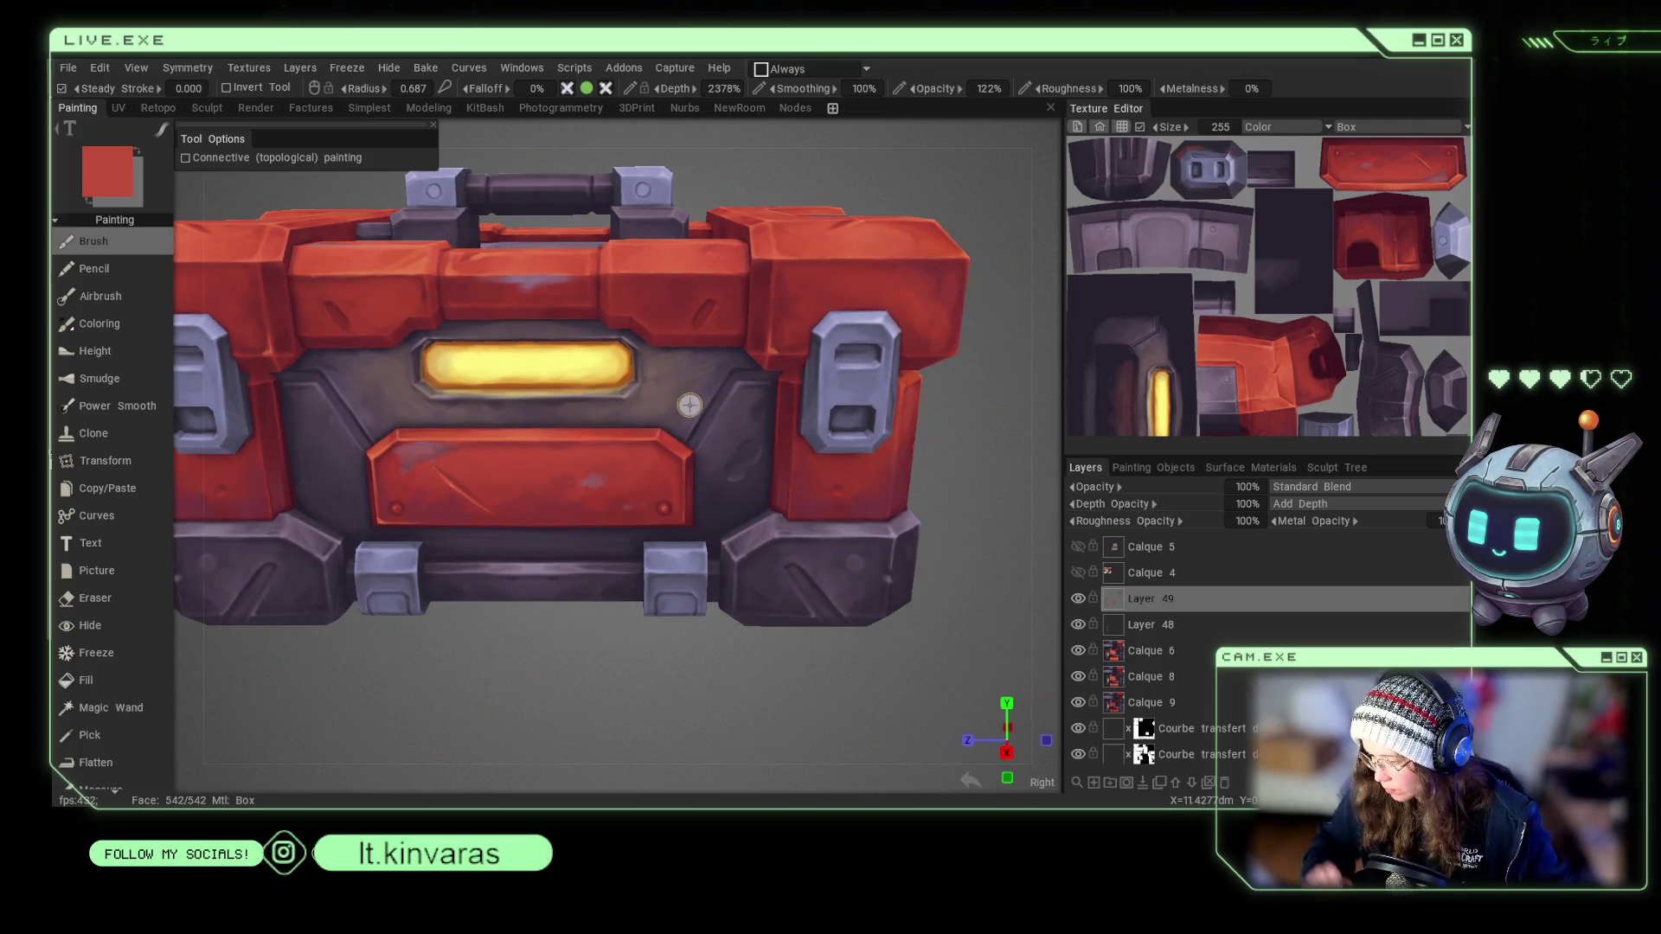
key(v)
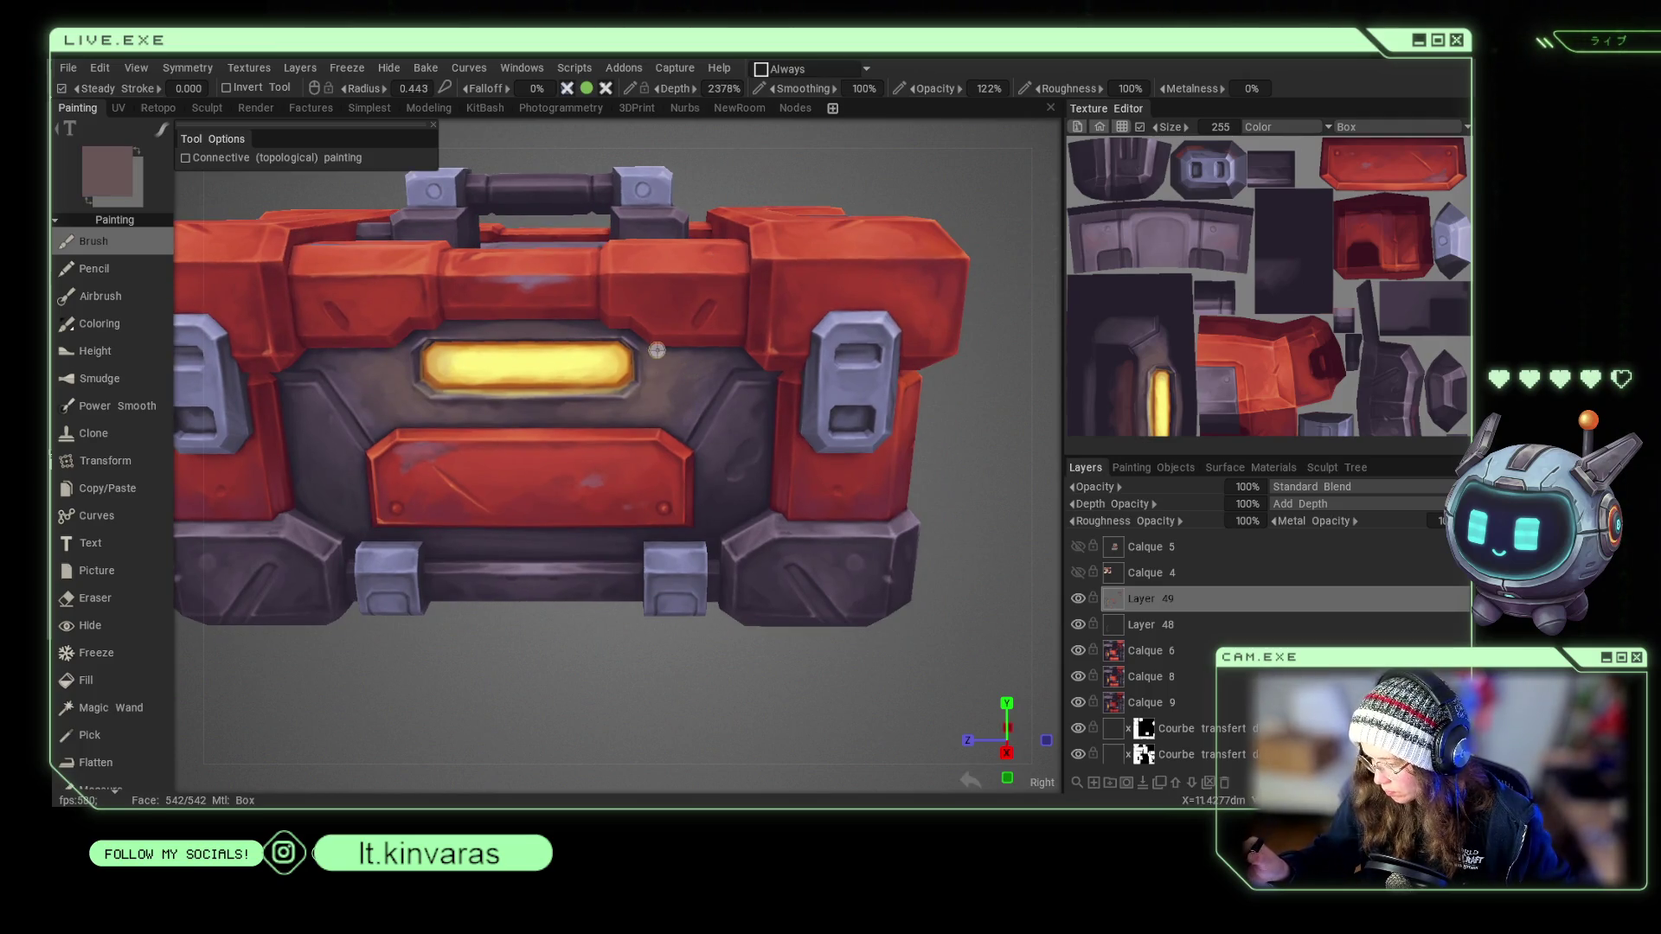
key(v)
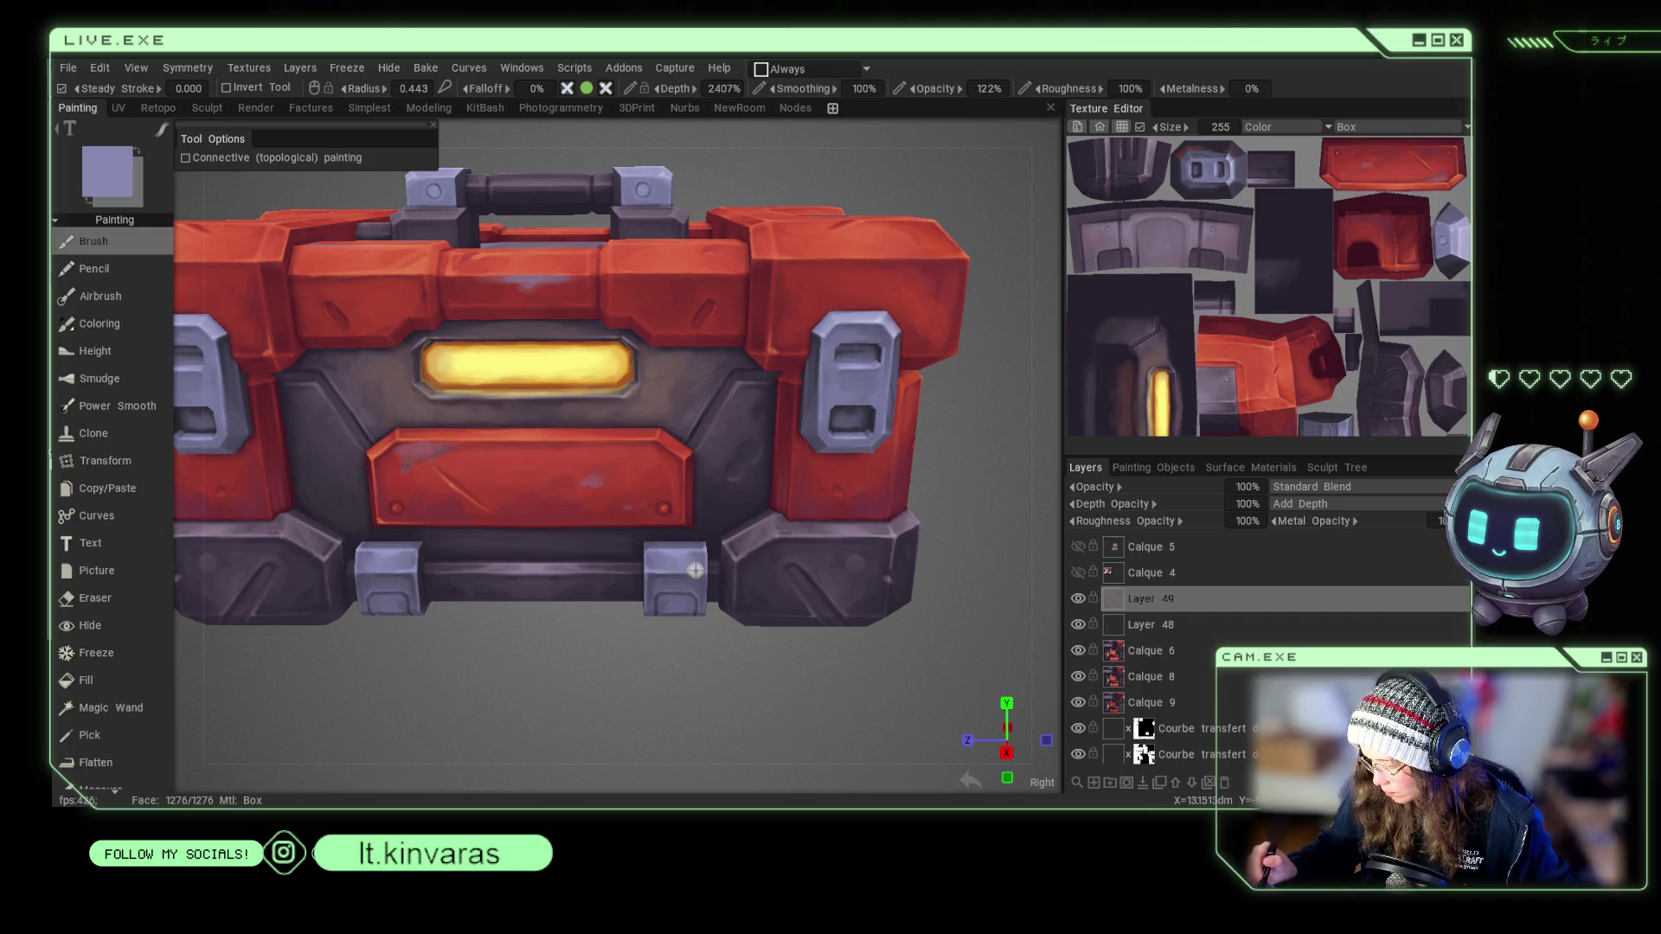
key(v)
key(v)
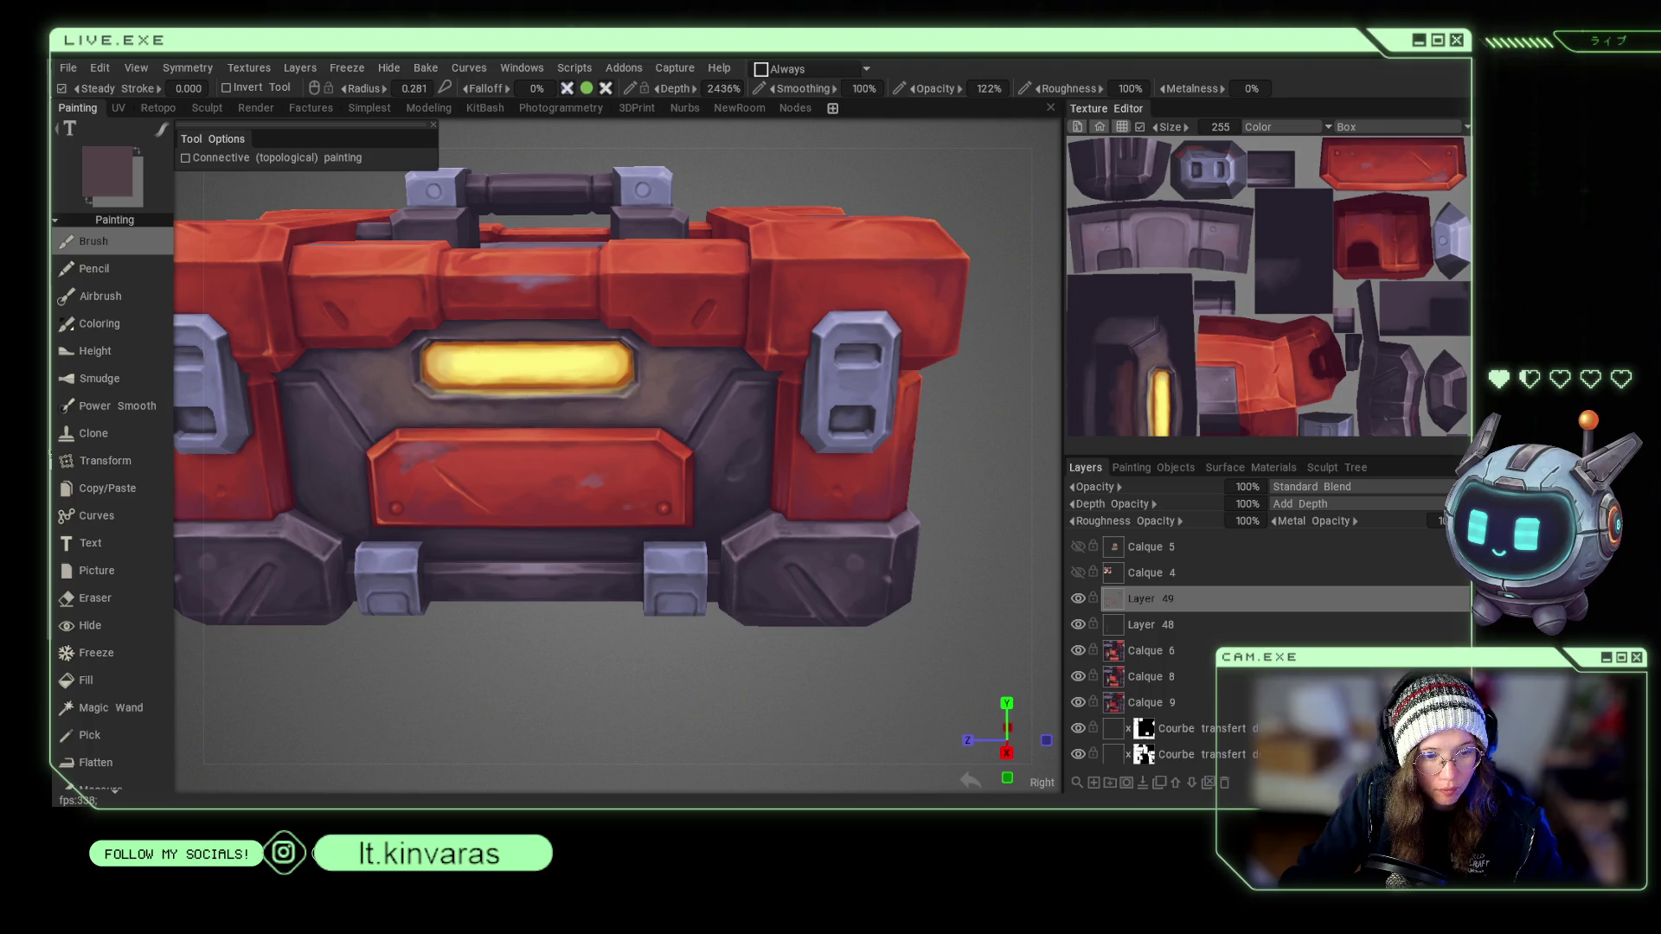
Create Layer 50 above Layer 49 in the Layers panel.
scroll(514, 673, up, 5)
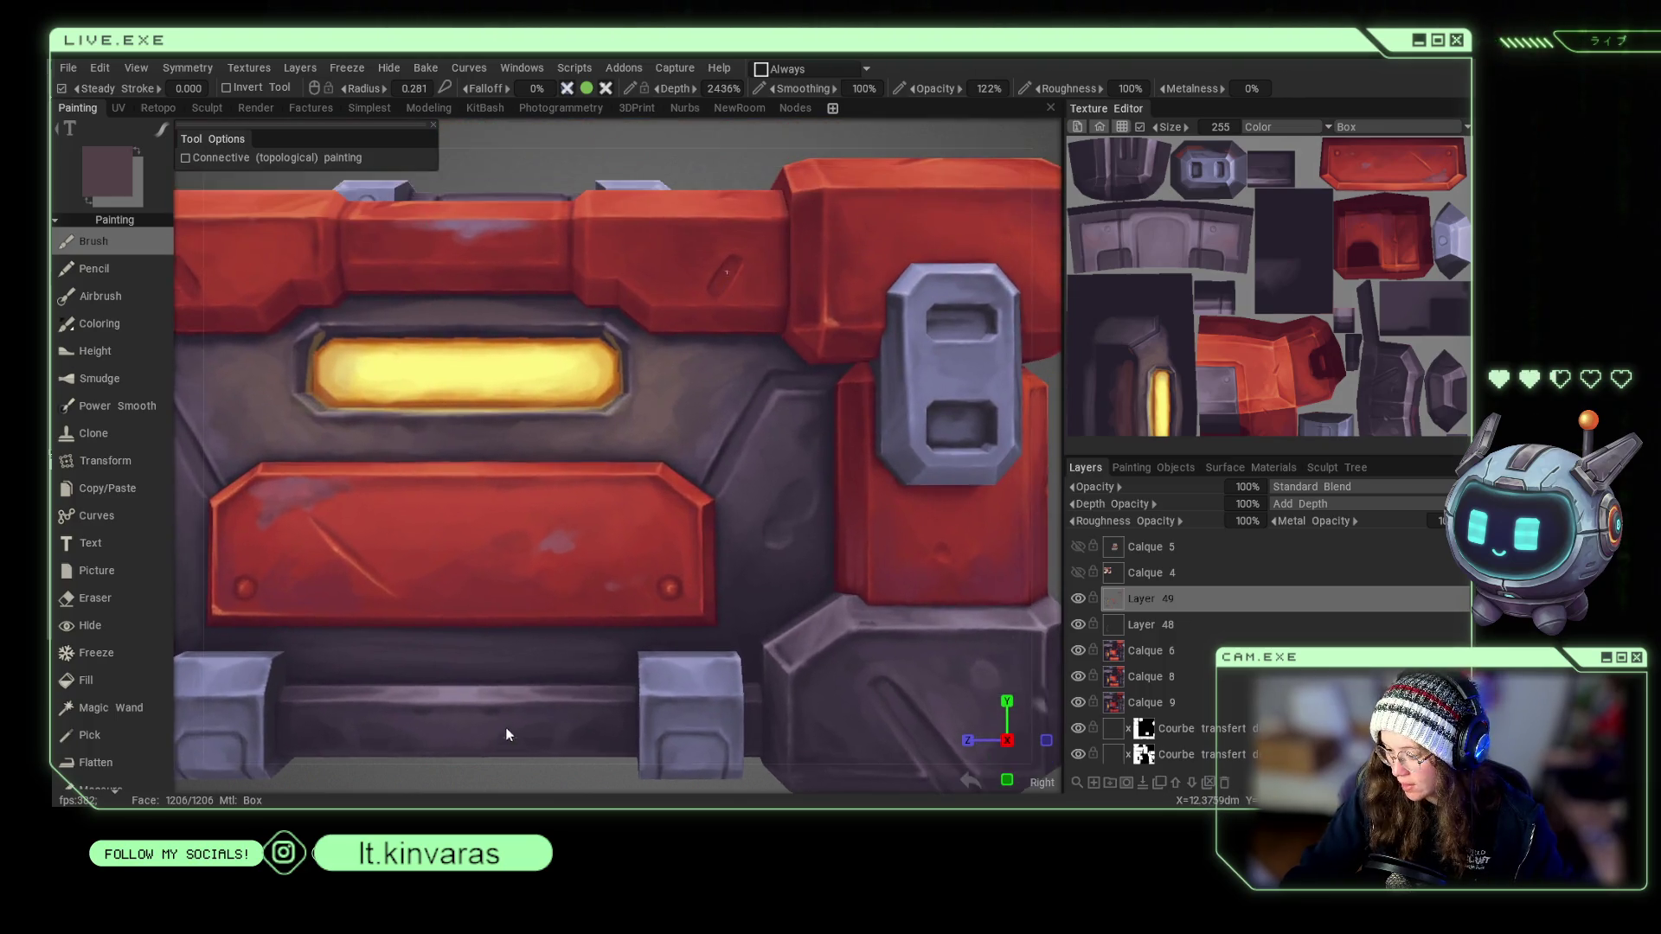
scroll(573, 777, down, 3)
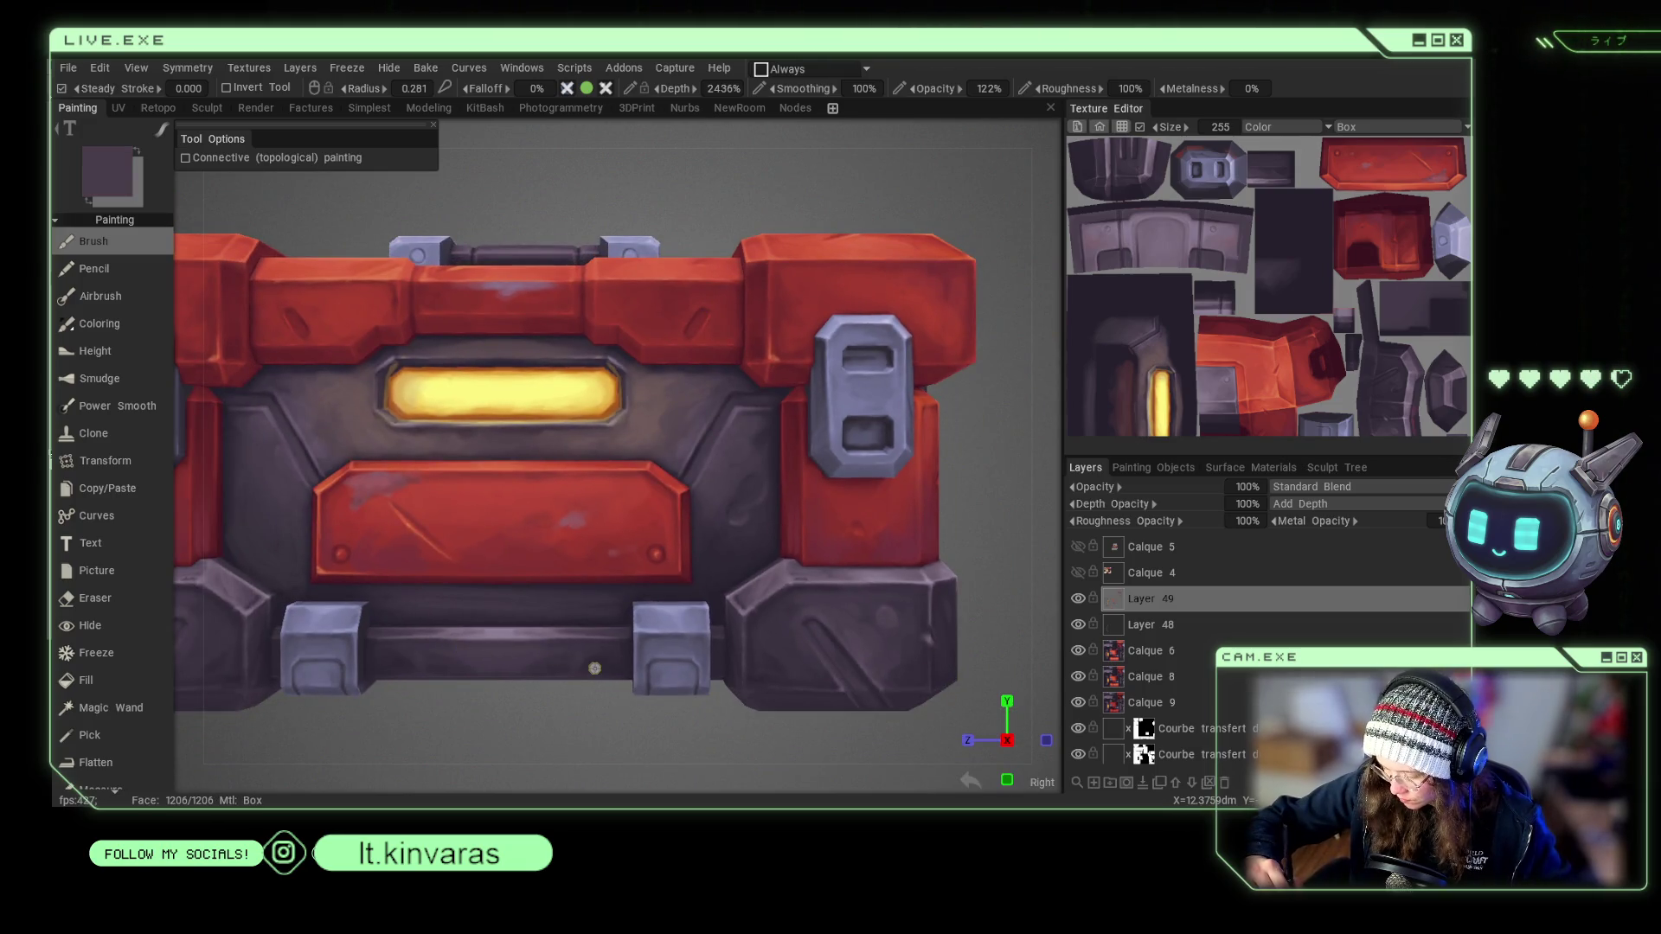
click(1110, 783)
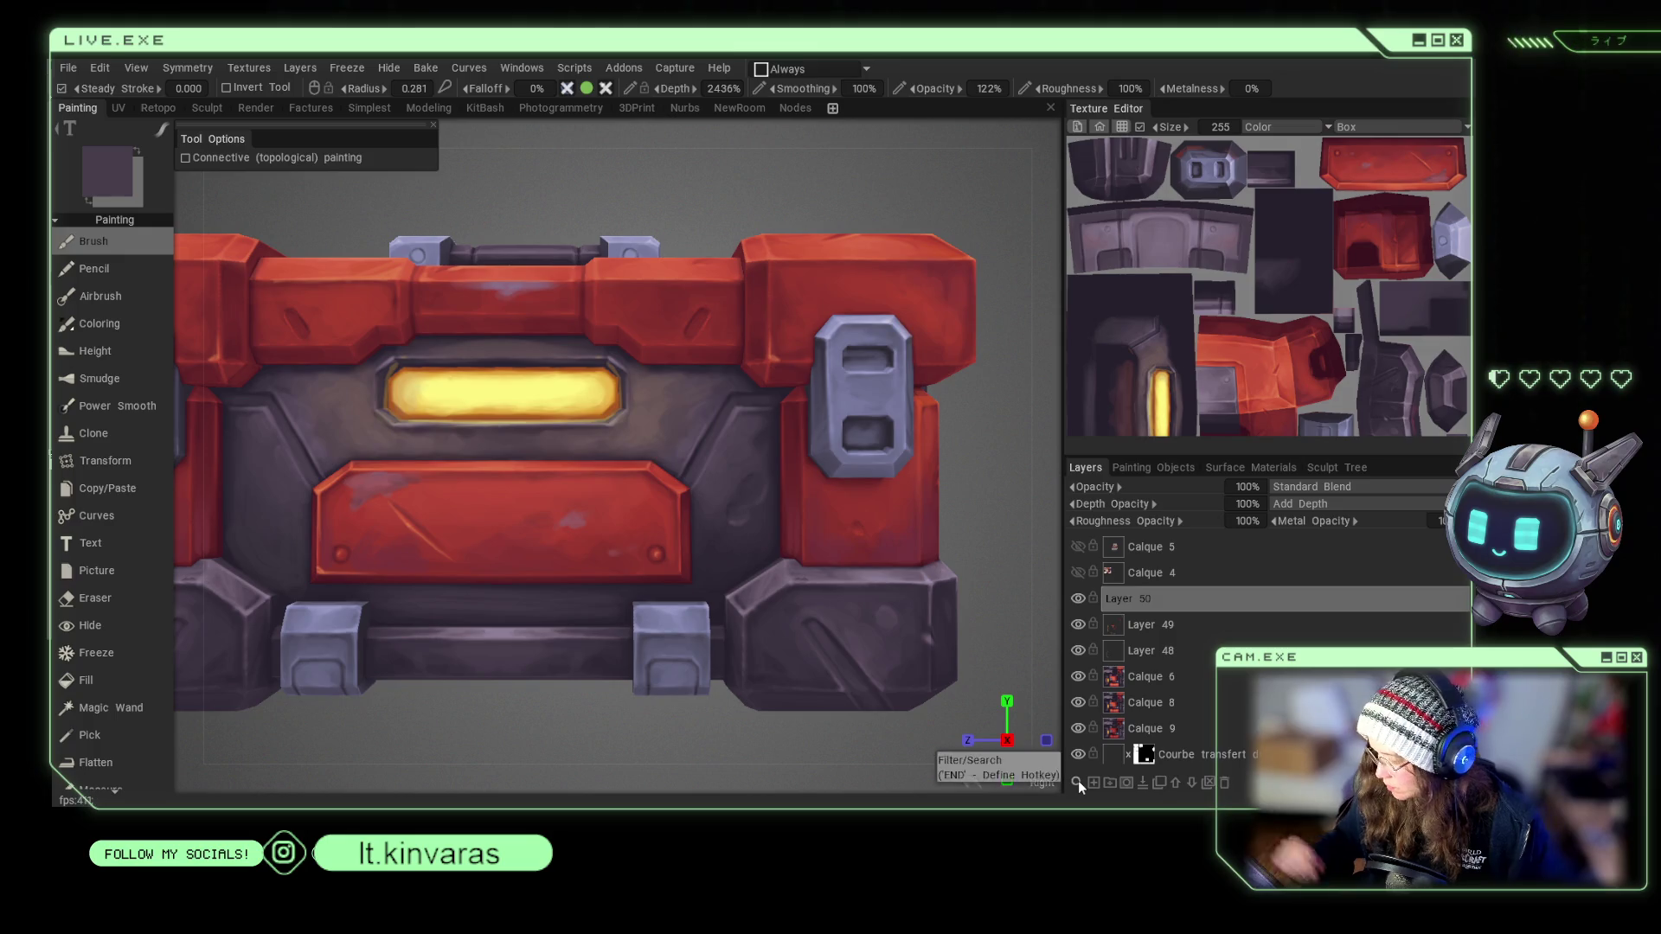
Paint mirrored yellow stripes beside the glowing window with symmetry enabled.
key(v)
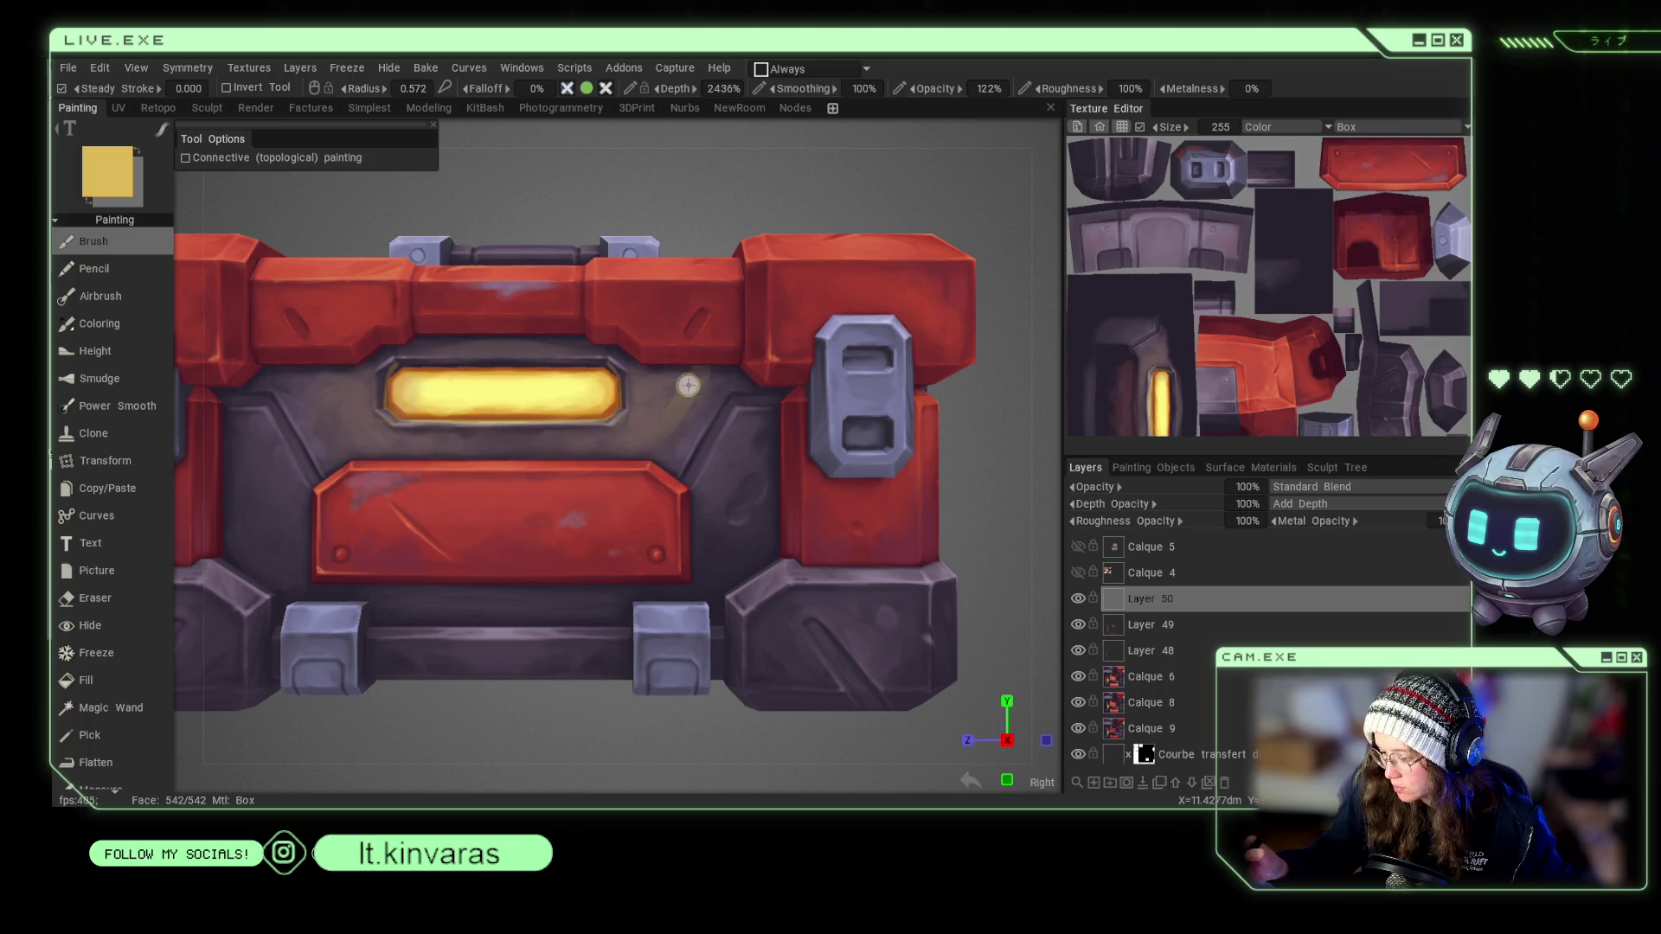
right_drag(709, 423, 763, 432)
right_click(804, 425)
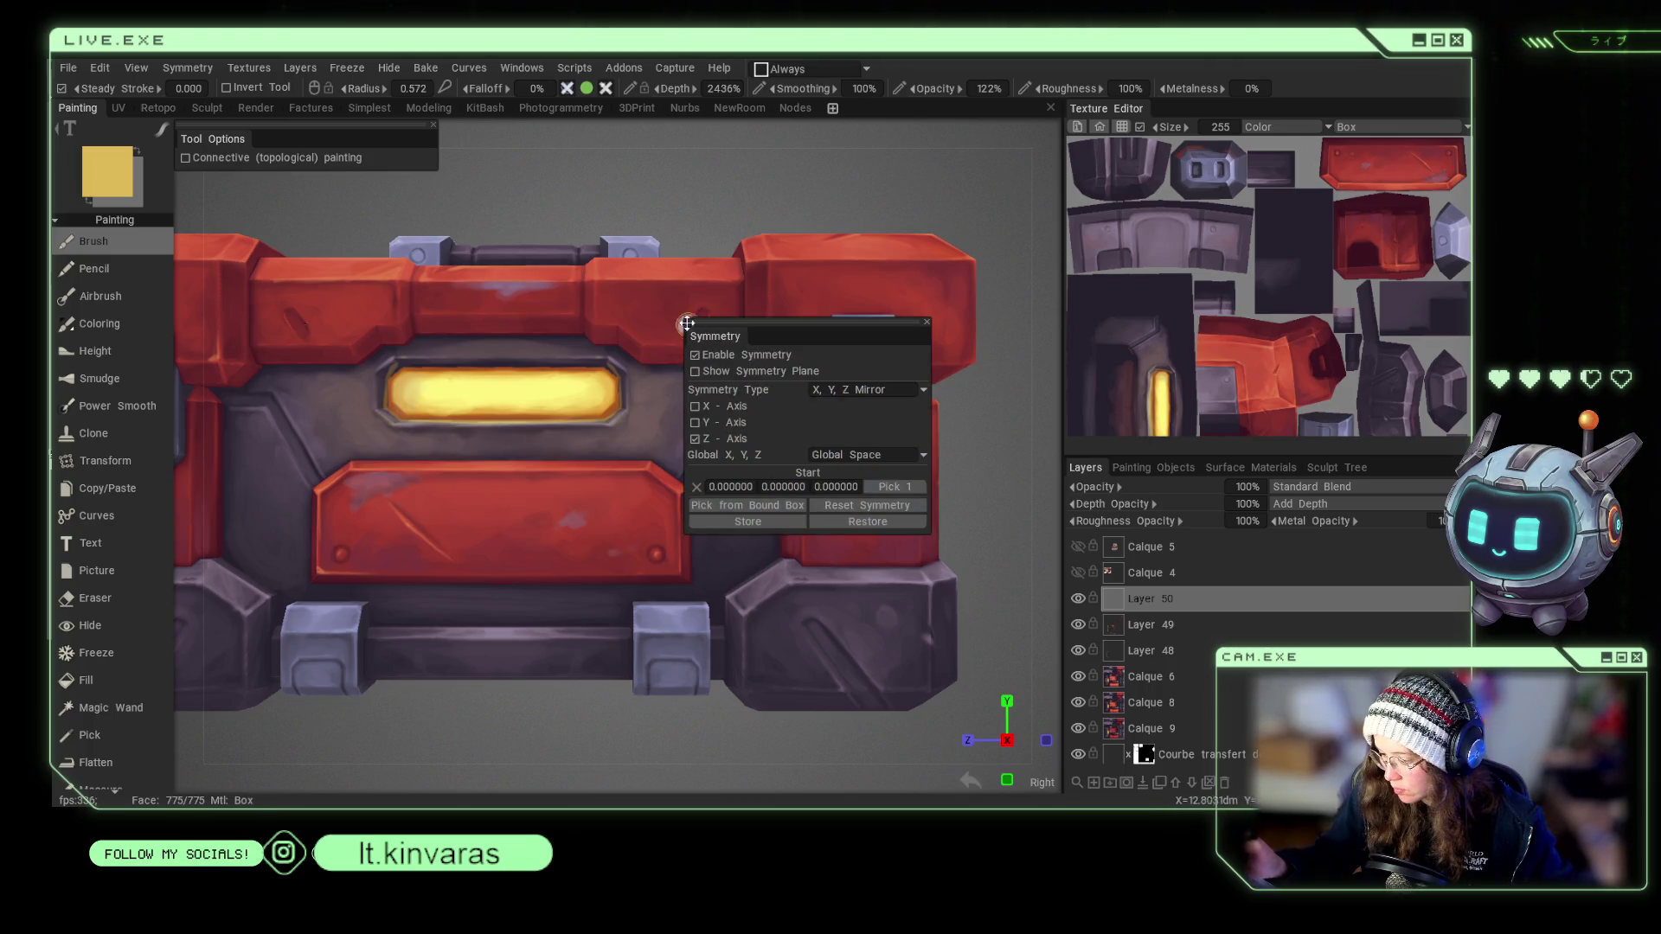
mouse_move(655, 432)
mouse_down()
mouse_move(685, 375)
mouse_move(657, 415)
mouse_up()
right_drag(657, 416, 644, 415)
mouse_move(645, 416)
mouse_down()
mouse_move(653, 398)
mouse_move(639, 441)
mouse_move(709, 374)
mouse_move(661, 430)
mouse_up()
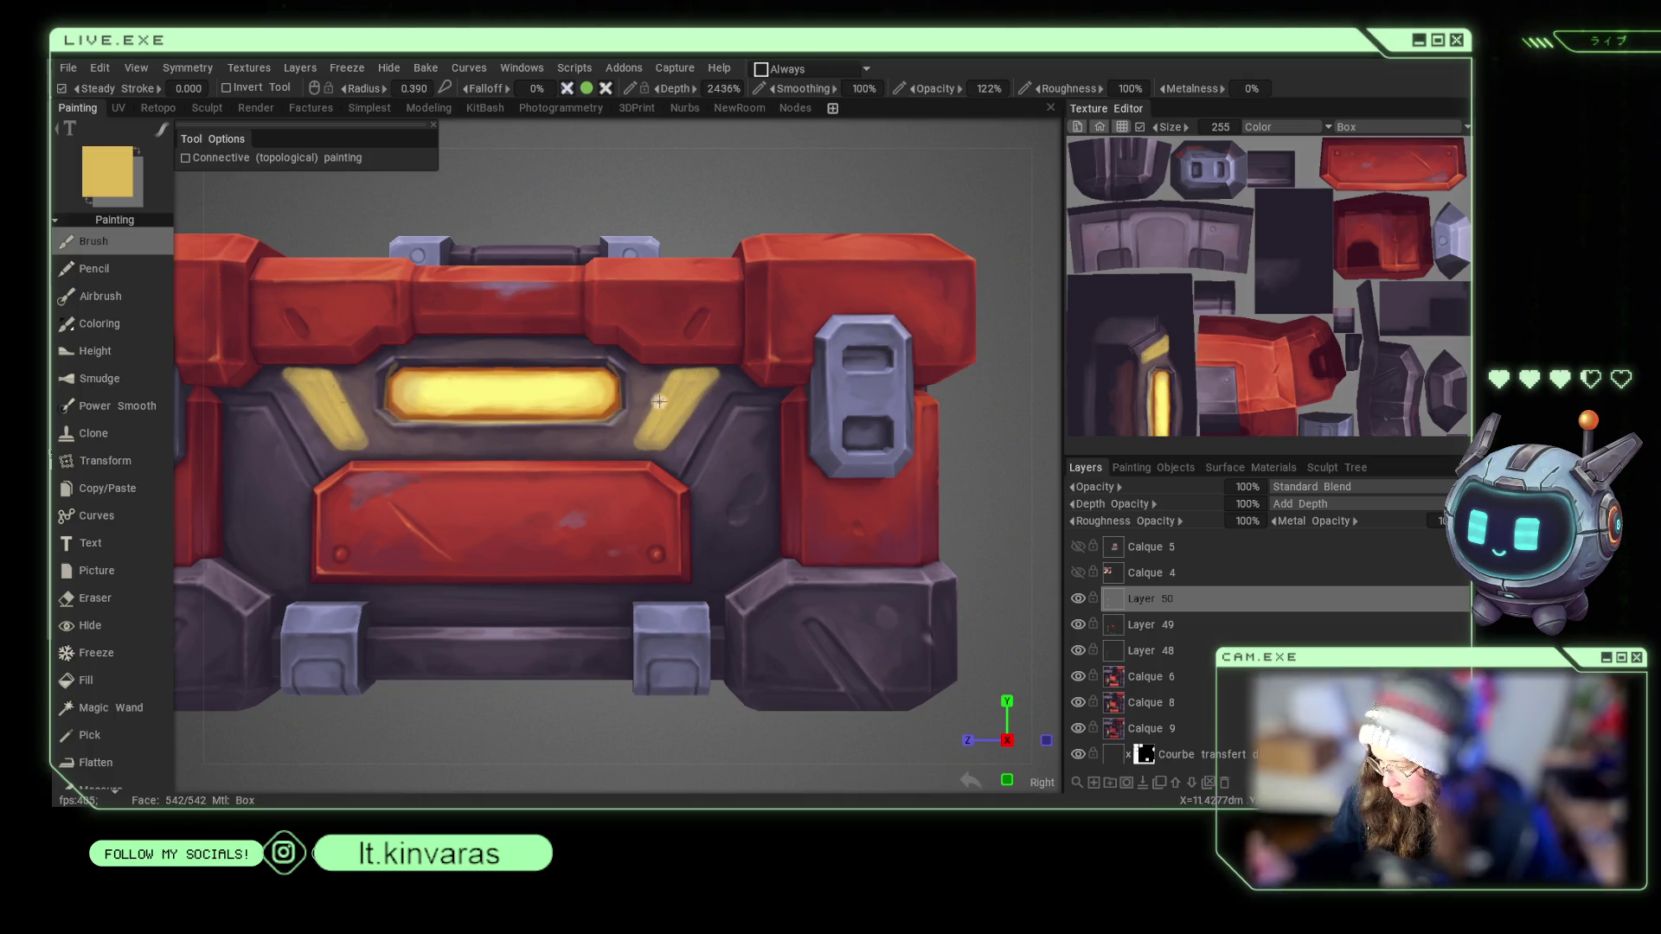
mouse_move(705, 377)
mouse_down()
mouse_move(652, 429)
mouse_move(696, 373)
mouse_move(705, 407)
mouse_move(653, 415)
mouse_up()
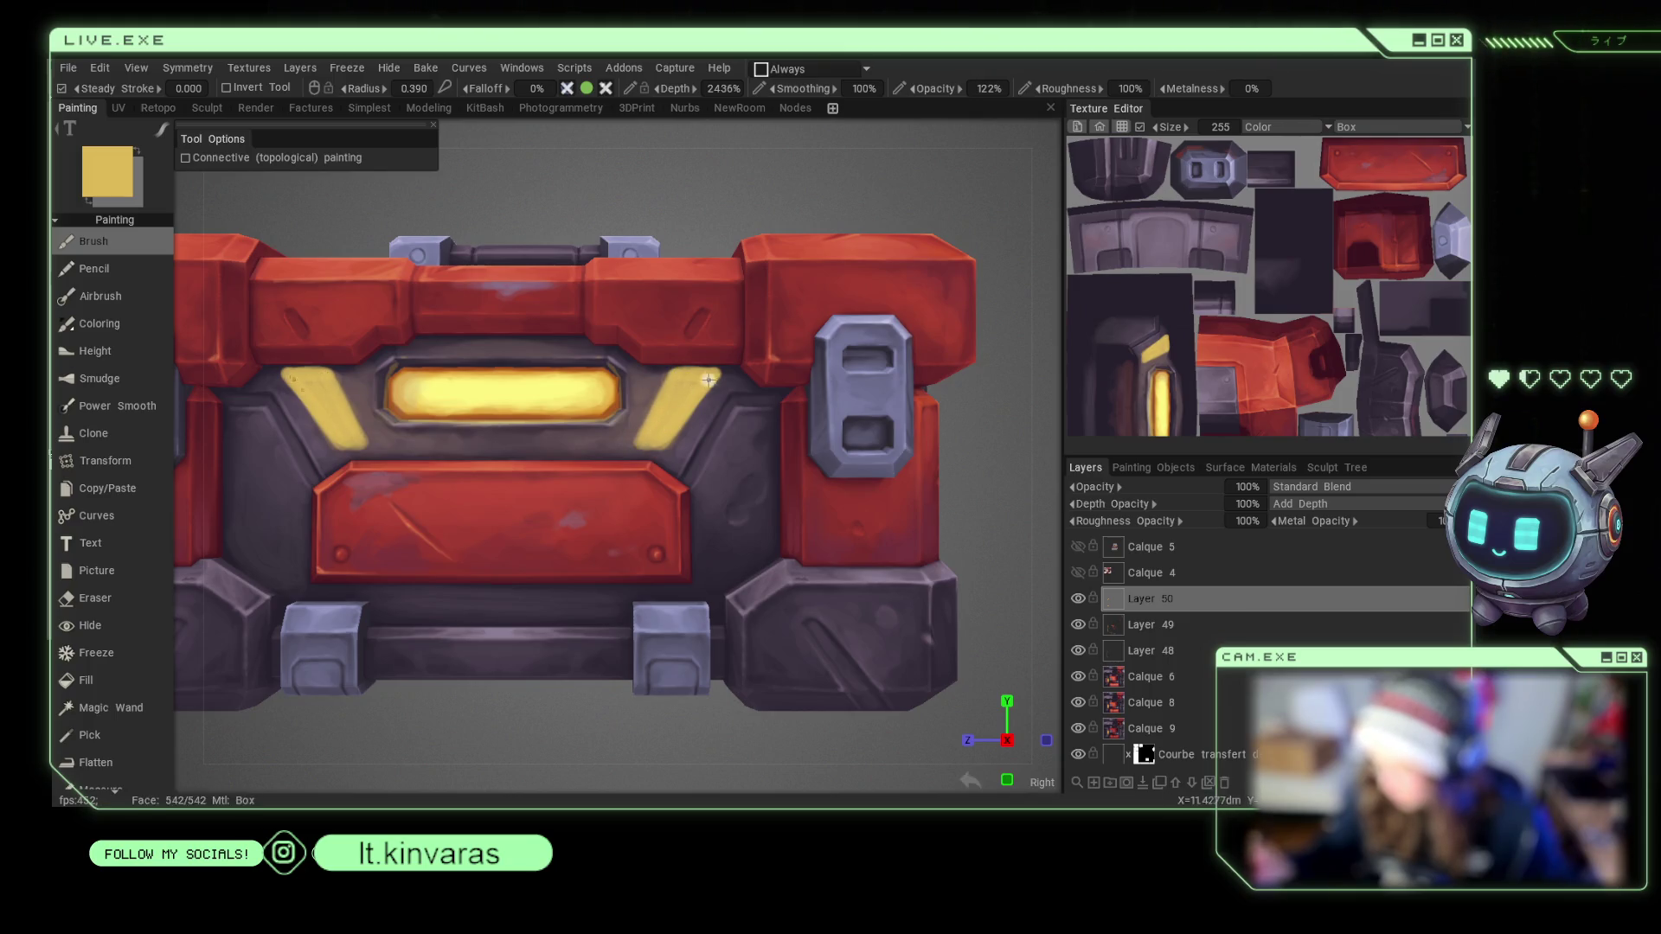
From a three-quarter top view, sample mustard, bright yellow and dark purple.
scroll(668, 708, down, 3)
mouse_move(668, 709)
mouse_down()
mouse_move(671, 769)
mouse_move(620, 773)
mouse_up()
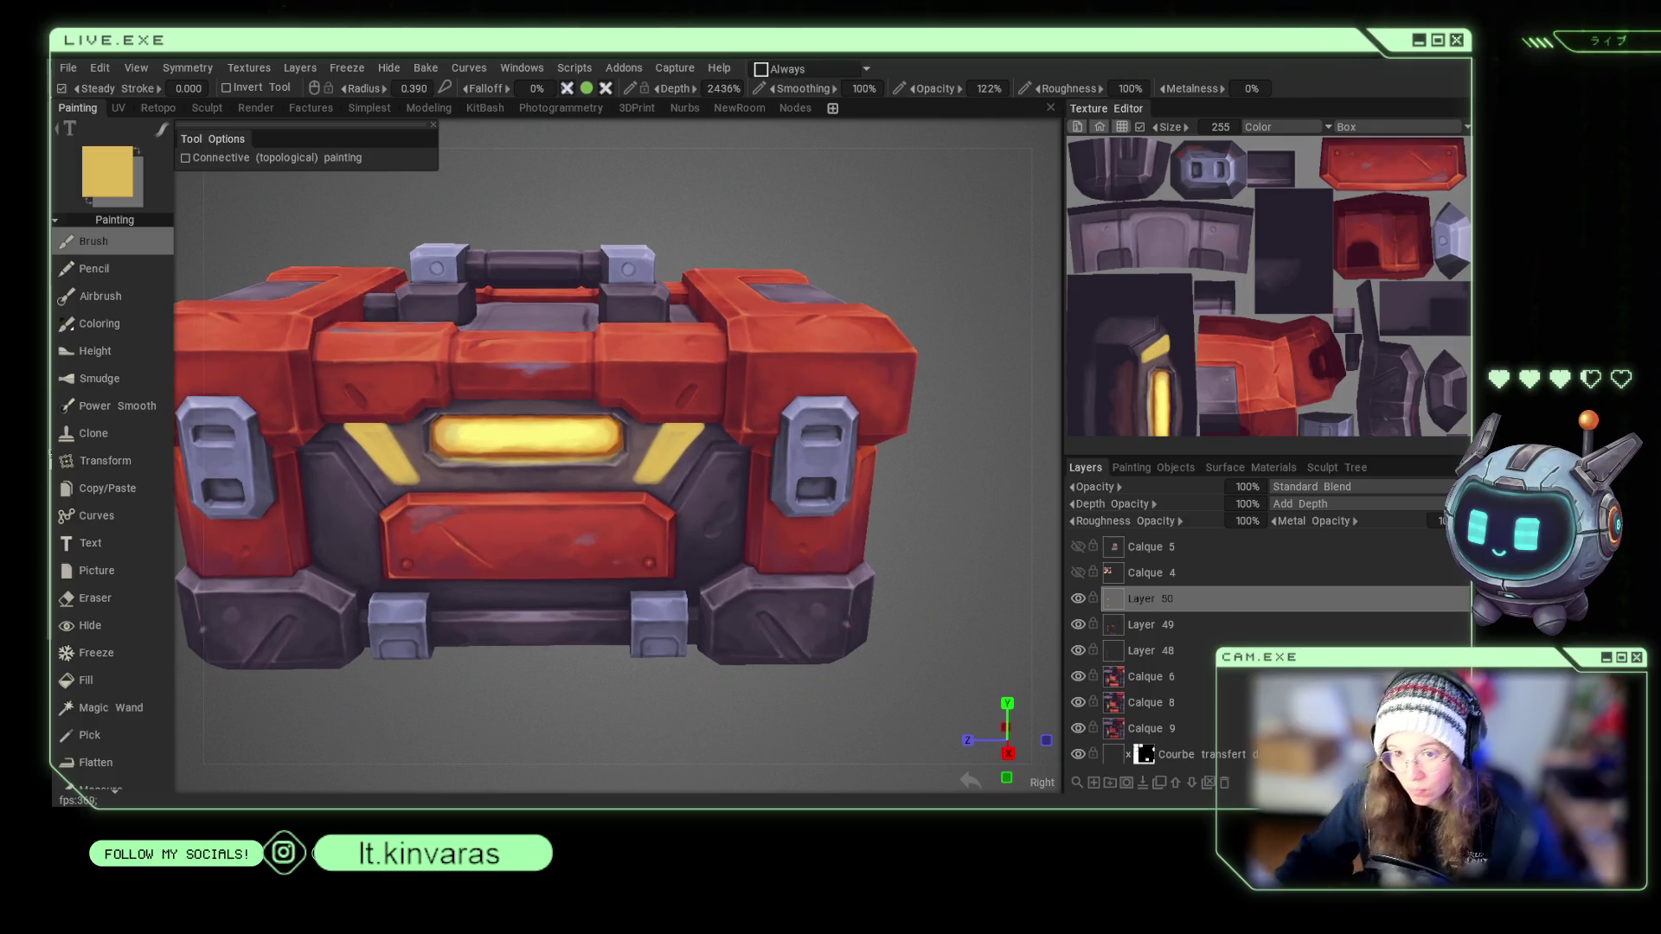
key(v)
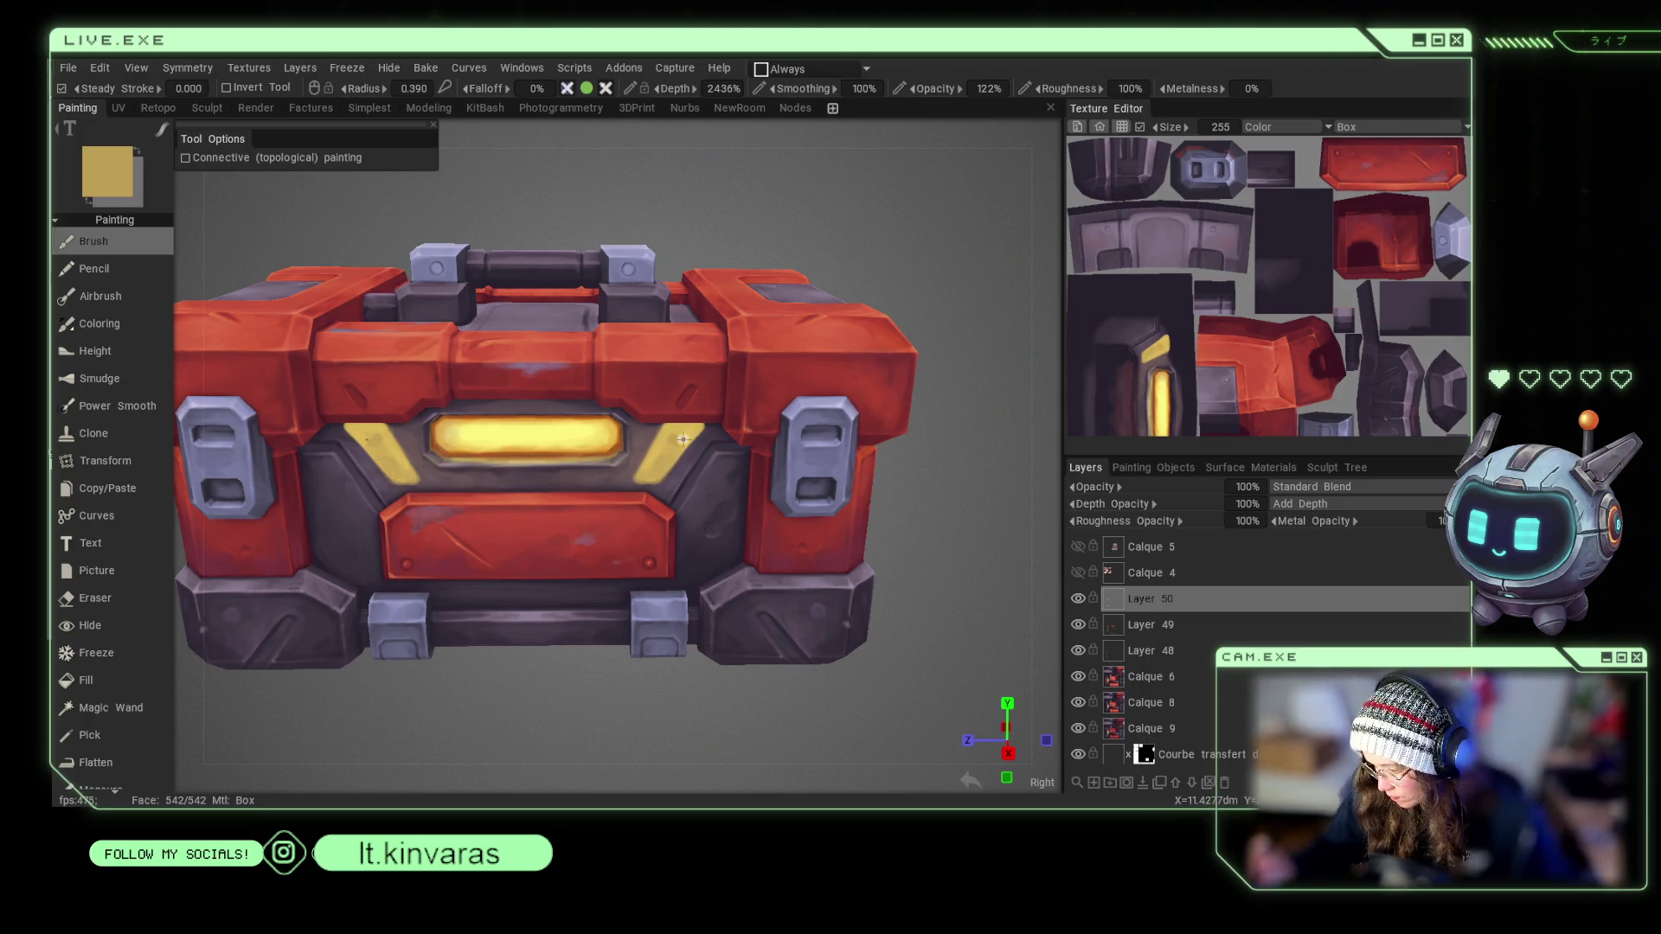
key(v)
key(v)
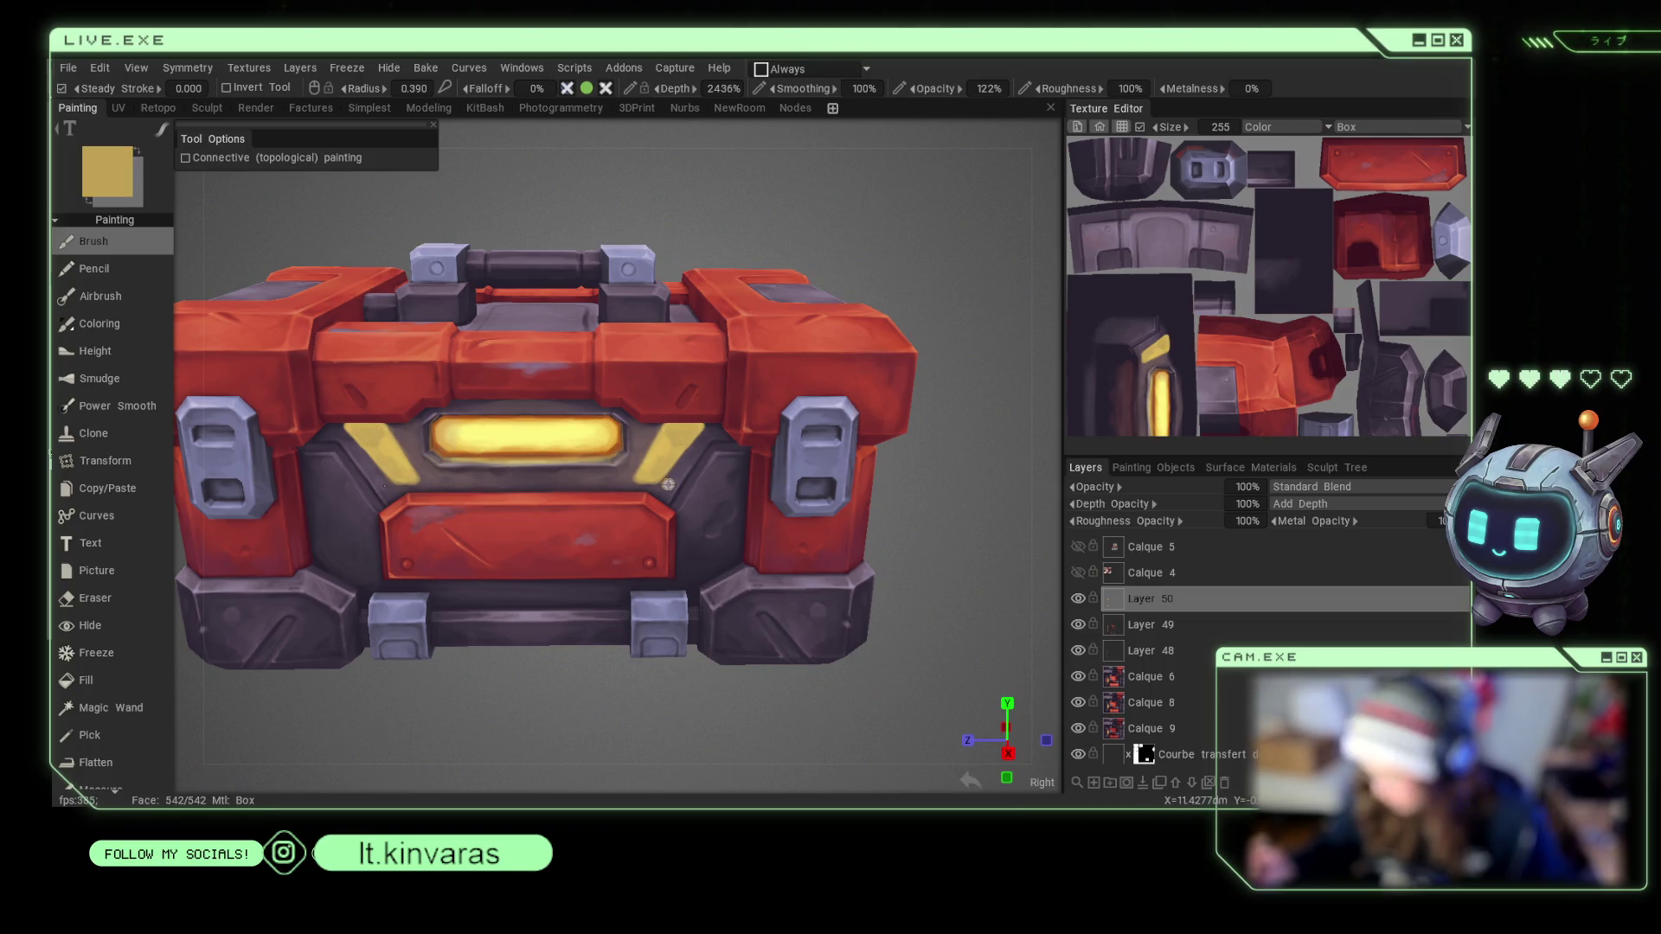
key(v)
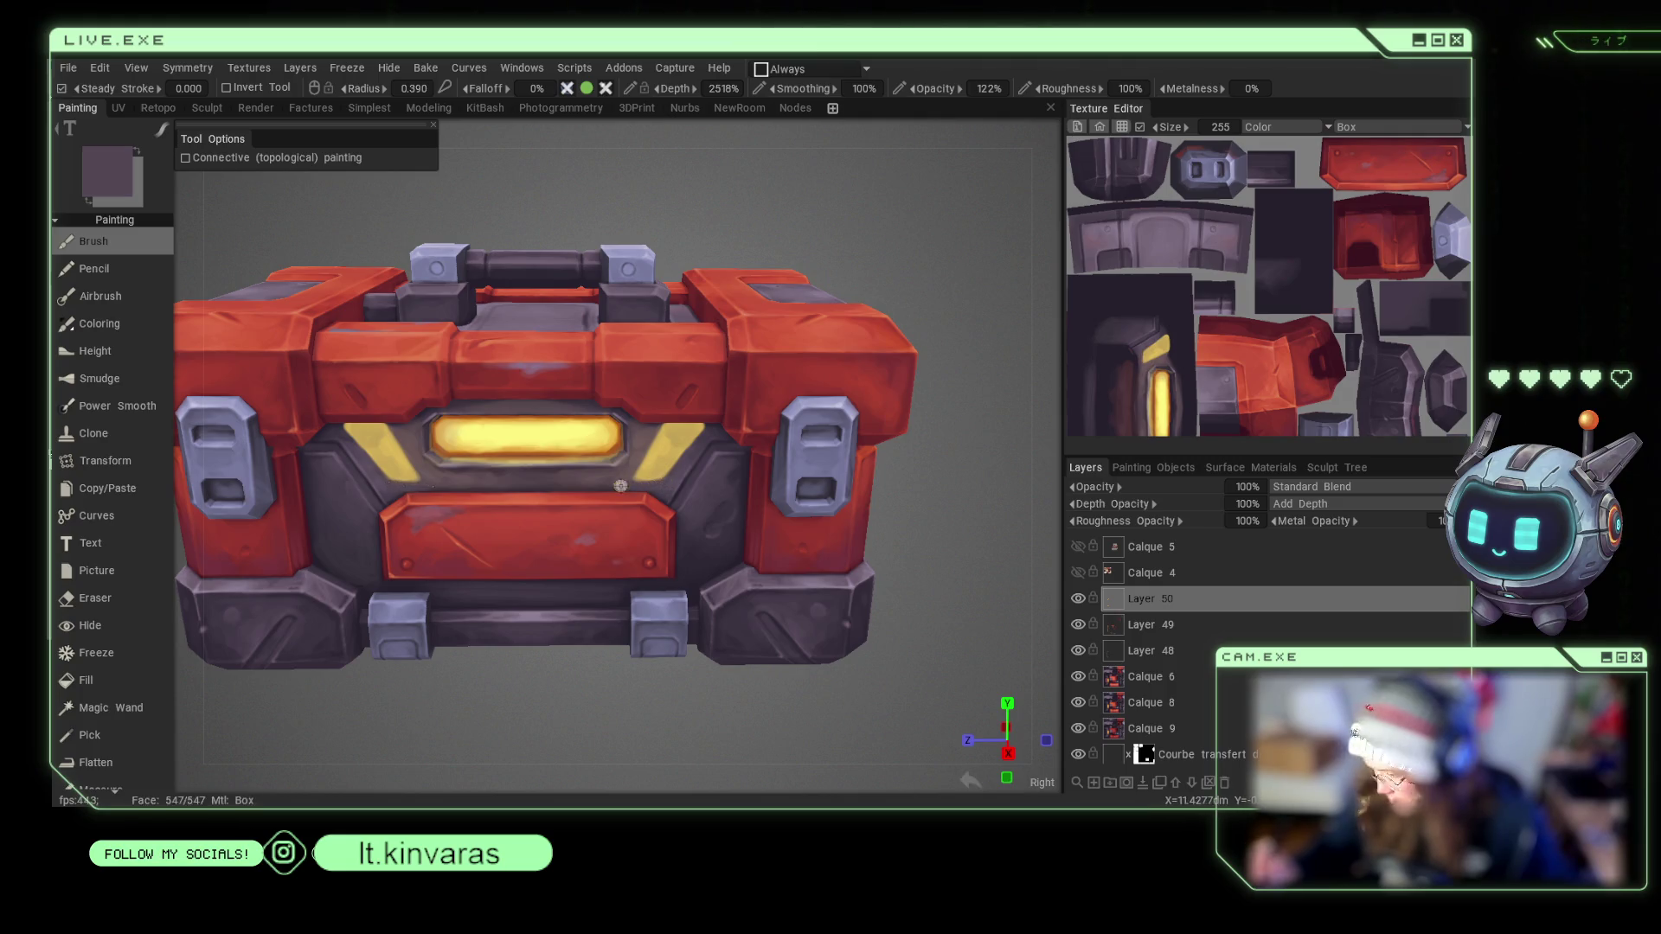
Erase chips from the yellow stripes at 33% Eraser Transparency, undoing one over-strong stroke.
click(95, 598)
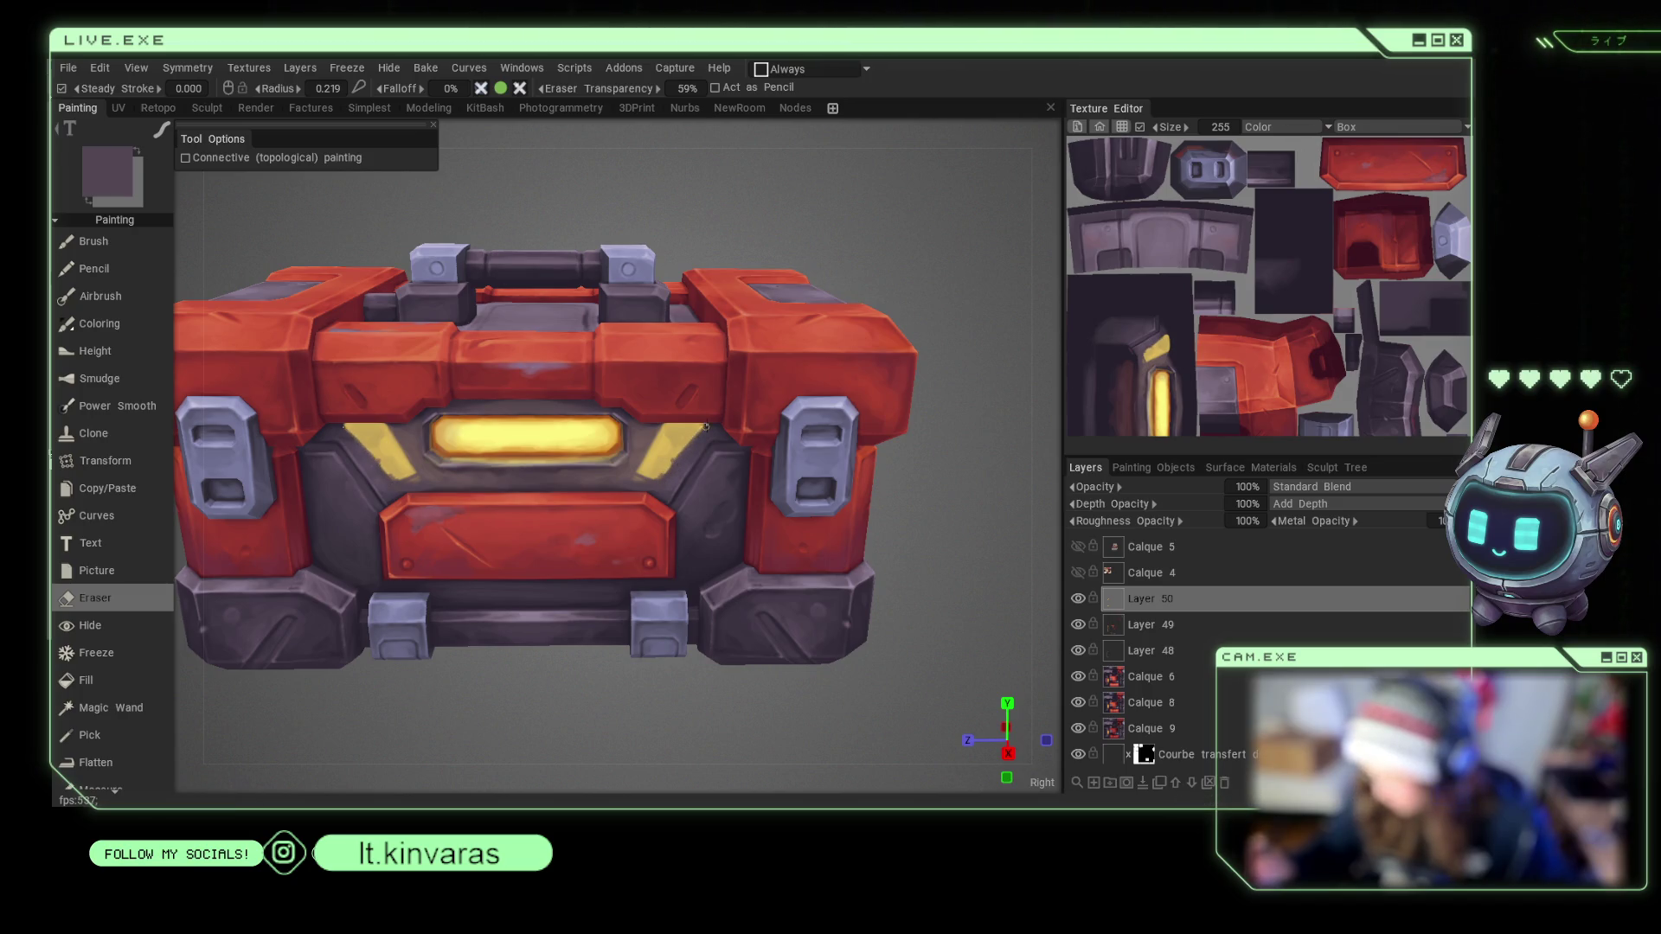
scroll(709, 421, up, 3)
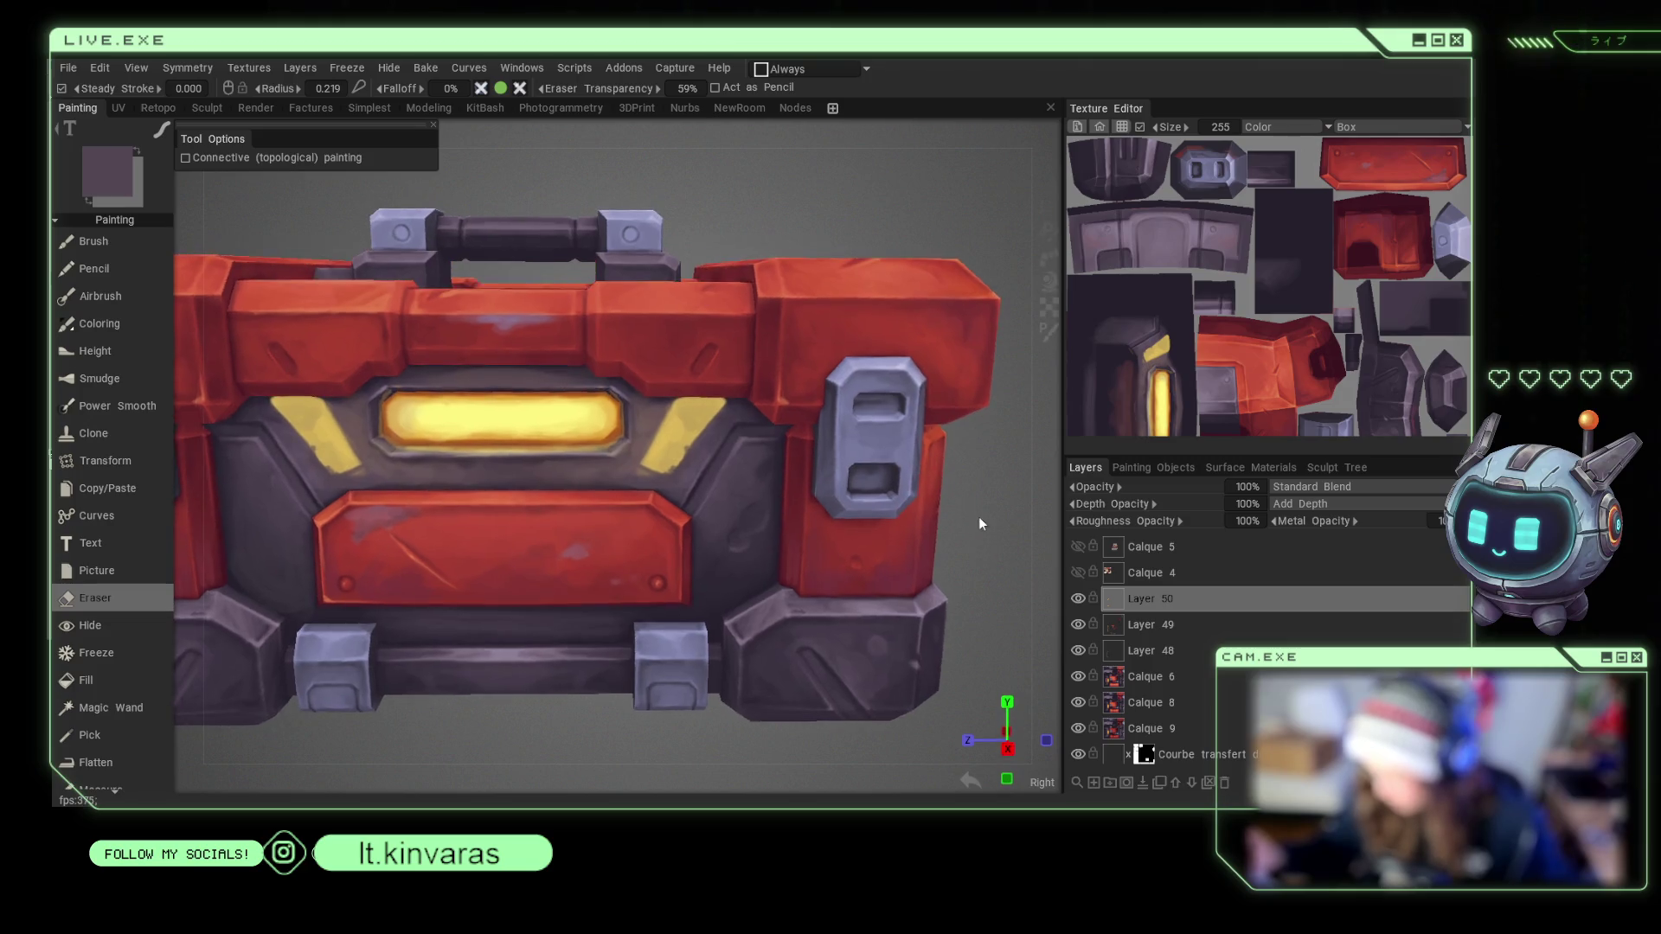
drag(660, 421, 660, 456)
key(ctrl+z)
right_drag(686, 452, 697, 463)
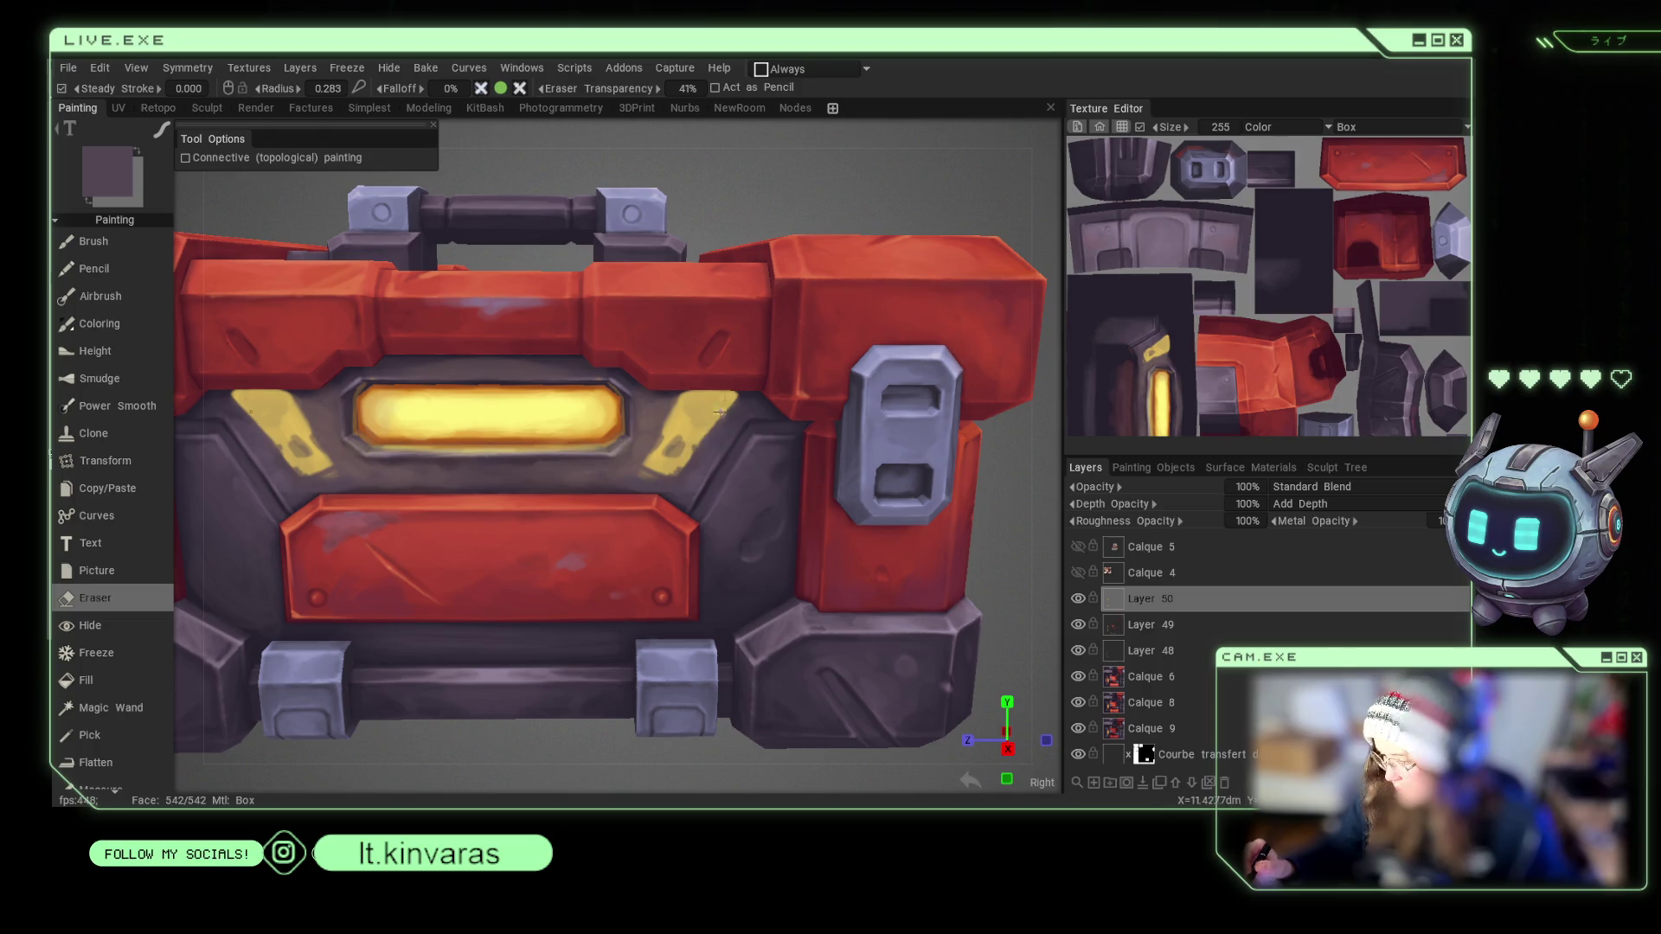
right_drag(683, 453, 682, 458)
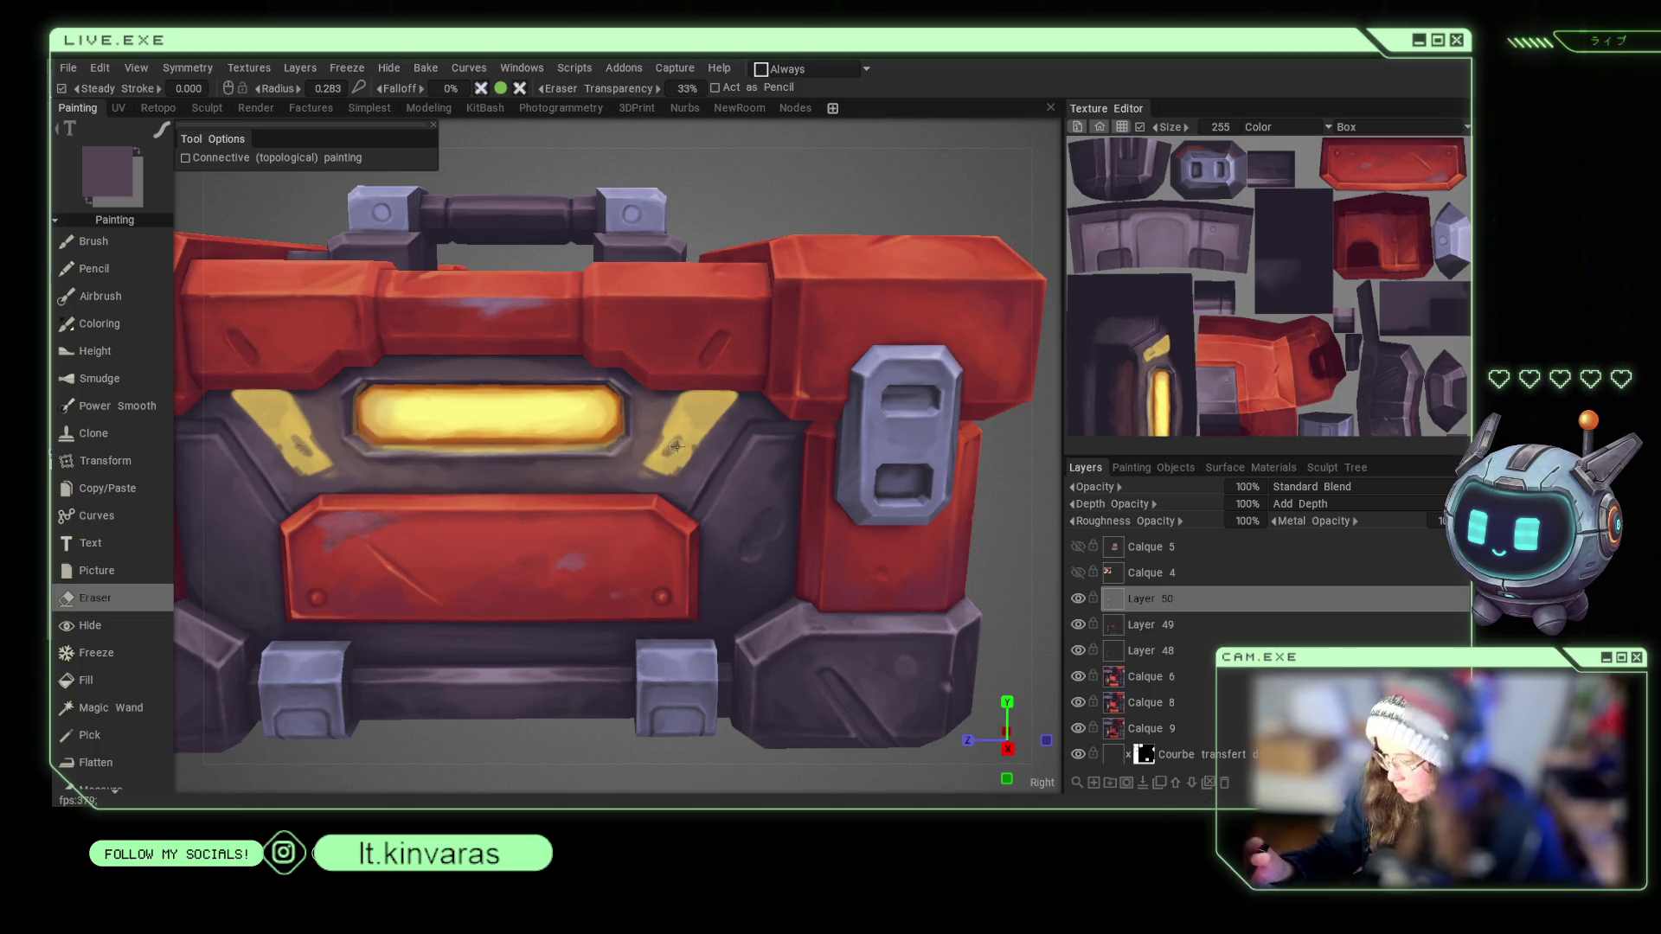
Return to the Brush with the stripe's yellow as the active colour.
key(v)
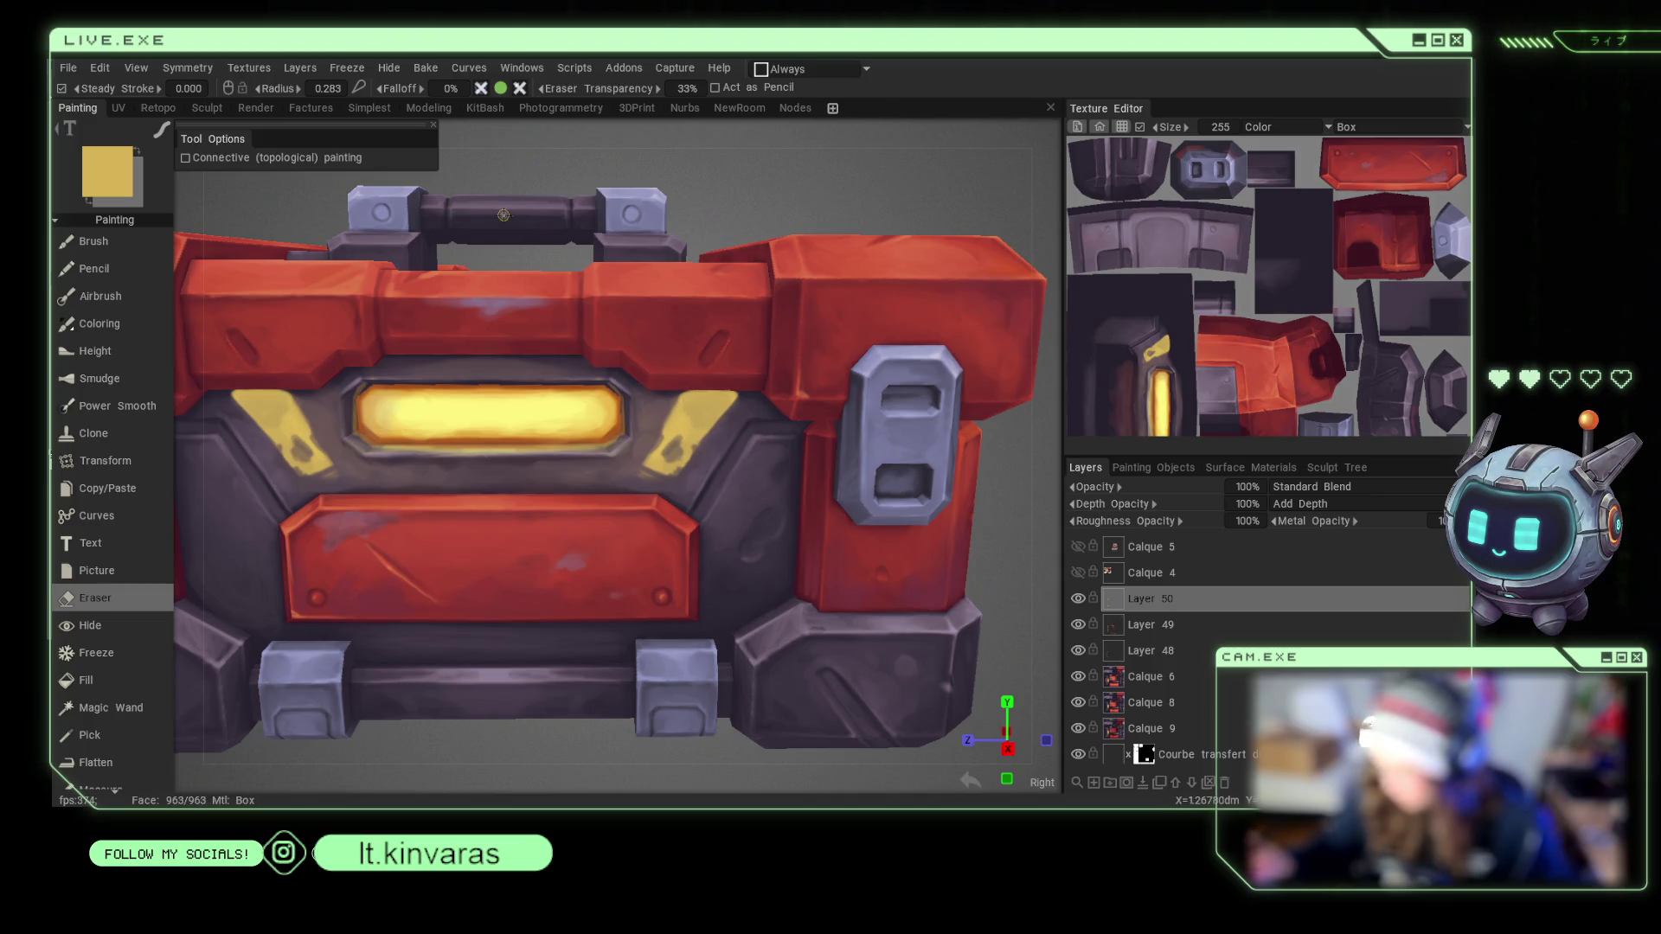
key(b)
key(v)
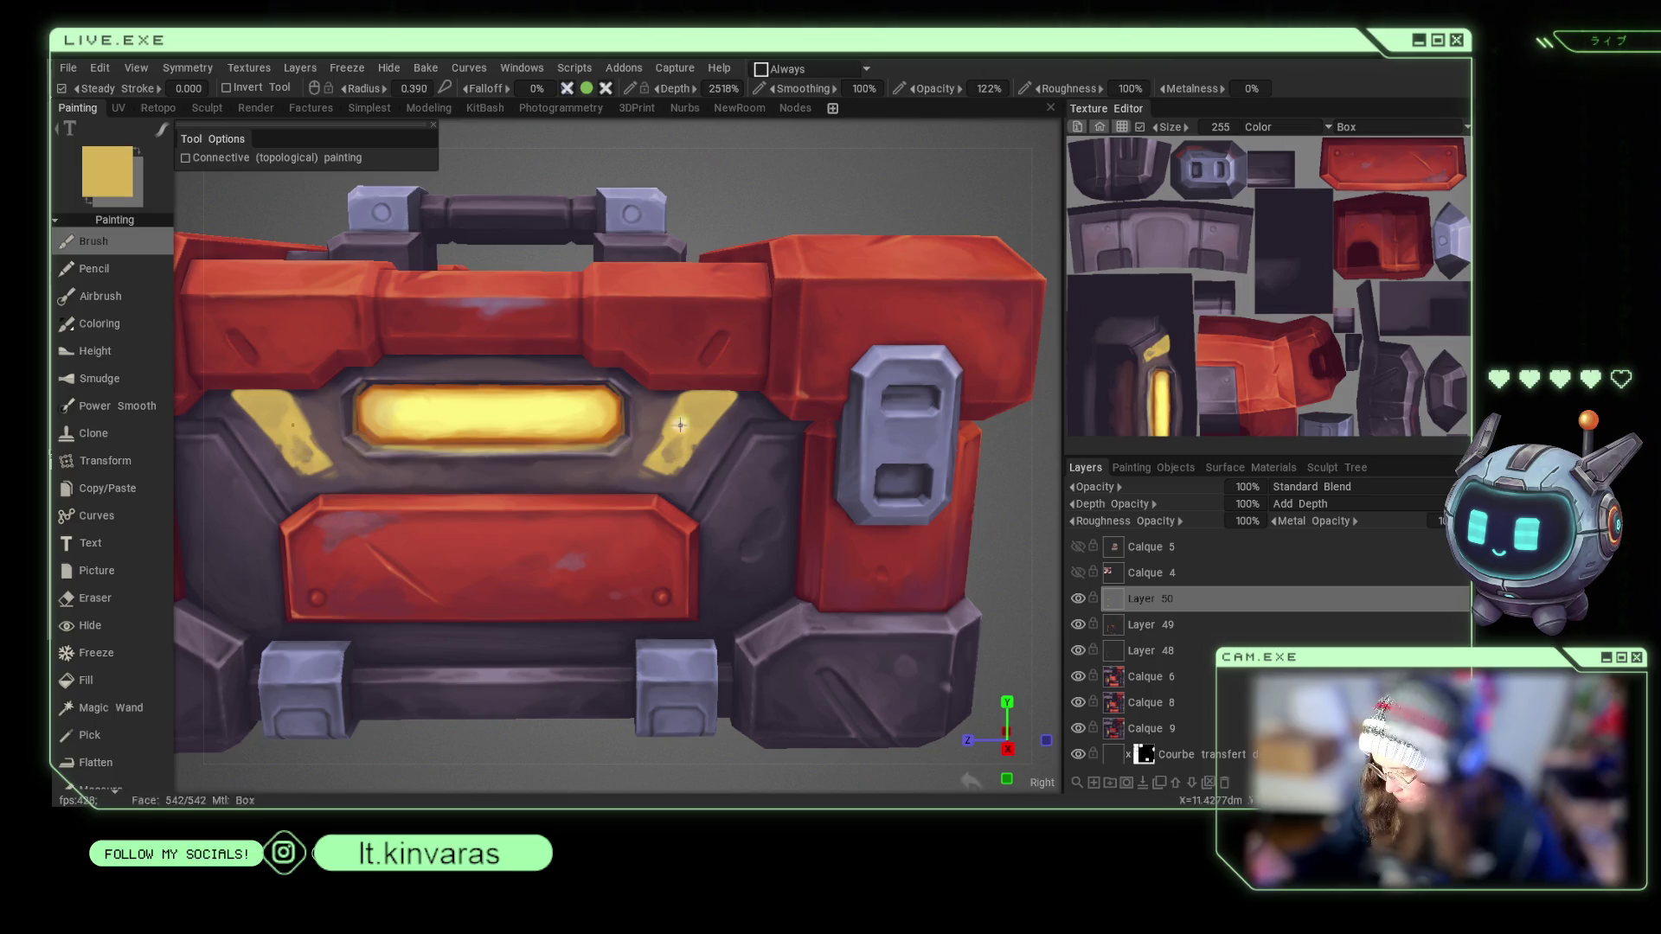
Touch up the stripes with sampled yellows and dark metal chip marks.
key(v)
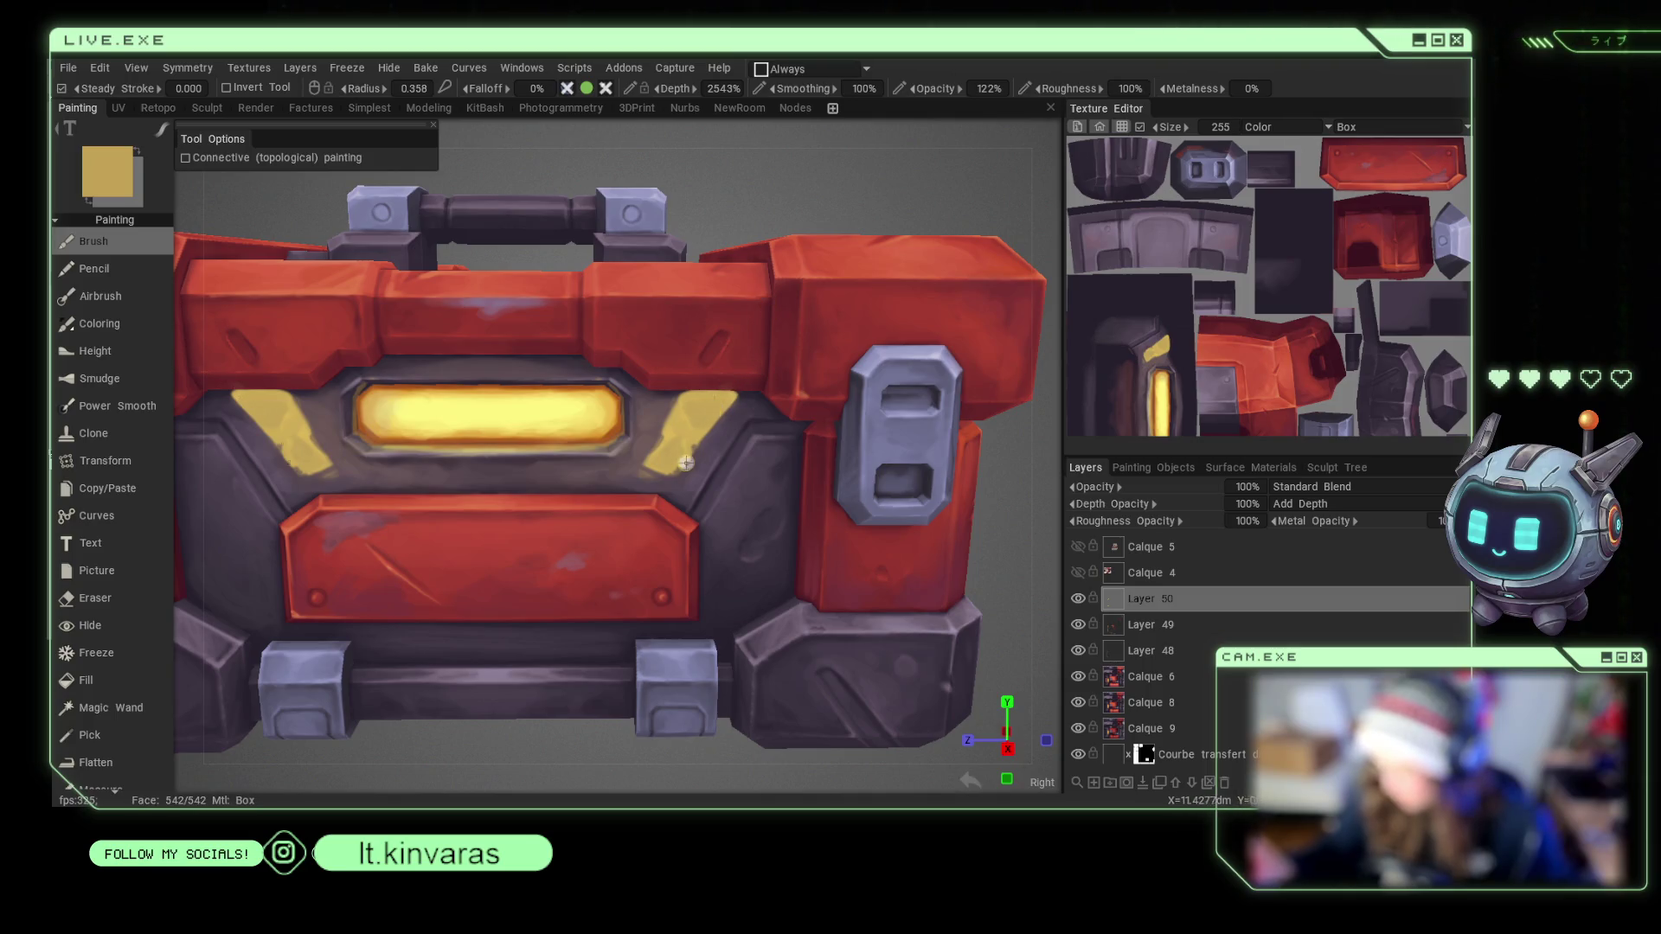
key(v)
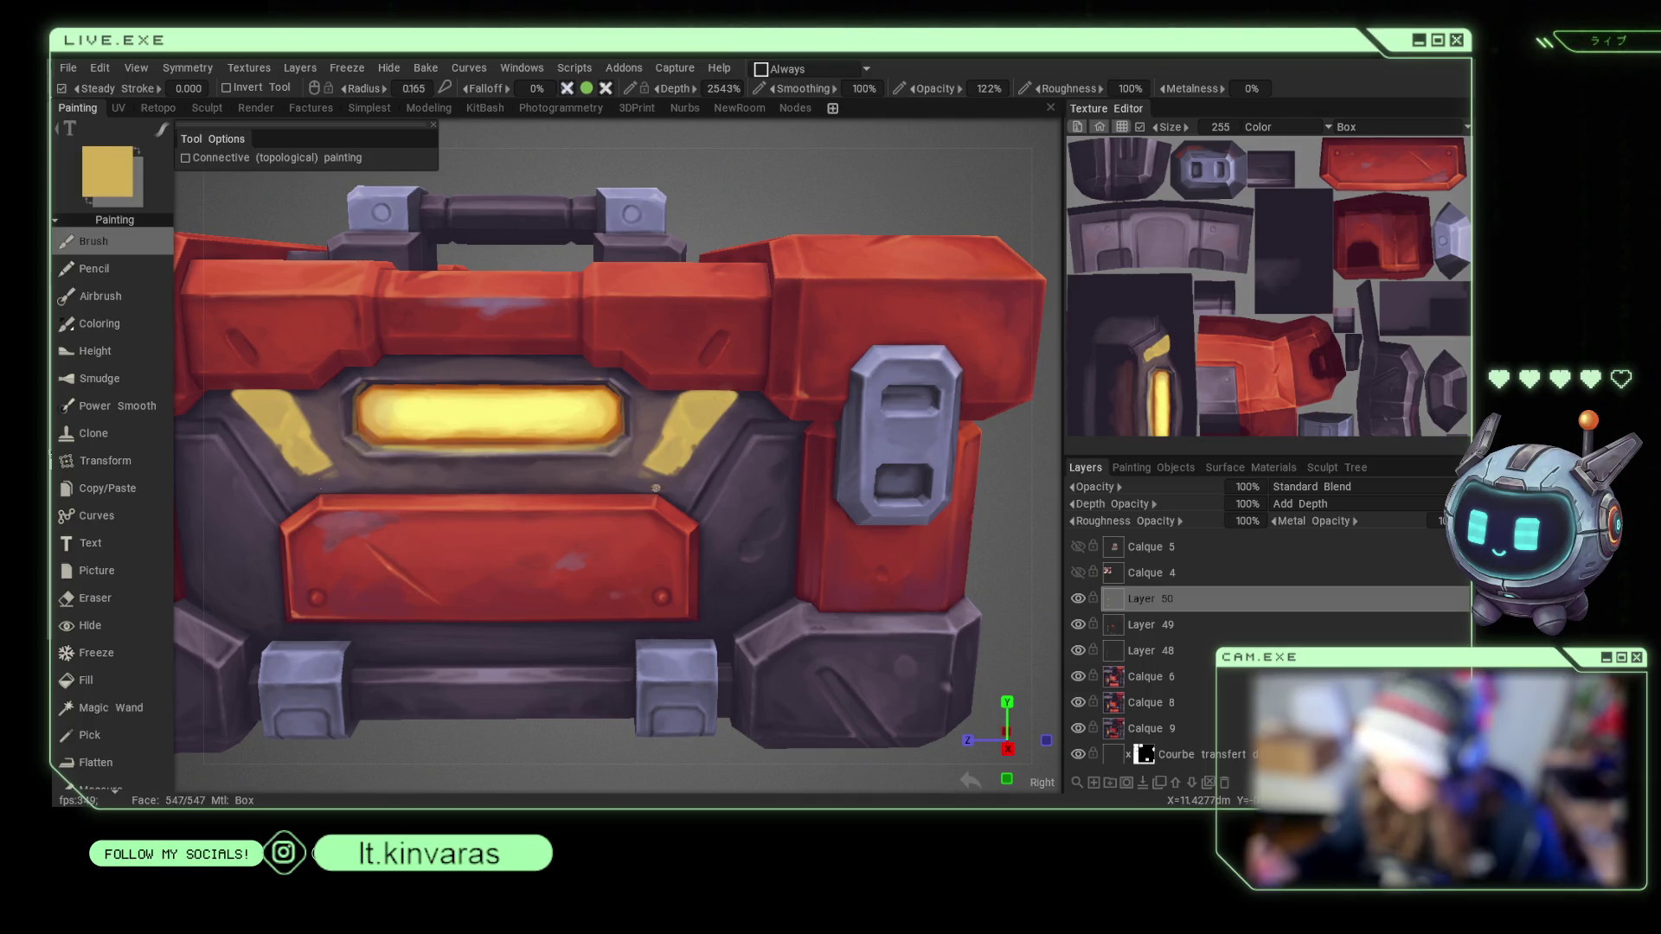
key(v)
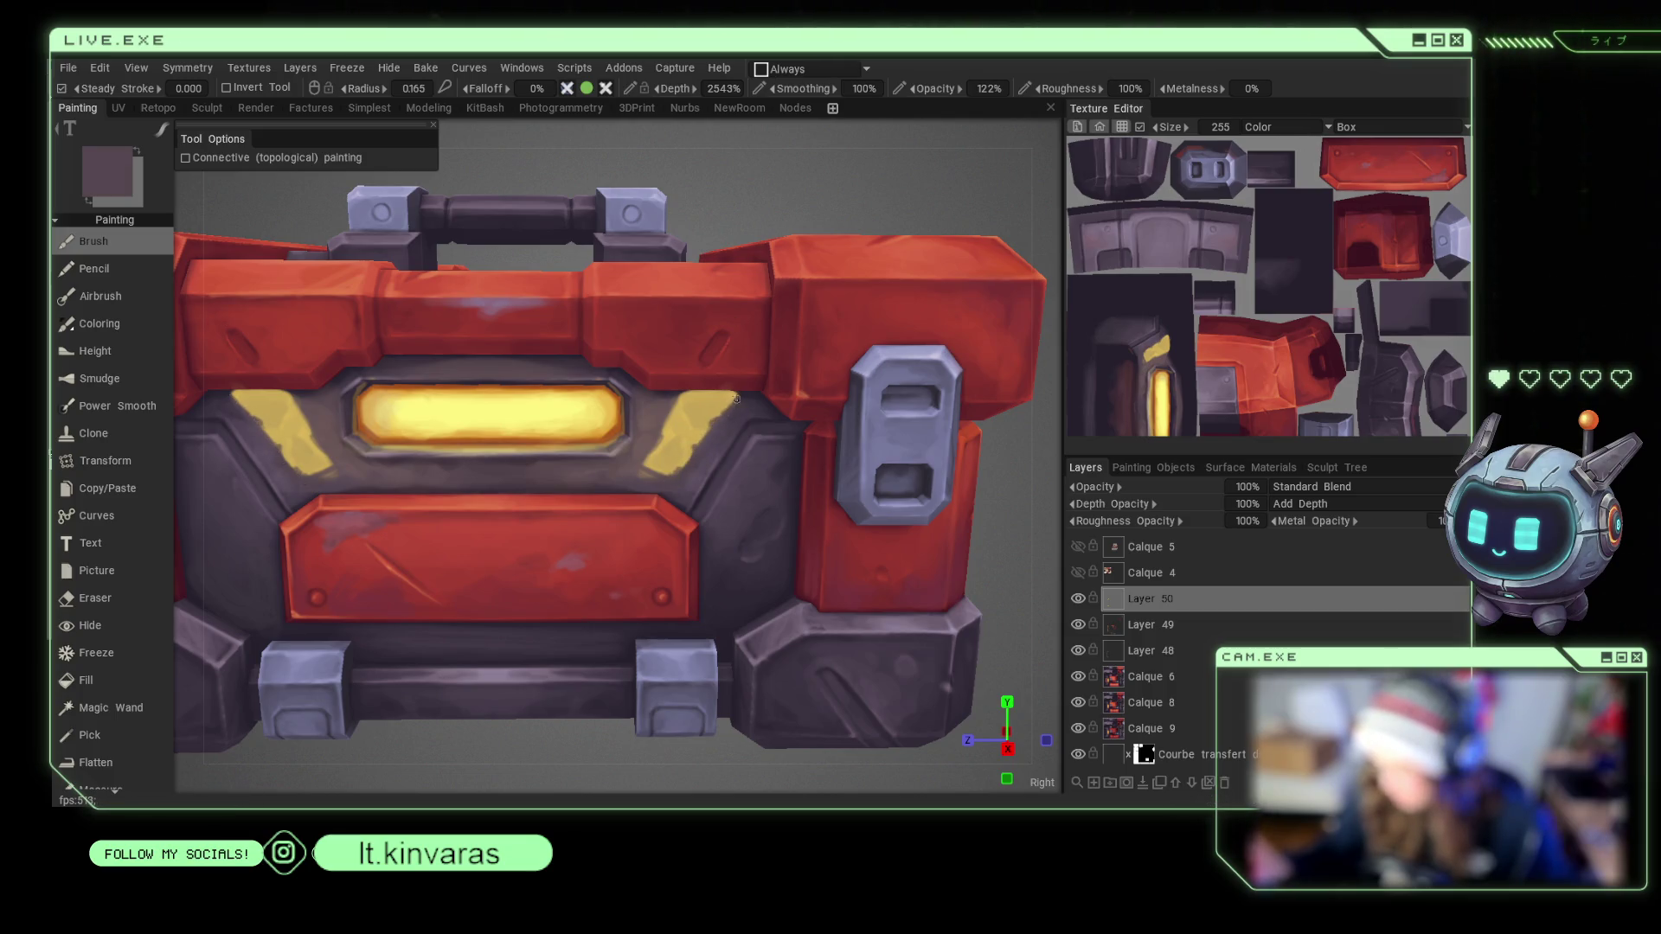
key(v)
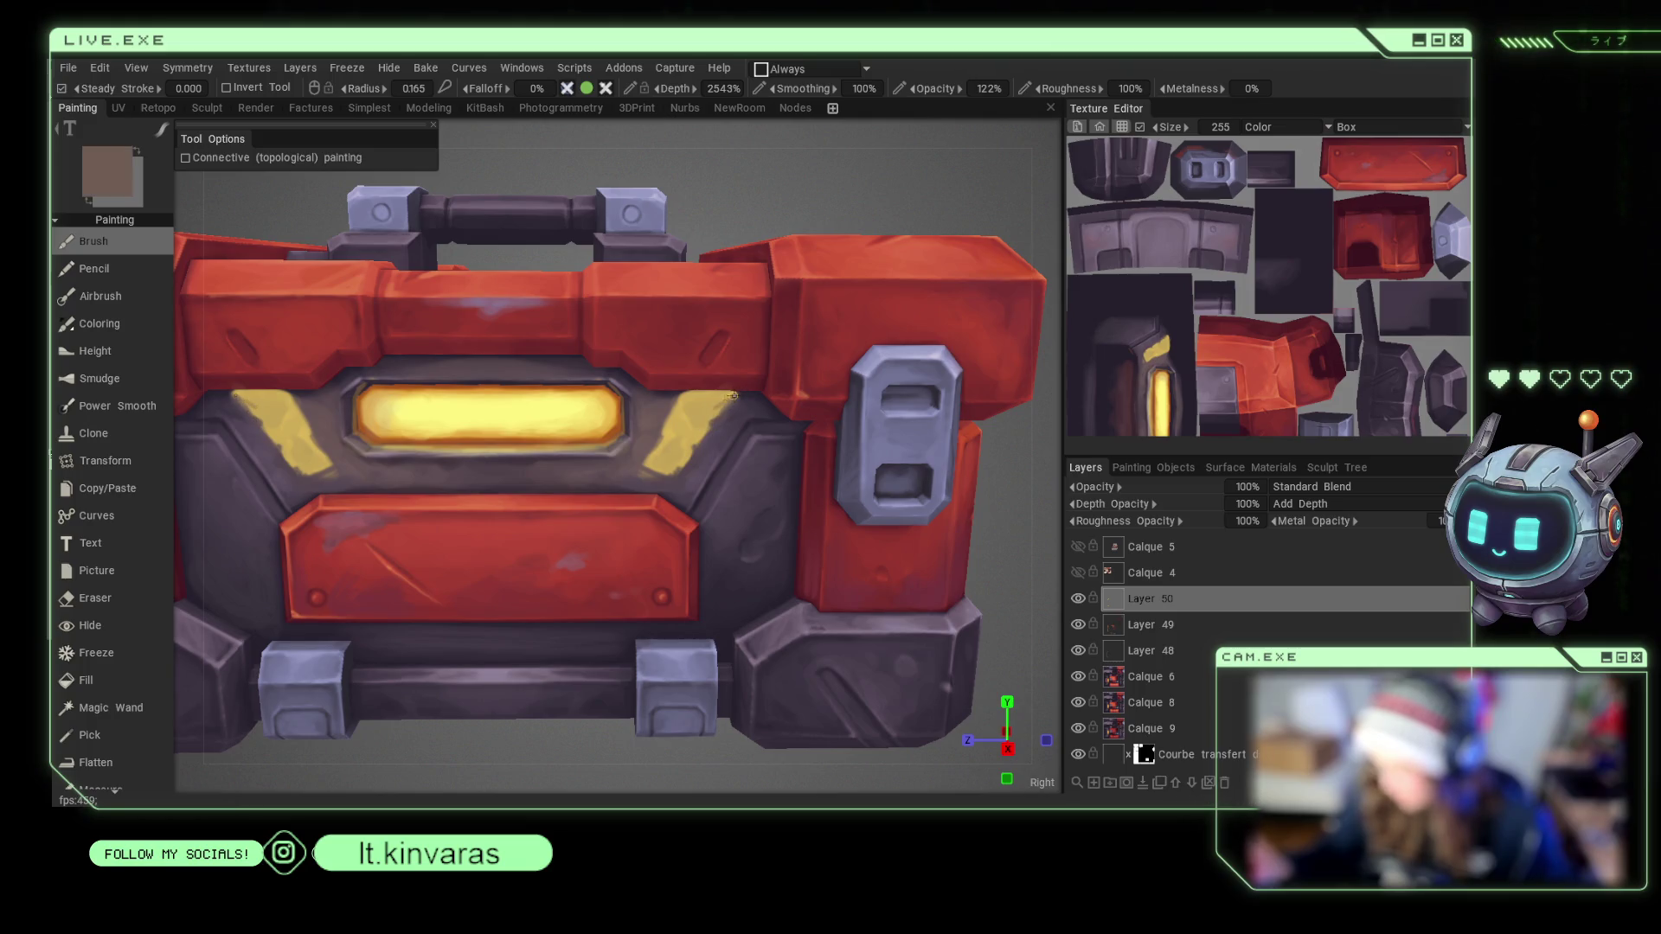
key(v)
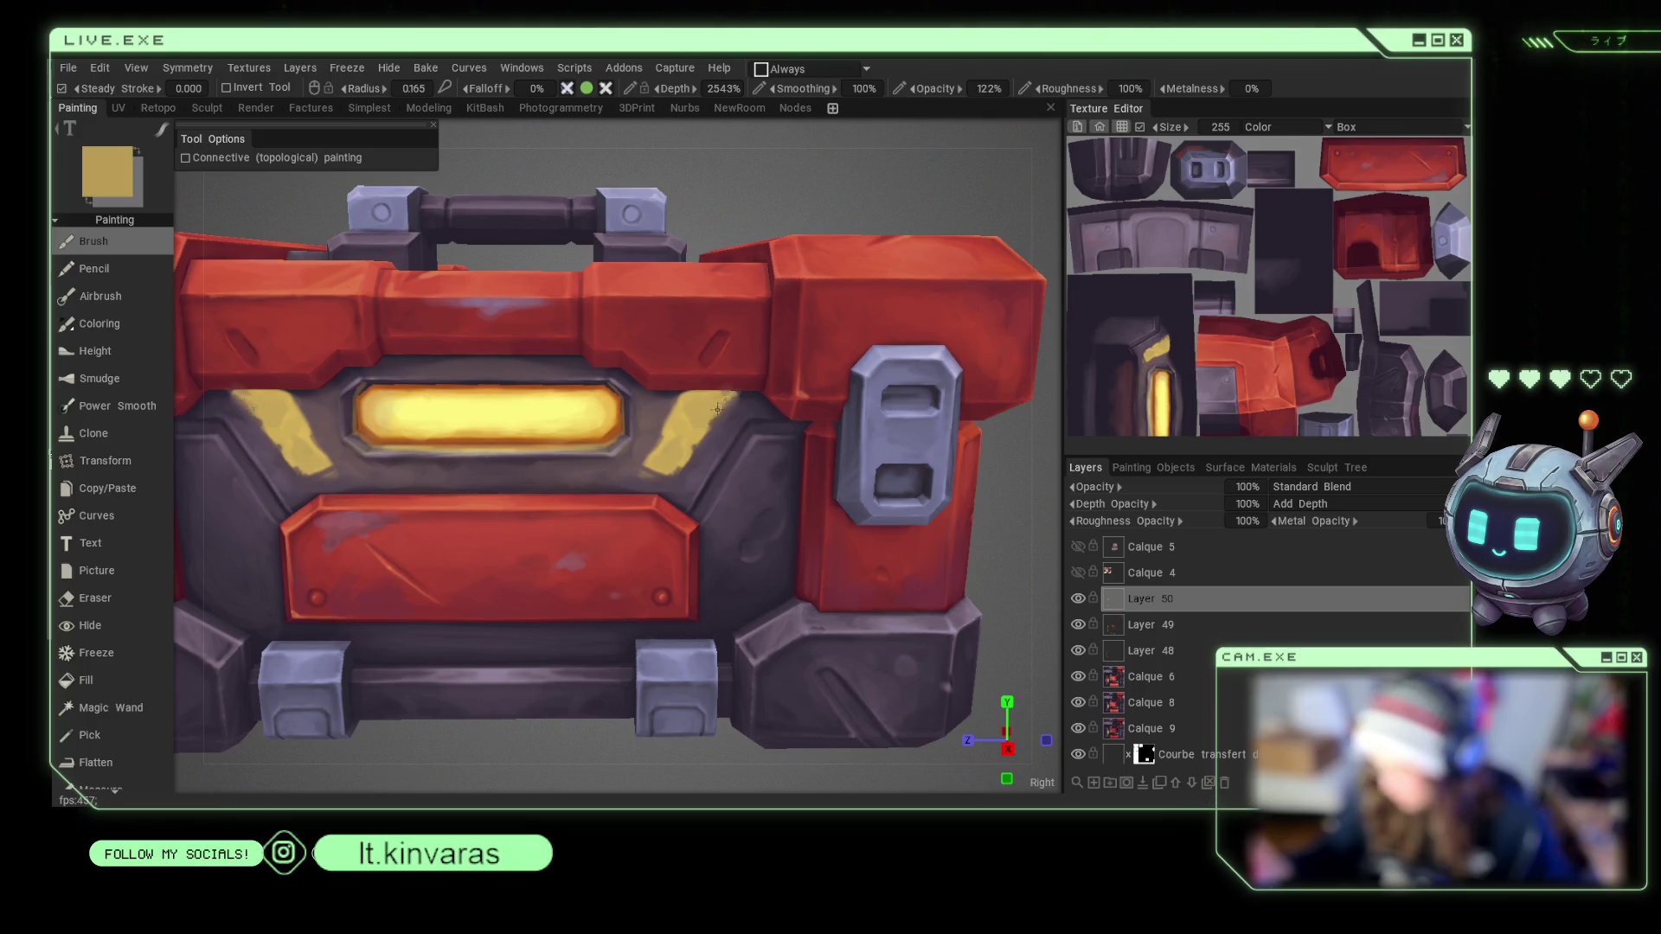
Orbit to a more frontal view, sampling dark purple-grey and the glow's orange edge.
scroll(579, 752, down, 5)
mouse_move(548, 710)
mouse_down()
mouse_move(579, 732)
mouse_move(604, 667)
mouse_up()
scroll(672, 713, up, 5)
drag(1004, 551, 967, 561)
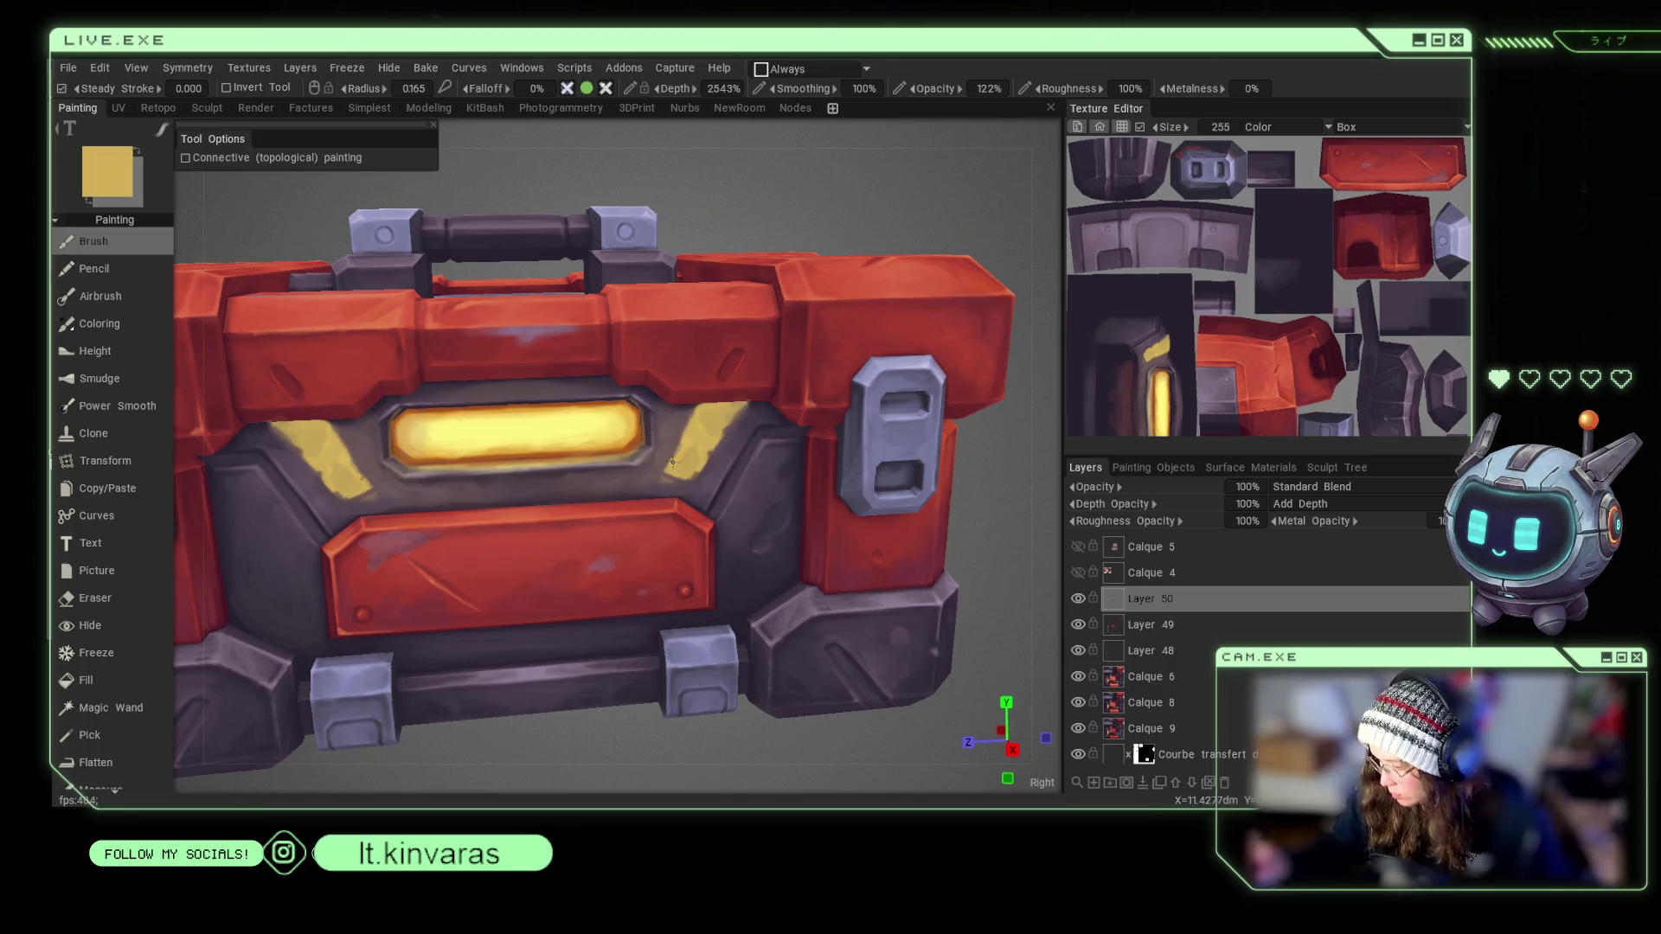
key(v)
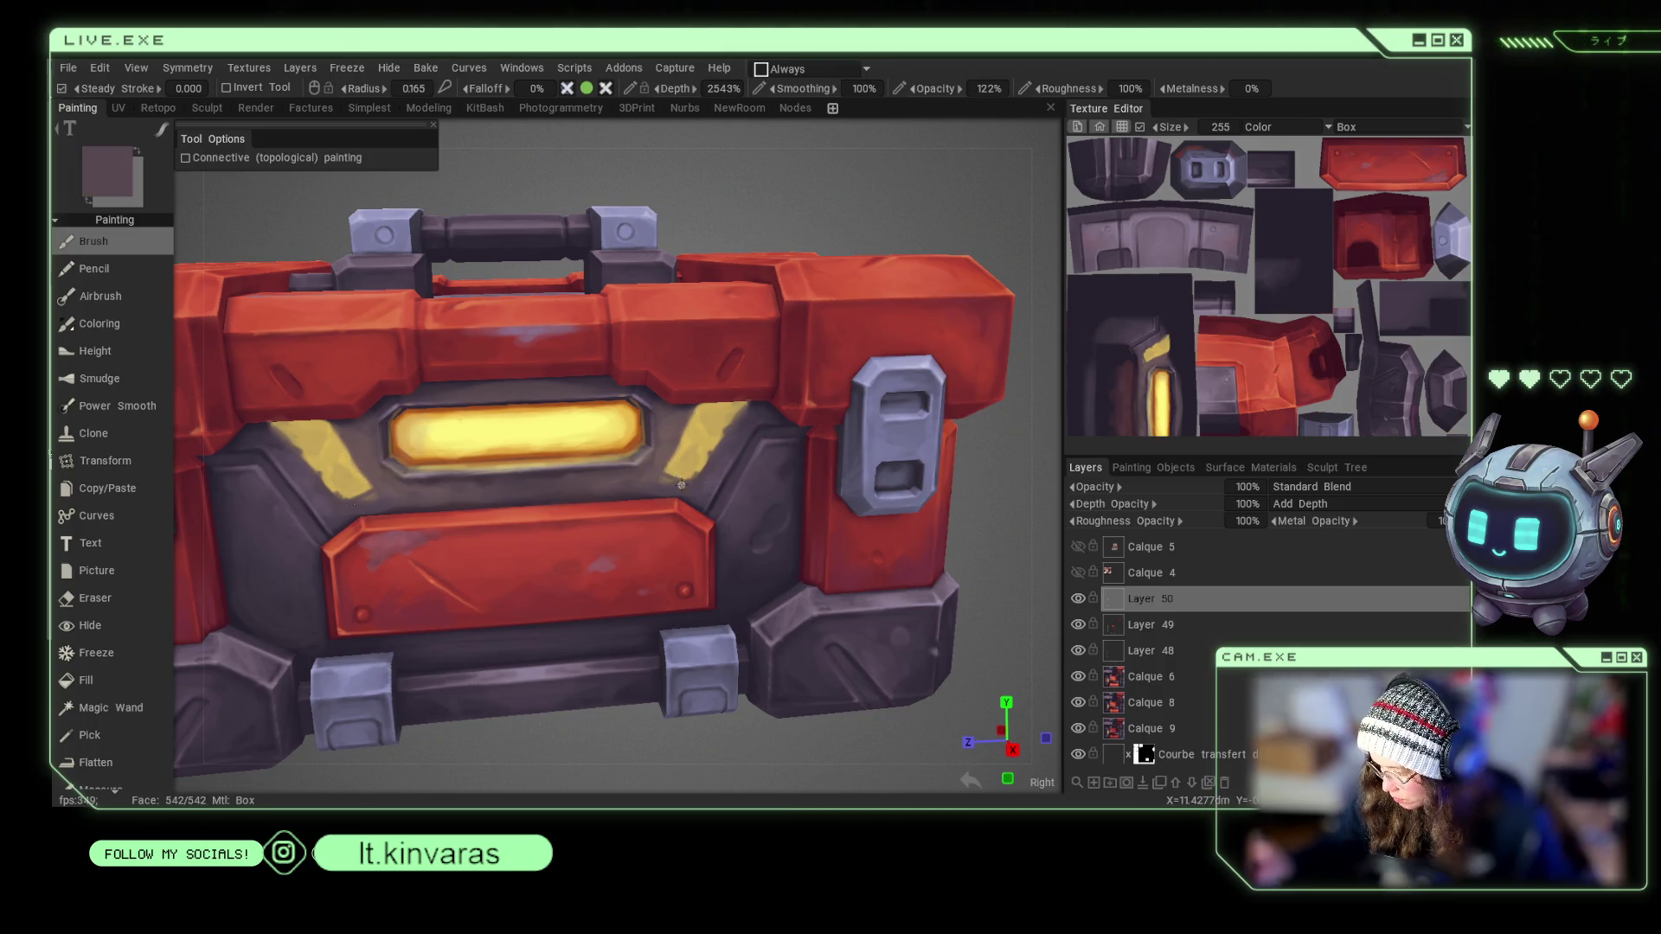
key(v)
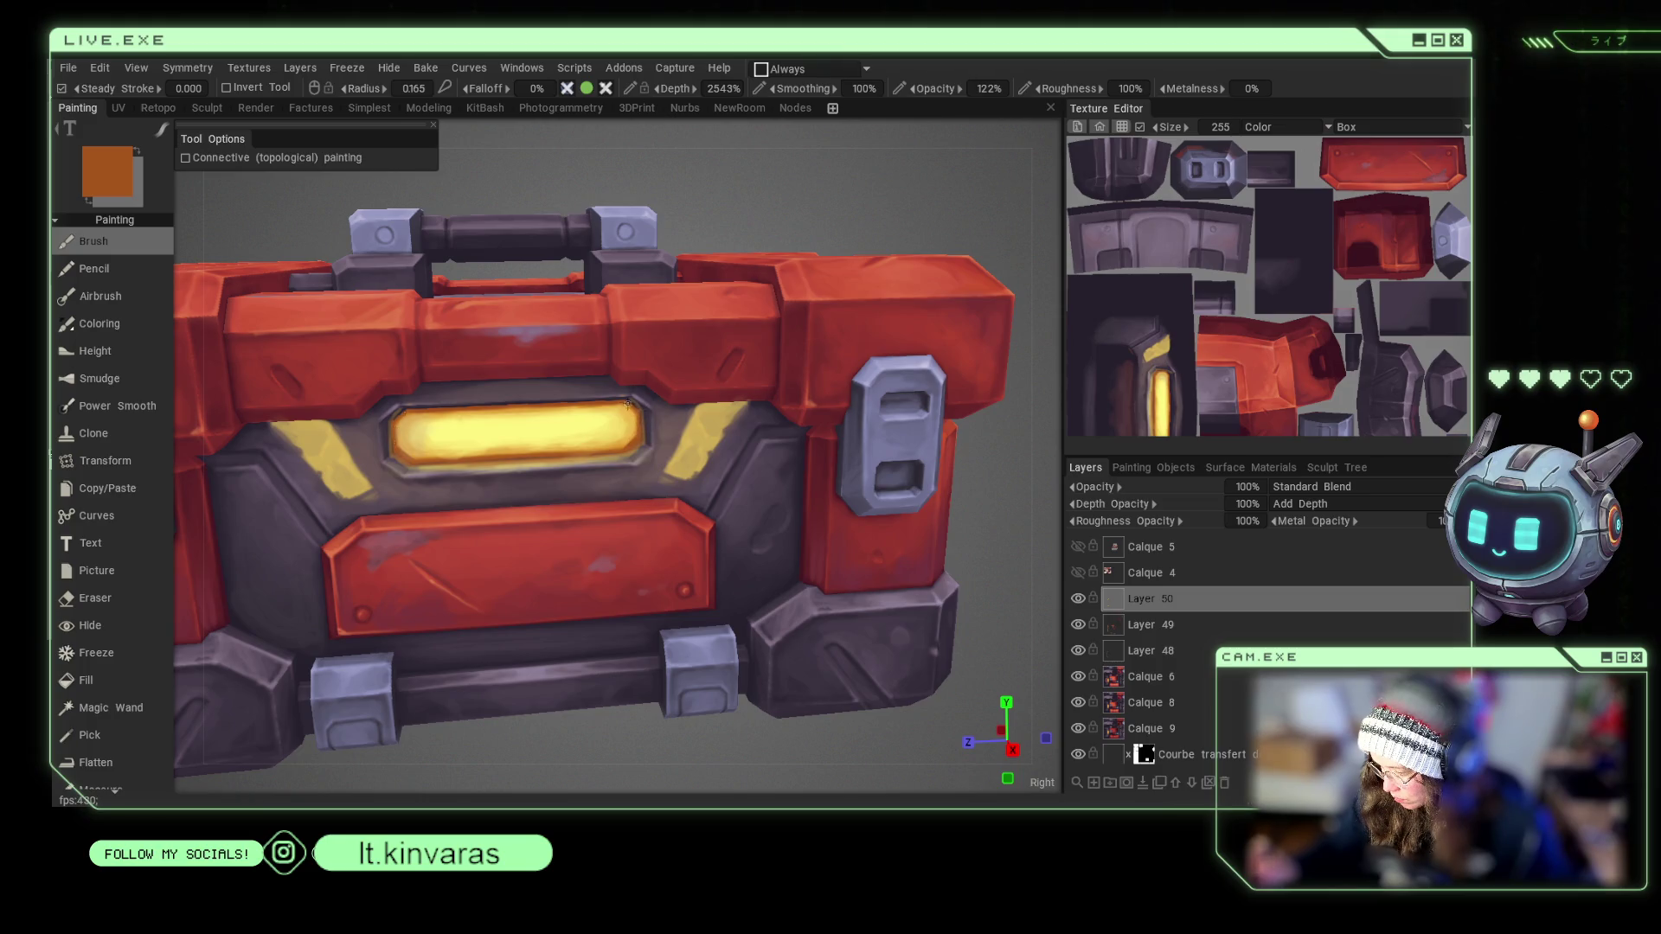
alt+drag(638, 397, 562, 381)
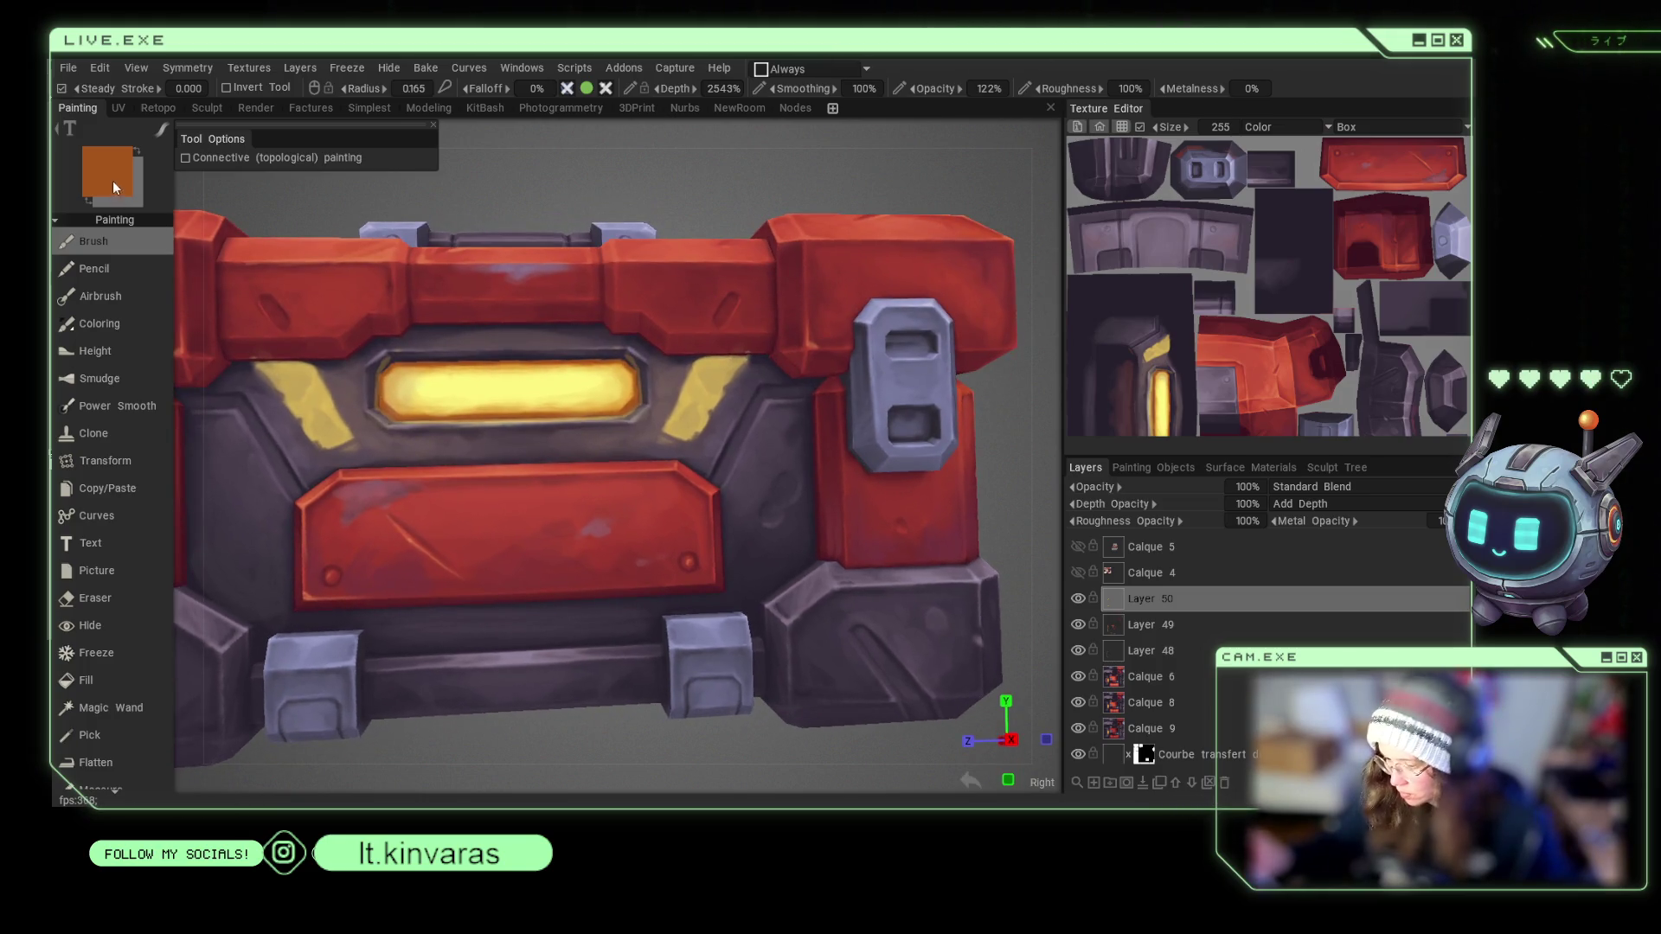
Set a dark red paint colour in the Color Palette.
click(107, 173)
click(729, 433)
click(684, 420)
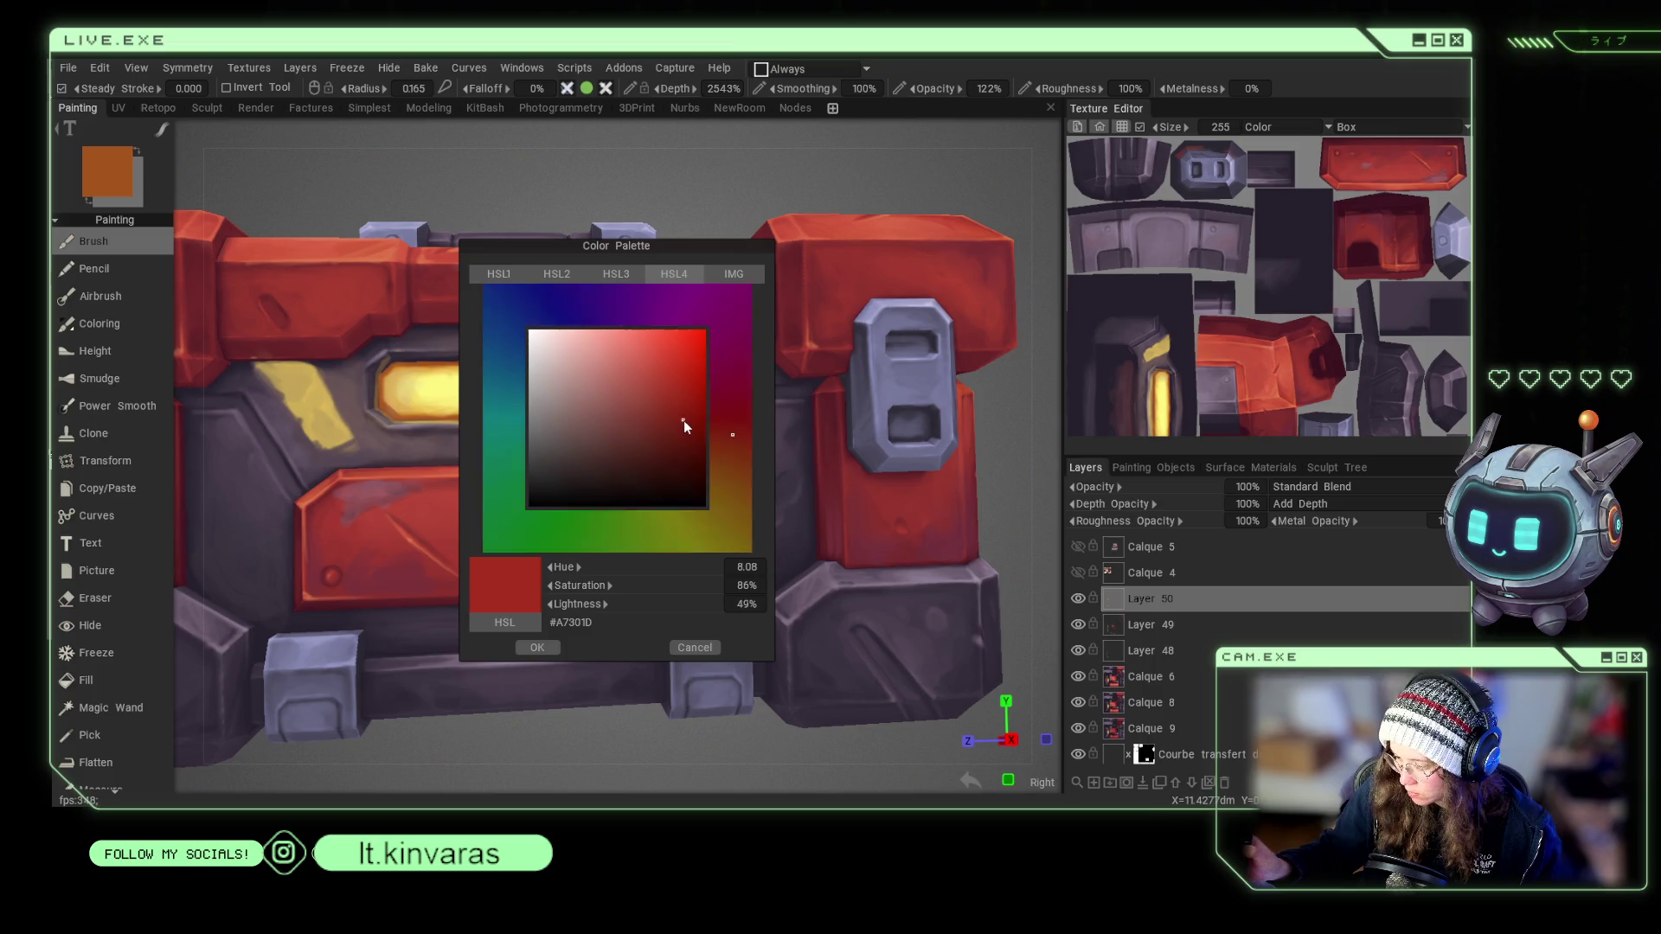
click(550, 646)
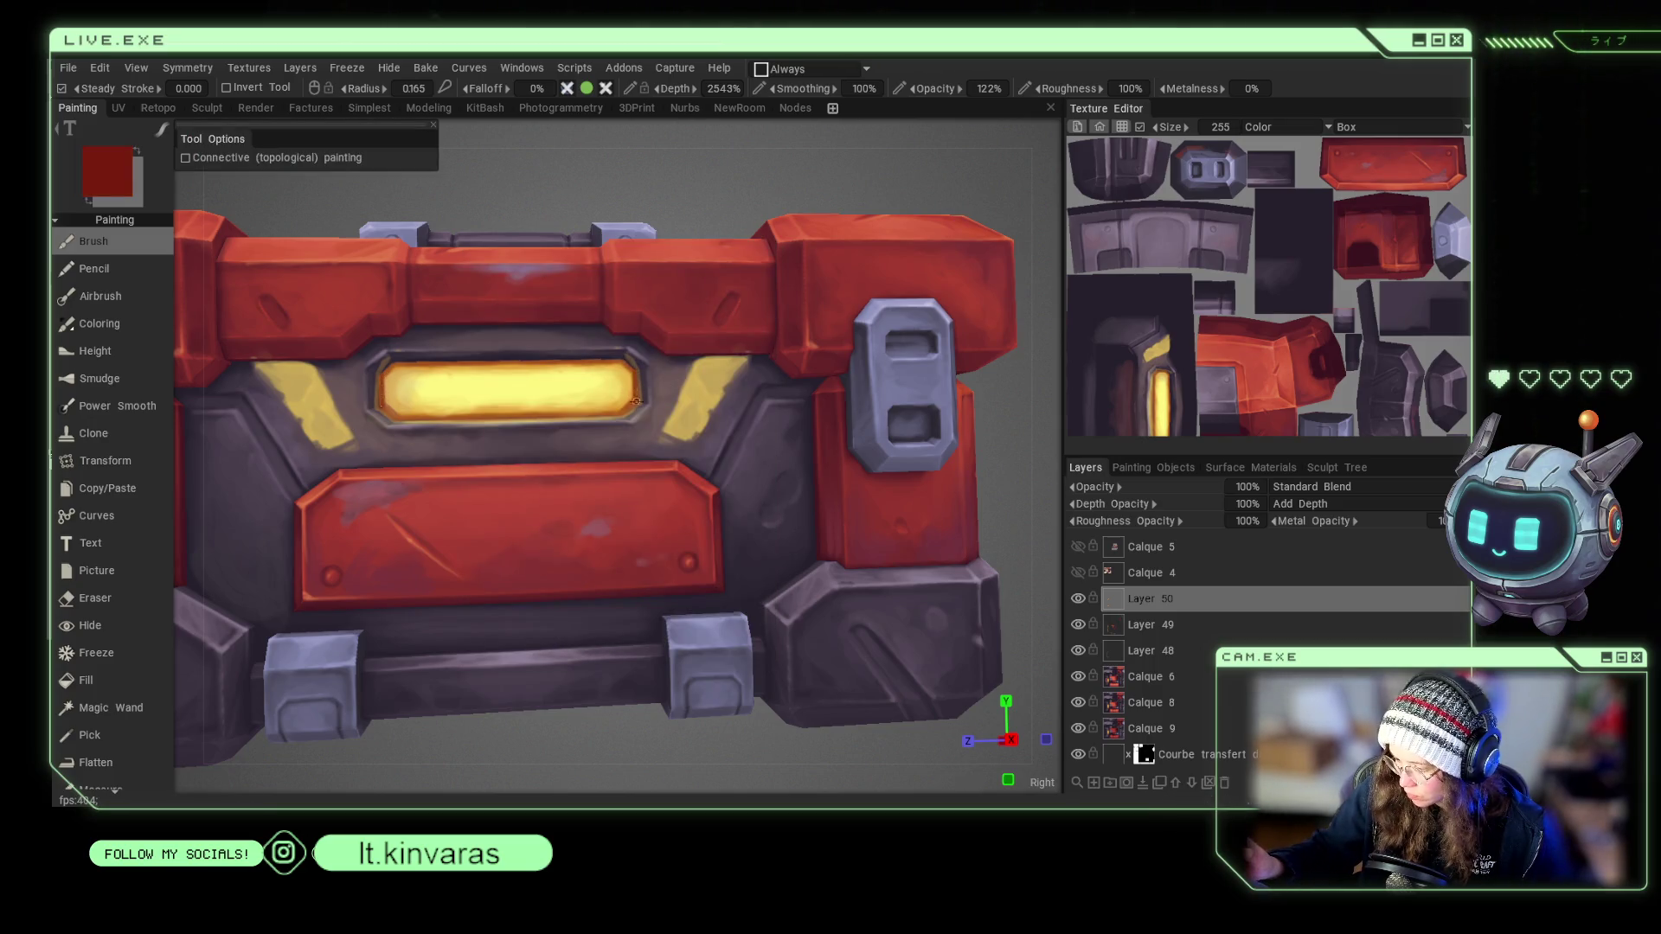
Paint the glowing bar with sampled orange and pale yellow highlights, viewed from above-left.
alt+drag(630, 381, 631, 395)
alt+drag(685, 315, 554, 585)
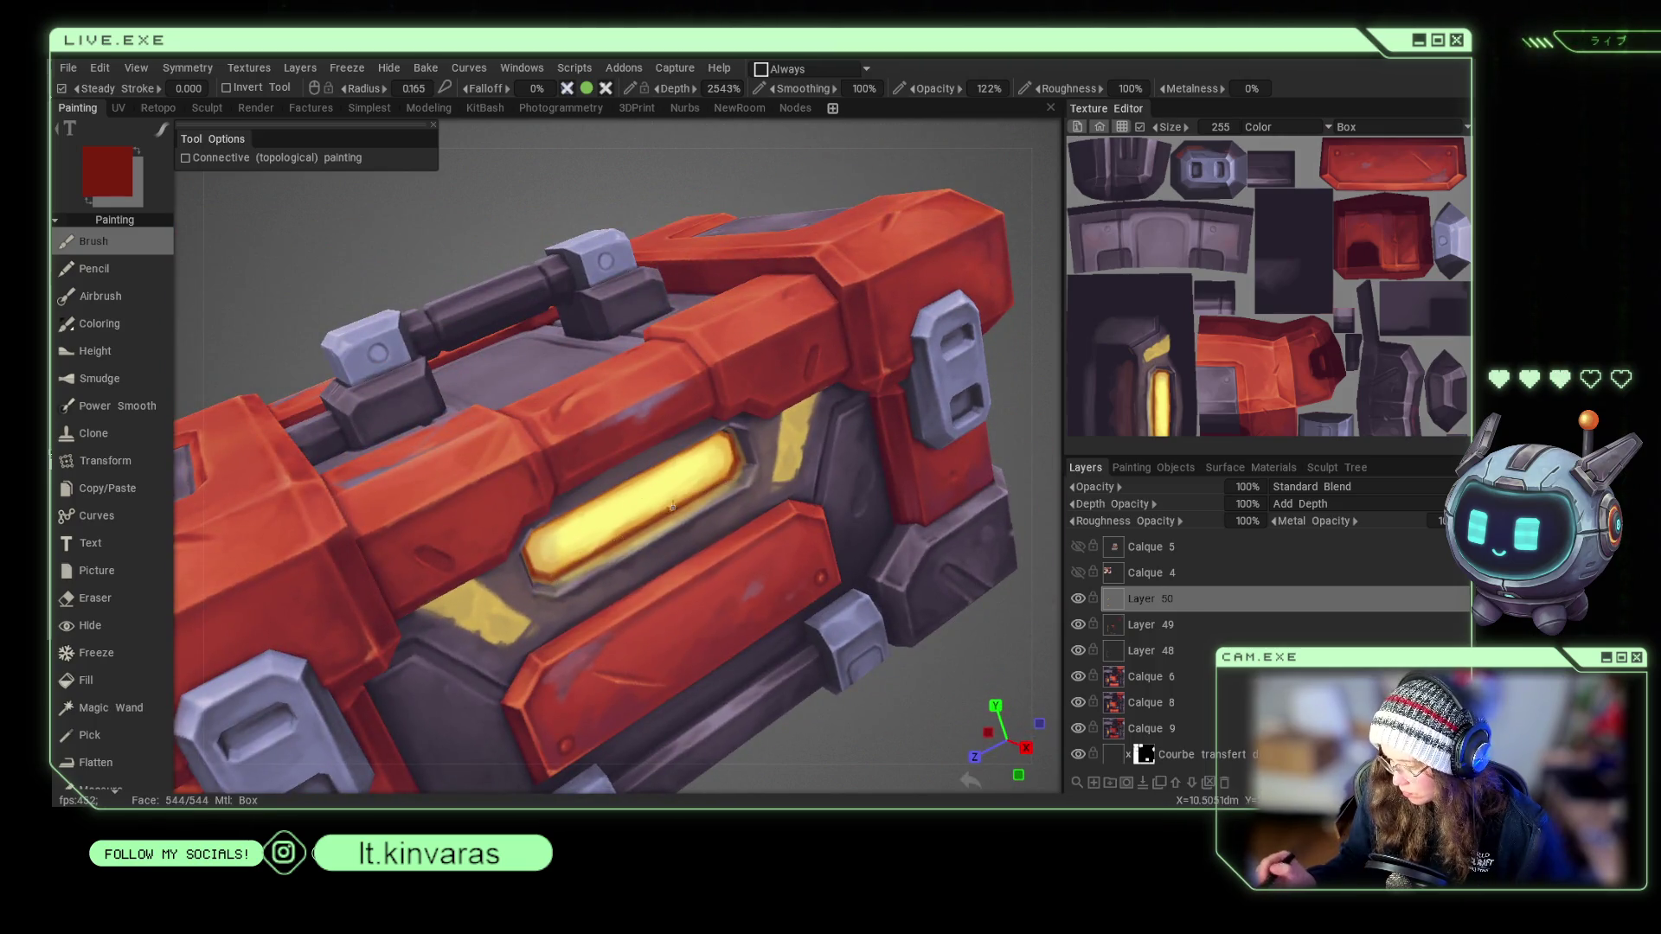
key(v)
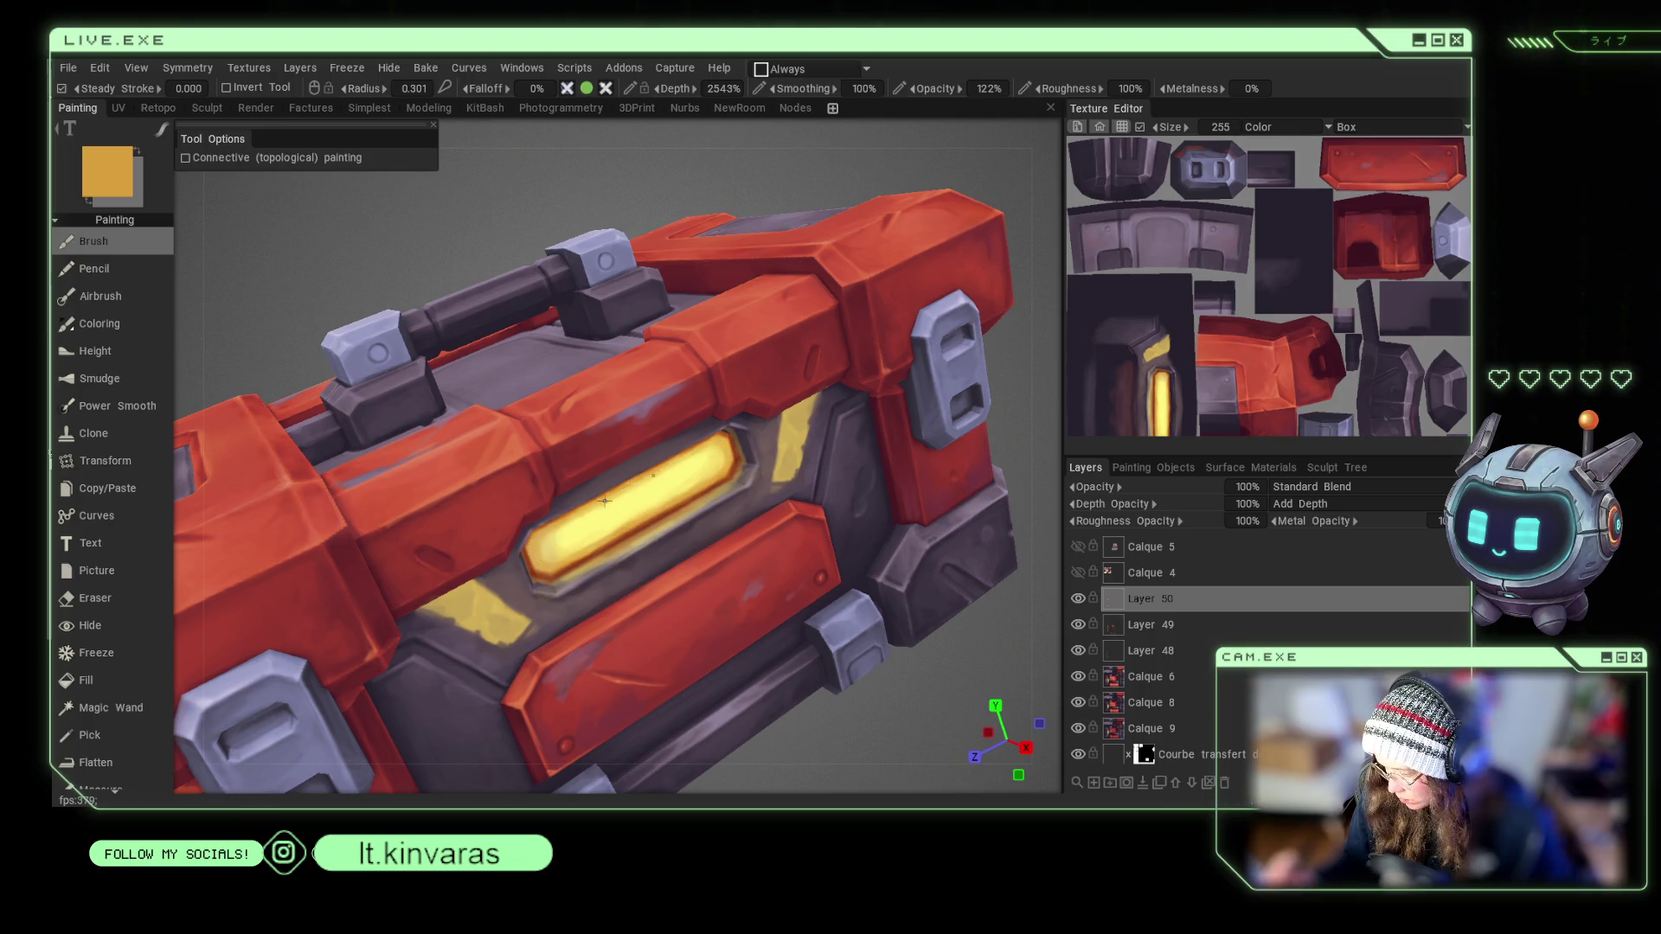
key(v)
key(v)
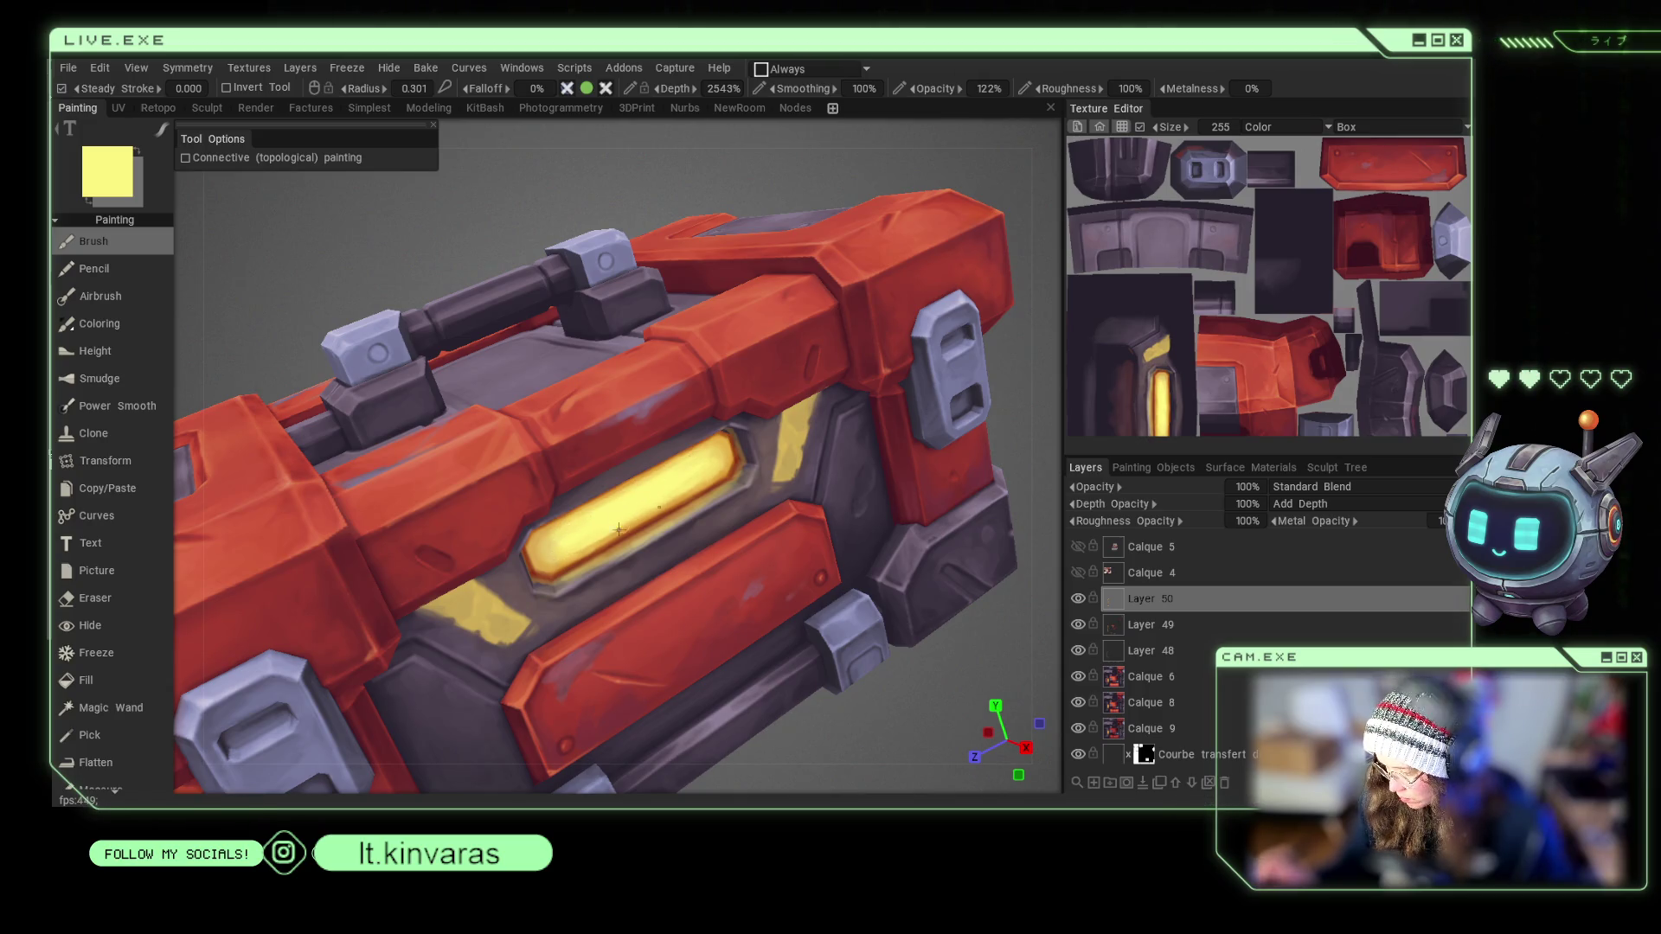
key(v)
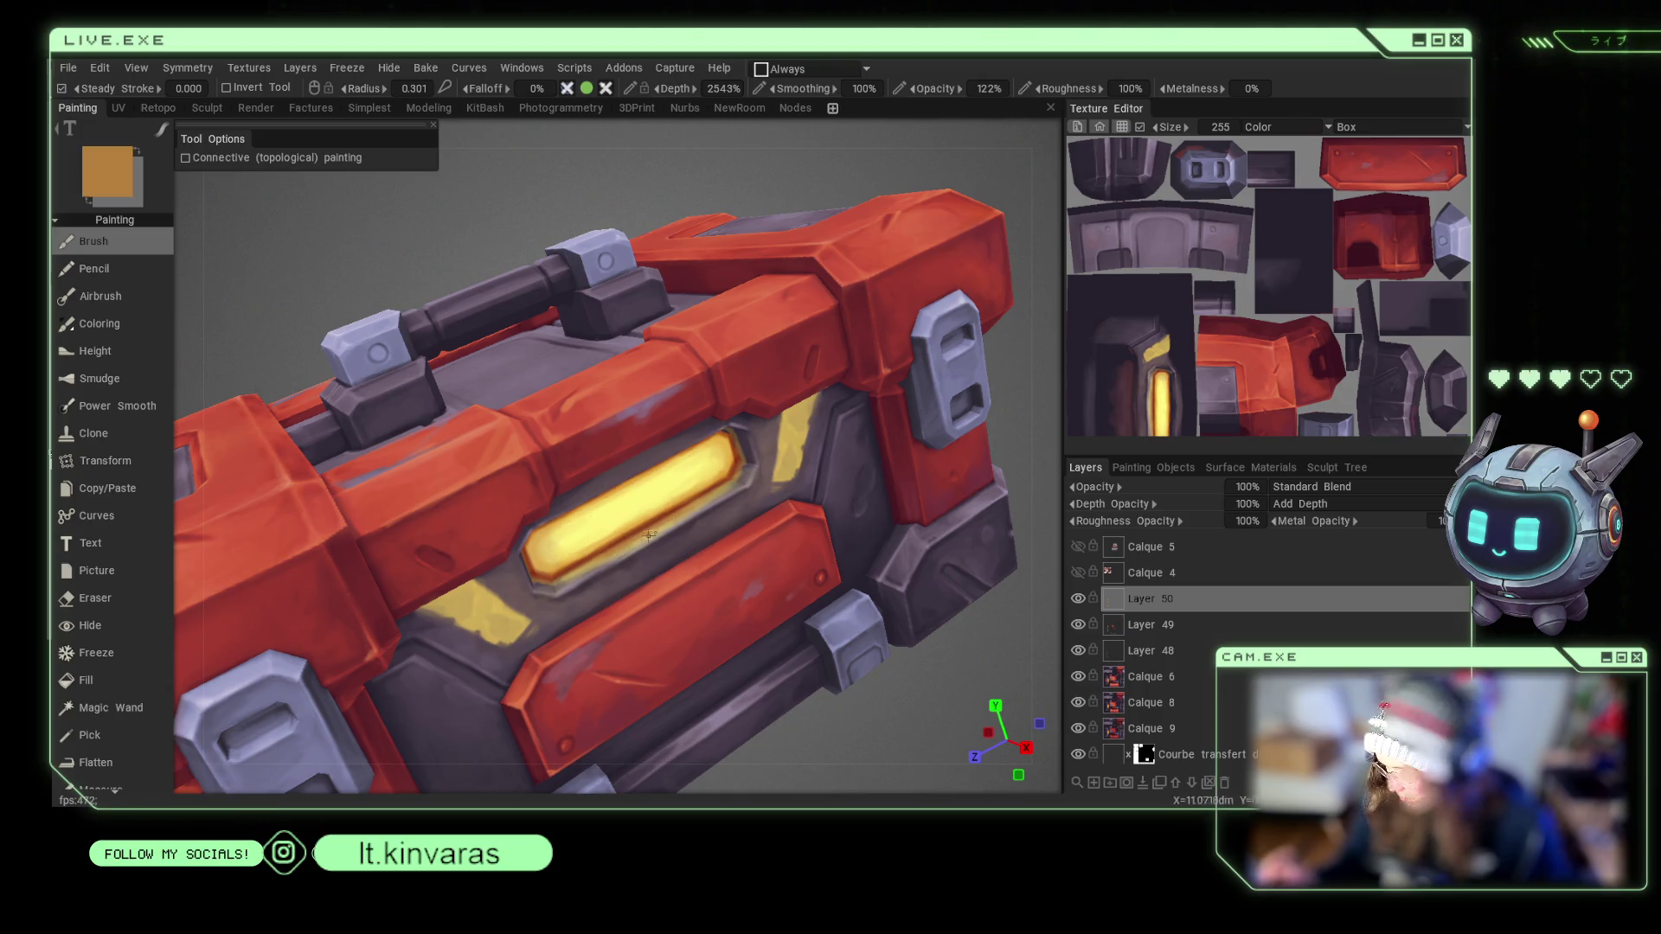
mouse_move(885, 707)
mouse_down()
mouse_move(873, 743)
mouse_move(893, 673)
mouse_move(875, 616)
mouse_move(886, 640)
mouse_up()
key(v)
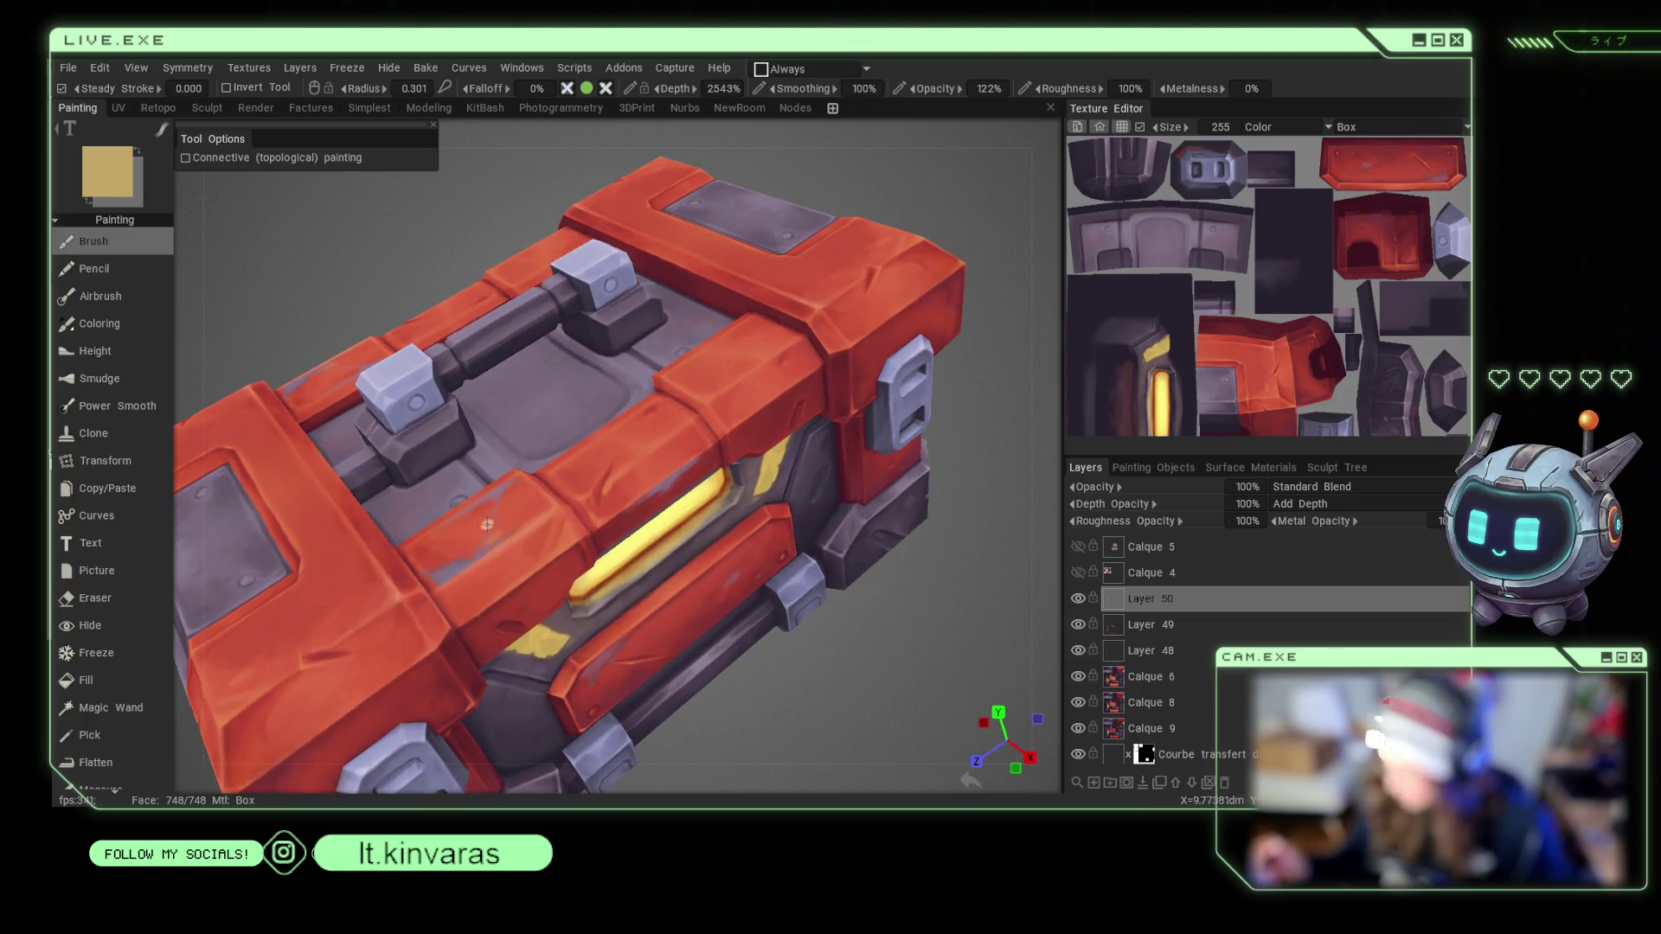
Dab lavender-grey wear highlights on the lid and metal blocks with brush radius 0.268.
key(v)
right_drag(443, 581, 460, 576)
key(v)
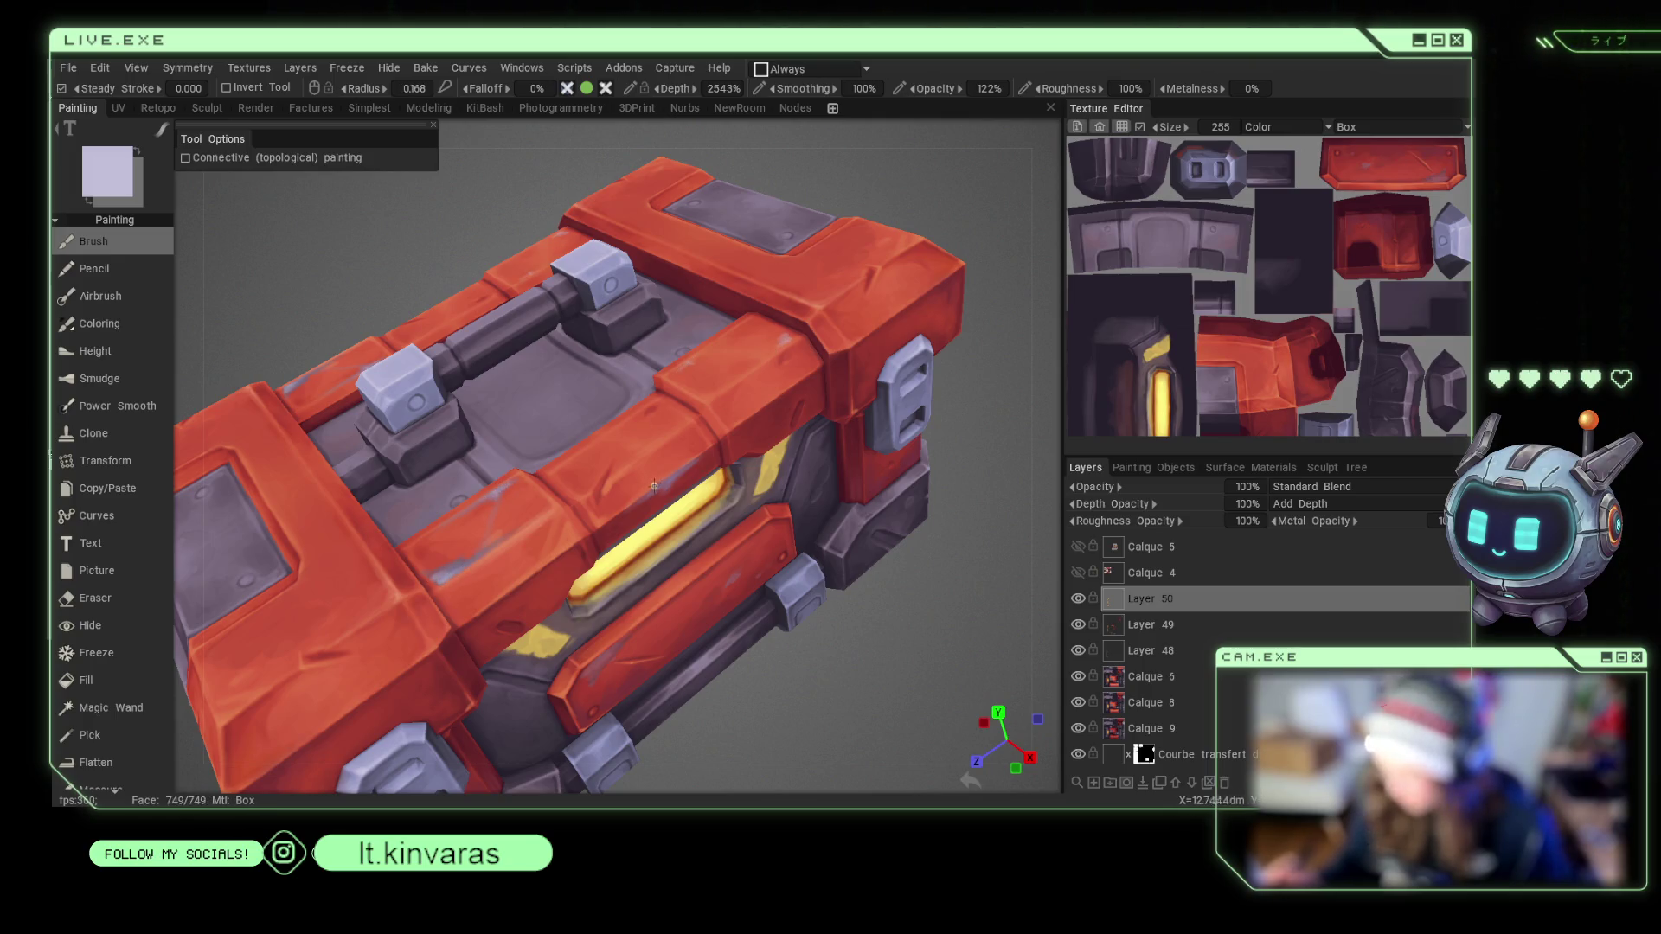
key(s)
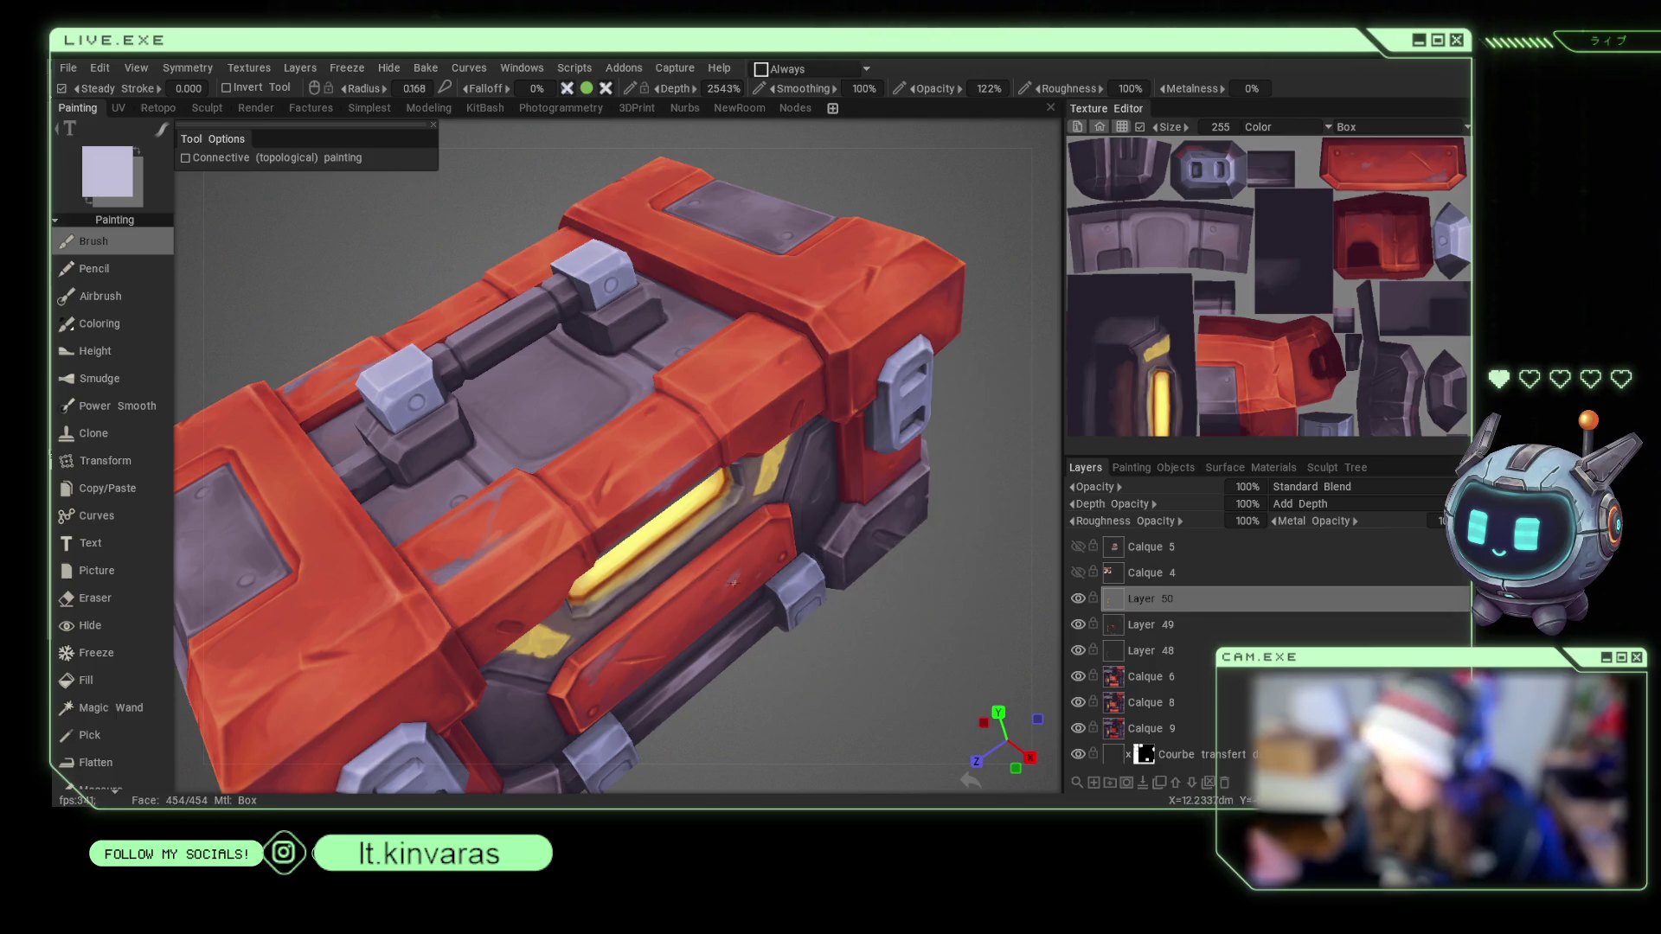
key(bracketright)
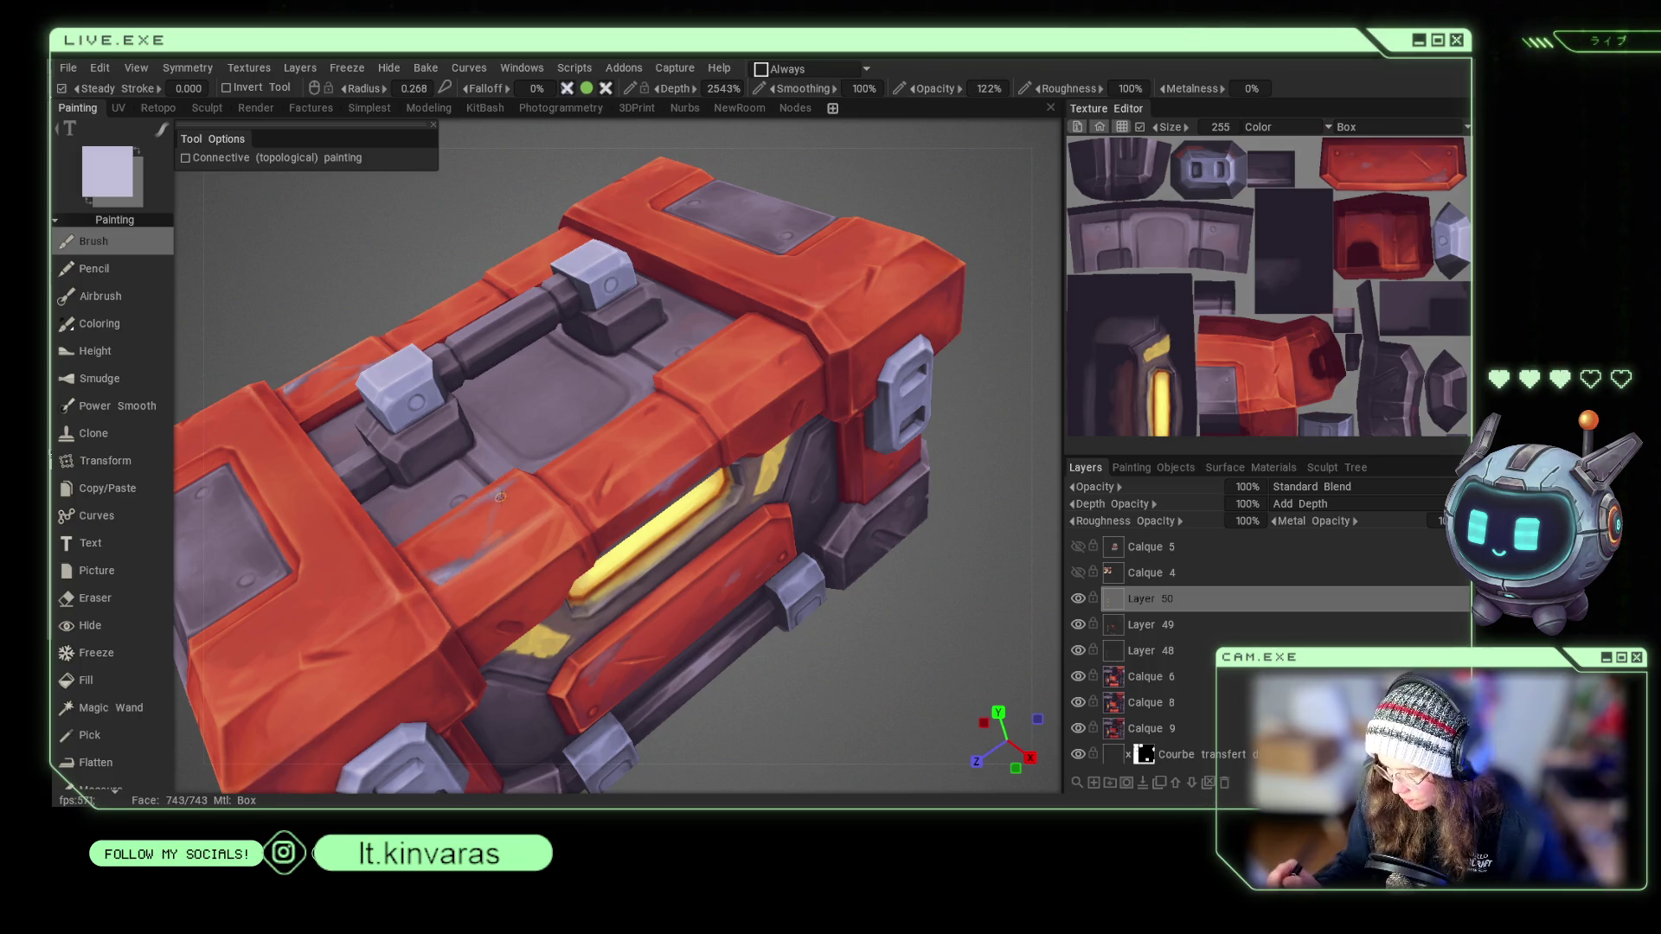
Zoom out to see the whole crate from the front.
scroll(884, 692, down, 5)
mouse_move(886, 549)
mouse_down()
mouse_move(856, 556)
mouse_move(895, 515)
mouse_move(875, 504)
mouse_move(874, 541)
mouse_up()
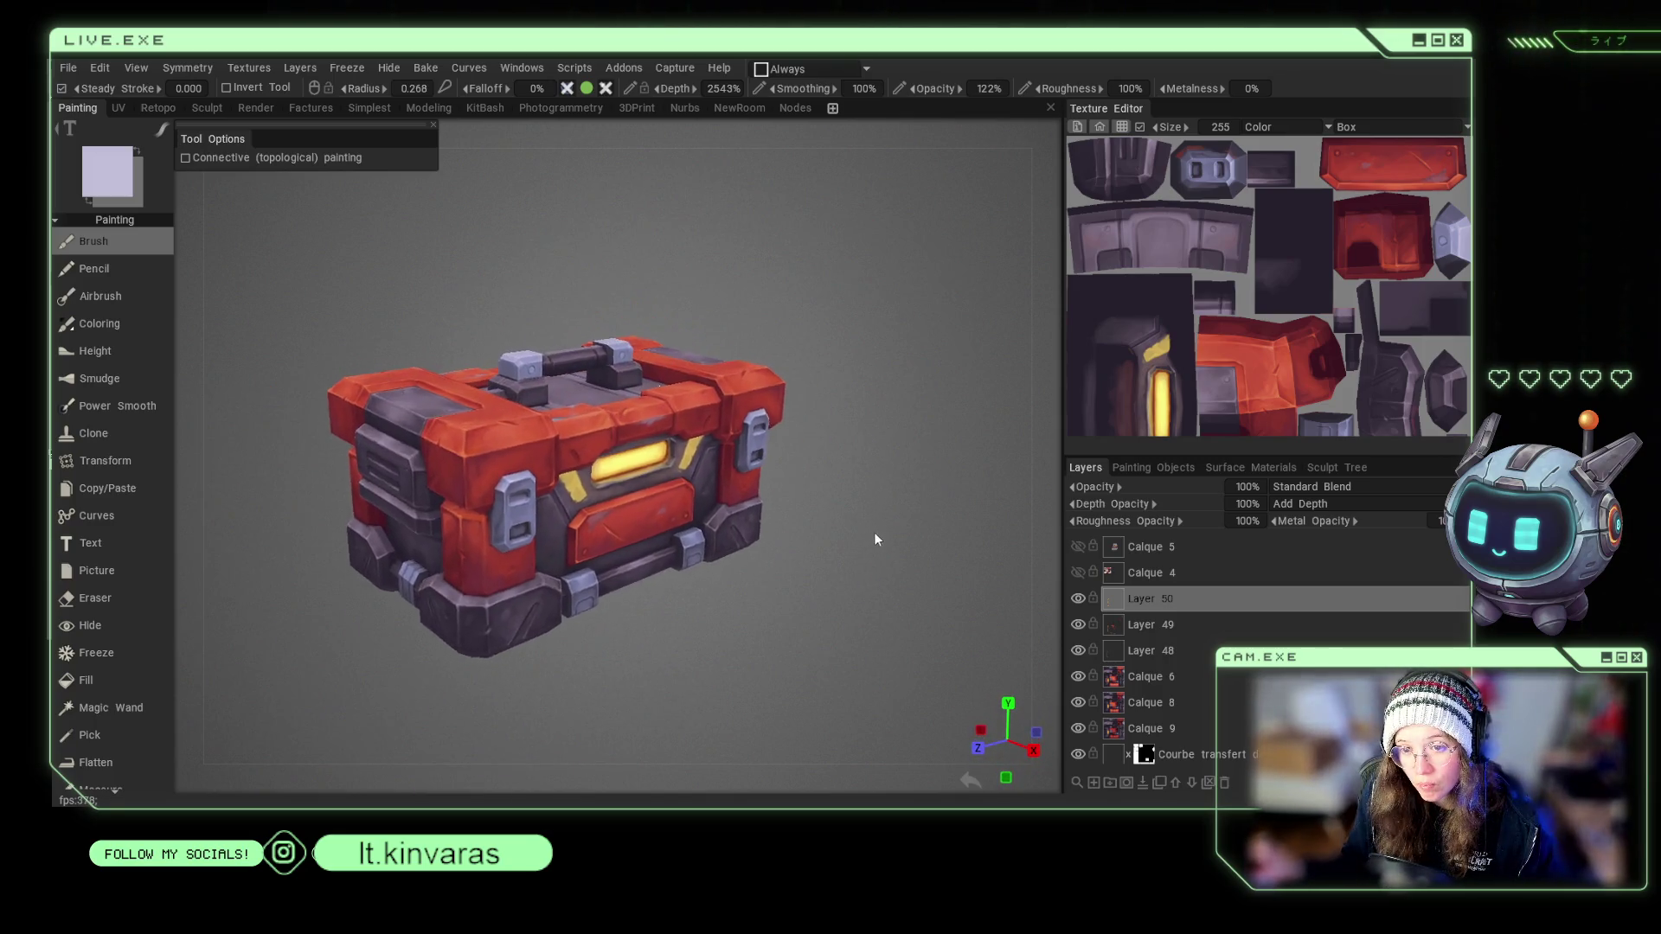
scroll(863, 598, up, 3)
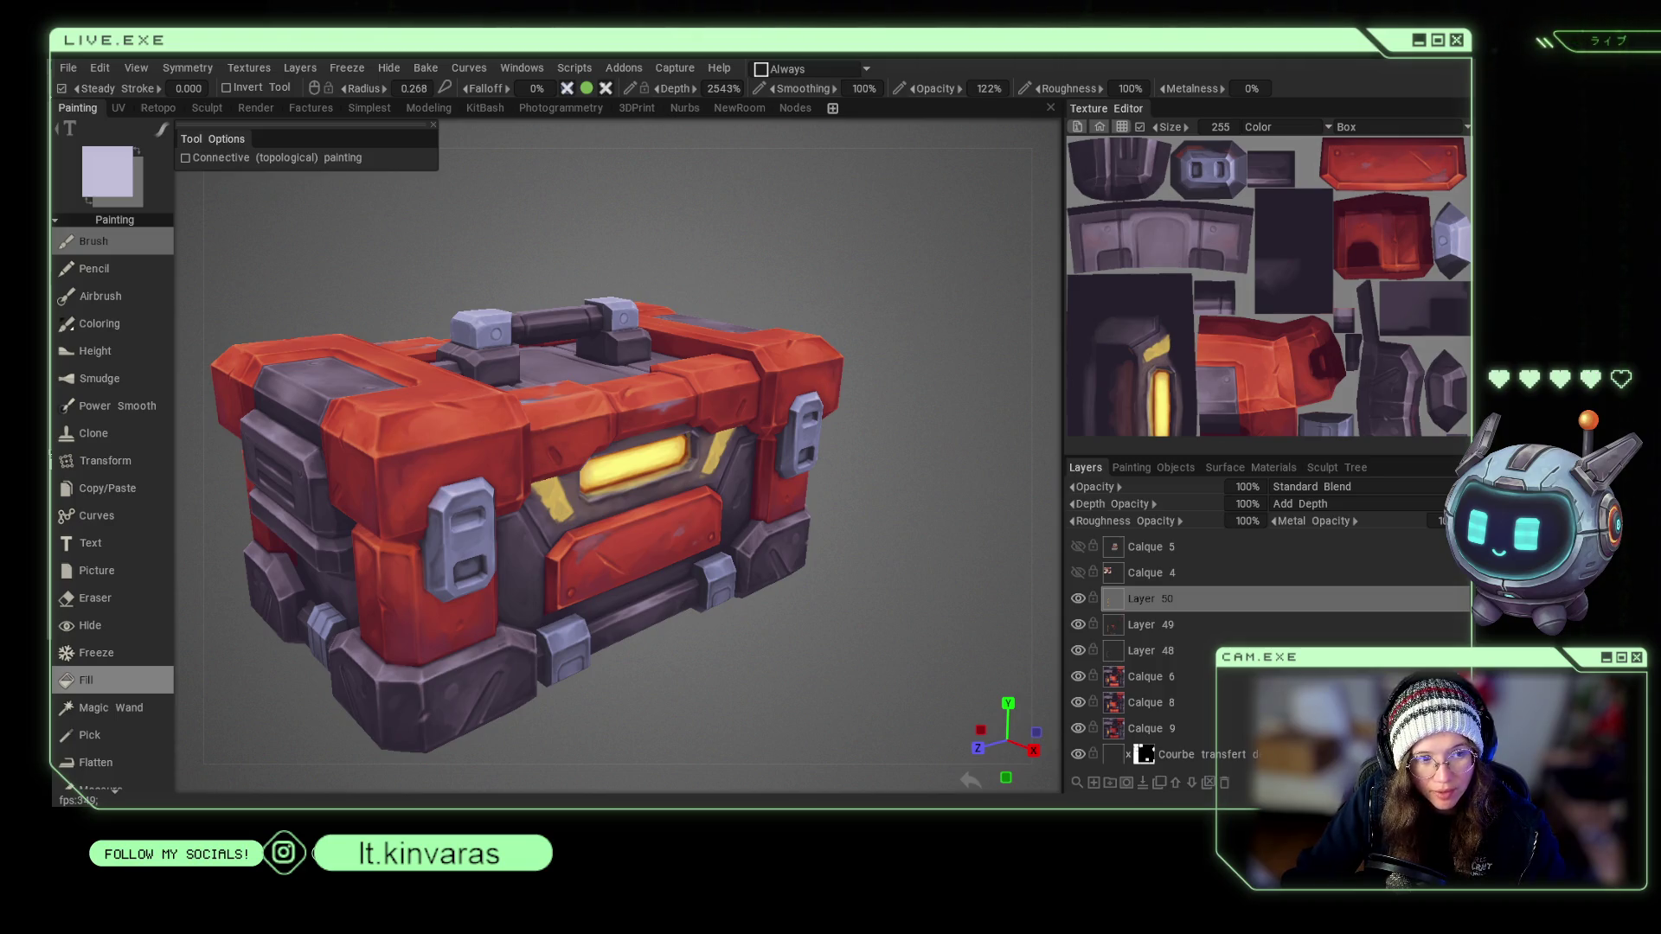
Paint grey-purple wear on the lid panels, reducing the brush to 0.229.
key(v)
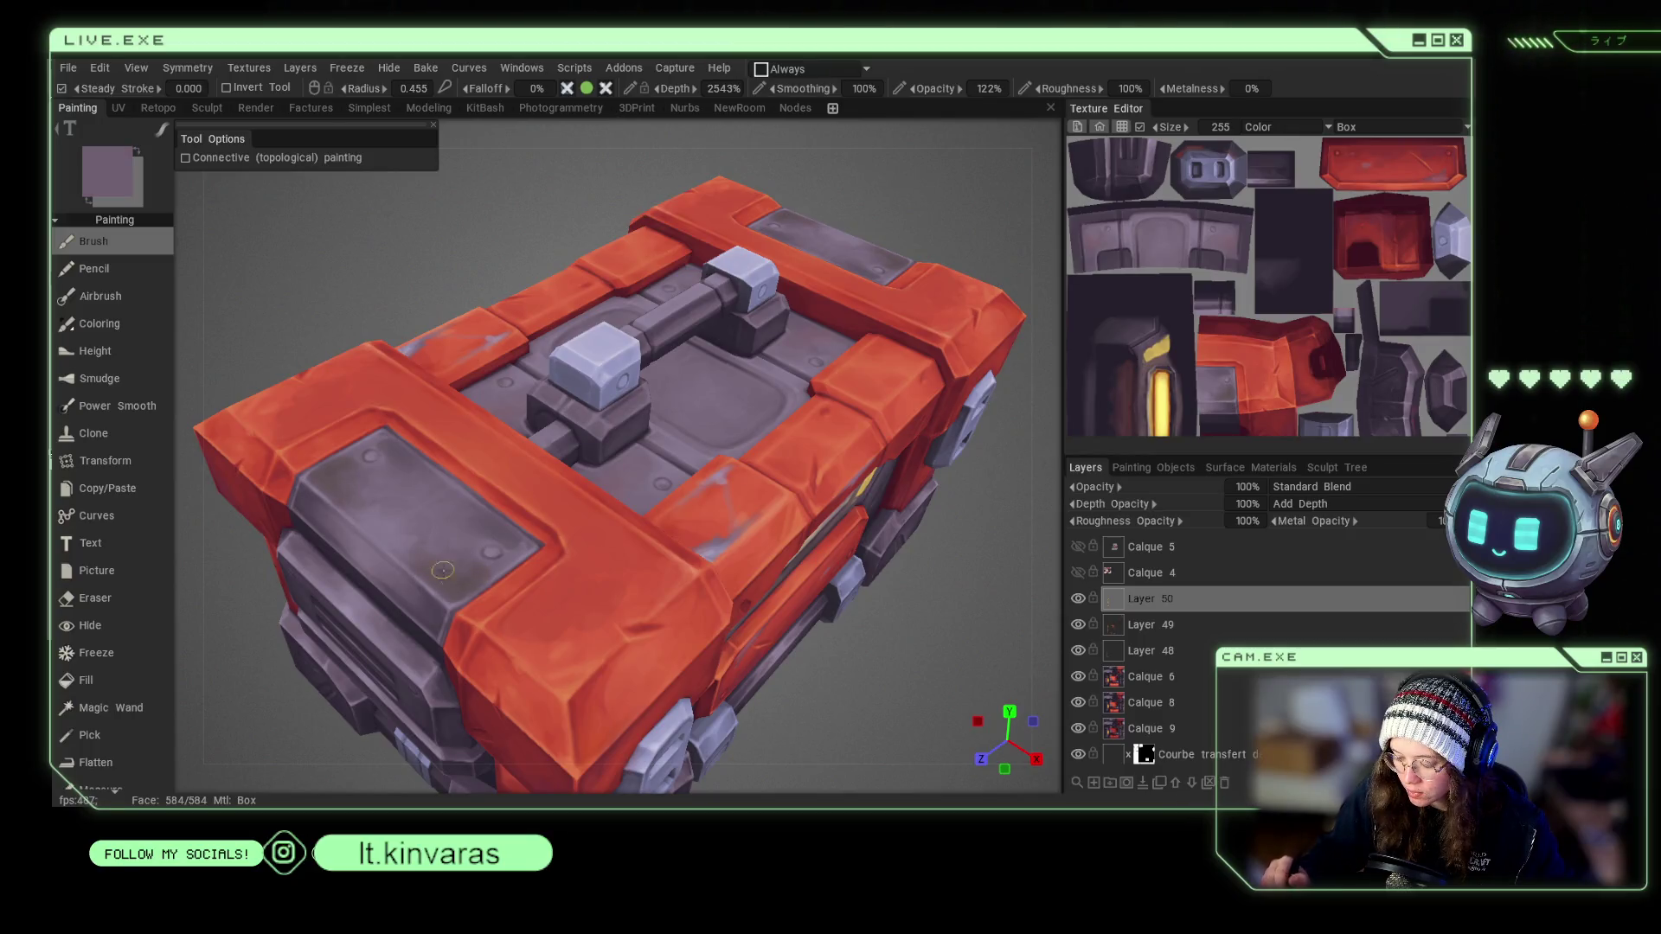
key(v)
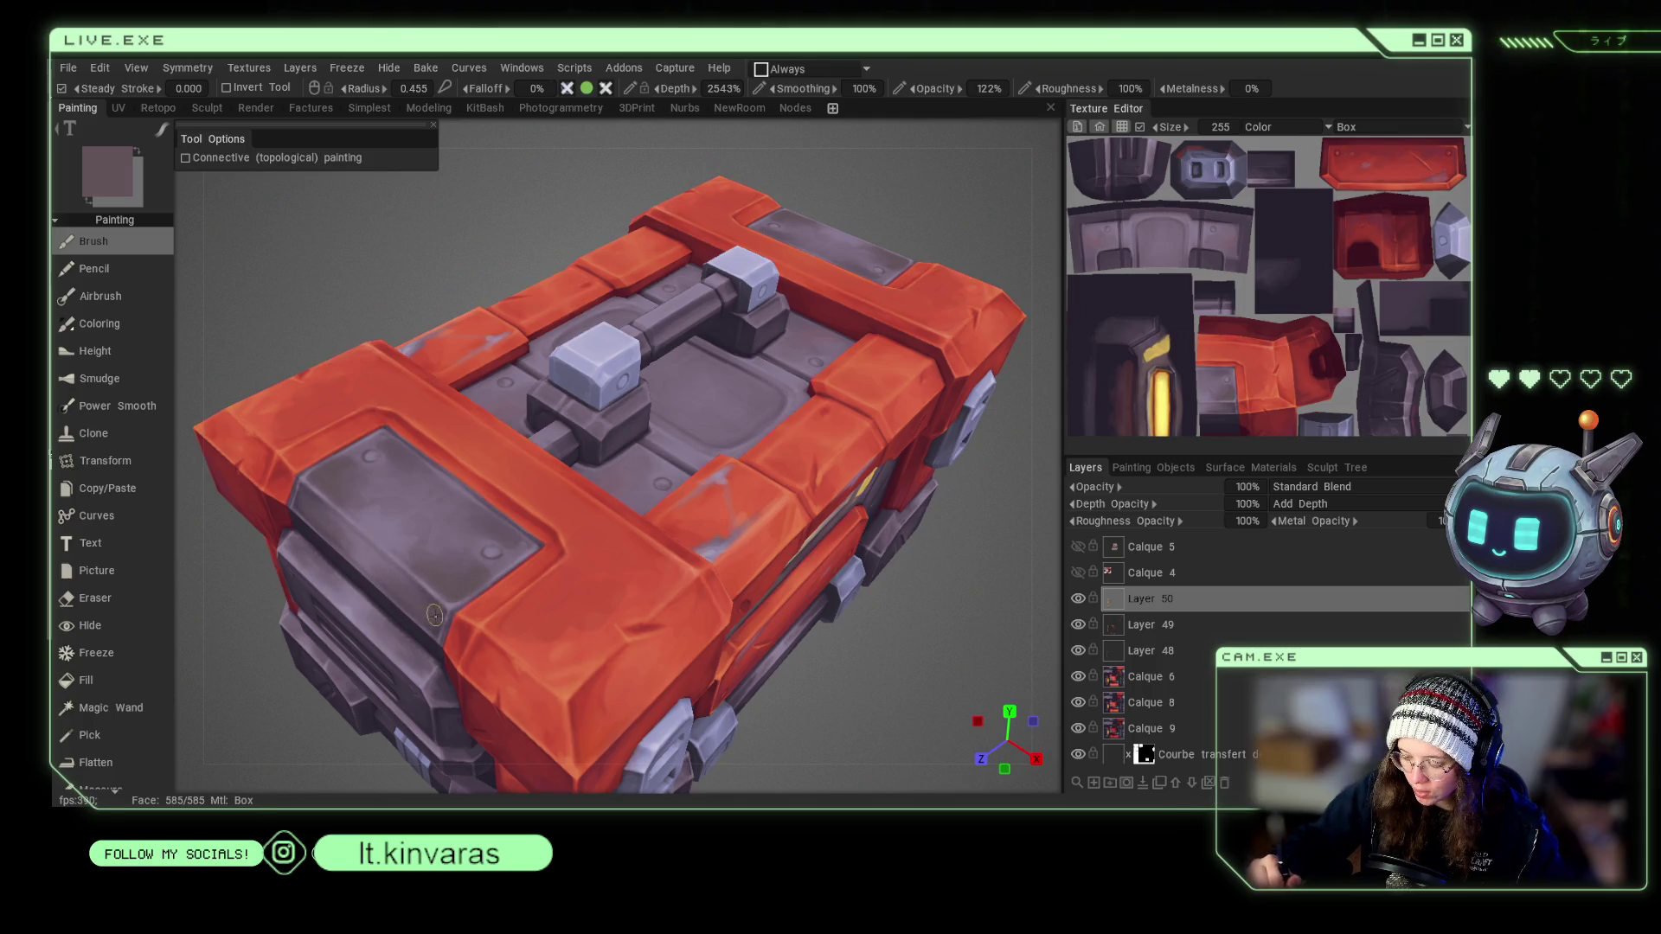
key(v)
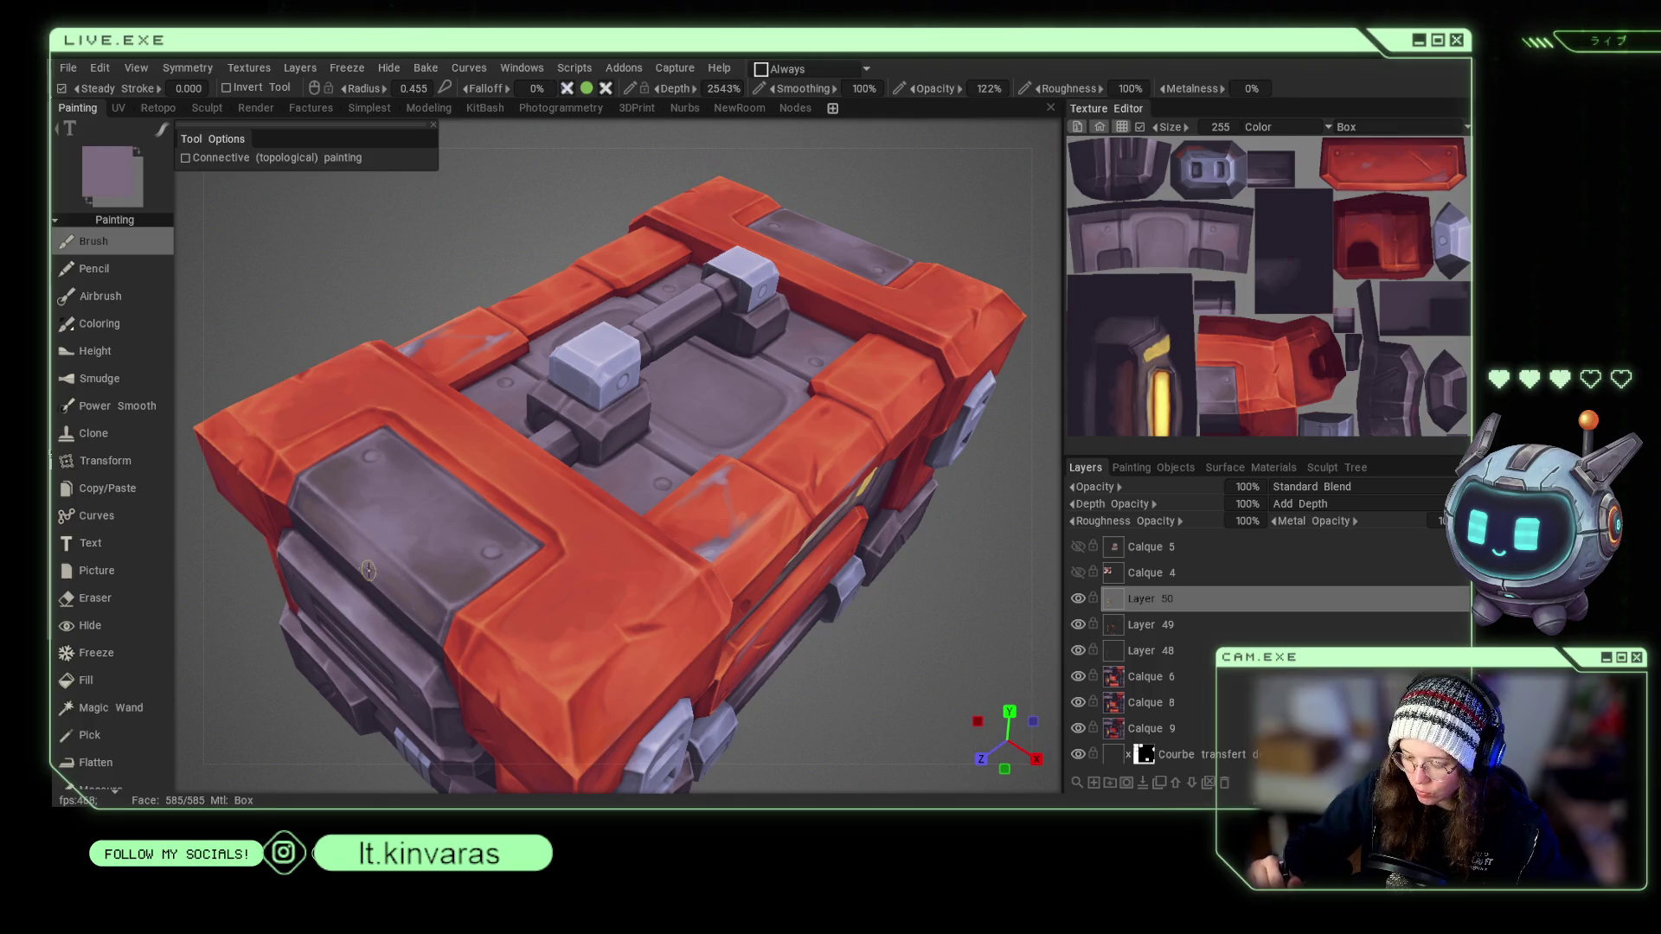
key(v)
mouse_move(458, 638)
alt+mouse_down()
mouse_move(881, 667)
mouse_move(829, 593)
mouse_move(867, 701)
alt+mouse_up()
key(v)
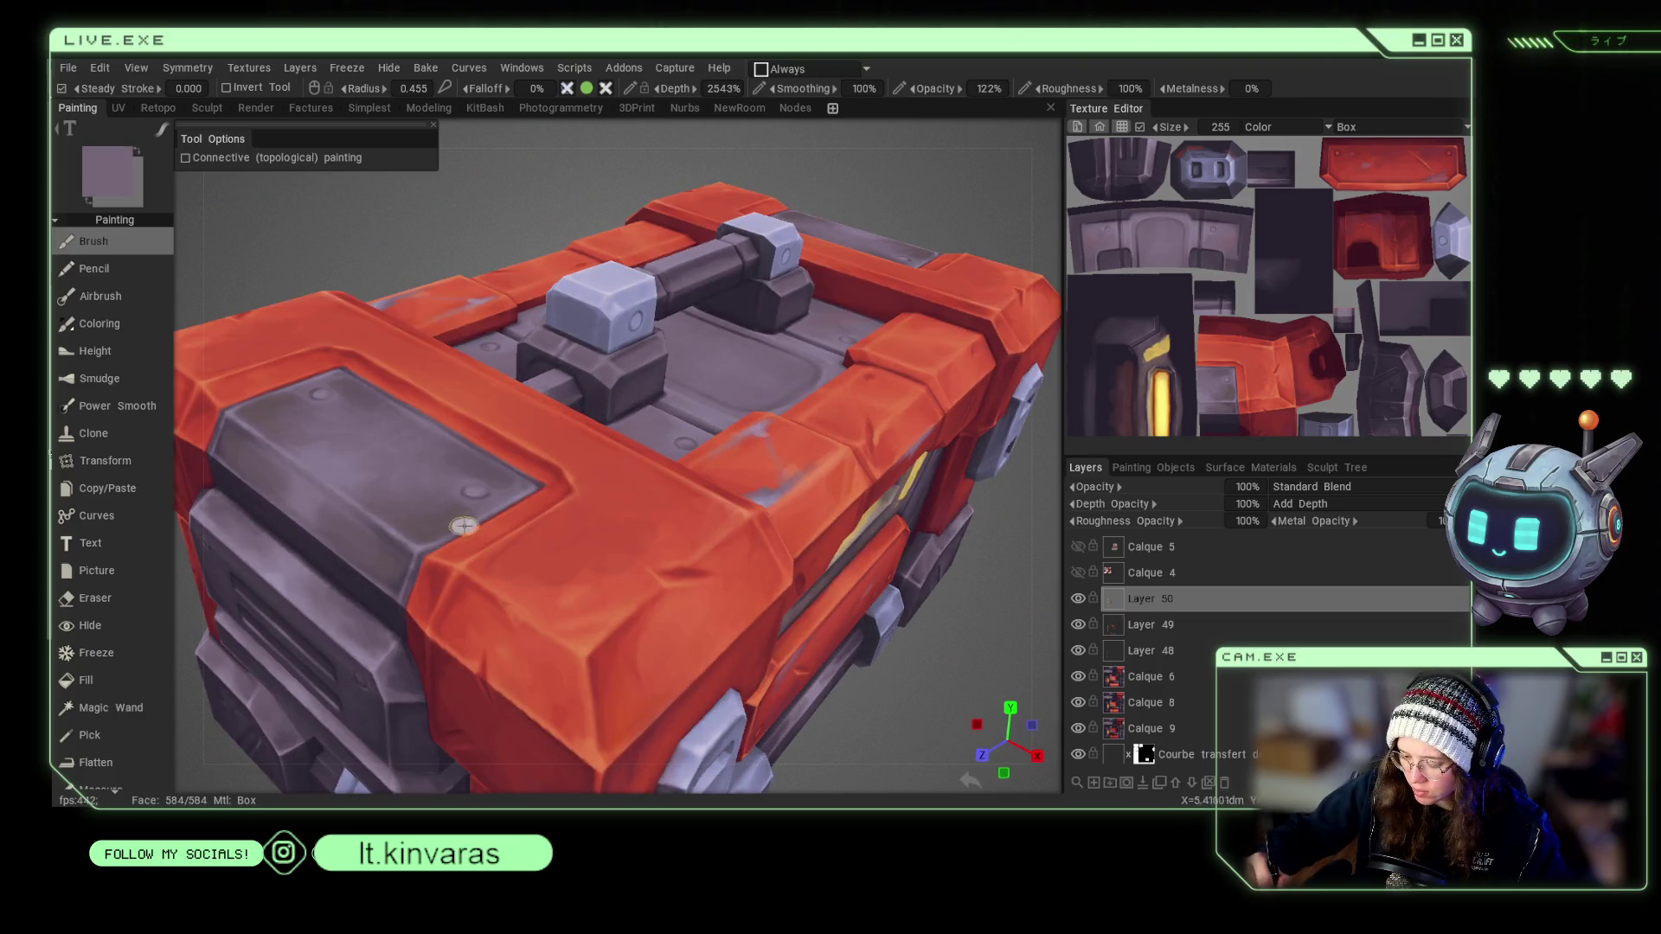
key(v)
key(bracketleft)
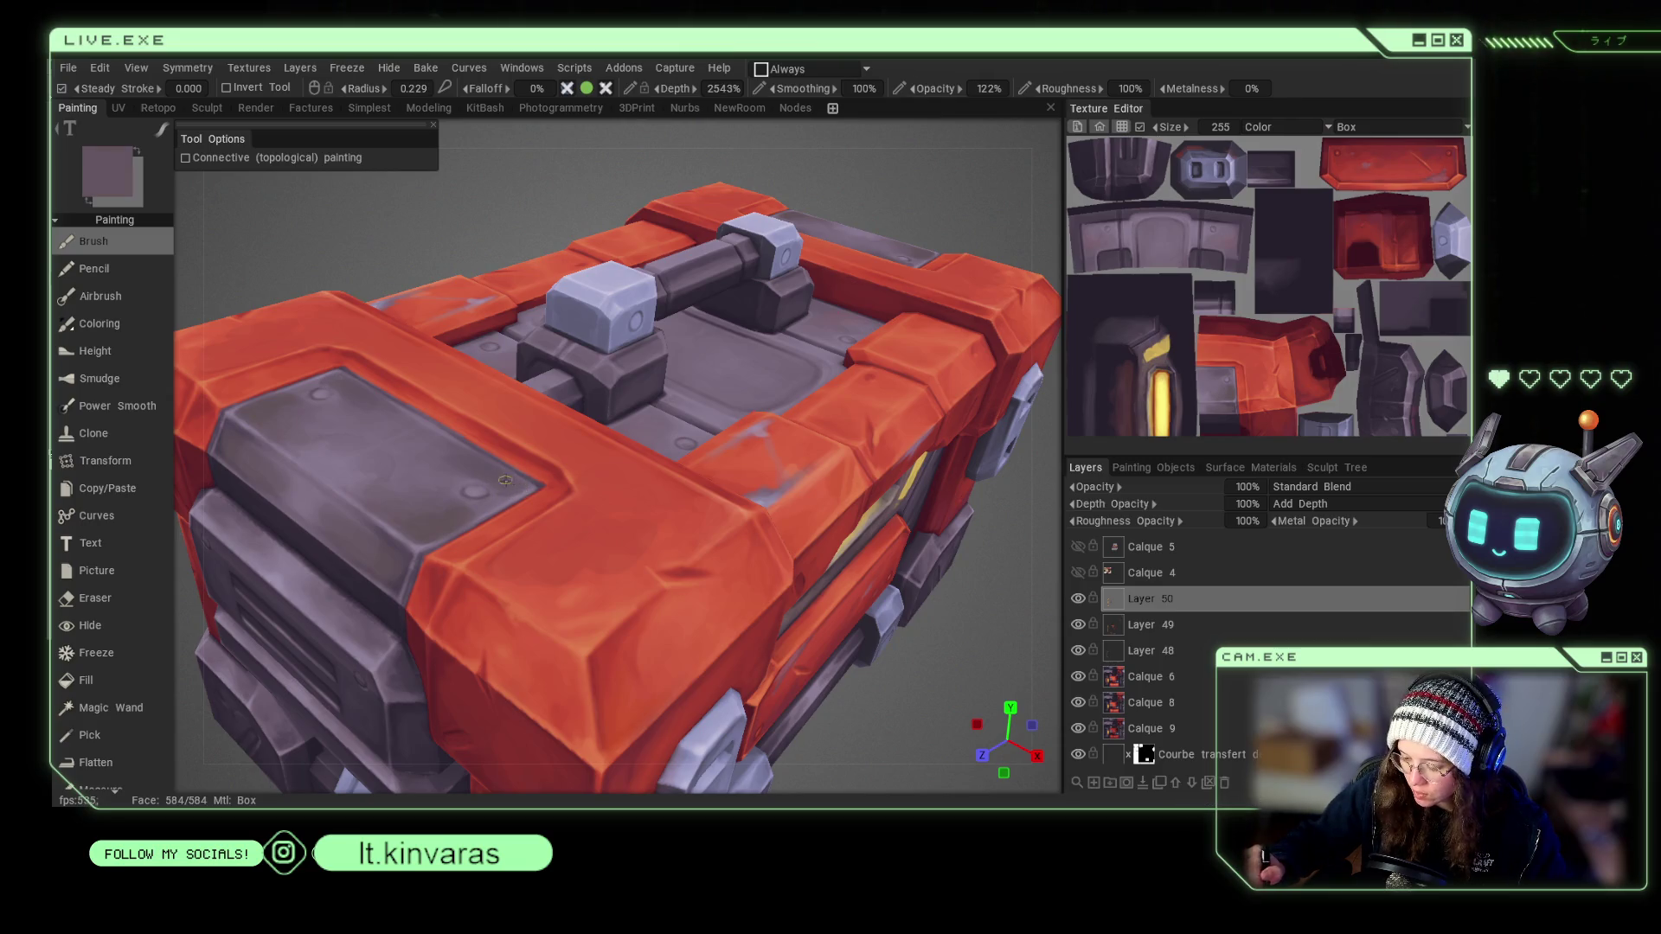
Add red and dark maroon touches to the frame, then view the crate's top-left.
key(v)
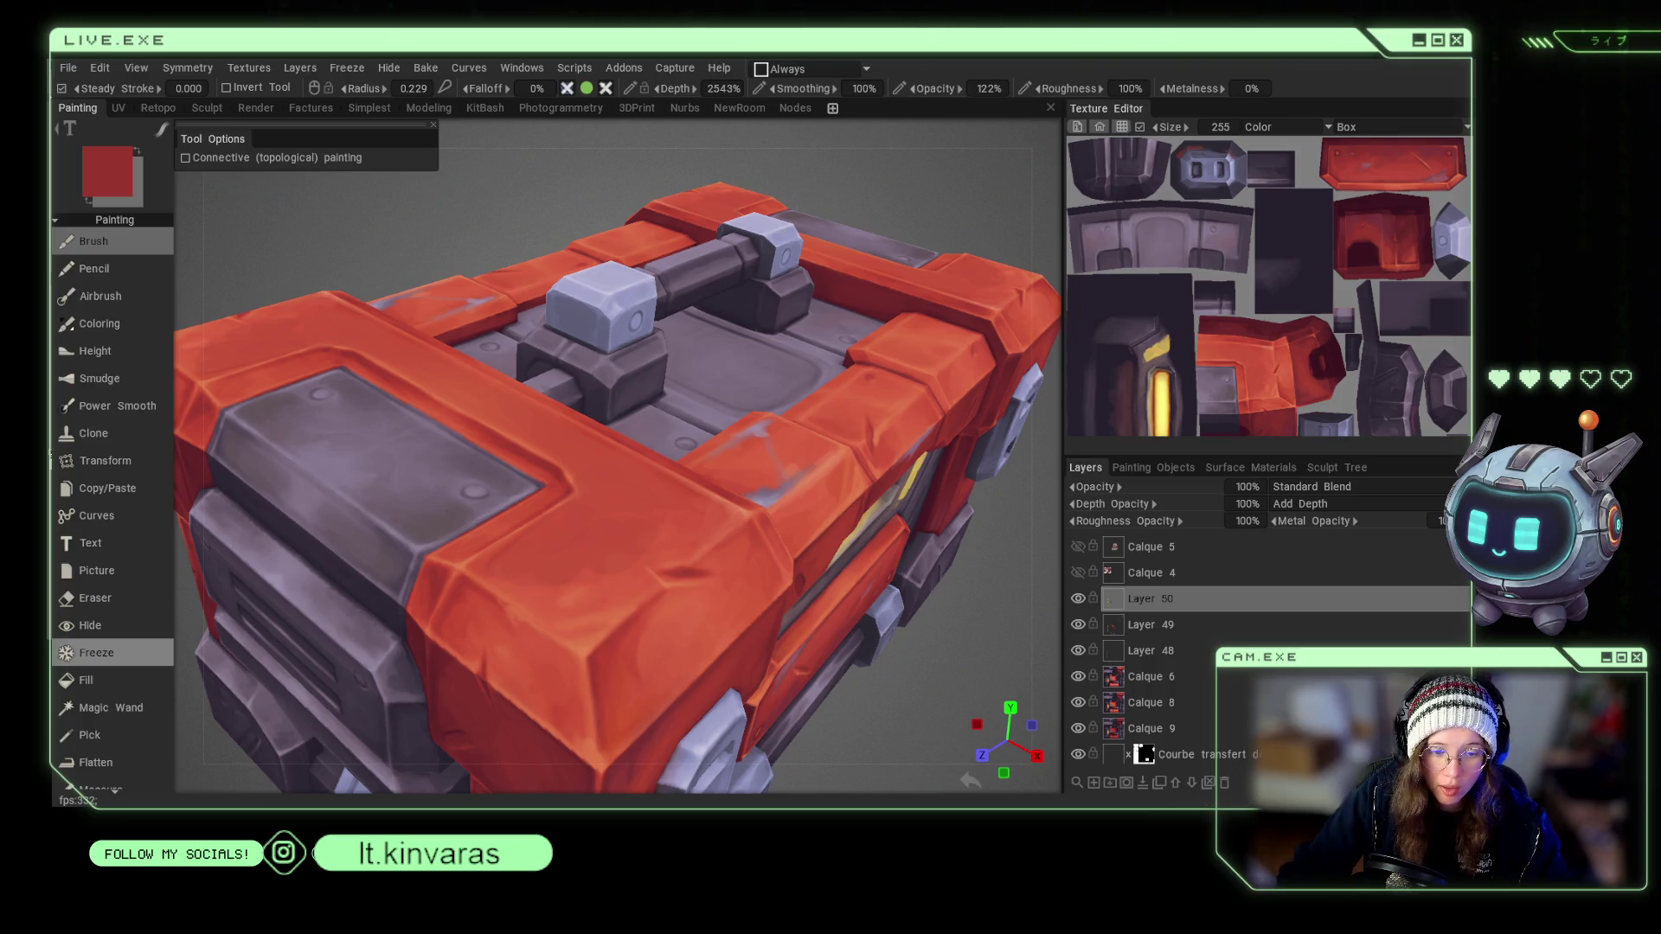
key(v)
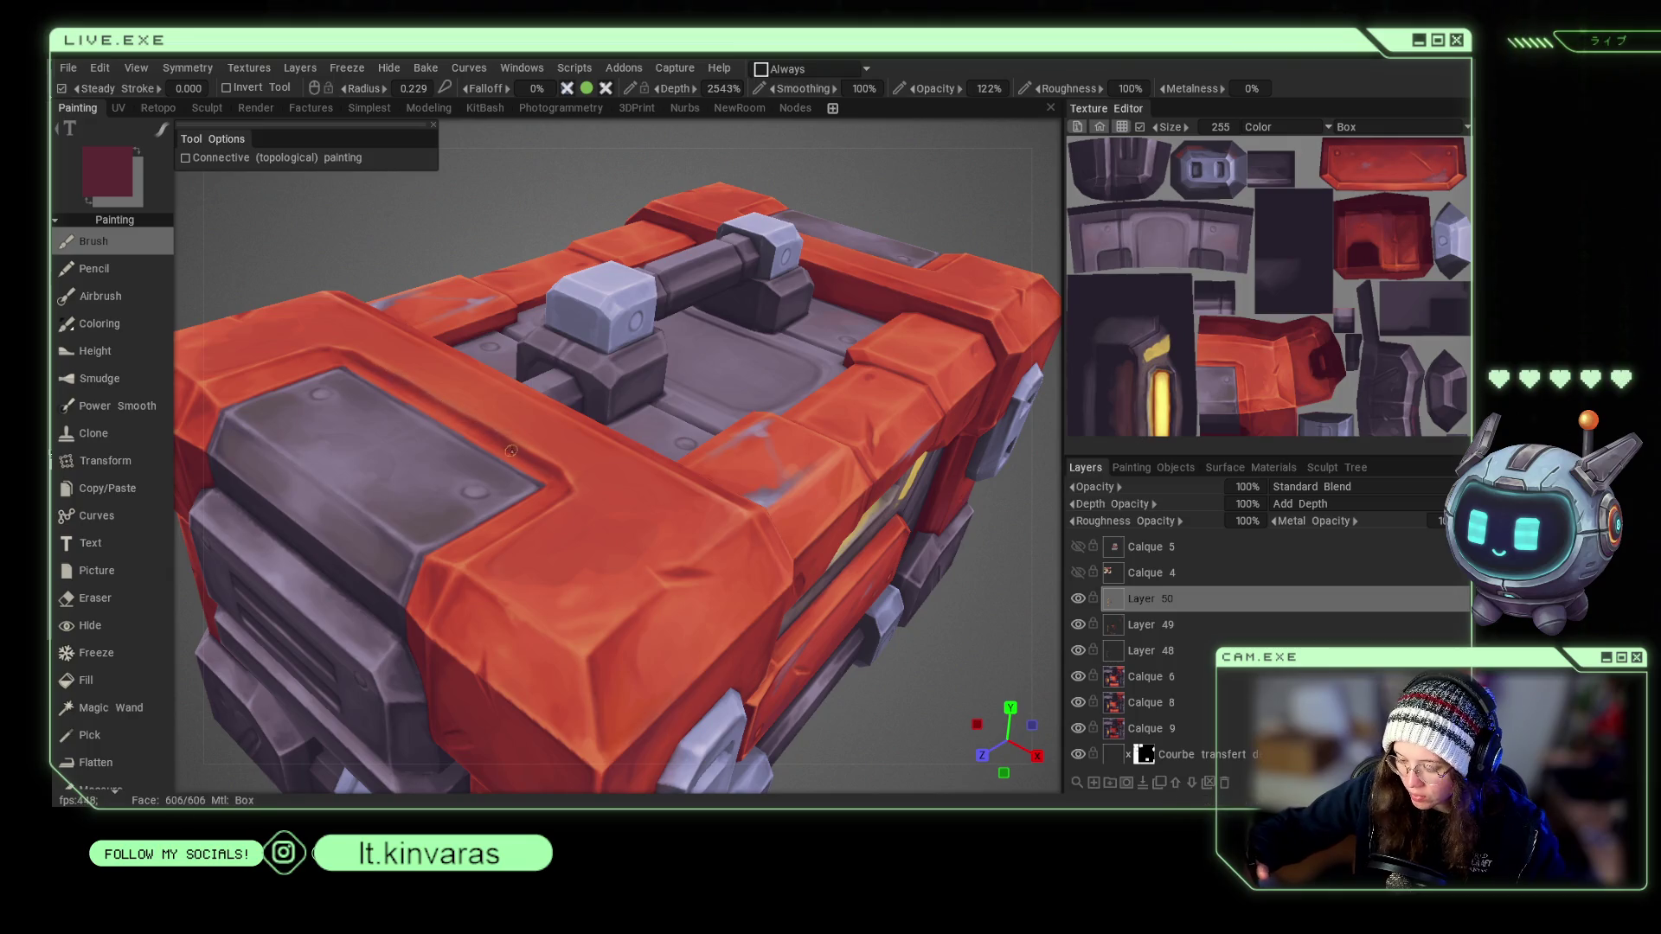
key(v)
key(v)
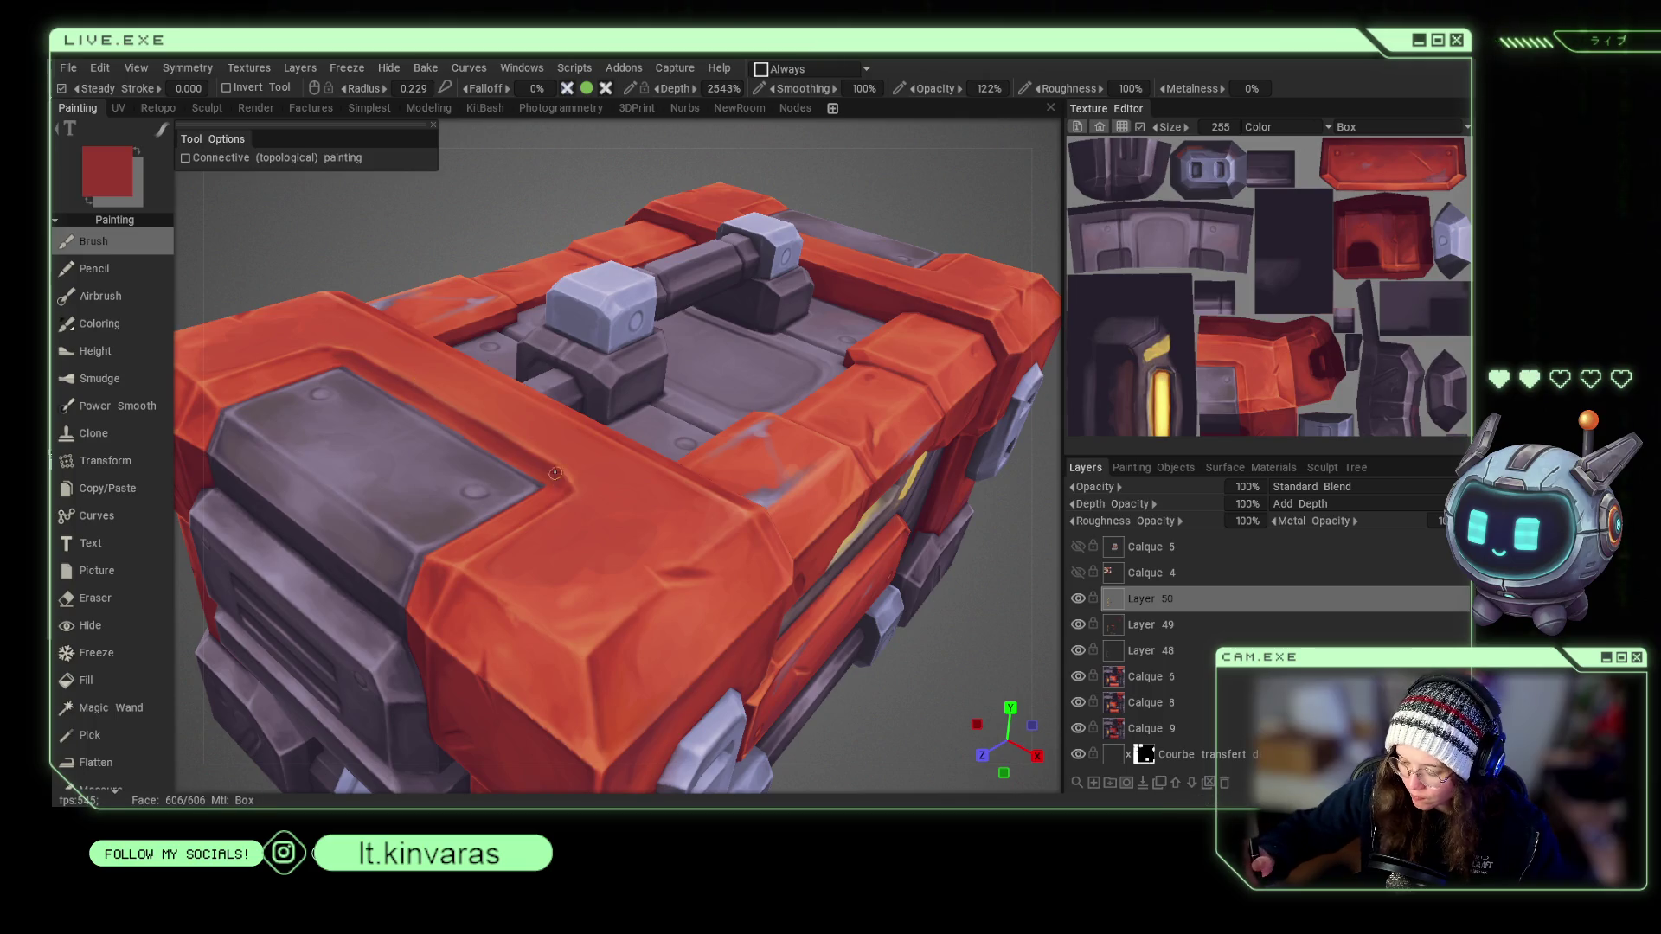
right_drag(916, 665, 866, 575)
drag(867, 574, 854, 587)
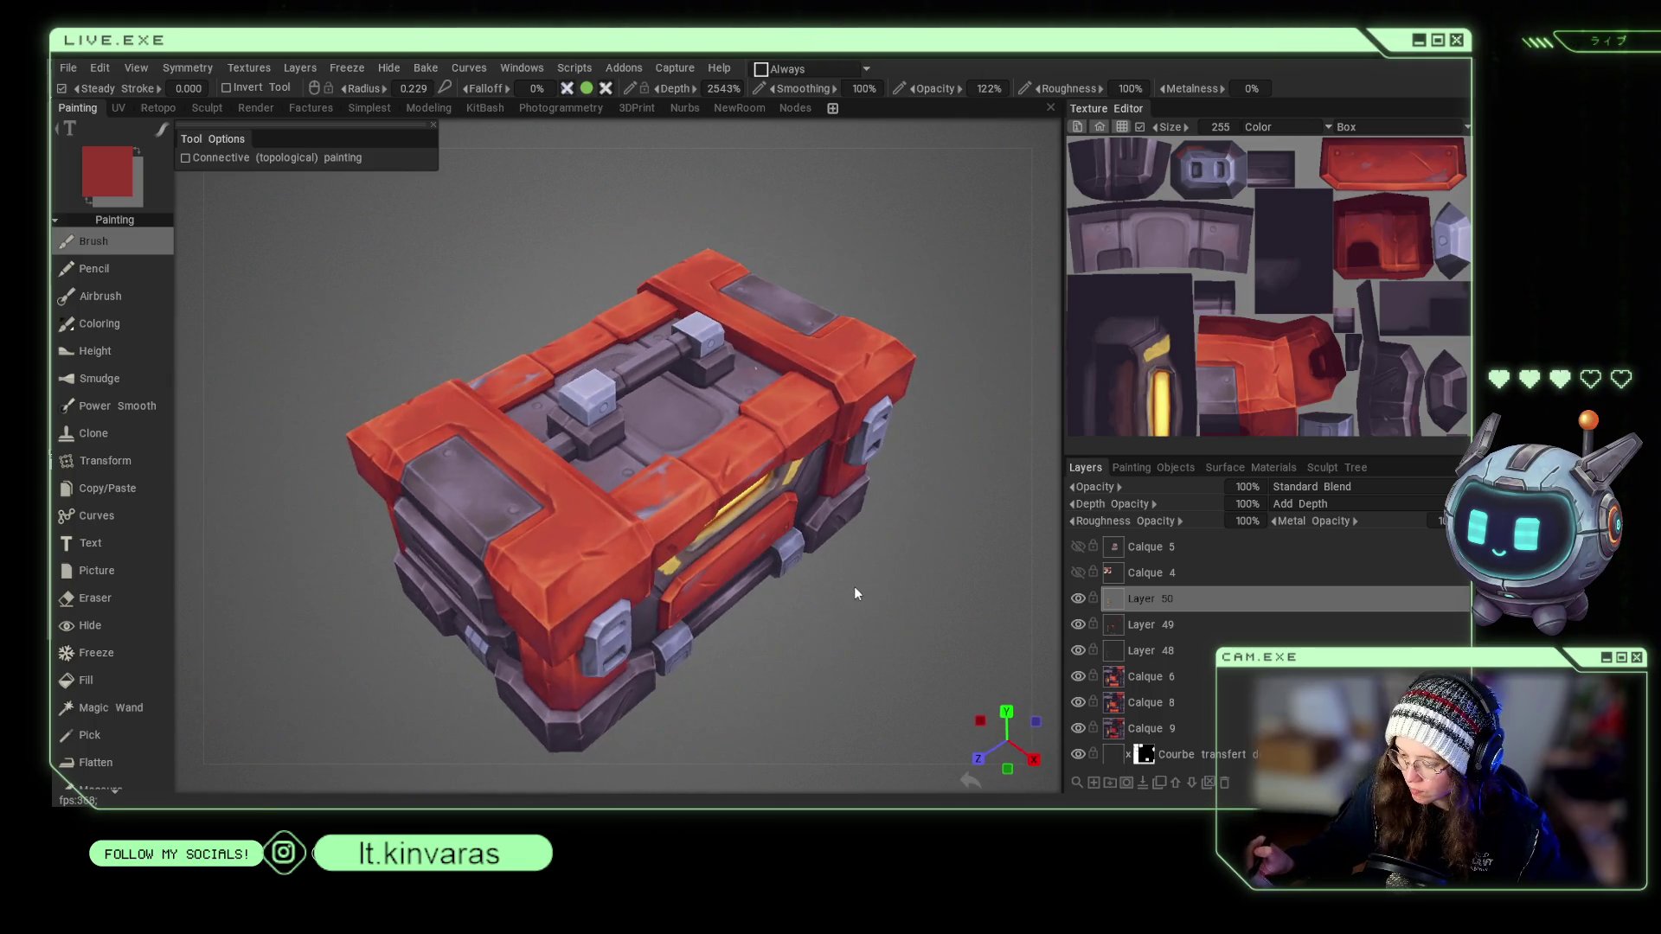
right_drag(858, 588, 874, 617)
drag(874, 617, 835, 699)
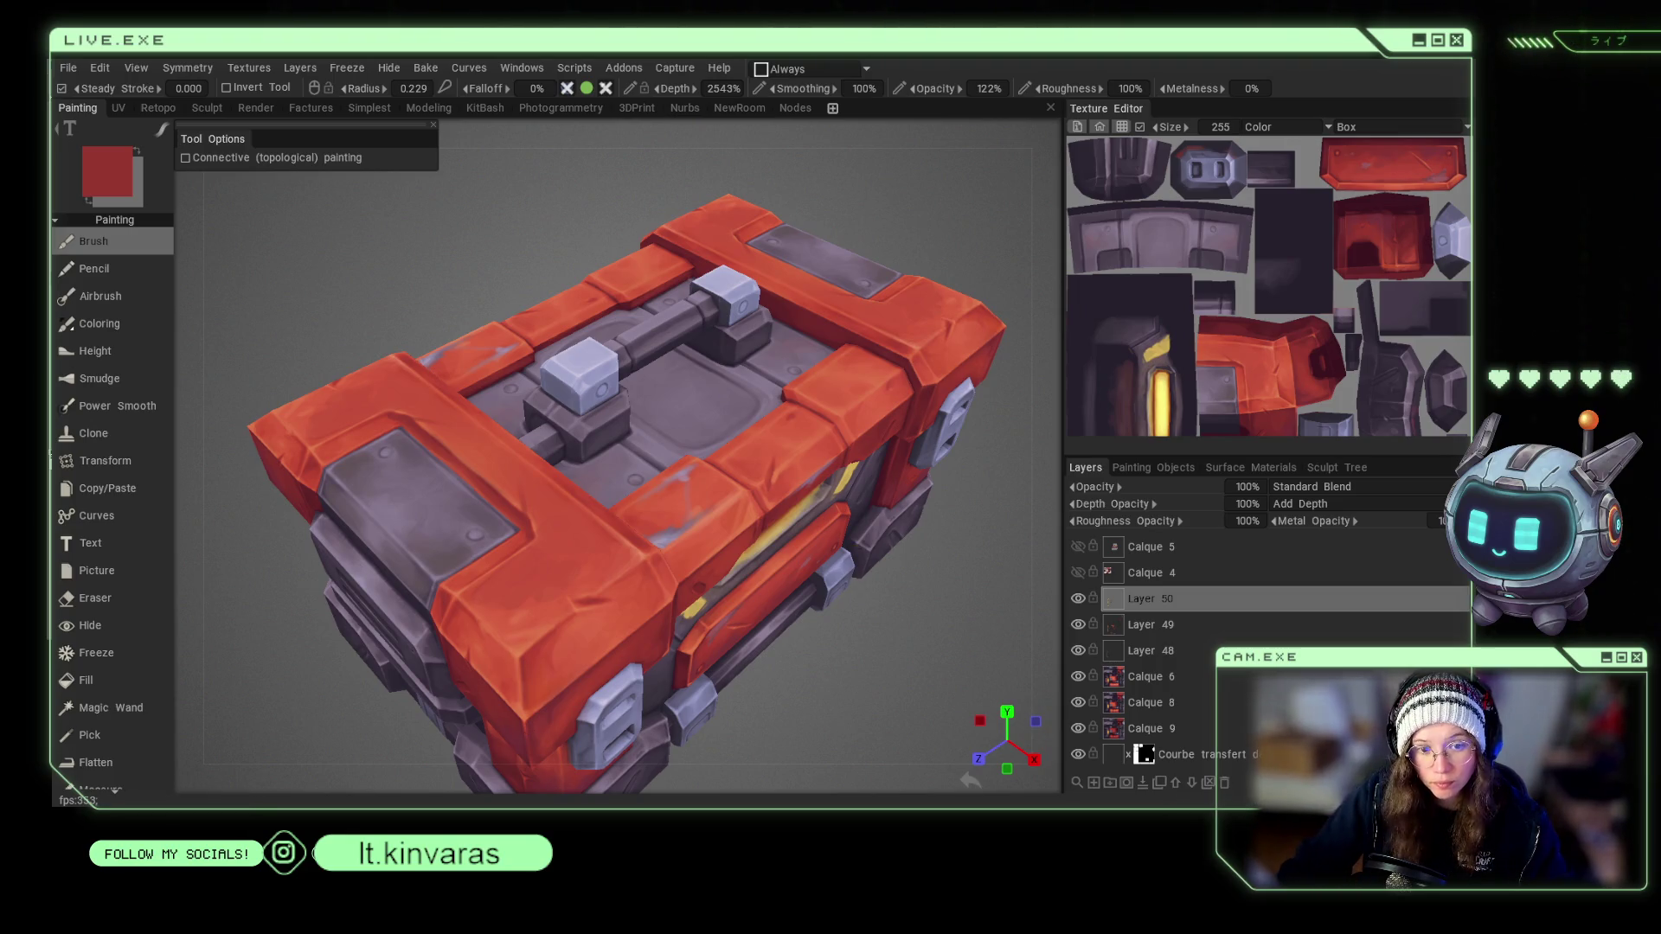
Dab dark grey-purple and lavender wear on the brackets, then hide the side panels.
key(v)
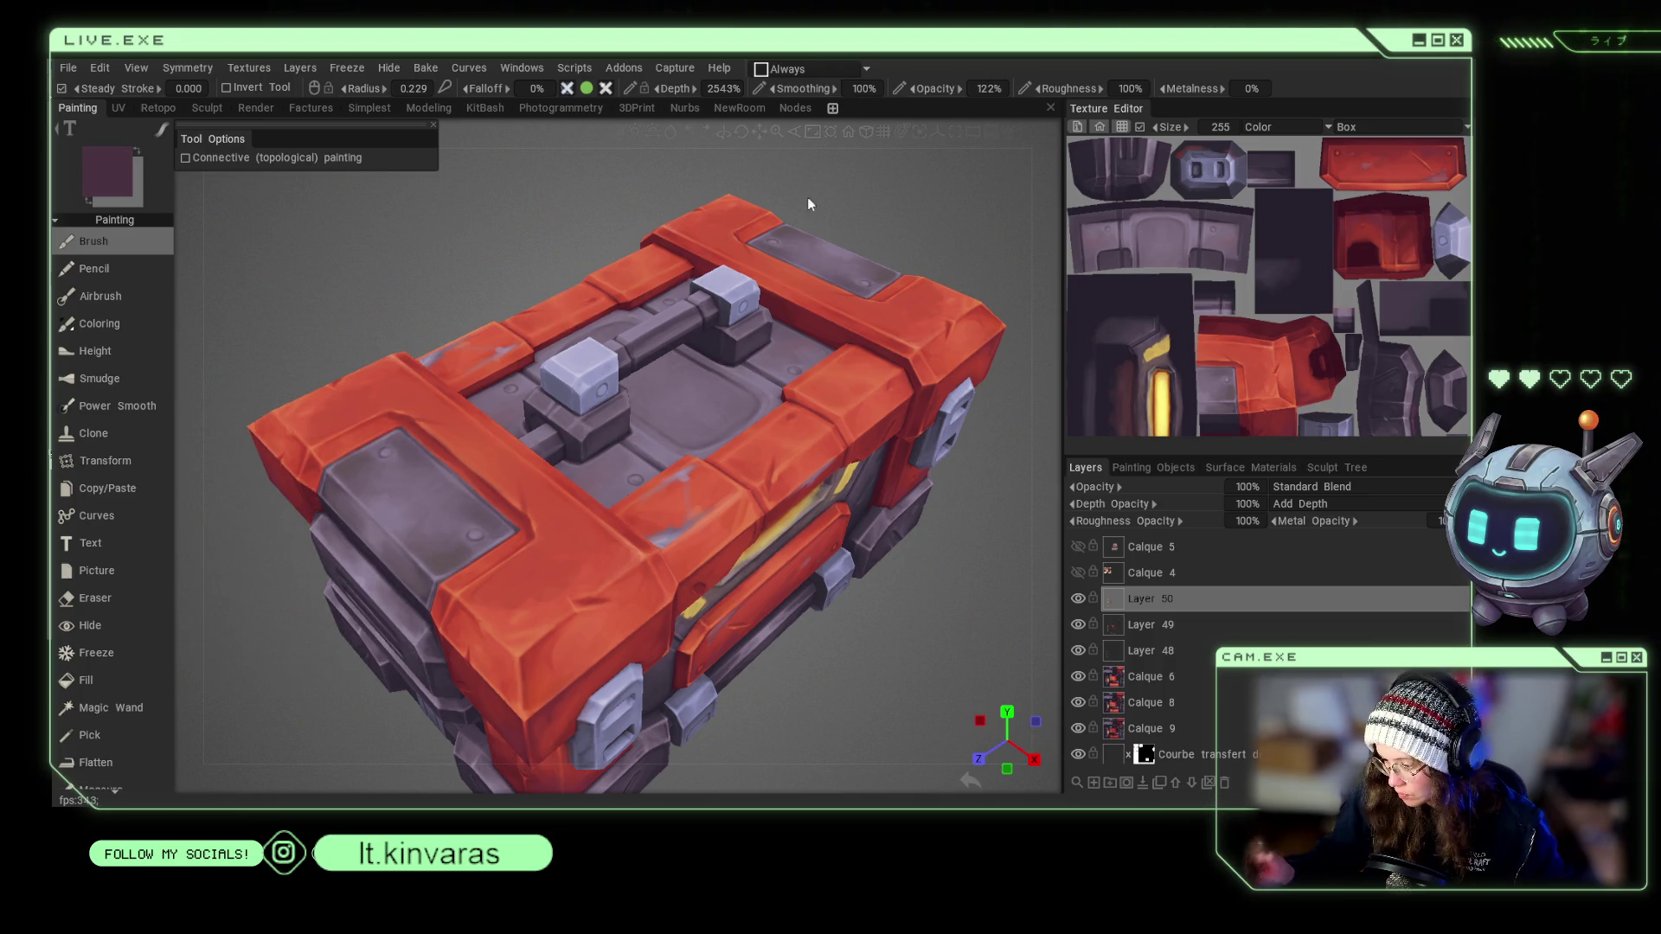
drag(593, 404, 544, 393)
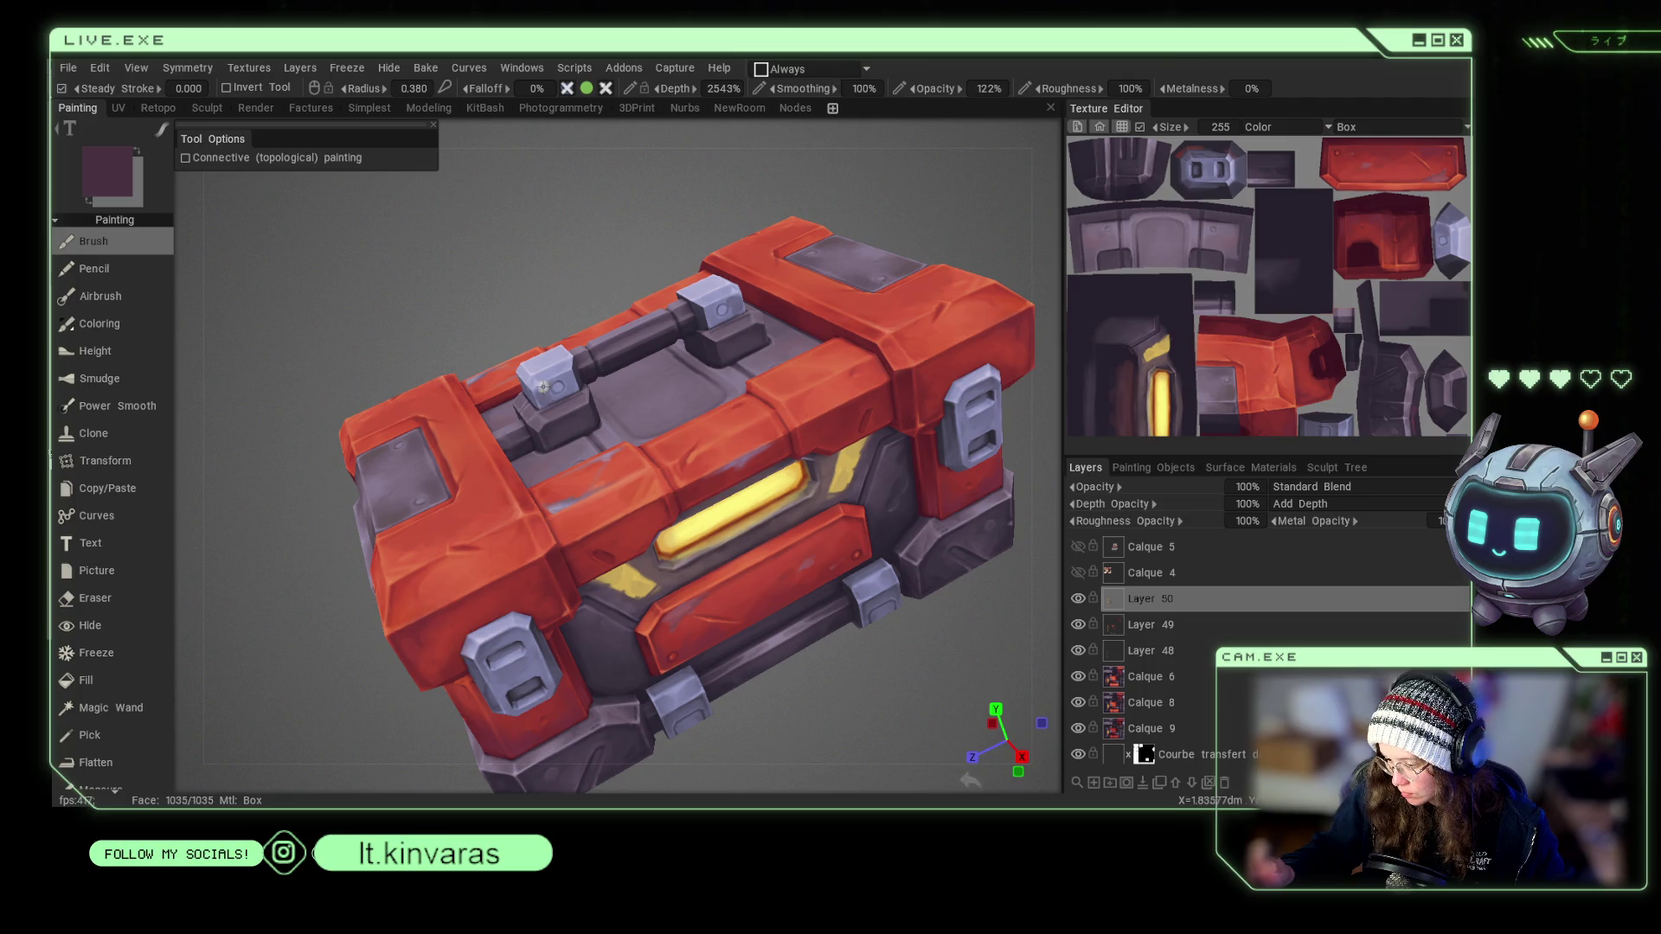
key(v)
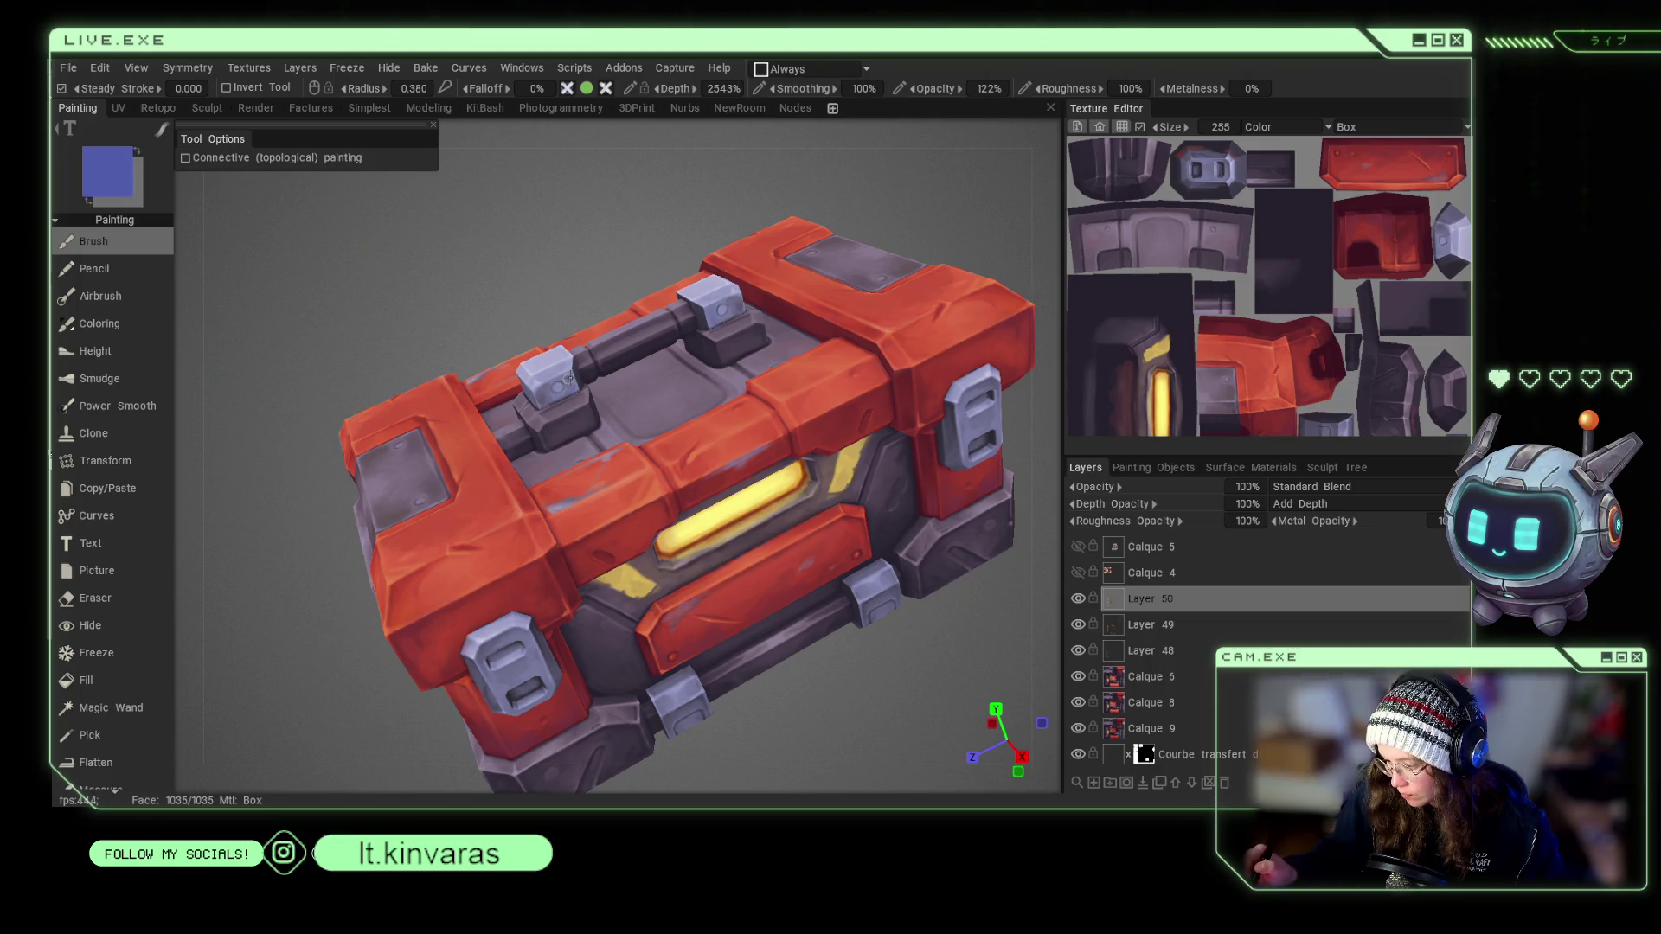
right_drag(545, 375, 558, 370)
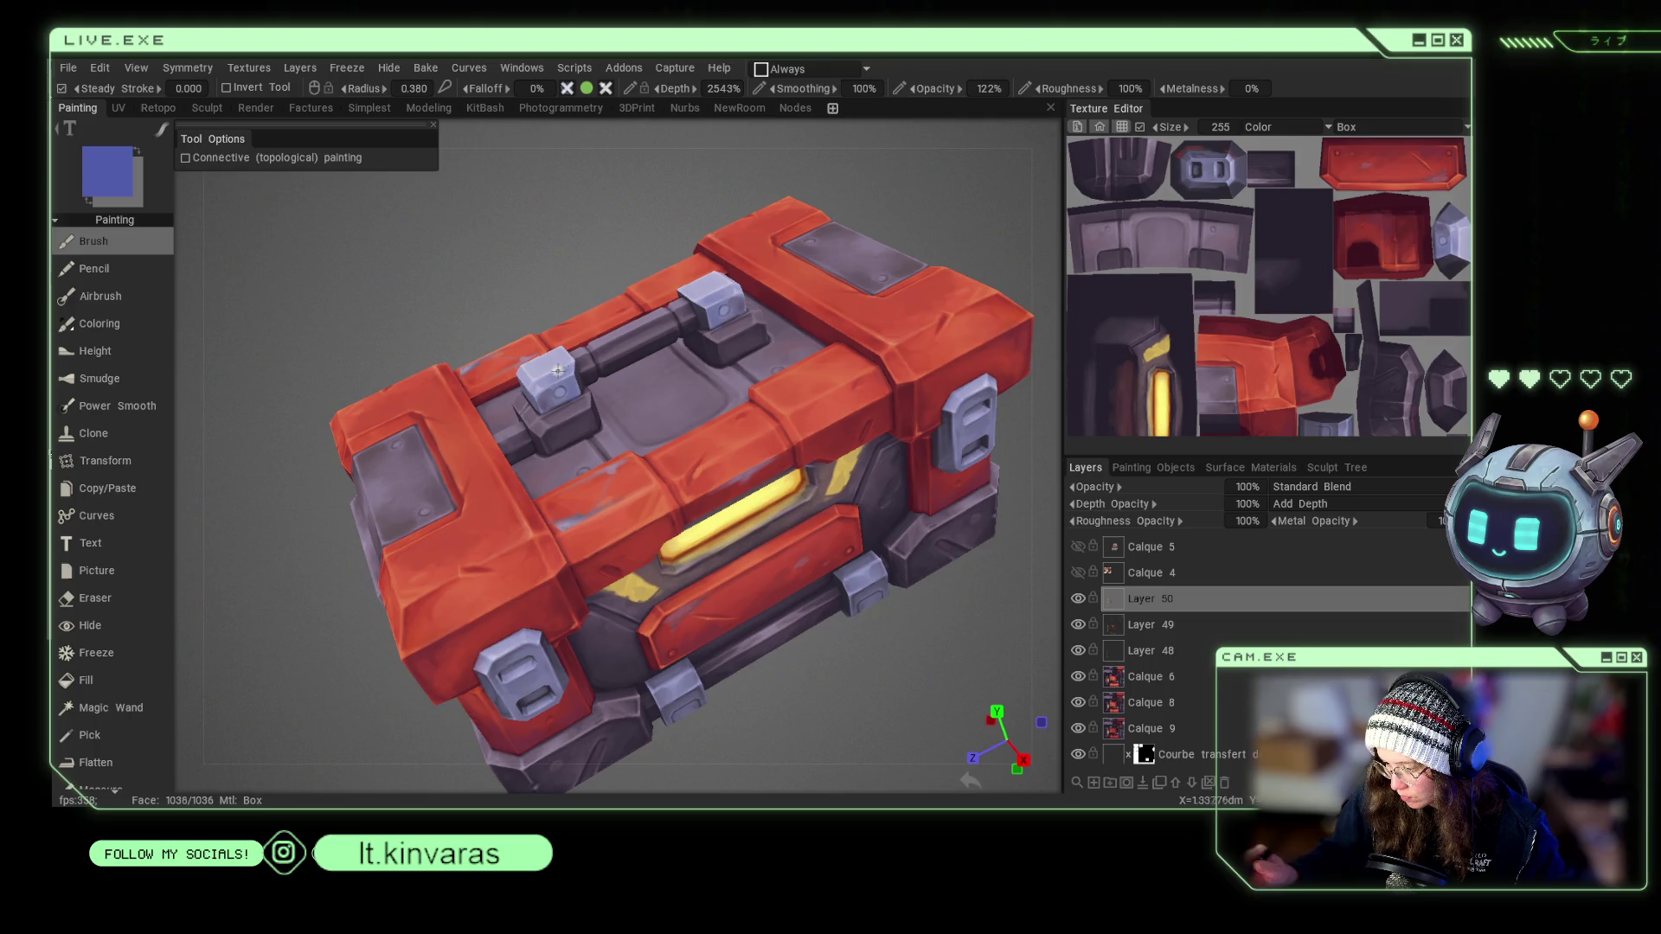
key(v)
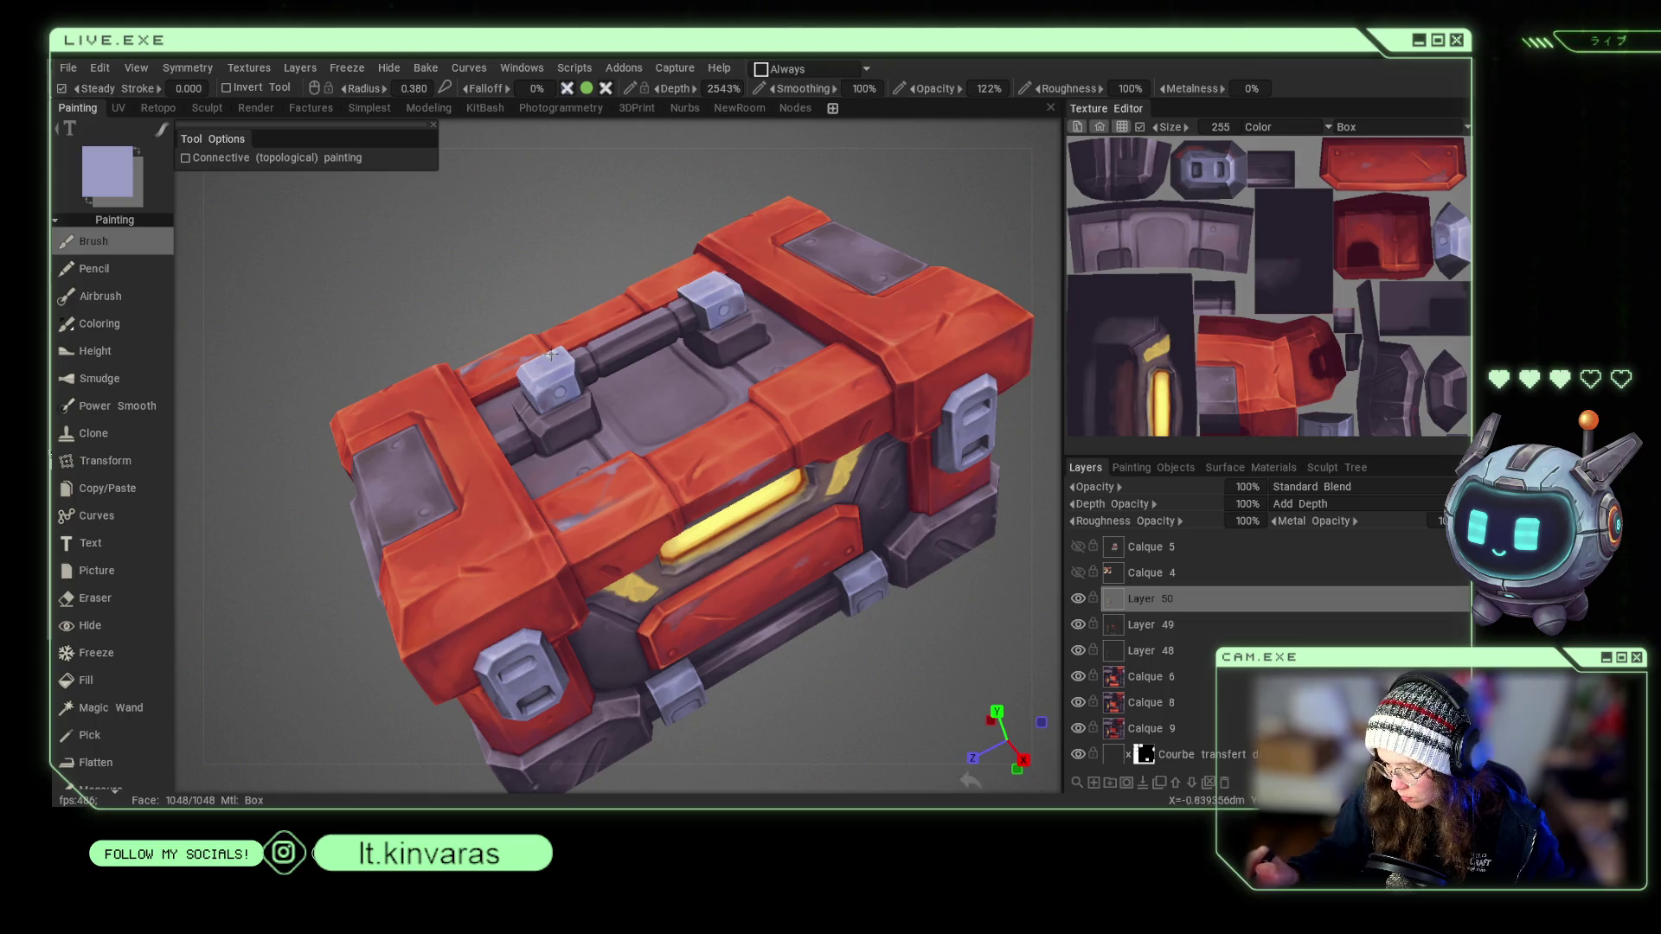
key(v)
mouse_move(552, 355)
right_down()
mouse_move(567, 200)
mouse_move(725, 311)
right_up()
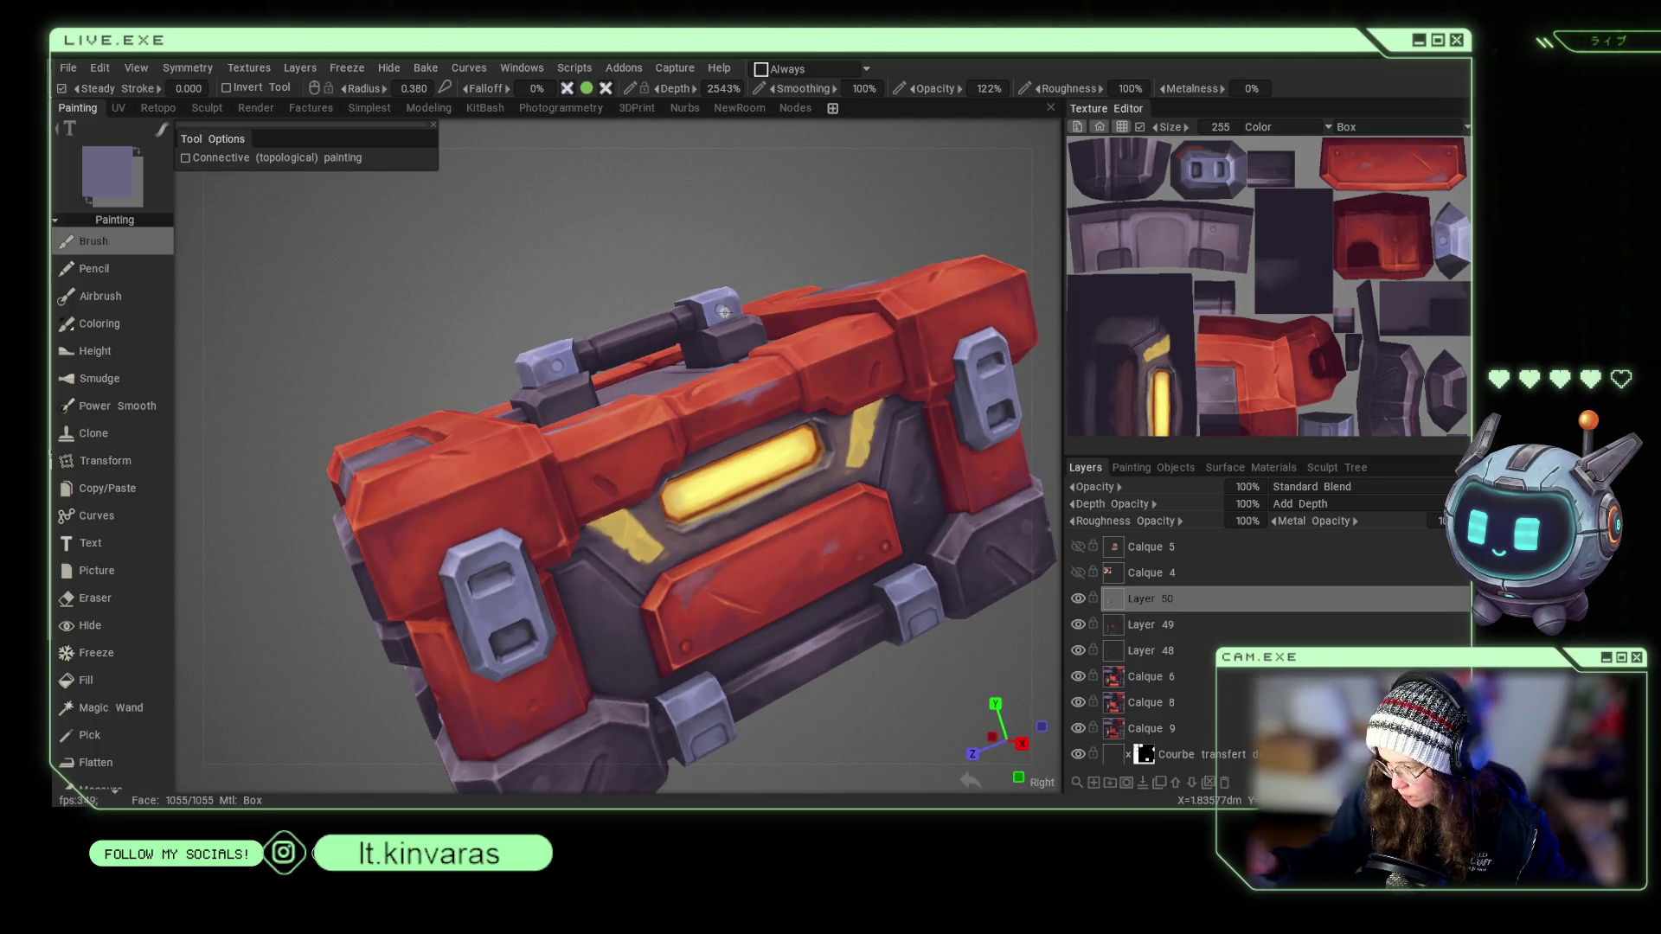
key(Tab)
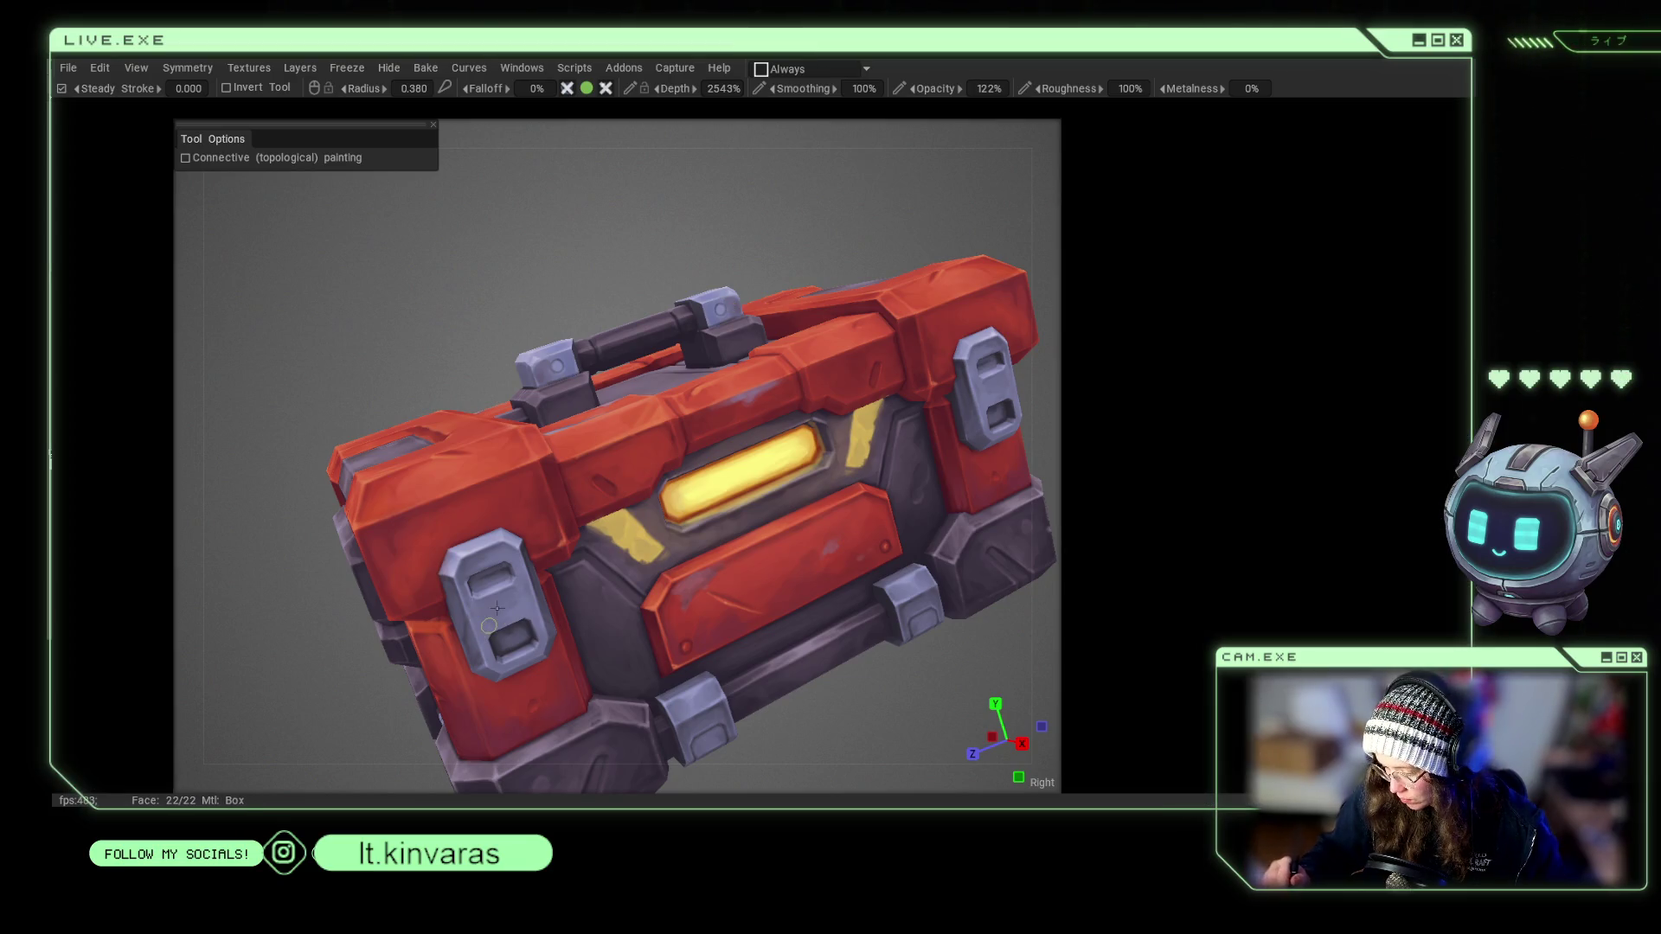
Bring back the side panels and sample pinkish red, darker red and lavender grey from the crate.
key(Tab)
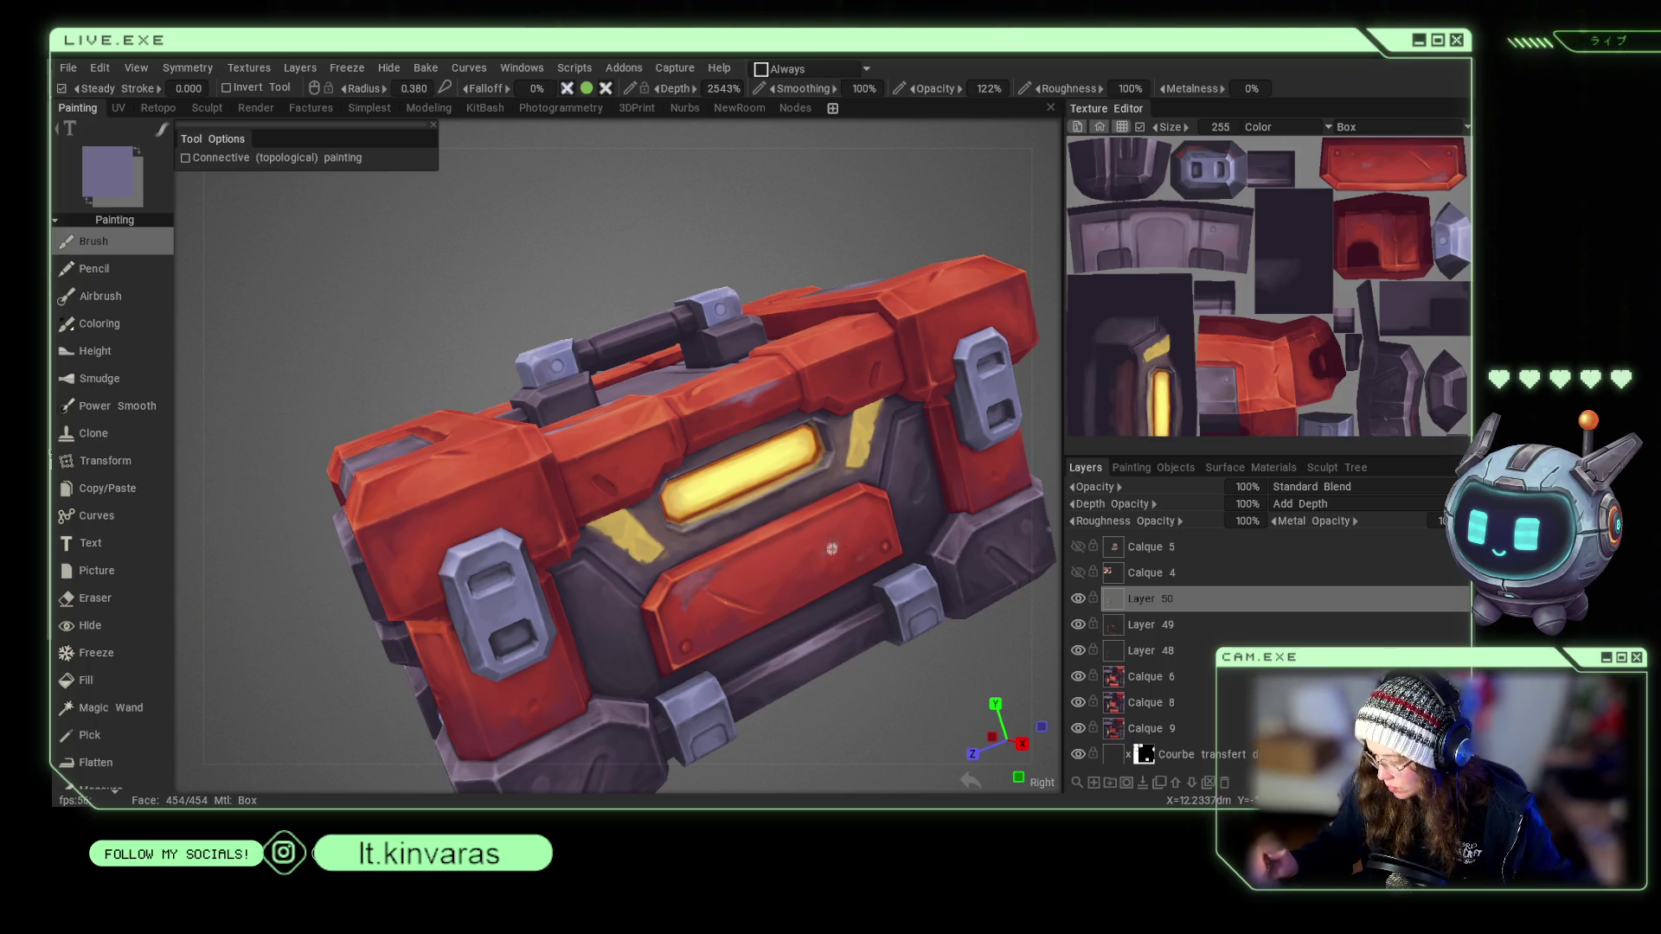
key(v)
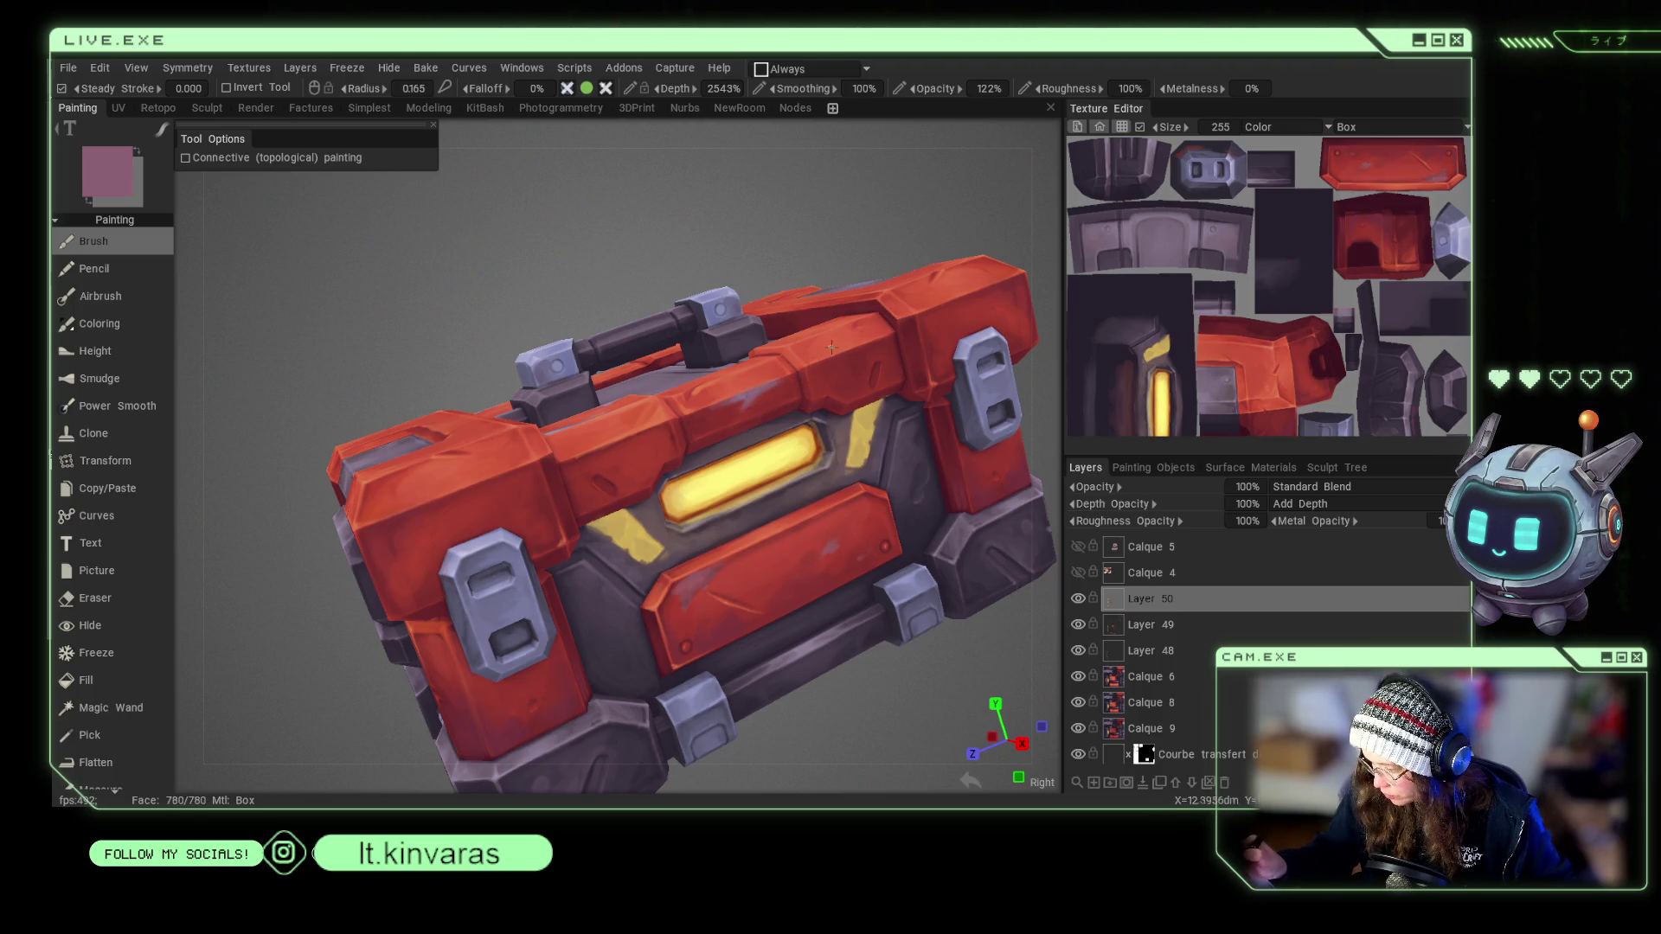
key(v)
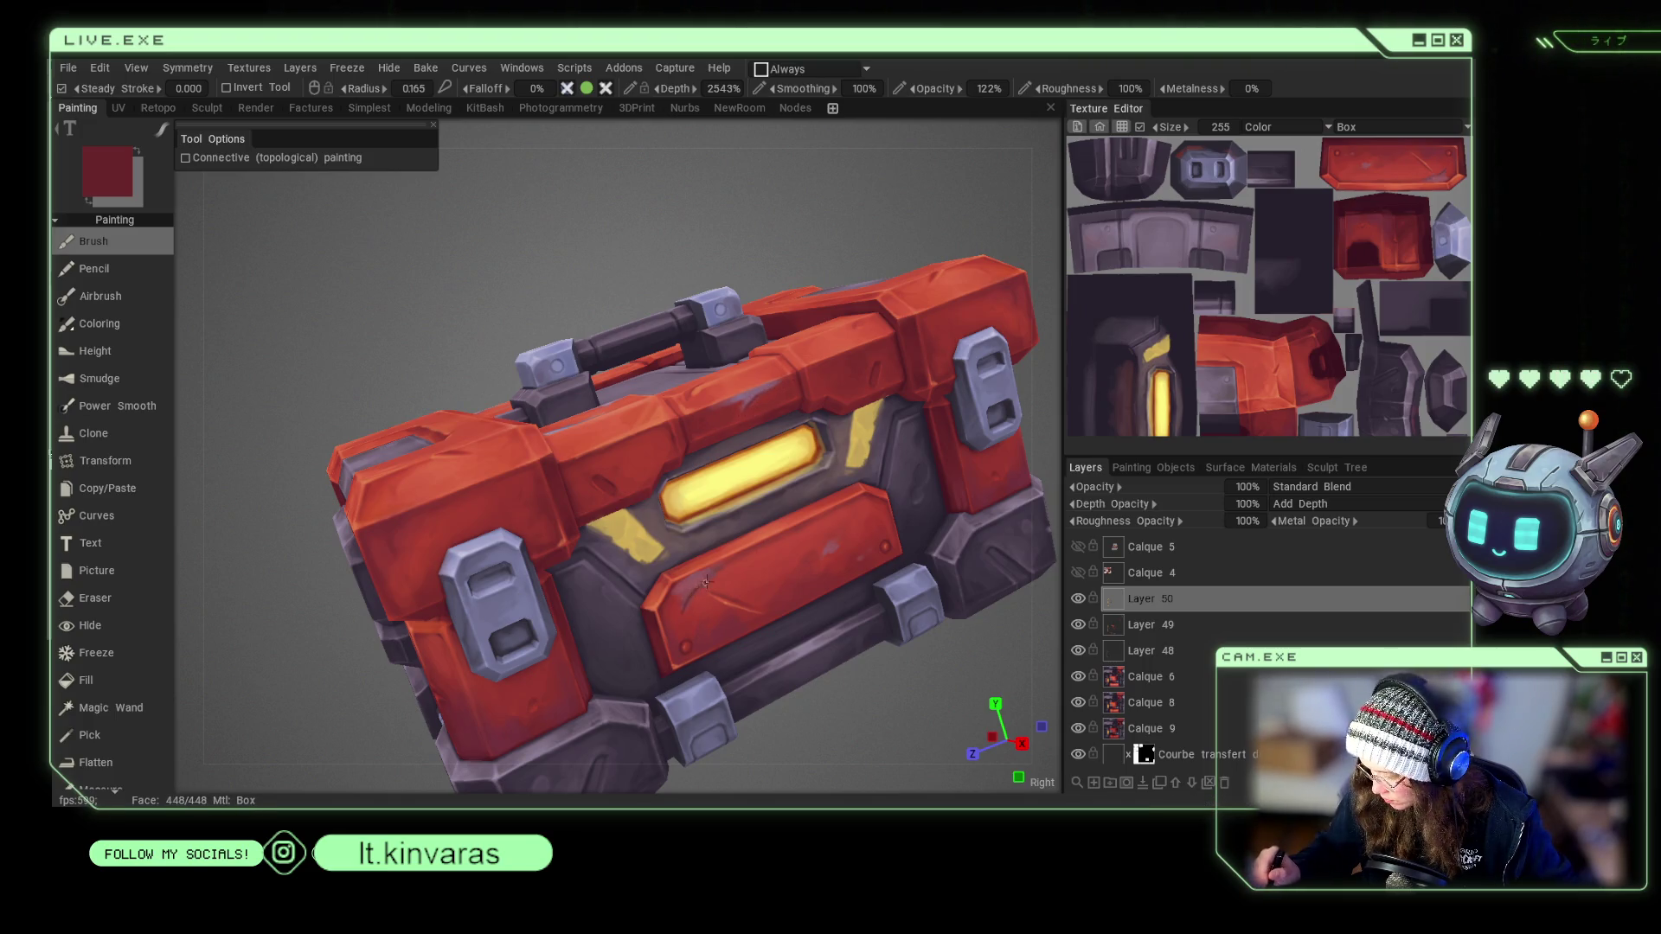
key(v)
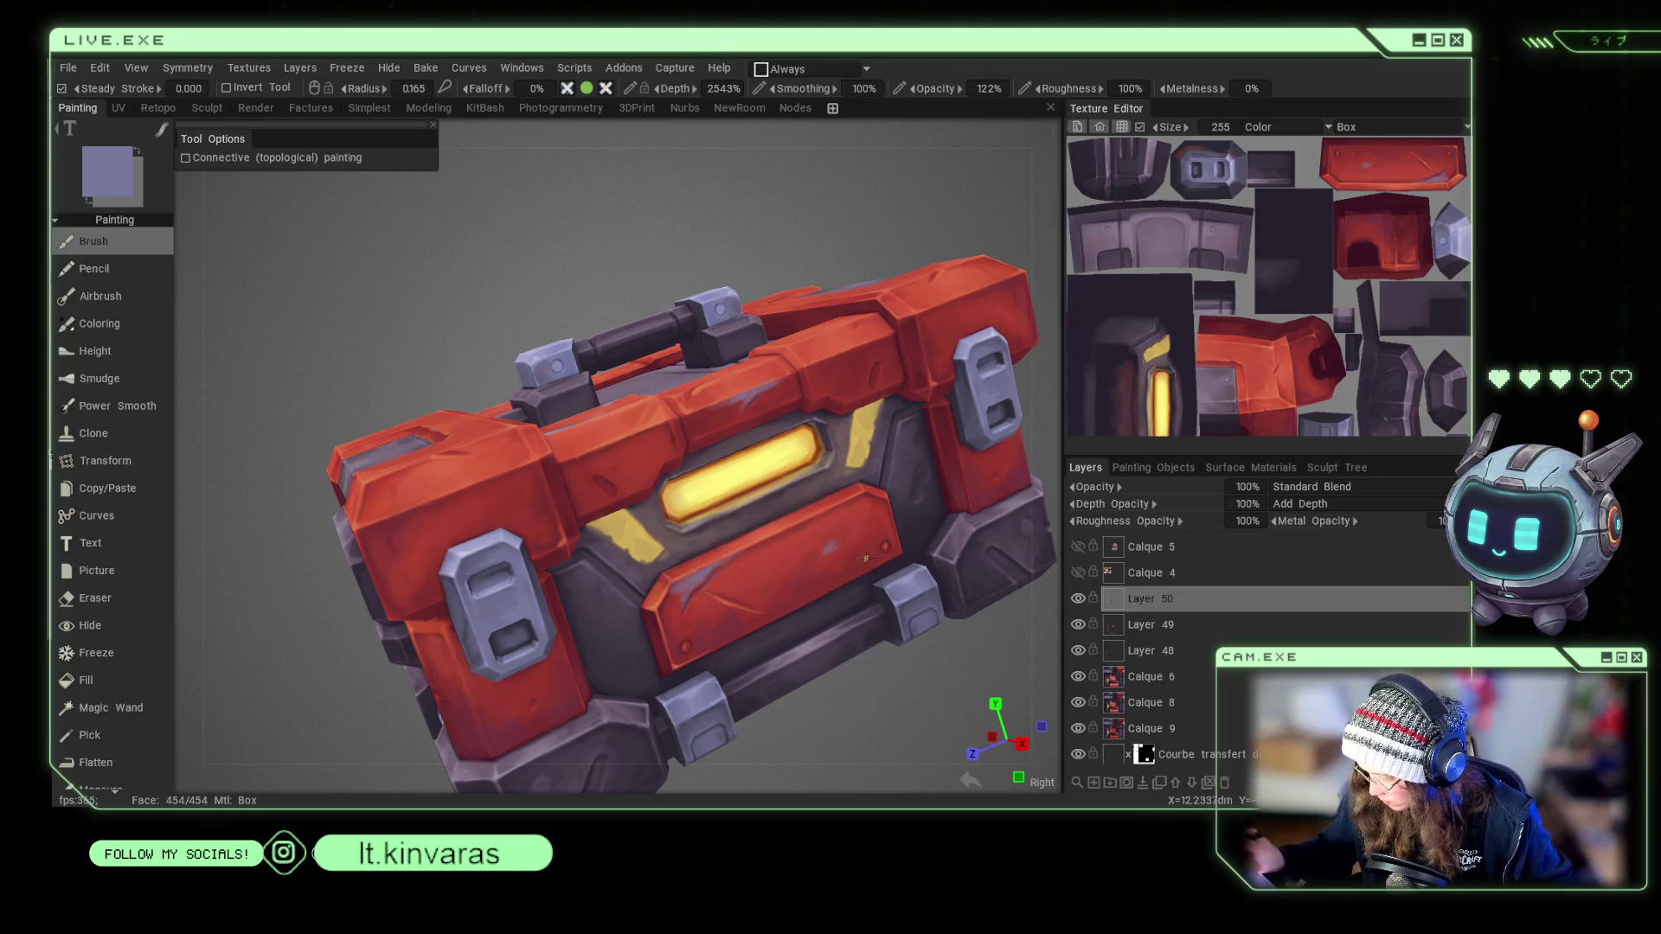
From the front view, sample the glowing panel's yellow, then orbit to three-quarter top and resample crate red.
key(KP_1)
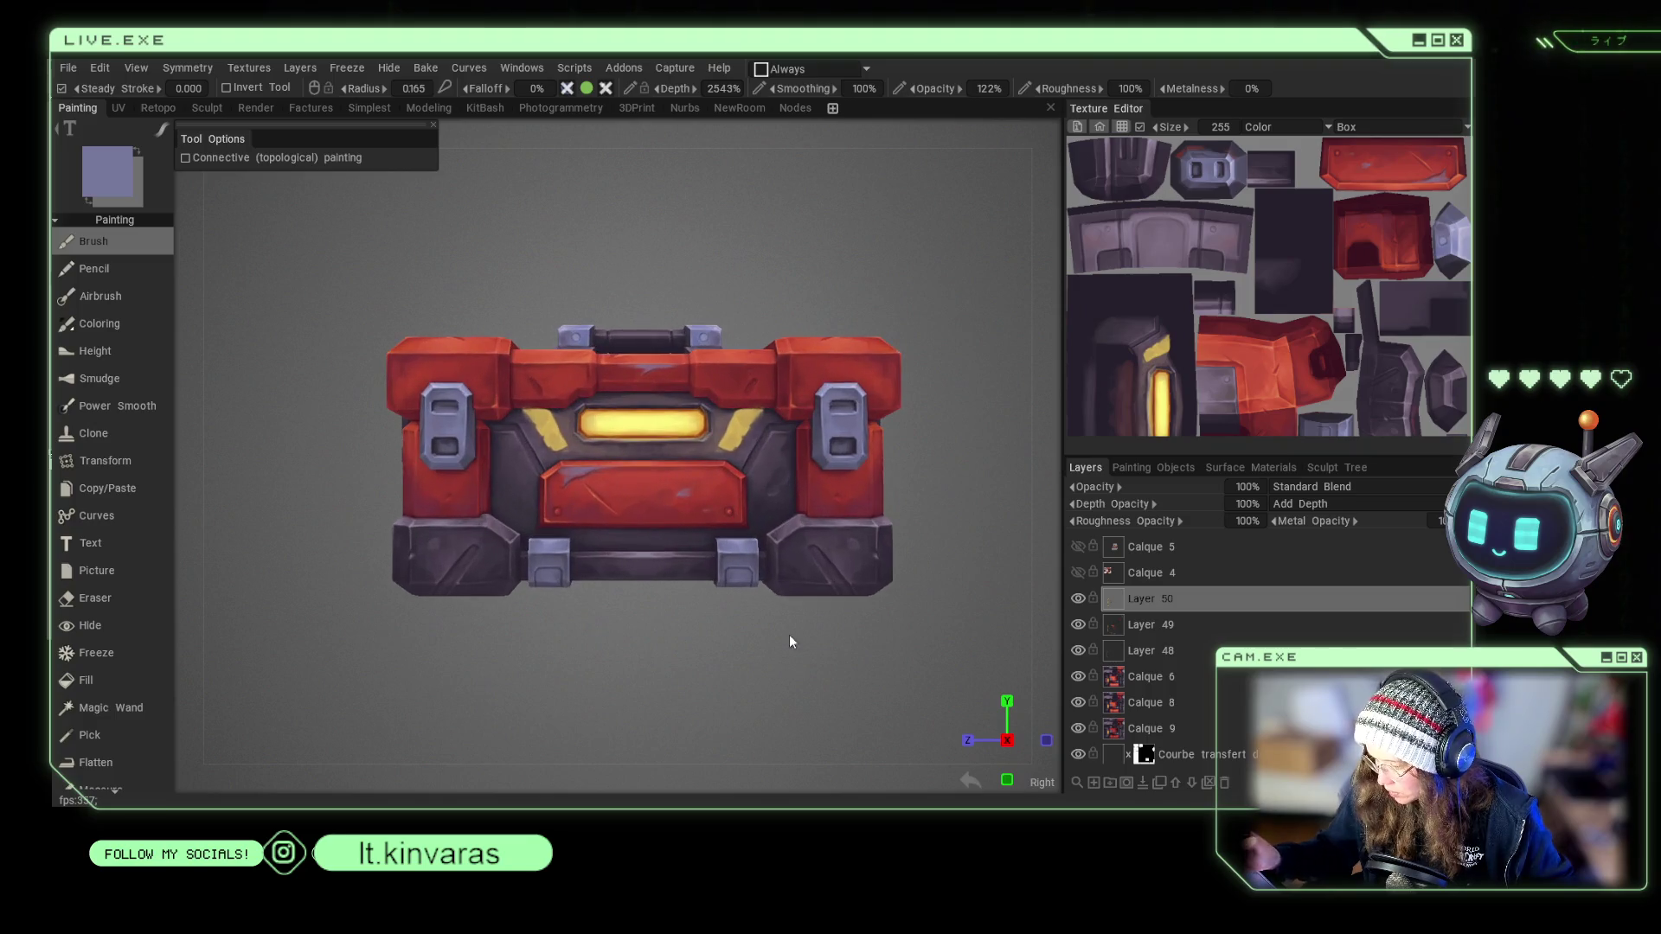
scroll(789, 641, up, 4)
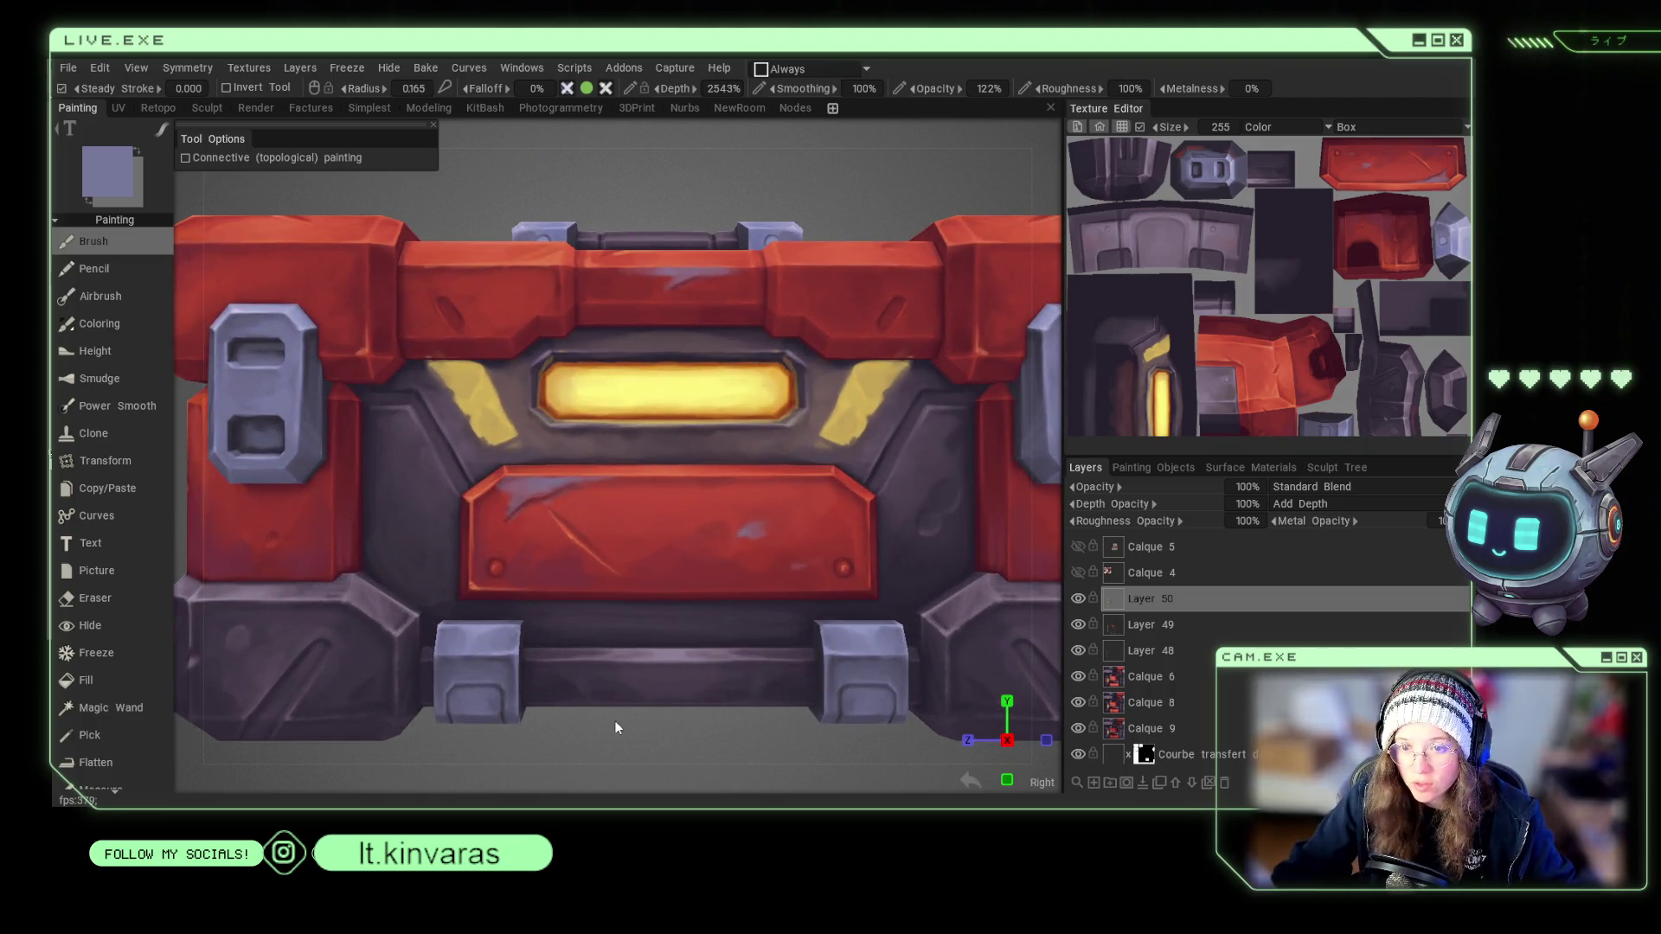
scroll(709, 760, down, 1)
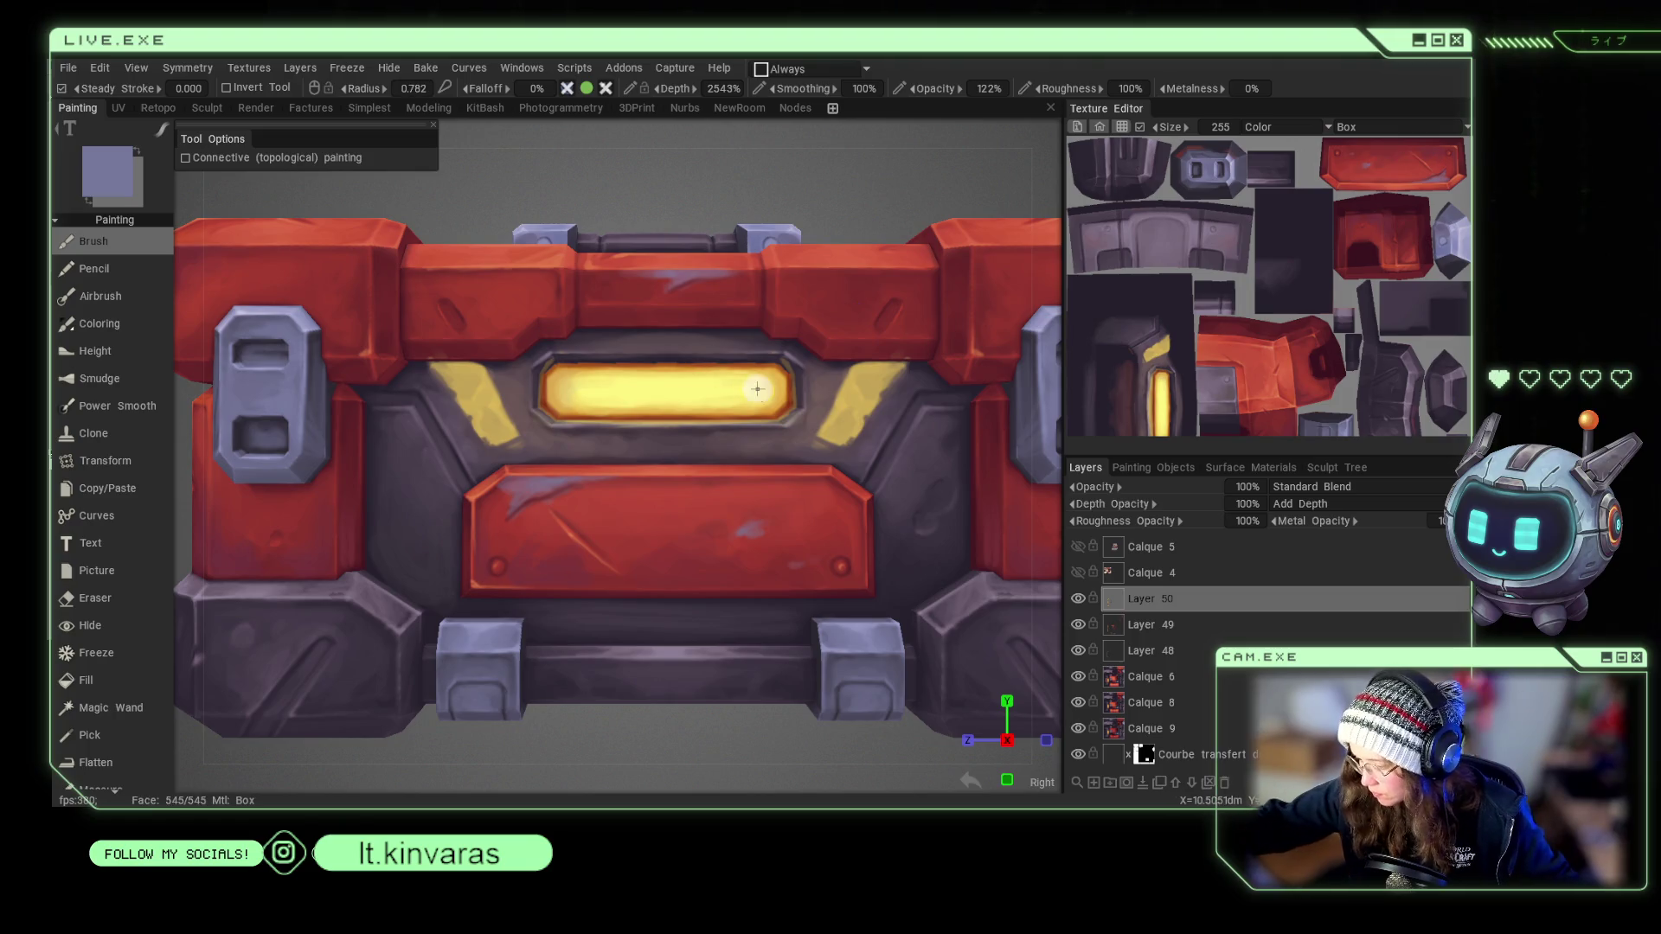
key(v)
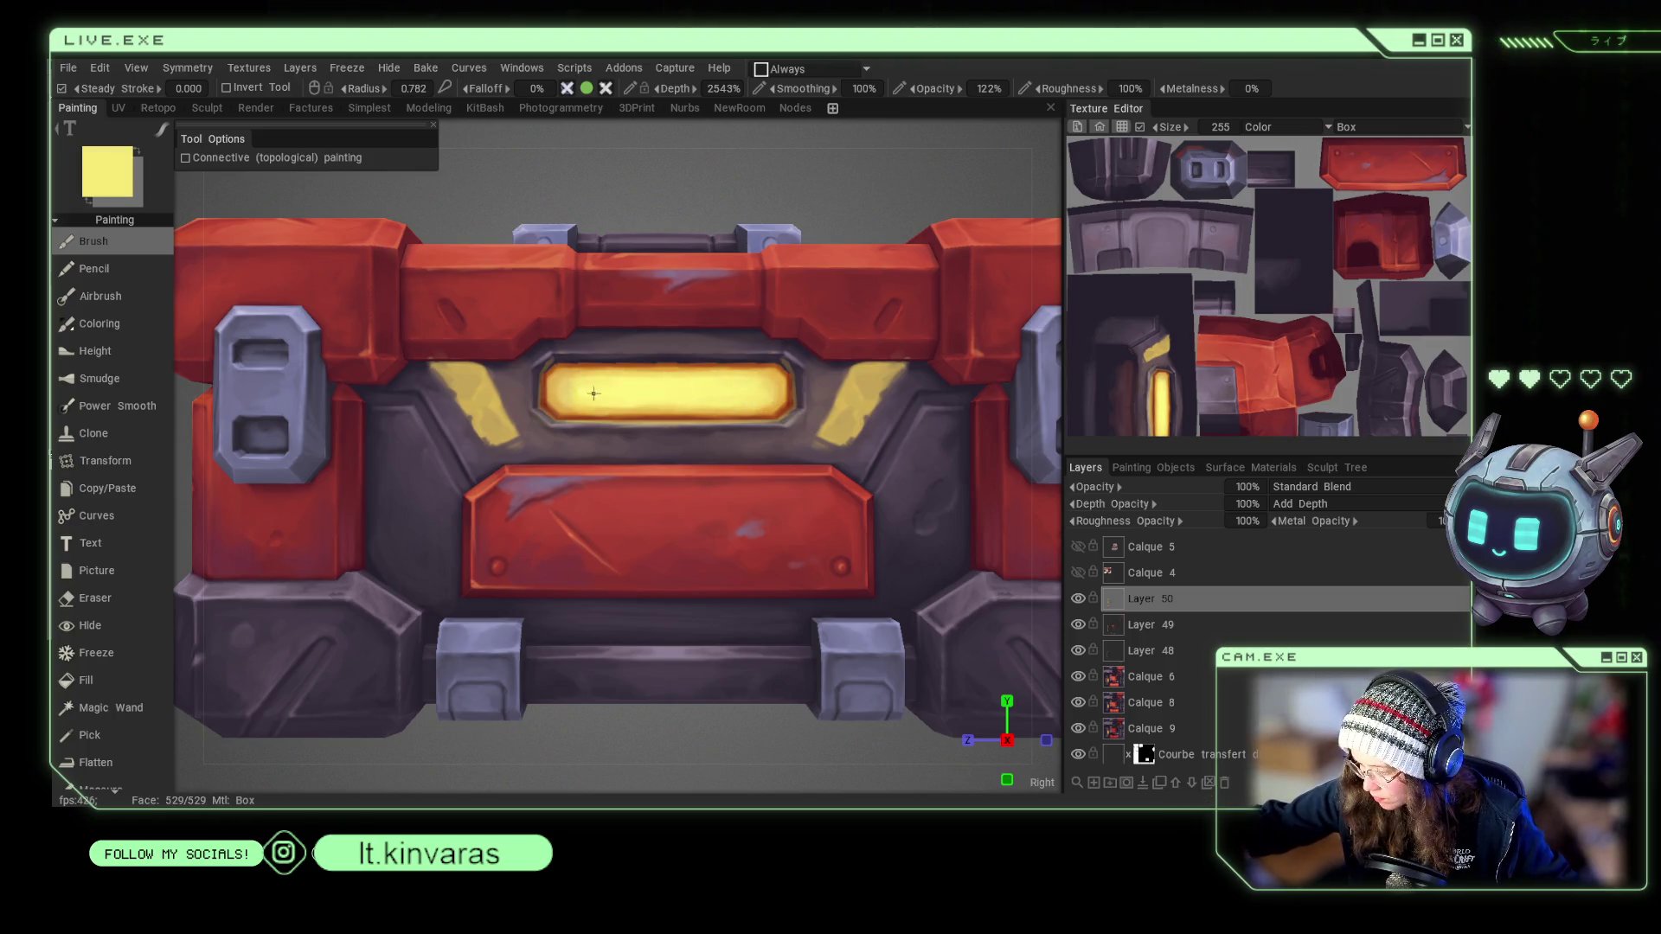
scroll(726, 248, down, 5)
mouse_move(726, 248)
mouse_down()
mouse_move(769, 222)
mouse_move(730, 261)
mouse_move(806, 231)
mouse_up()
scroll(865, 212, up, 4)
key(v)
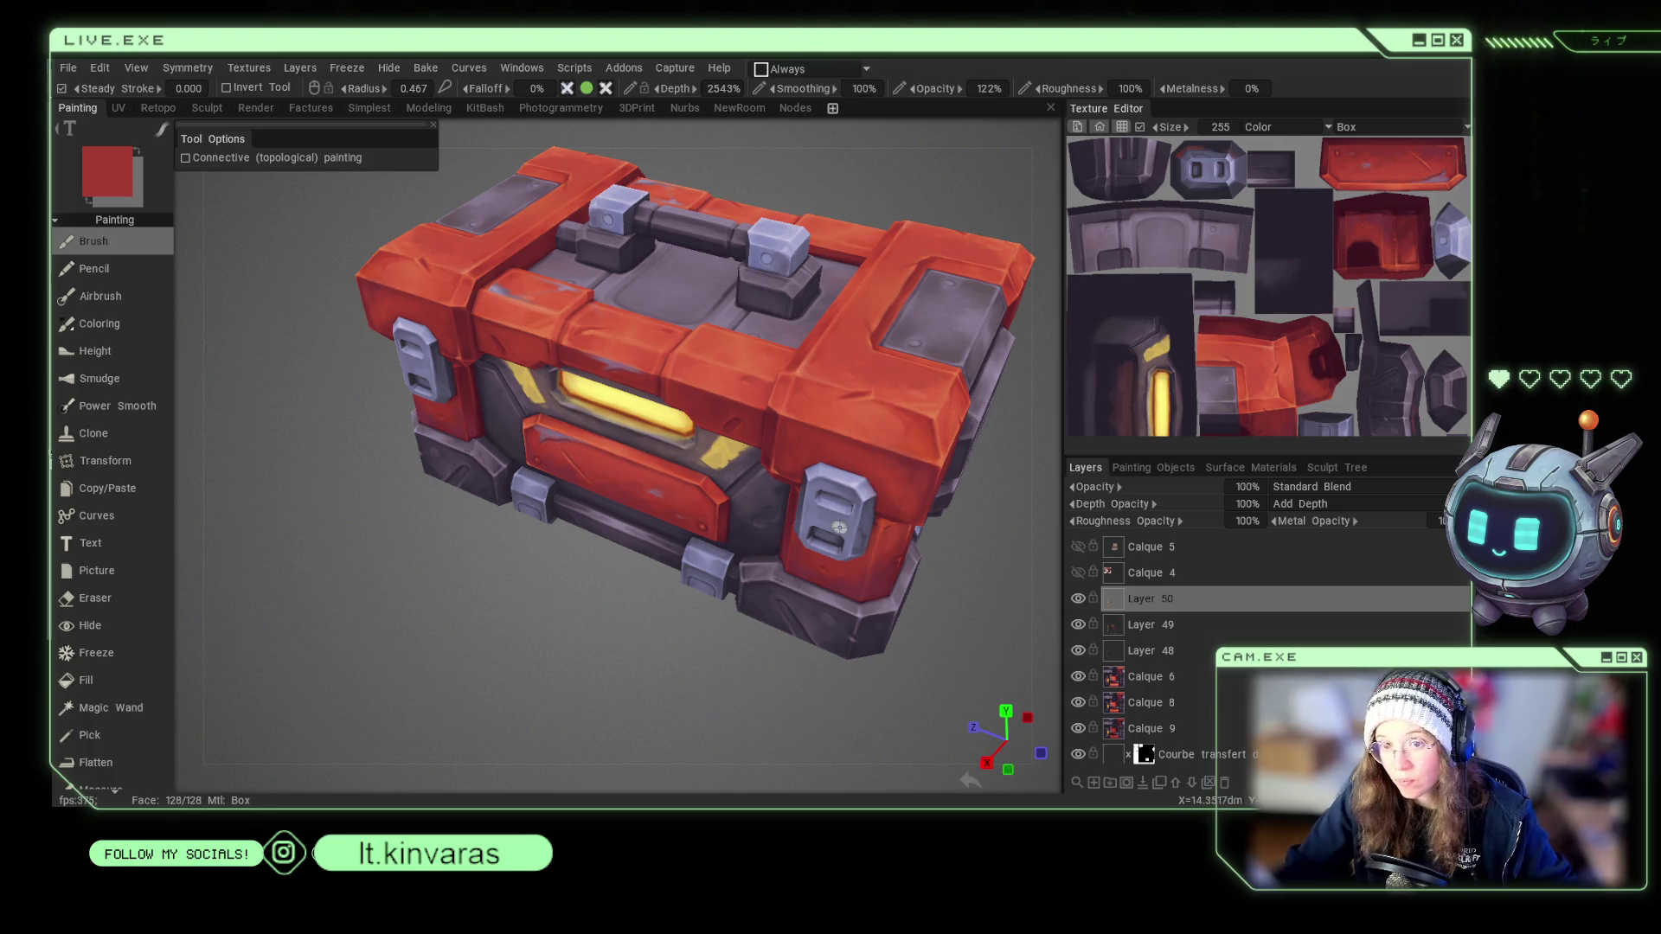
Enlarge the brush to radius 0.911 and sample the crate's orange-red from a top-down angle.
drag(962, 590, 772, 647)
scroll(848, 580, up, 2)
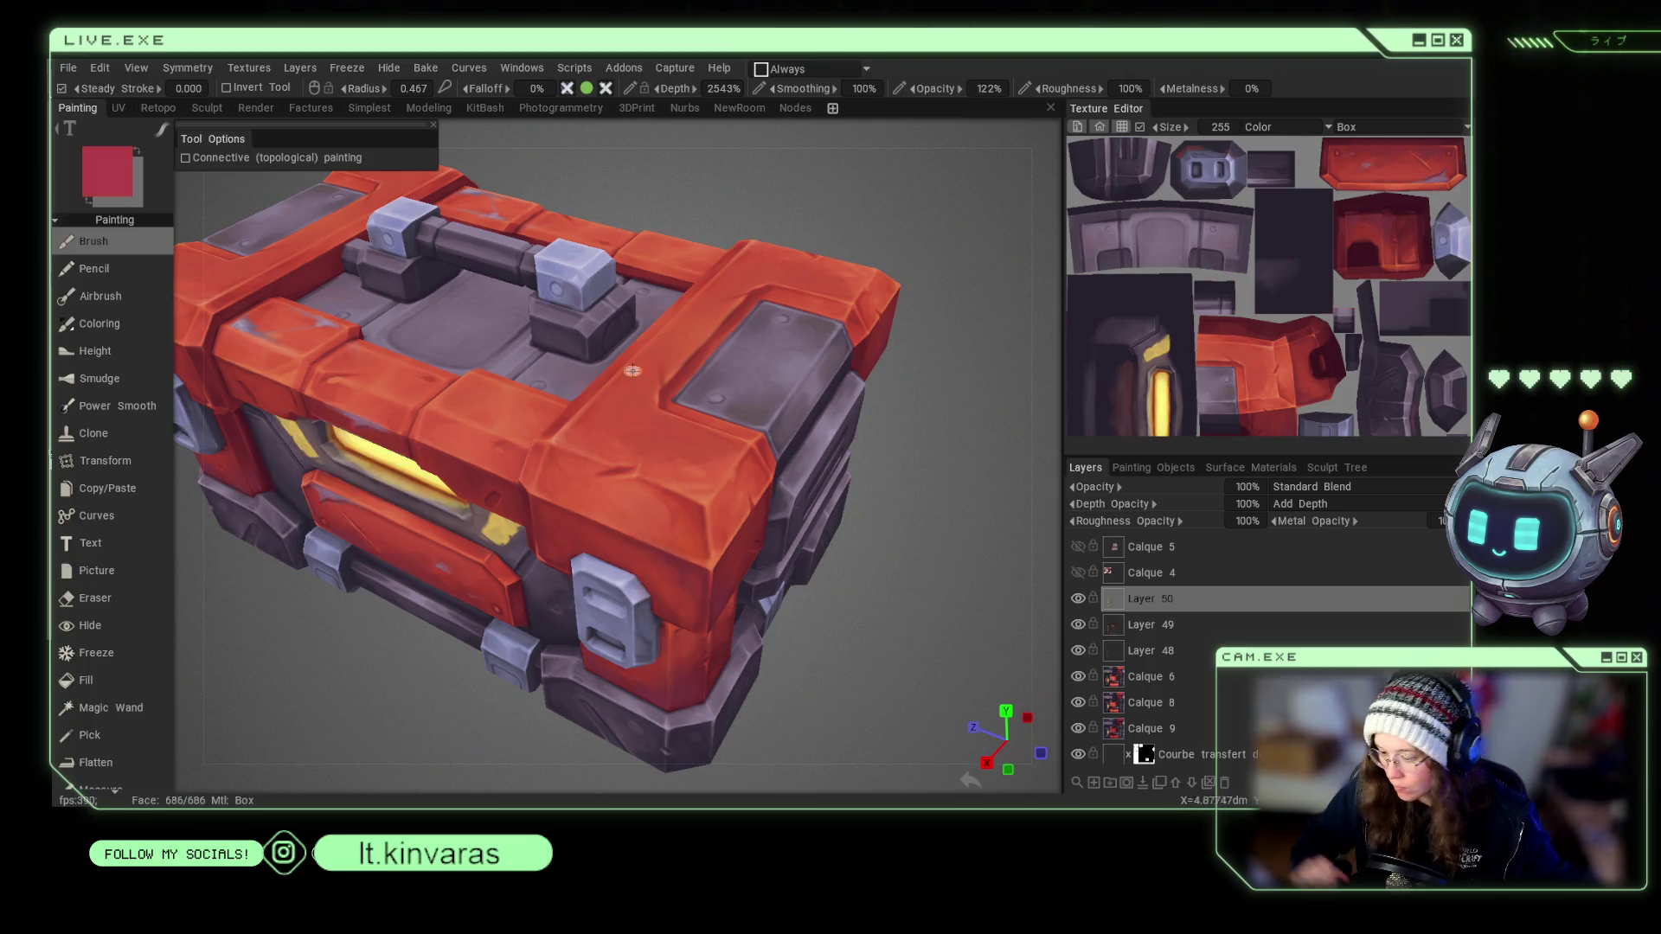
right_drag(617, 408, 641, 422)
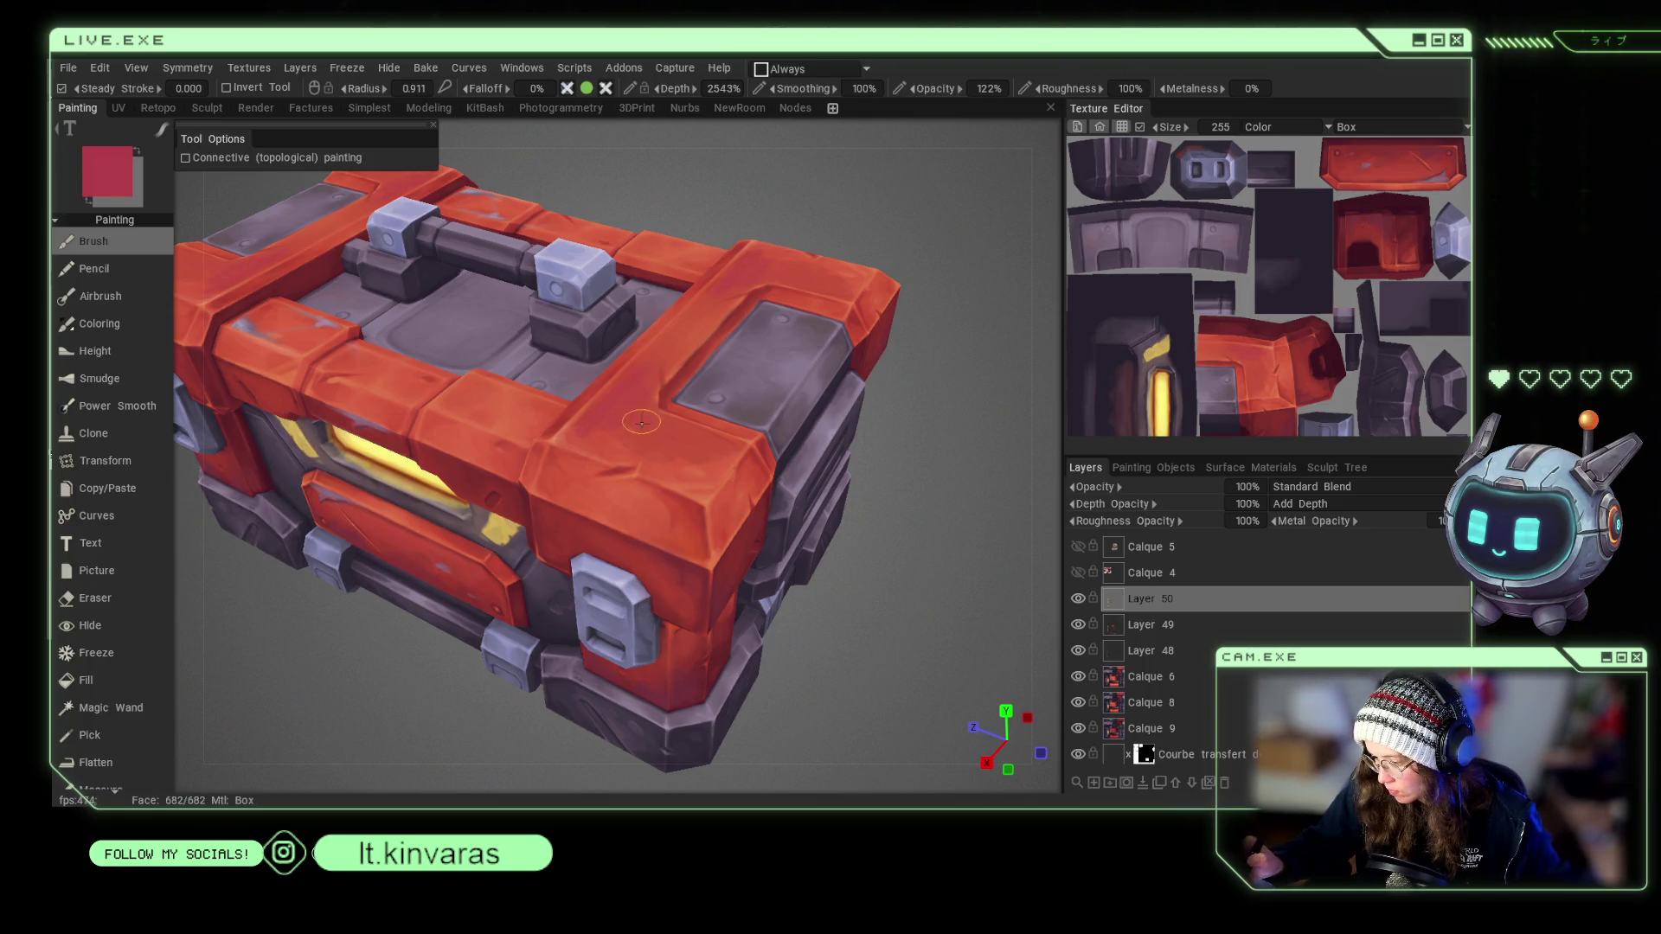
alt+drag(663, 332, 675, 488)
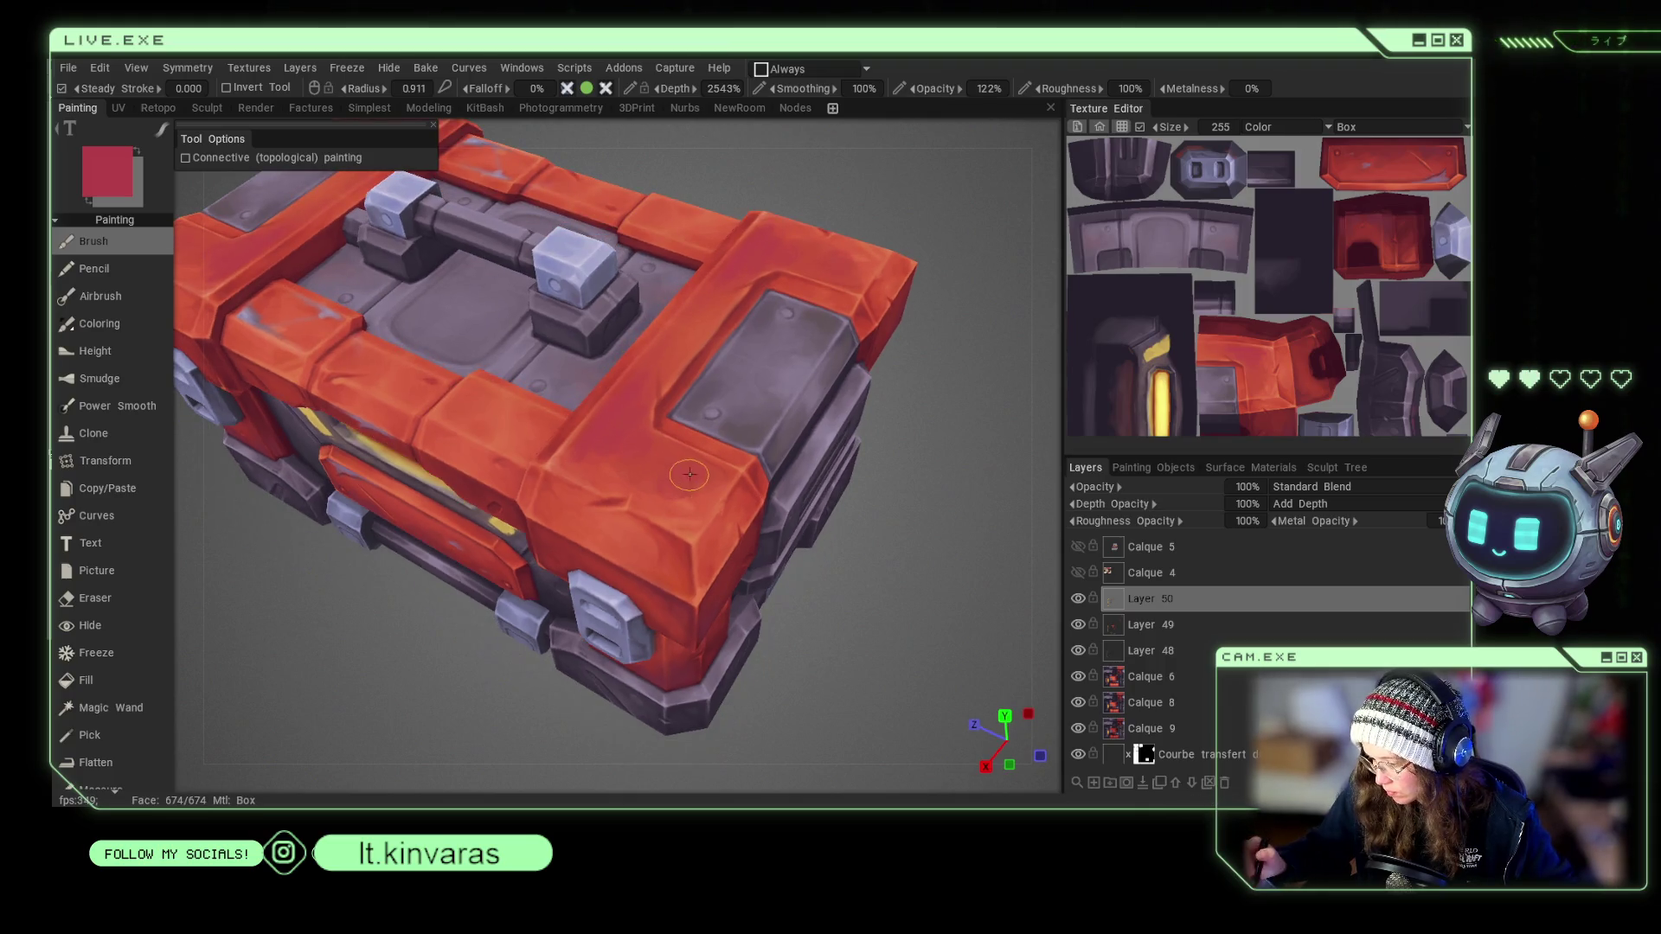
key(v)
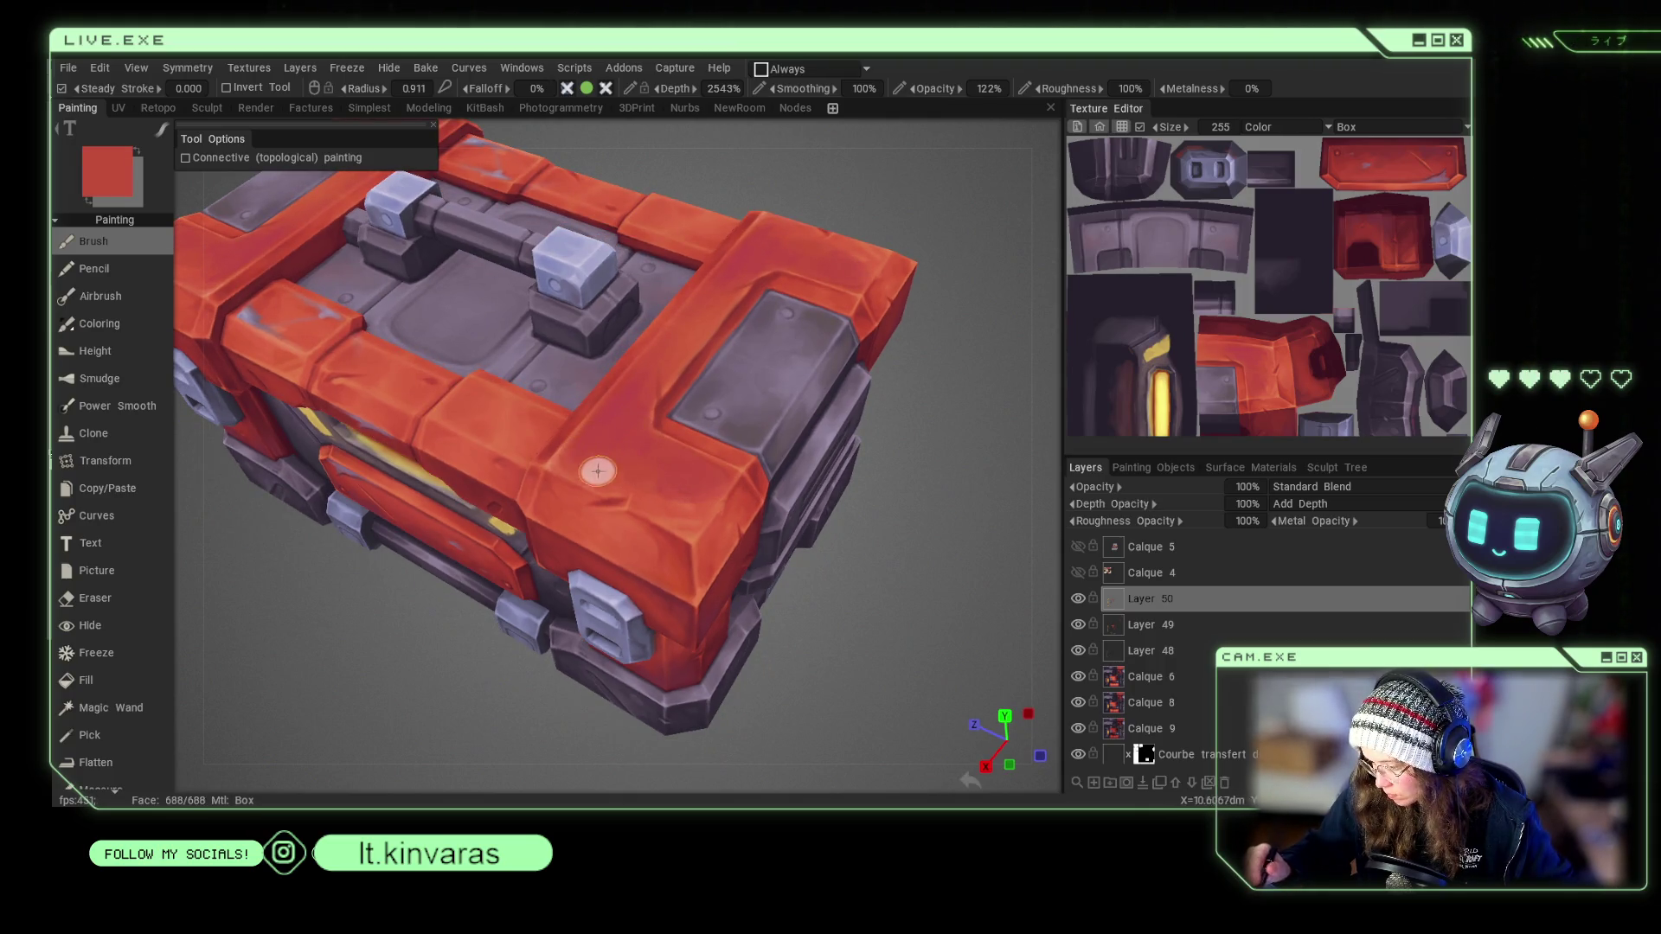
Resize the brush to 0.418, then 0.809, and load a deeper red from the frame.
right_drag(635, 403, 578, 456)
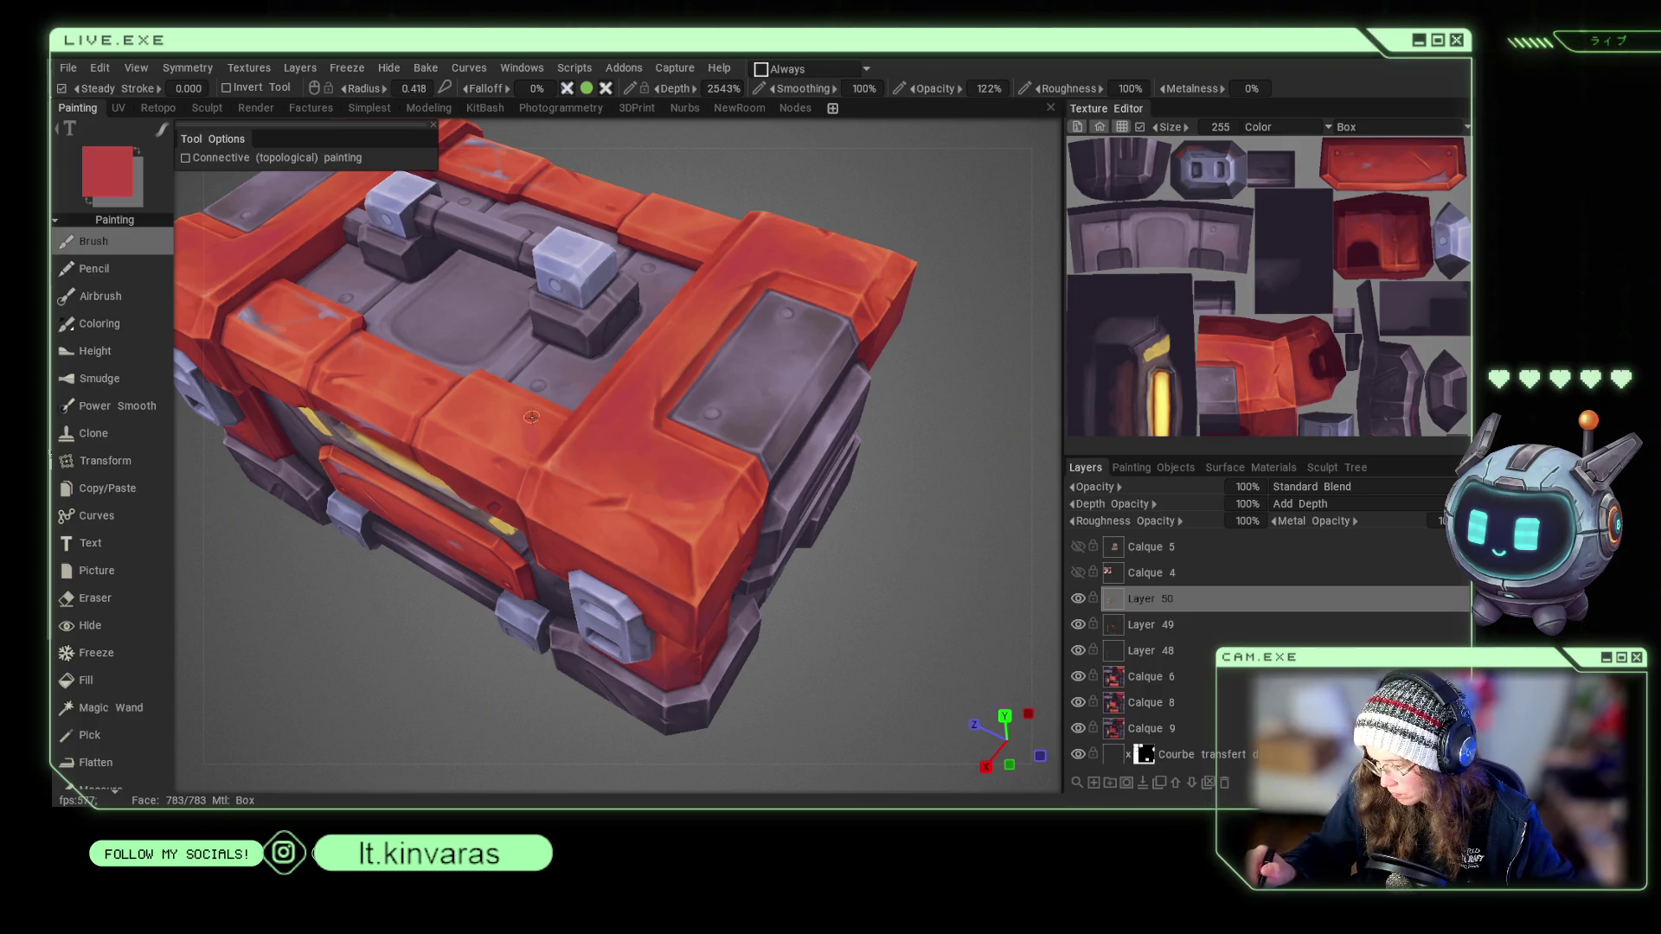
key(v)
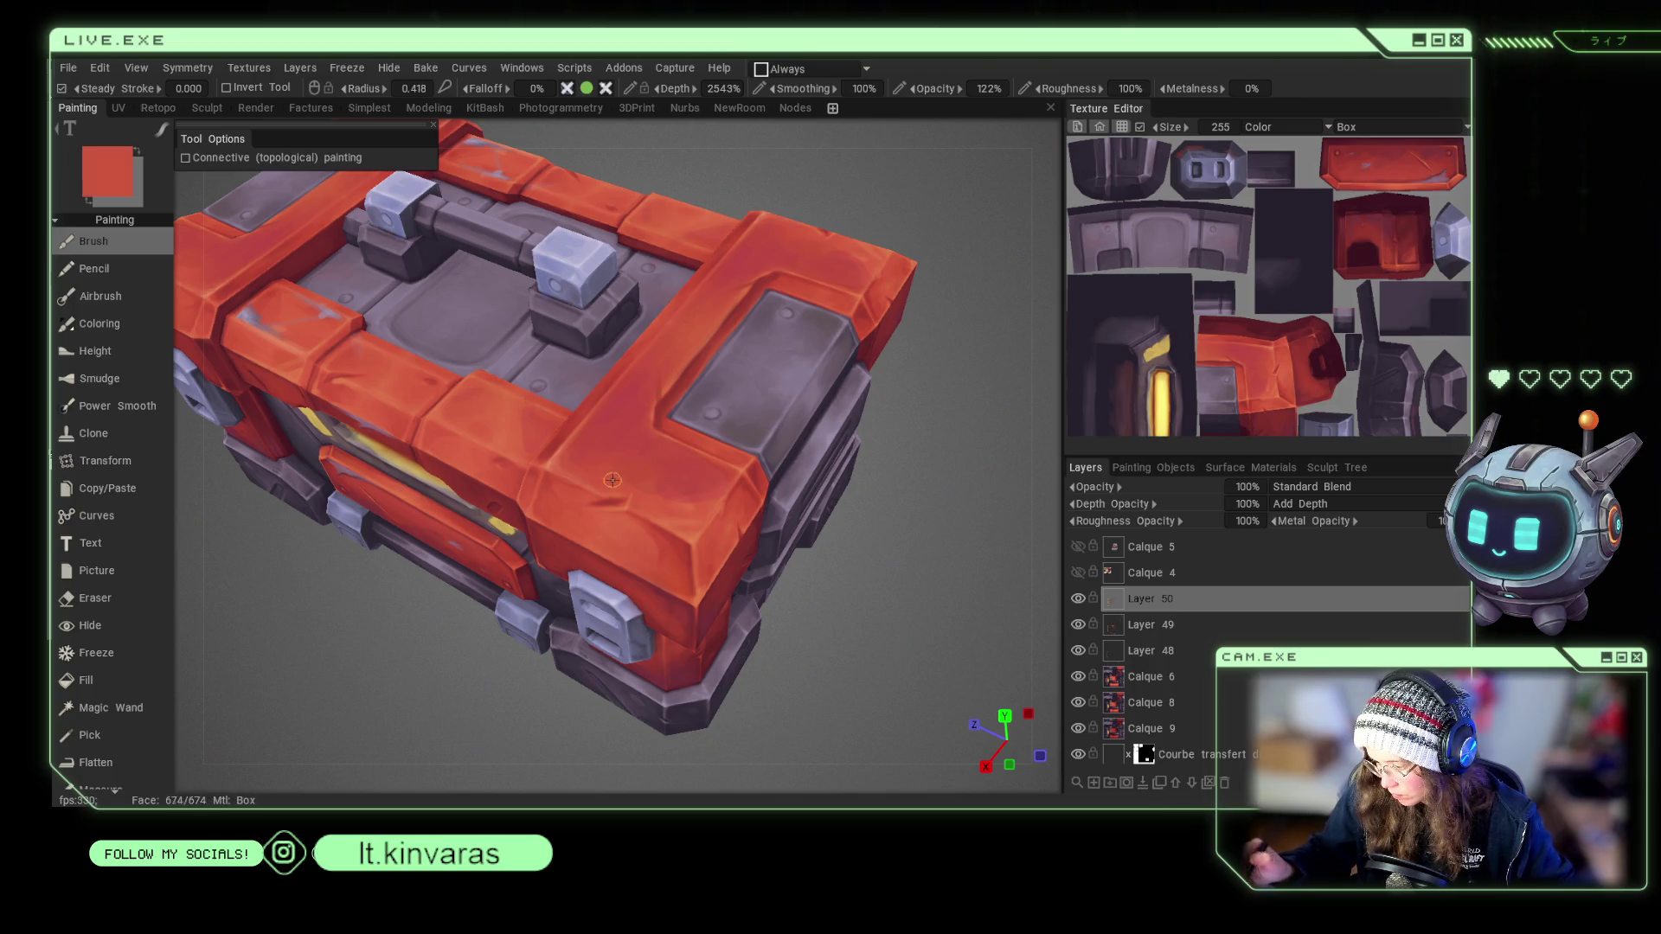
right_drag(606, 467, 640, 472)
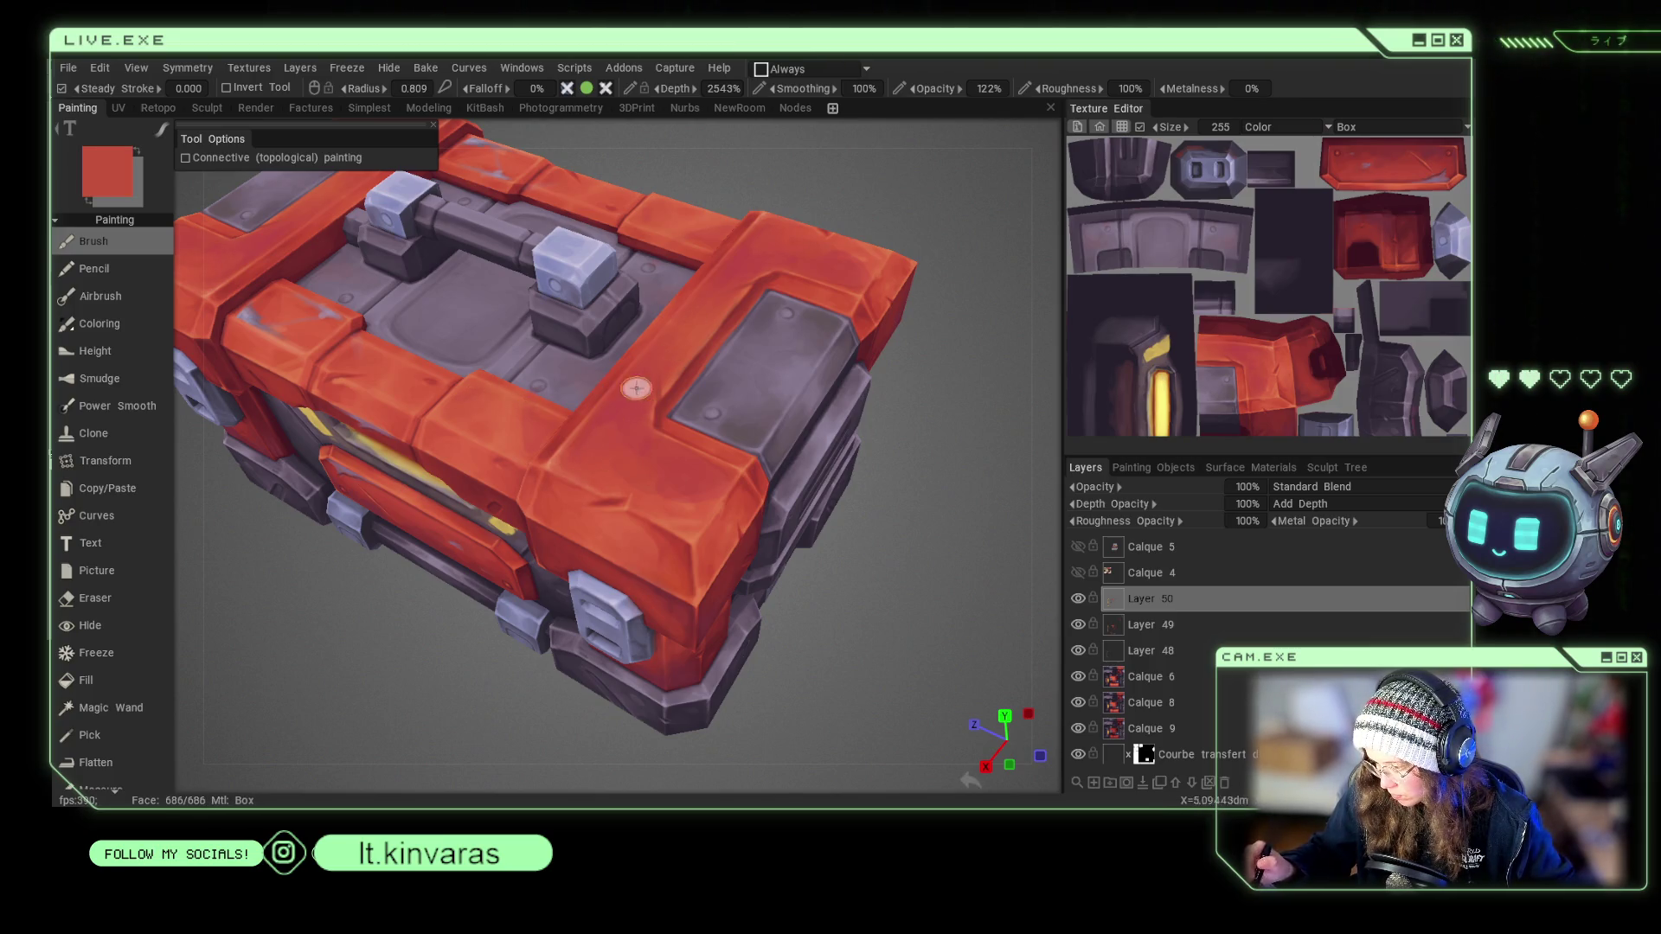
key(v)
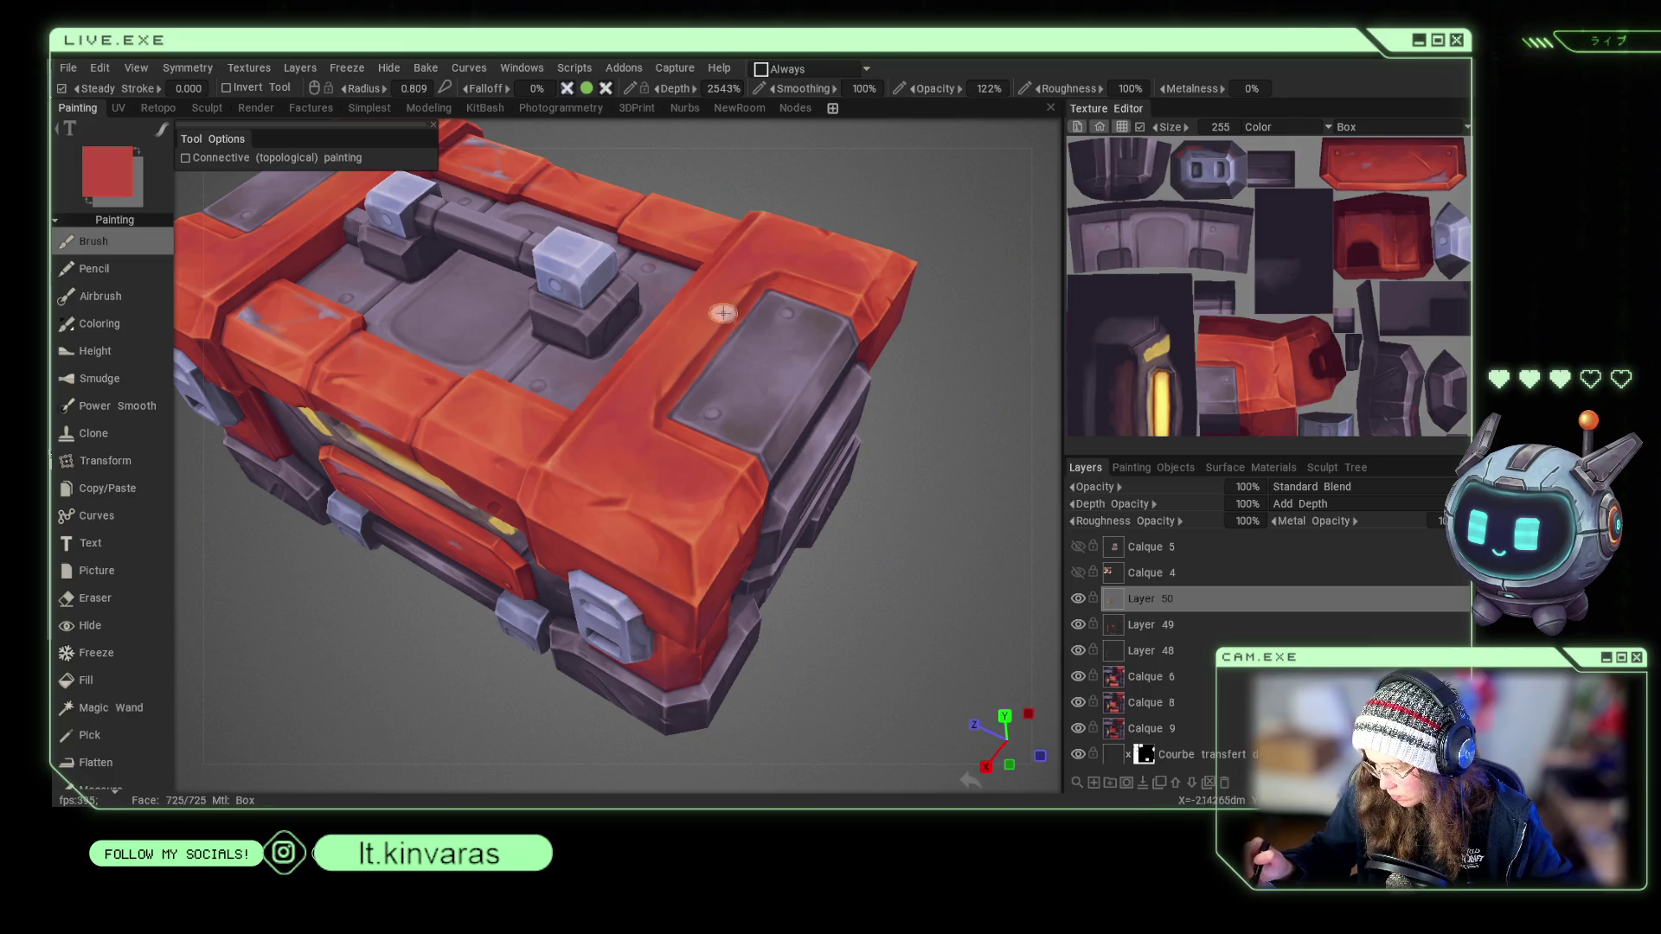
scroll(927, 491, down, 5)
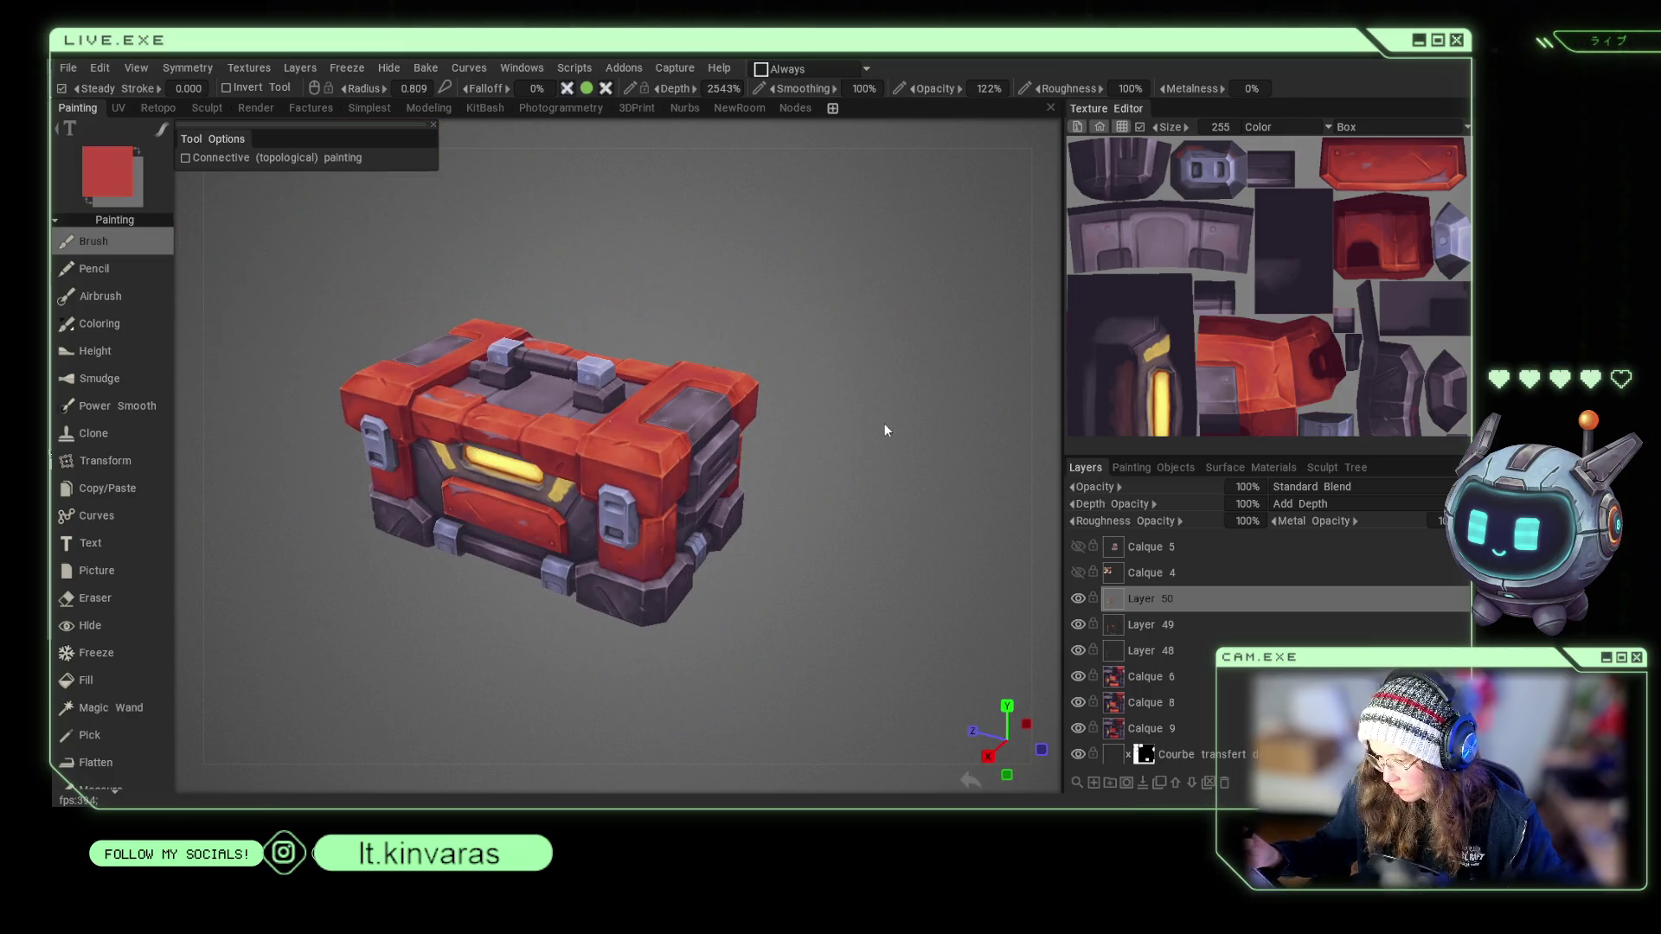
scroll(884, 430, up, 5)
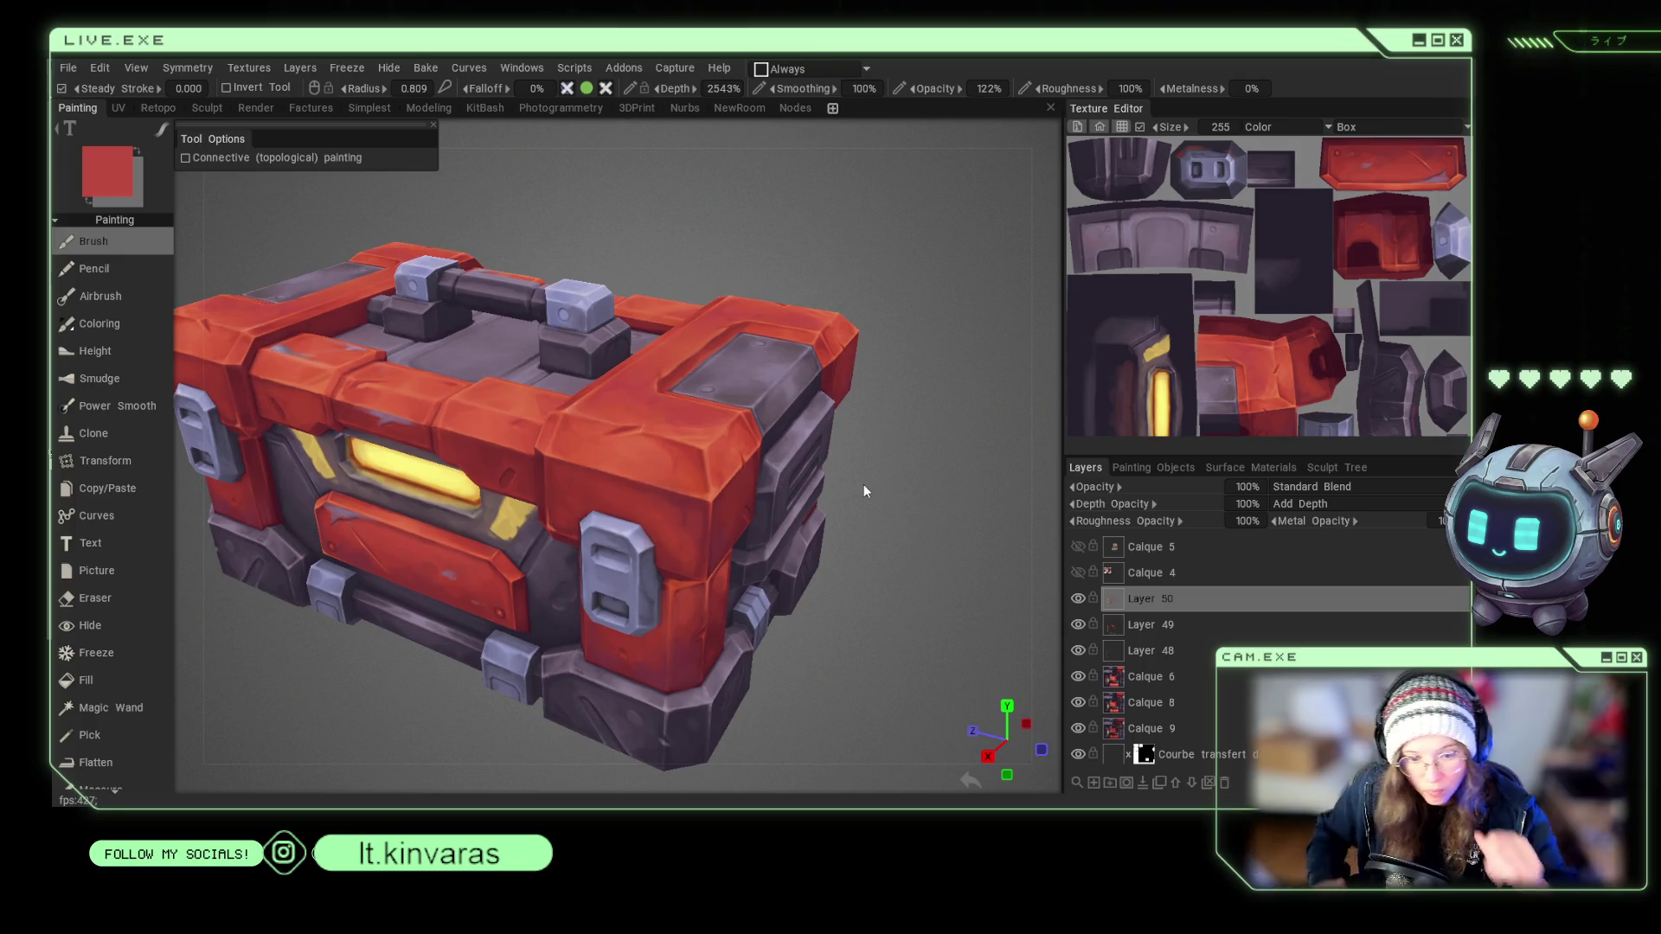
key(h)
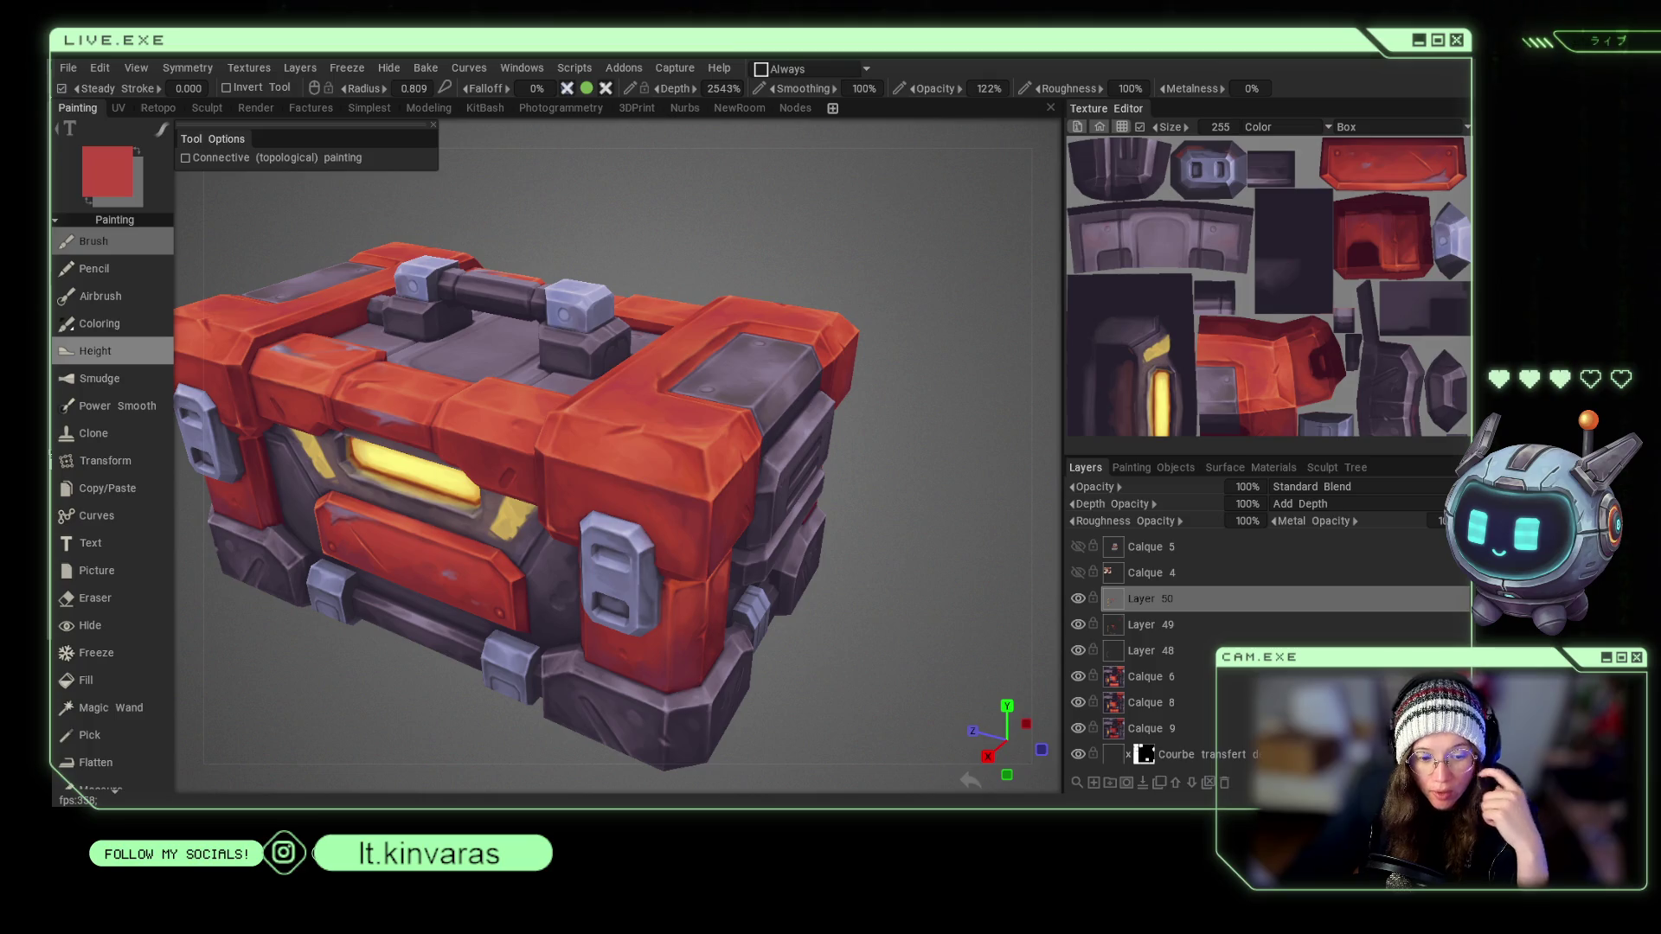
scroll(808, 609, up, 10)
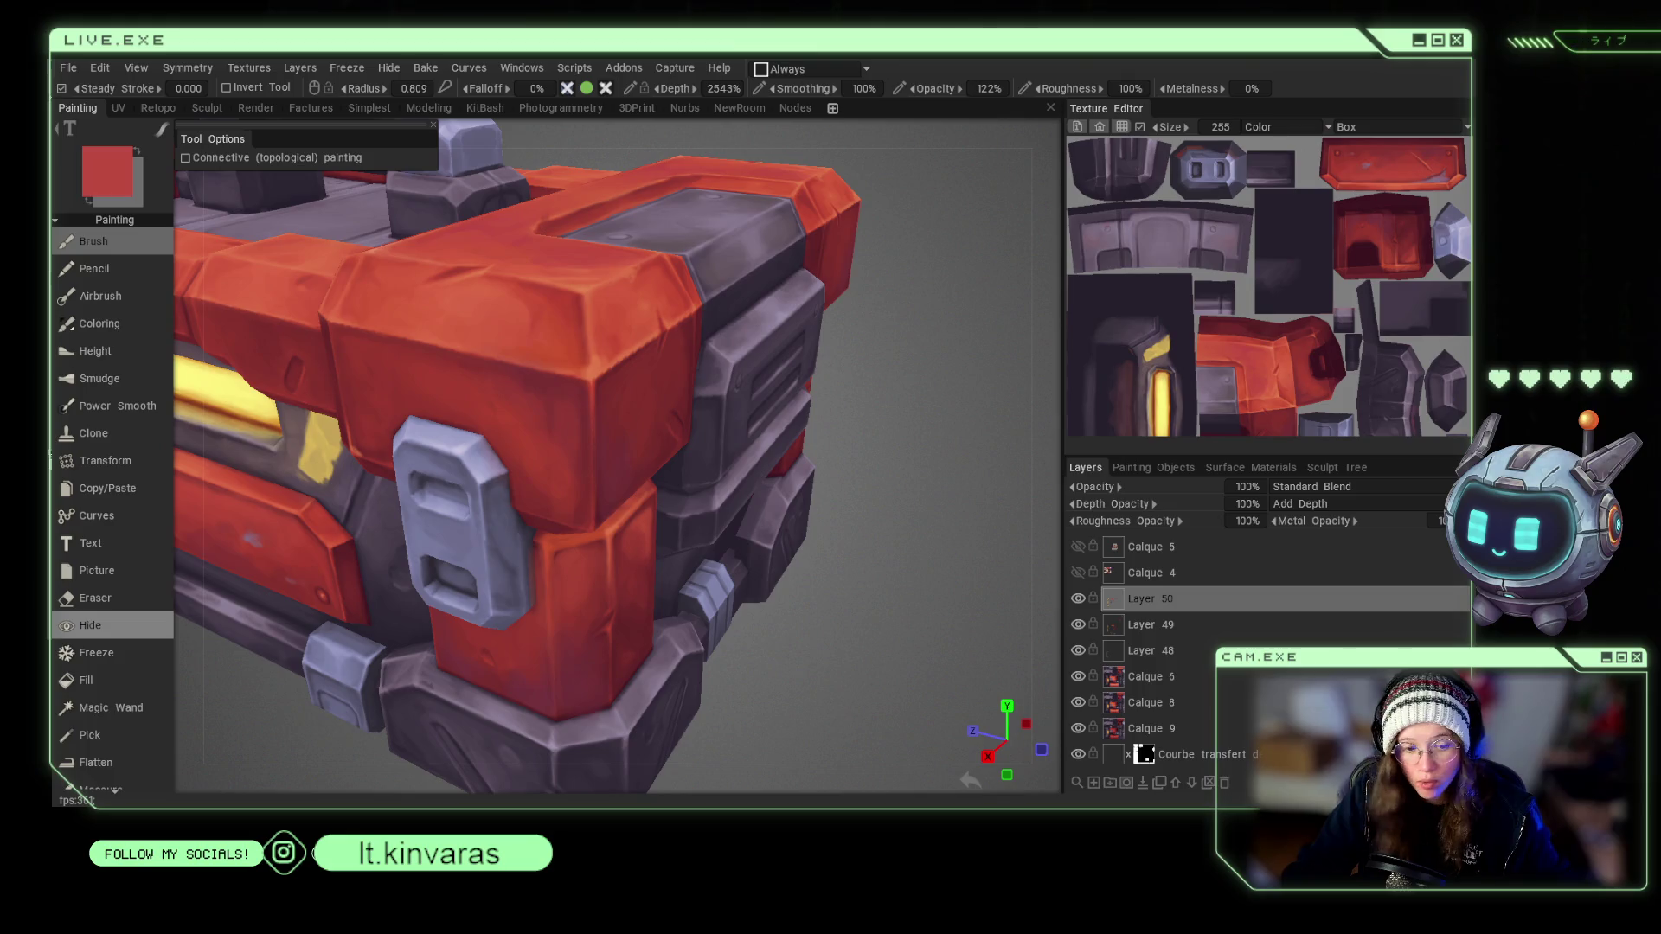
With a dark brown at brush radius 0.210, dab a small dark mark on the red front band.
key(v)
drag(899, 683, 480, 363)
right_drag(480, 363, 361, 366)
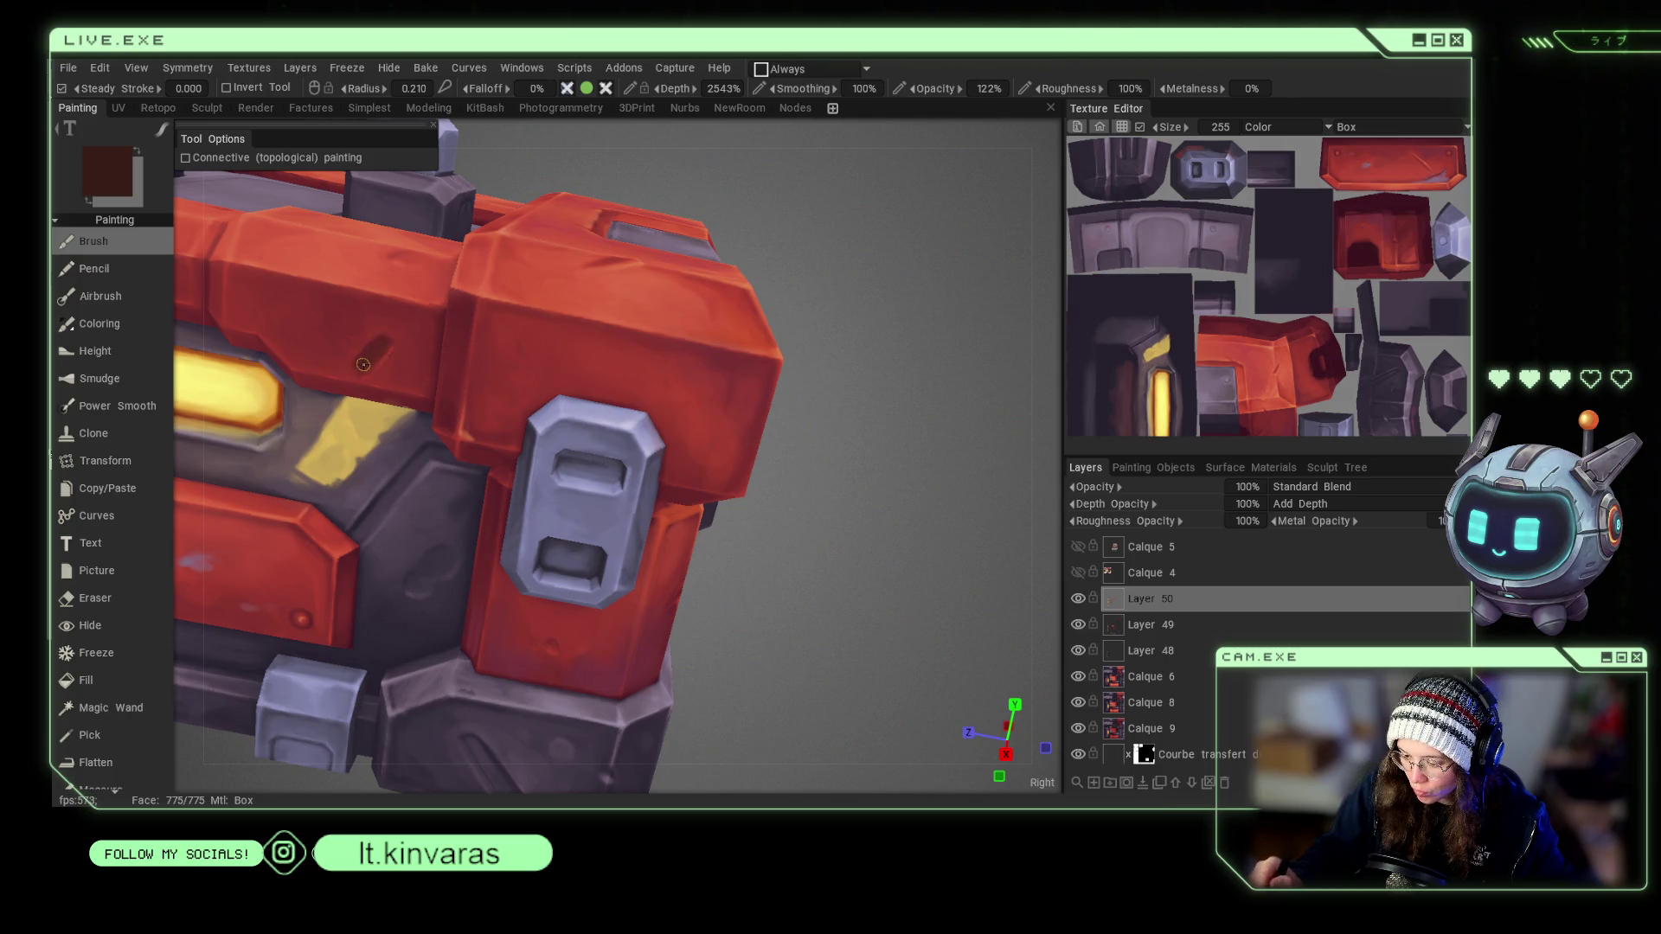
key(f)
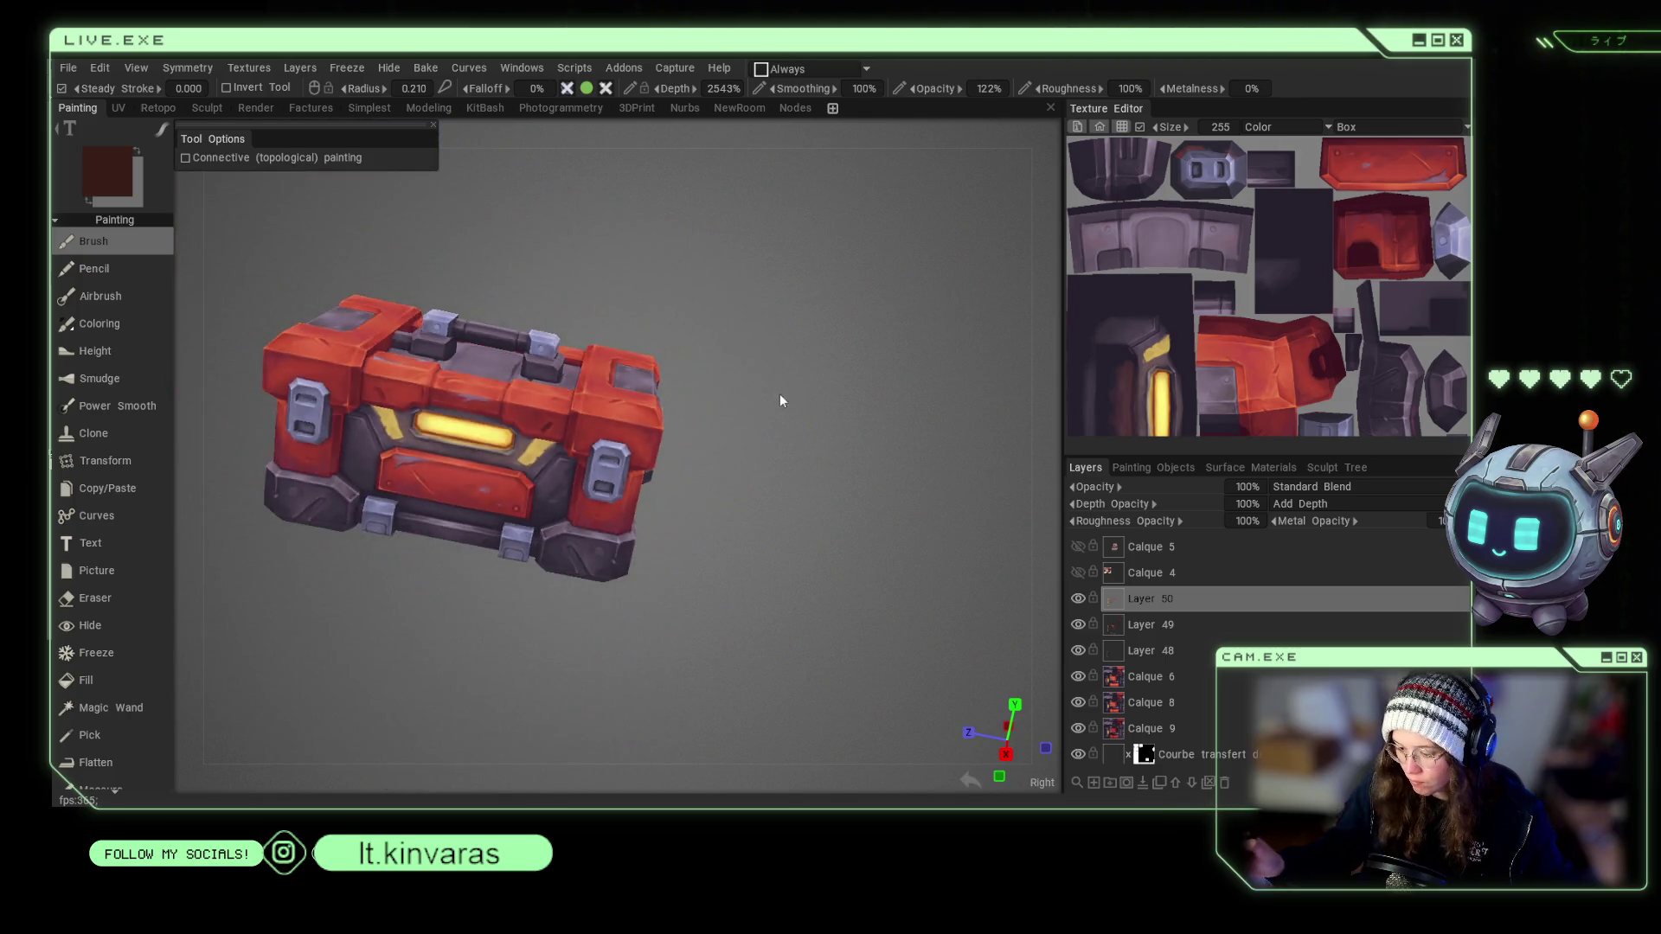
scroll(742, 379, up, 1)
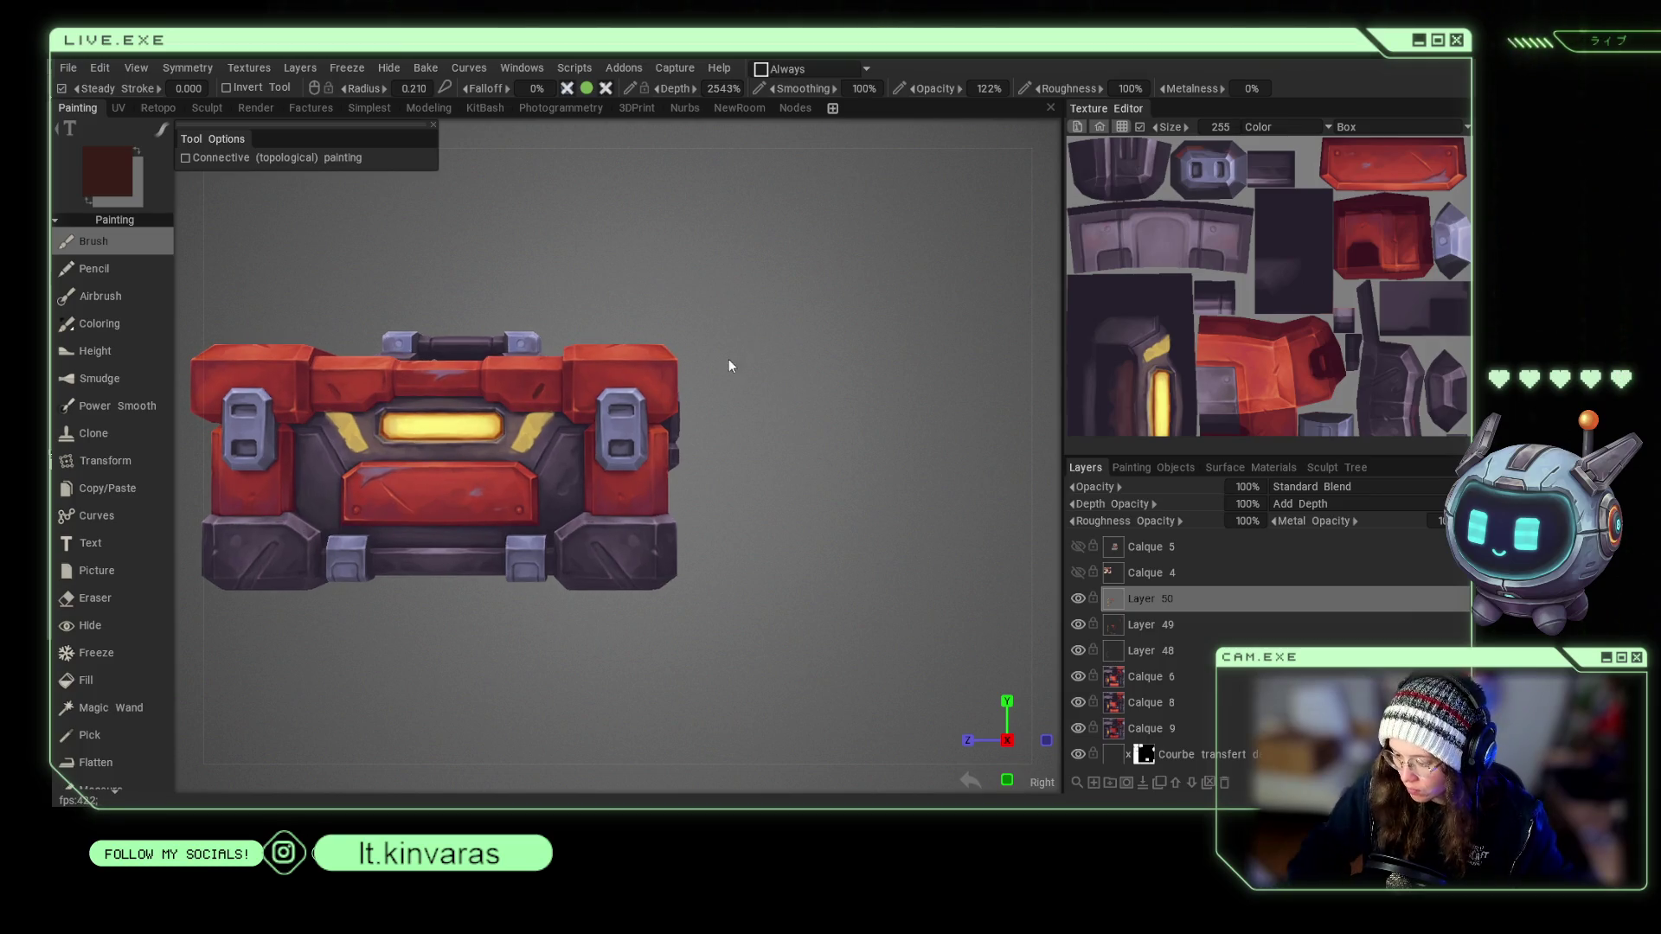
scroll(582, 324, up, 3)
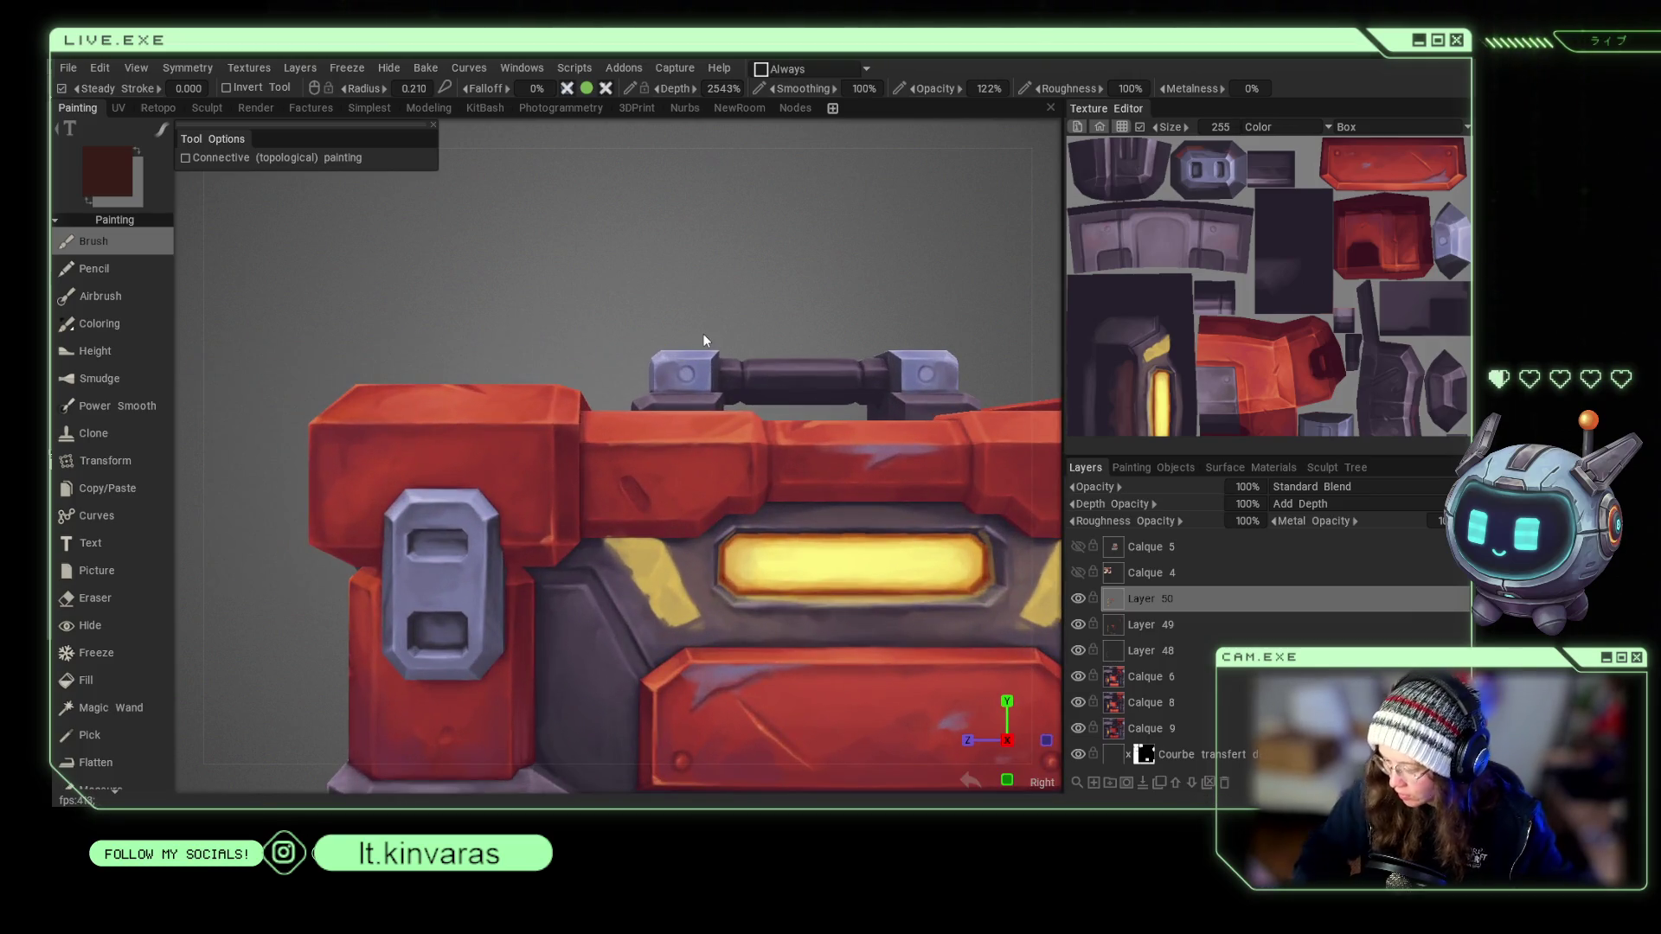
drag(635, 494, 644, 504)
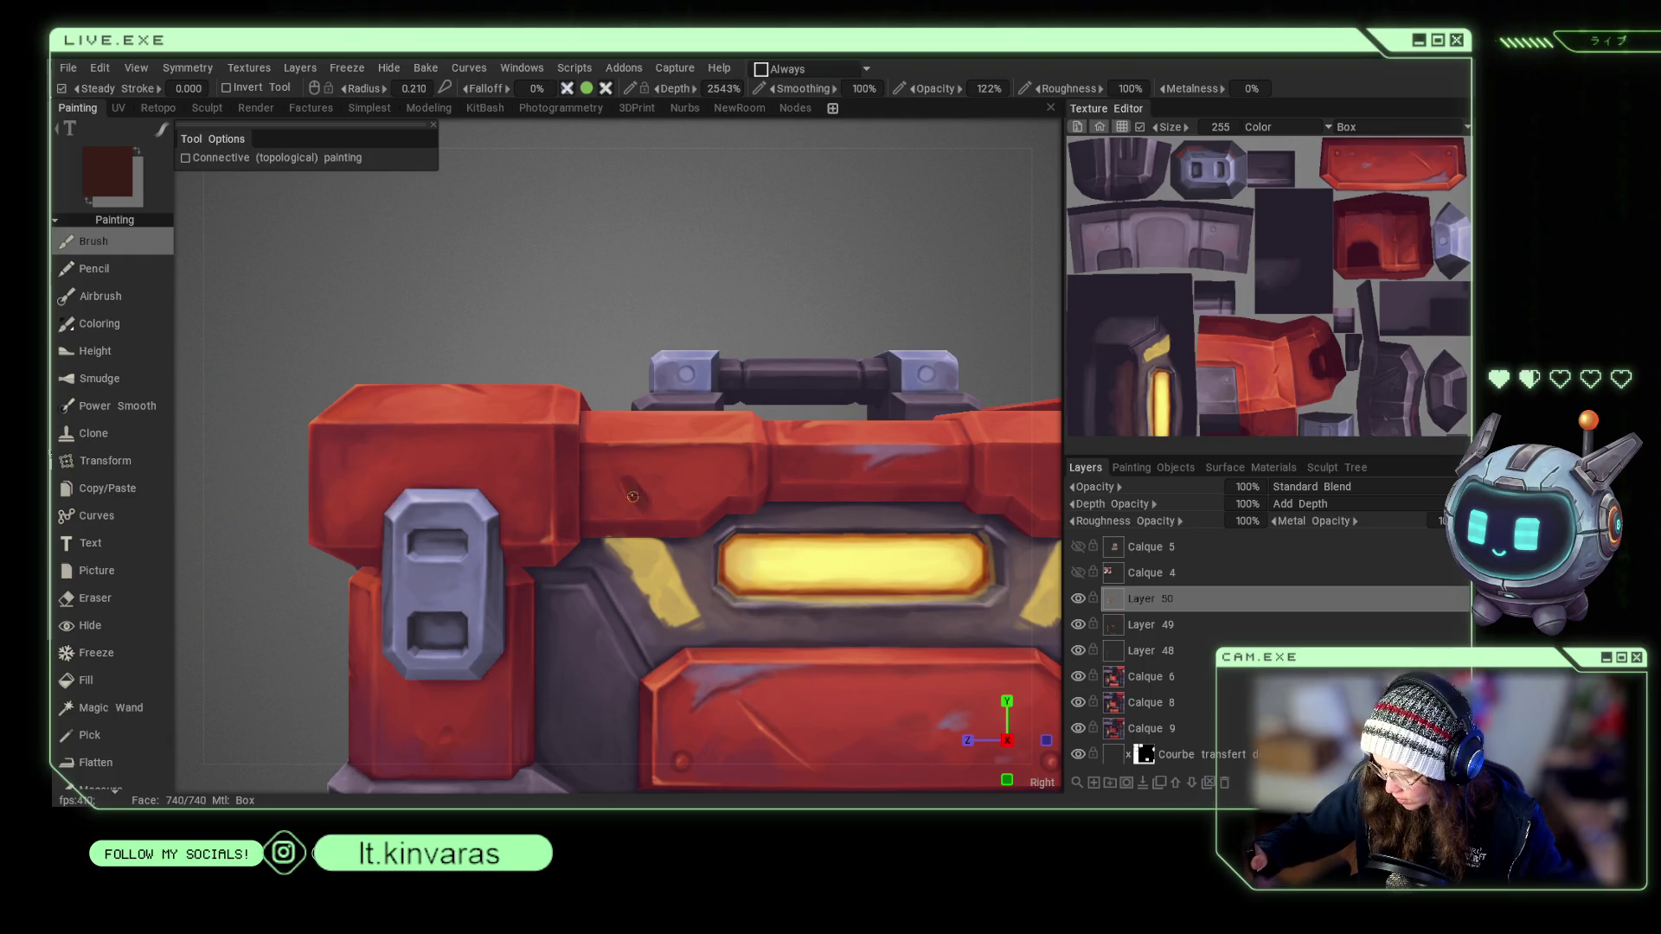
scroll(791, 299, down, 5)
Sample the brighter crate red, then a dark maroon, and tilt to a three-quarter top view.
mouse_move(703, 249)
mouse_down()
mouse_move(754, 320)
mouse_move(741, 271)
mouse_up()
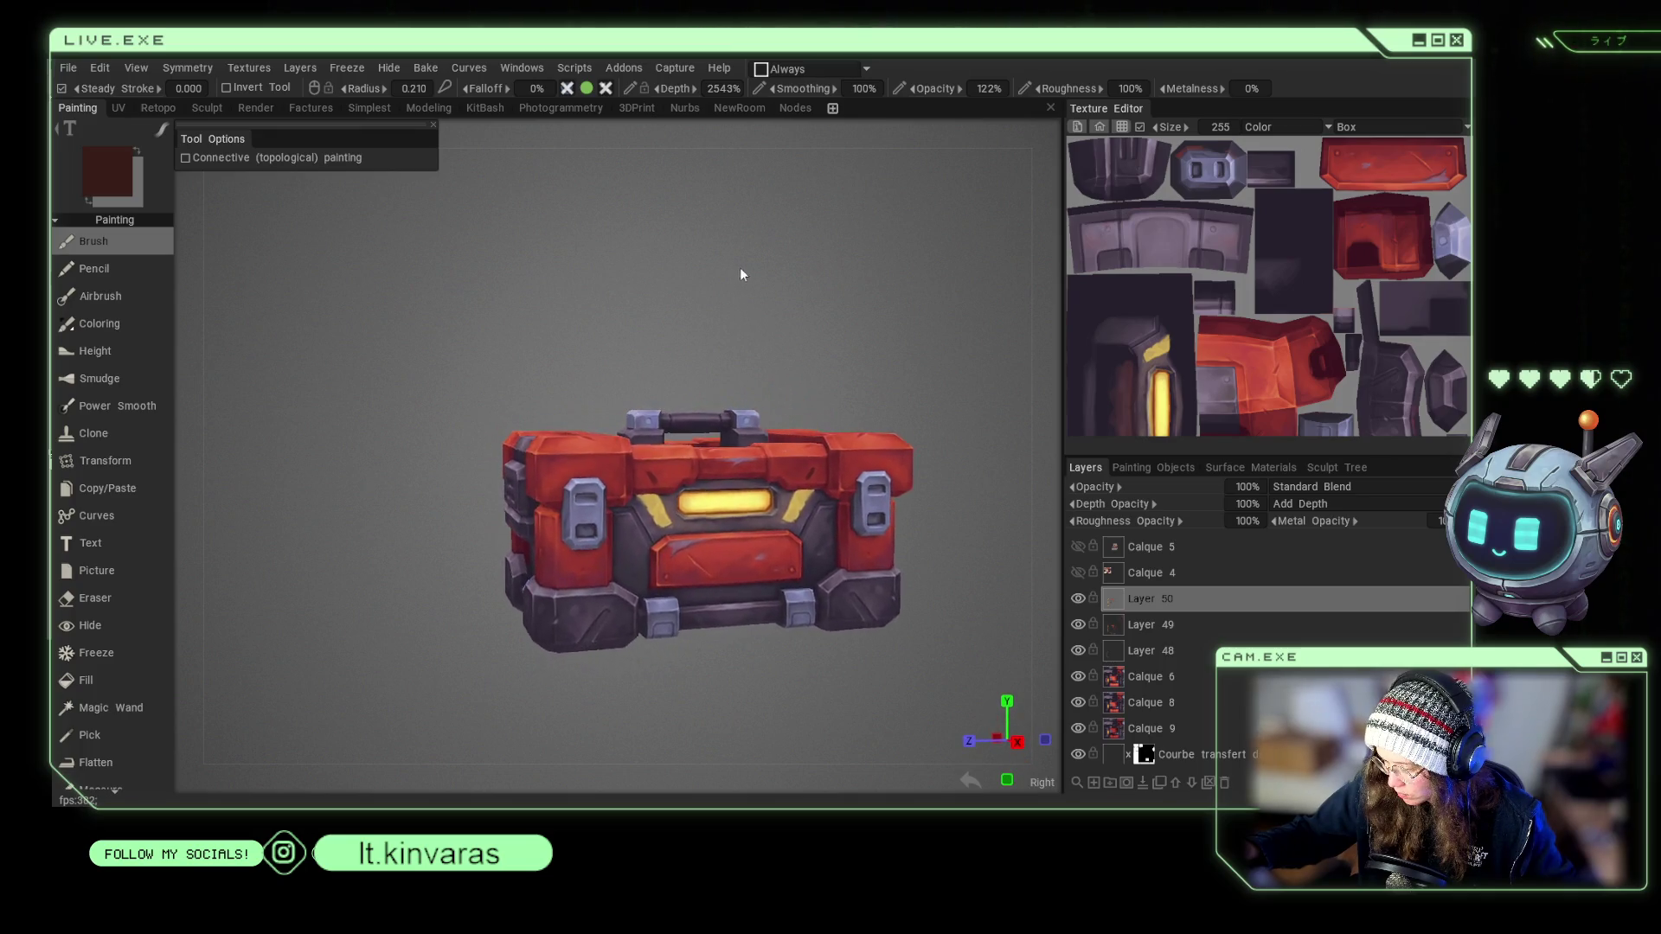
scroll(779, 303, up, 3)
drag(821, 337, 812, 270)
key(v)
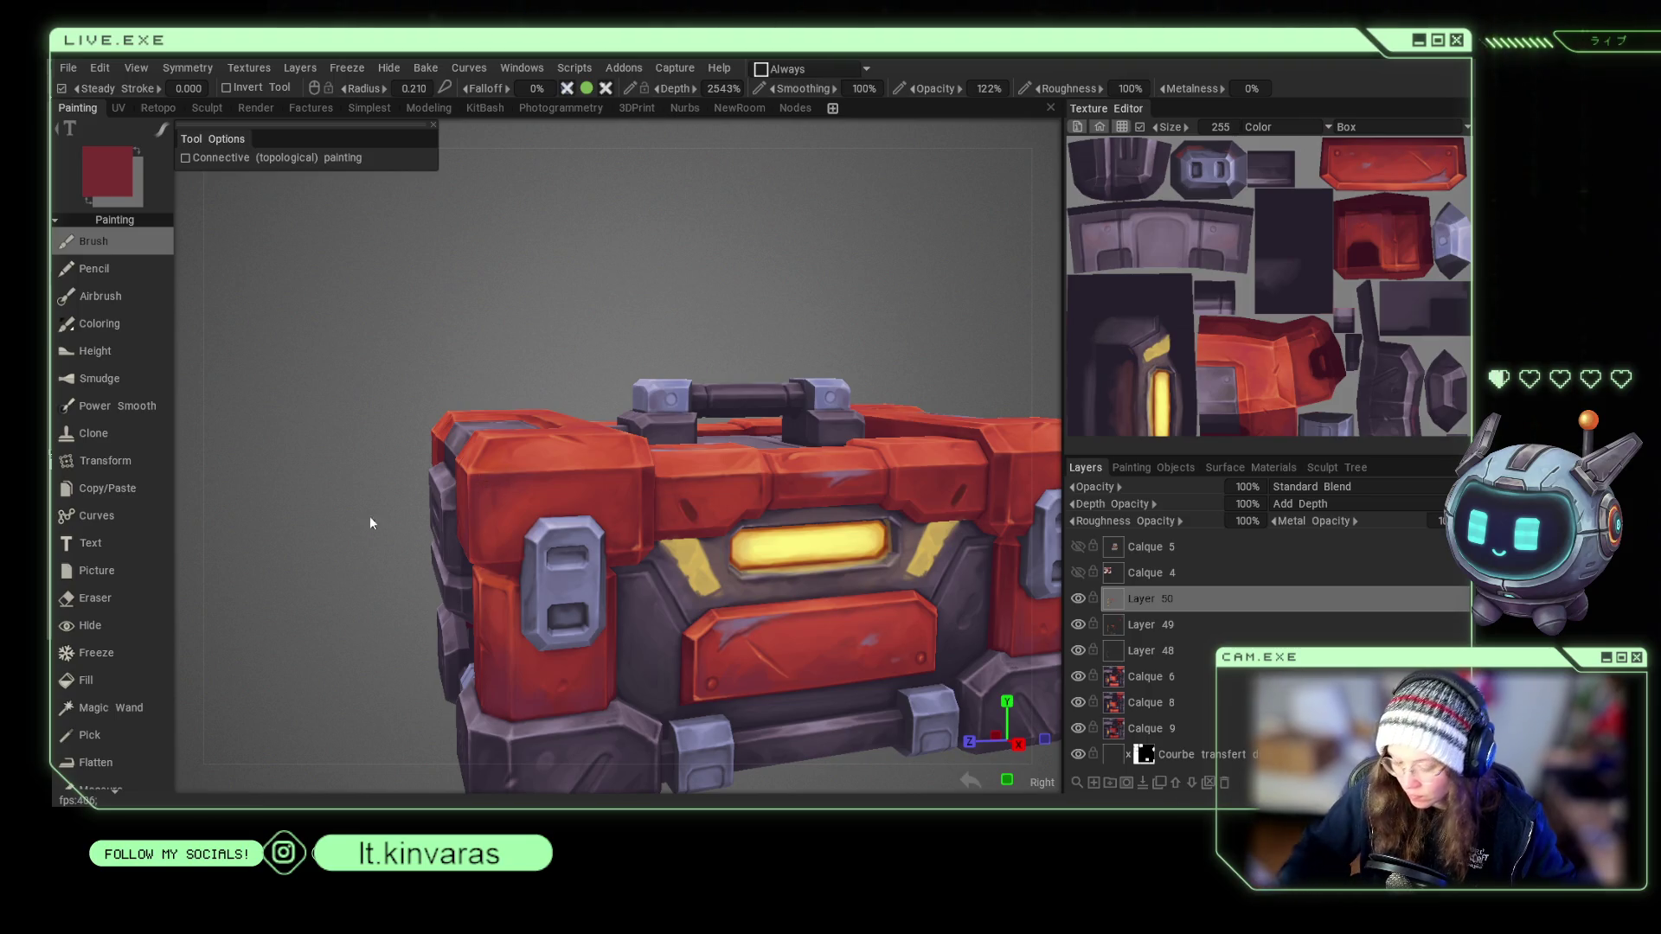
key(x)
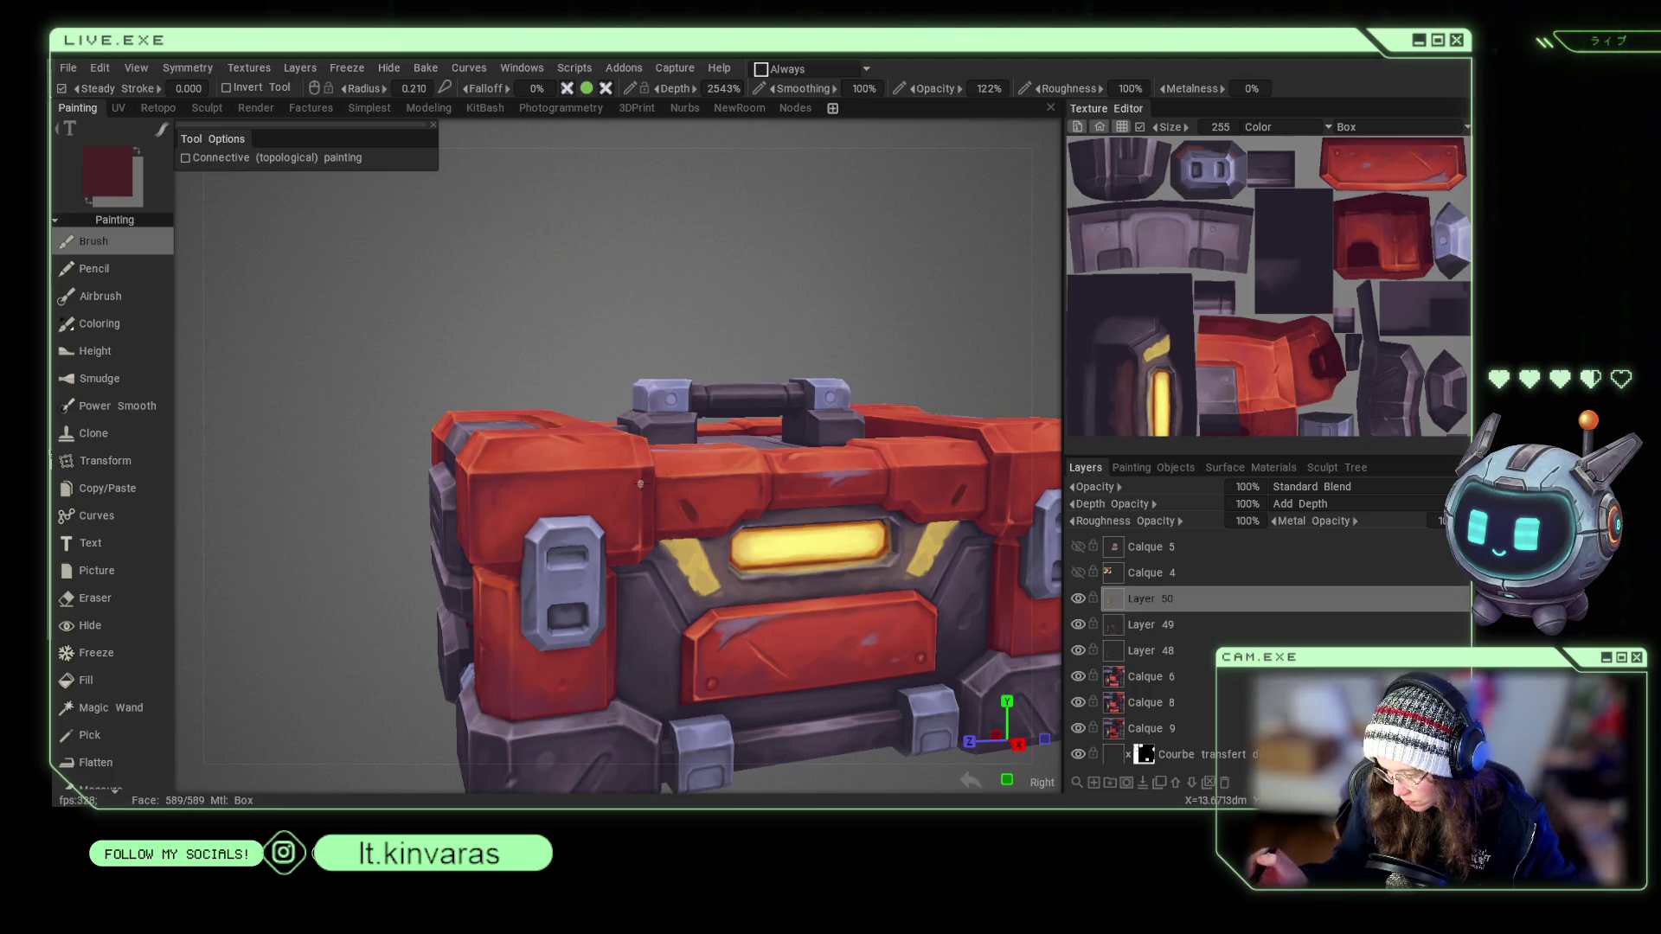
scroll(735, 228, down, 5)
mouse_move(735, 228)
mouse_down()
mouse_move(740, 296)
mouse_move(767, 296)
mouse_move(775, 271)
mouse_up()
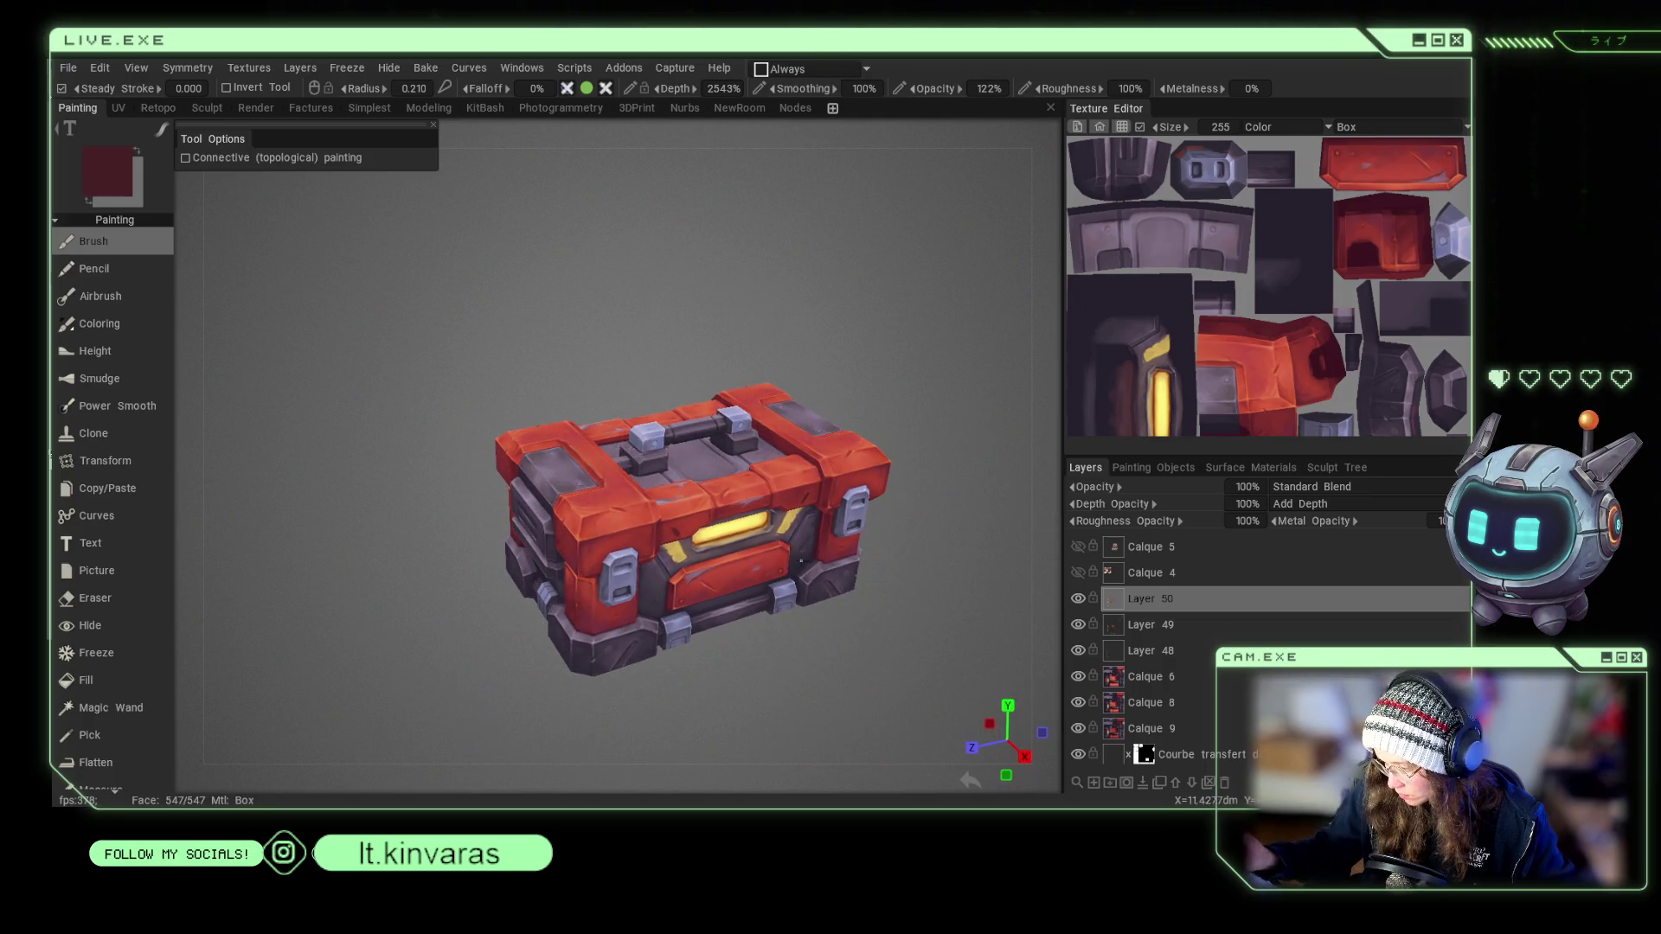
scroll(859, 319, up, 1)
drag(891, 344, 888, 324)
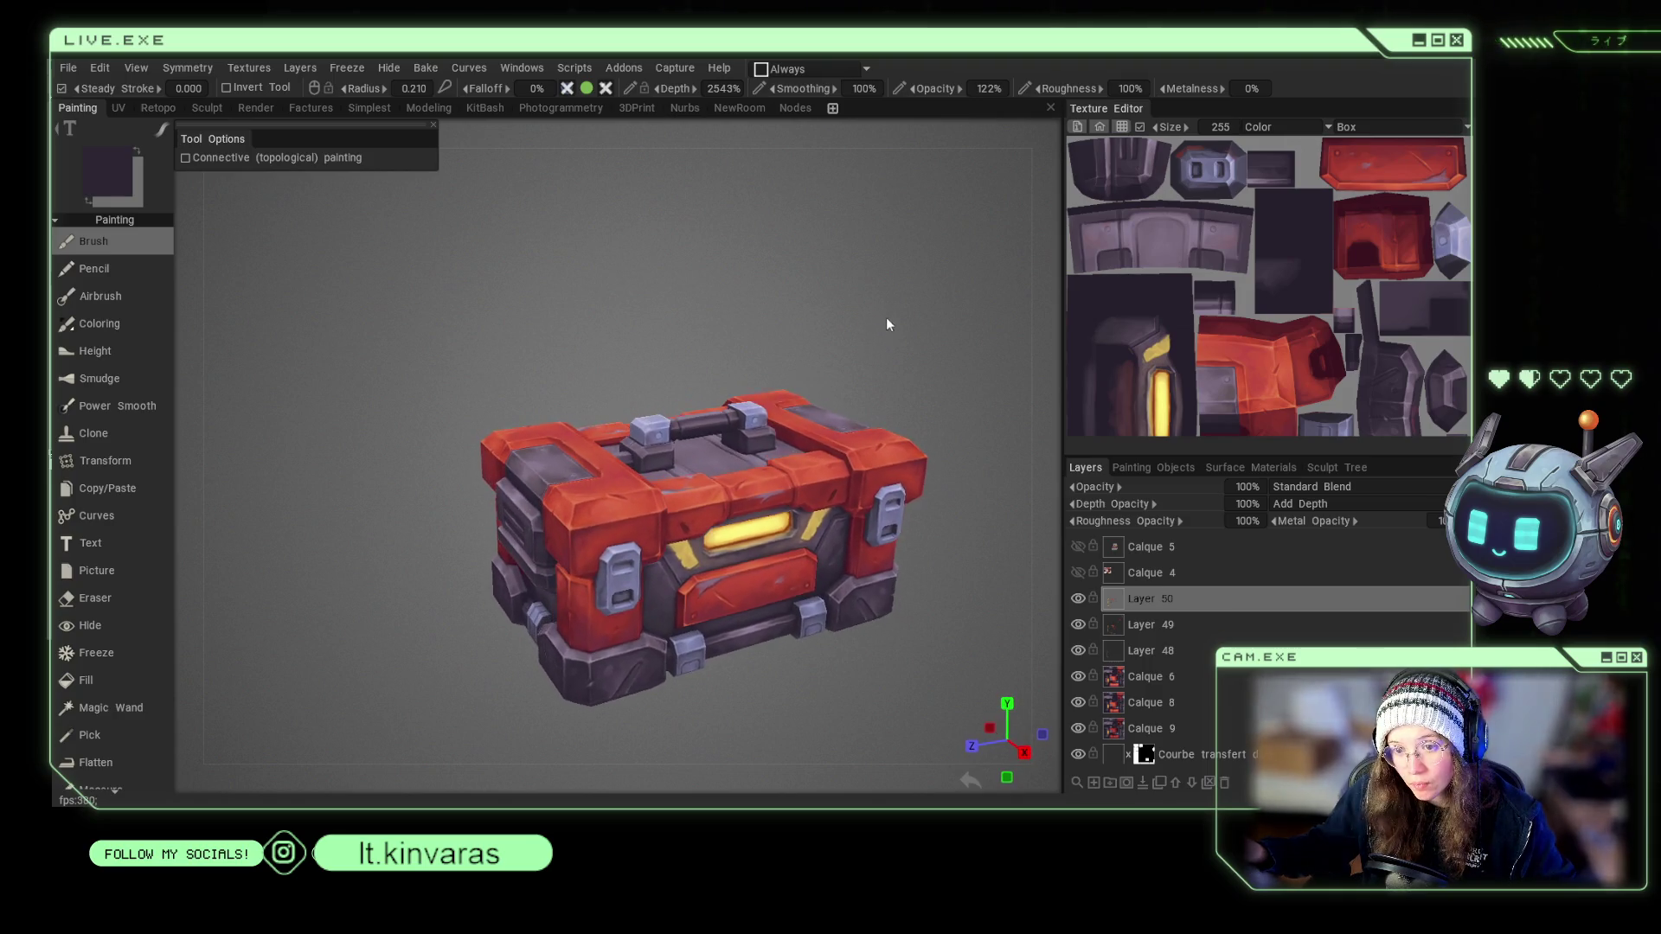
Close in on the lid and sample lighter purple and grey-purple tones with resized brushes.
middle_drag(860, 370, 604, 321)
drag(604, 321, 630, 354)
scroll(827, 271, up, 5)
mouse_move(827, 271)
mouse_down()
mouse_move(853, 305)
mouse_move(896, 278)
mouse_up()
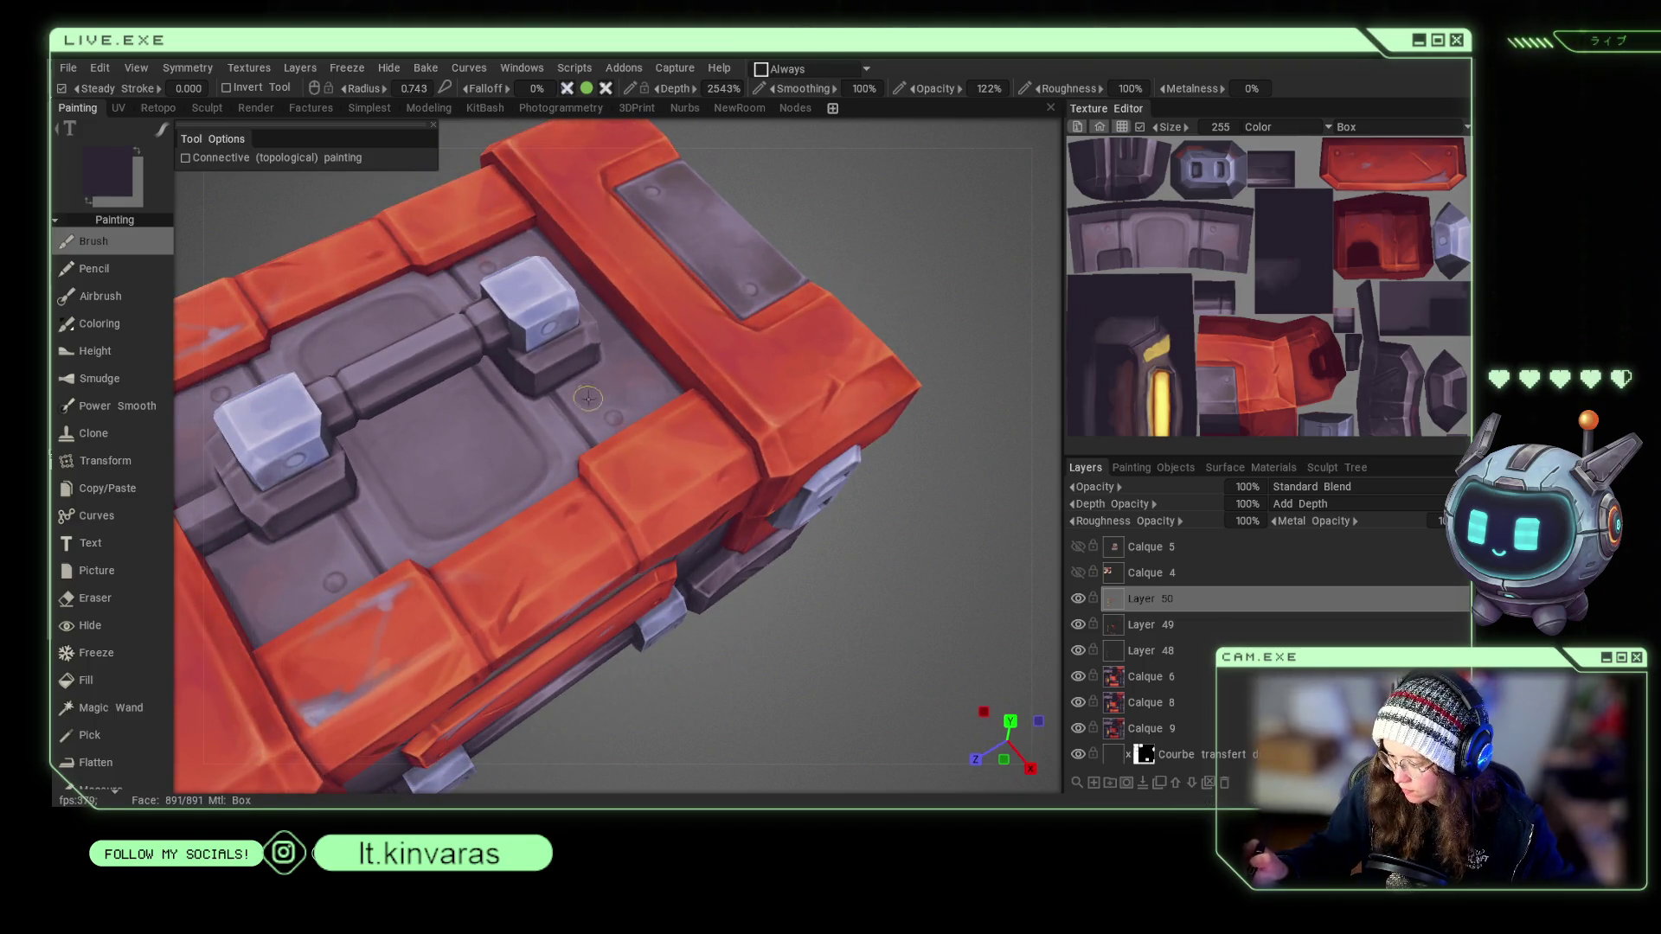
right_drag(605, 390, 659, 390)
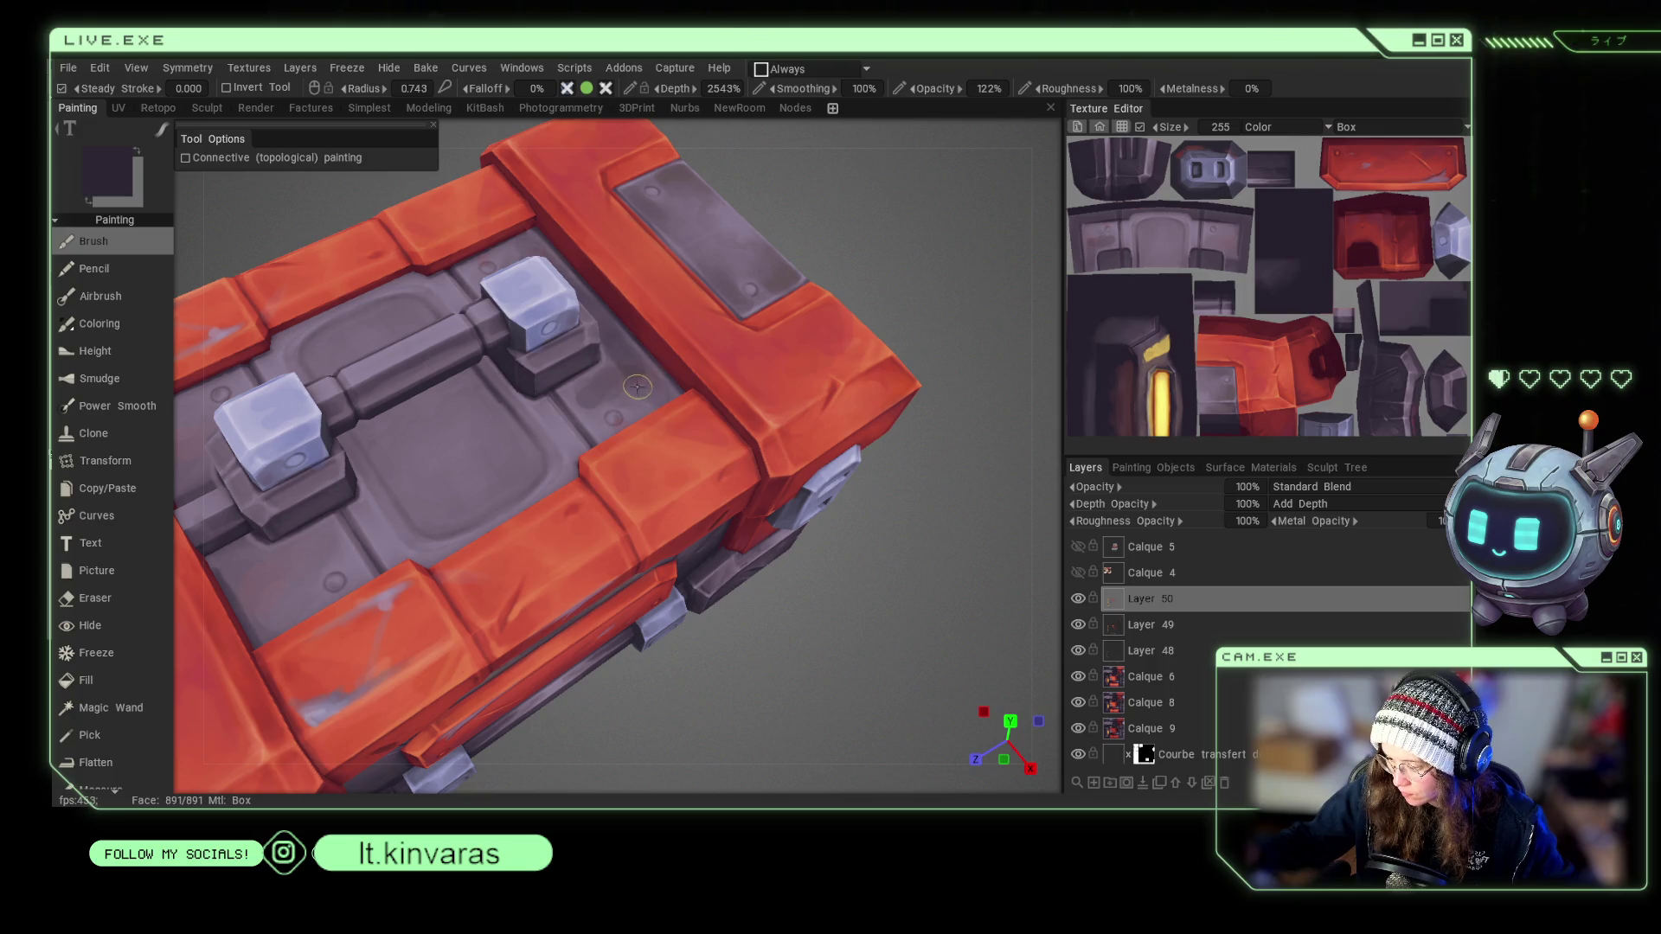
key(v)
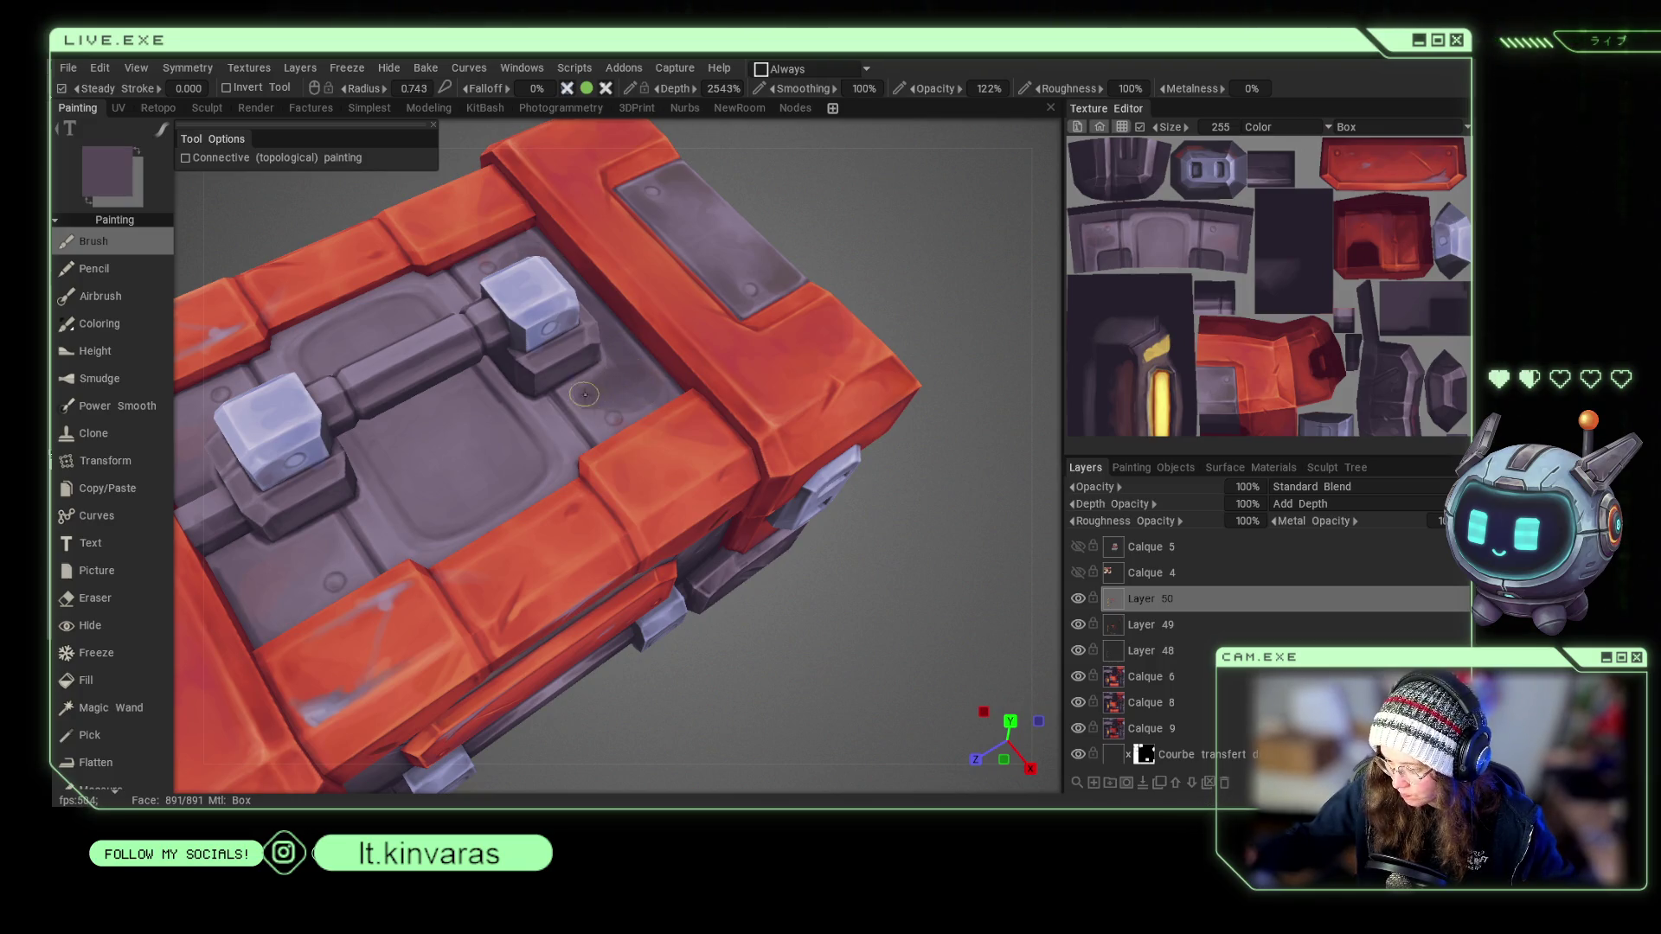
right_drag(608, 370, 571, 424)
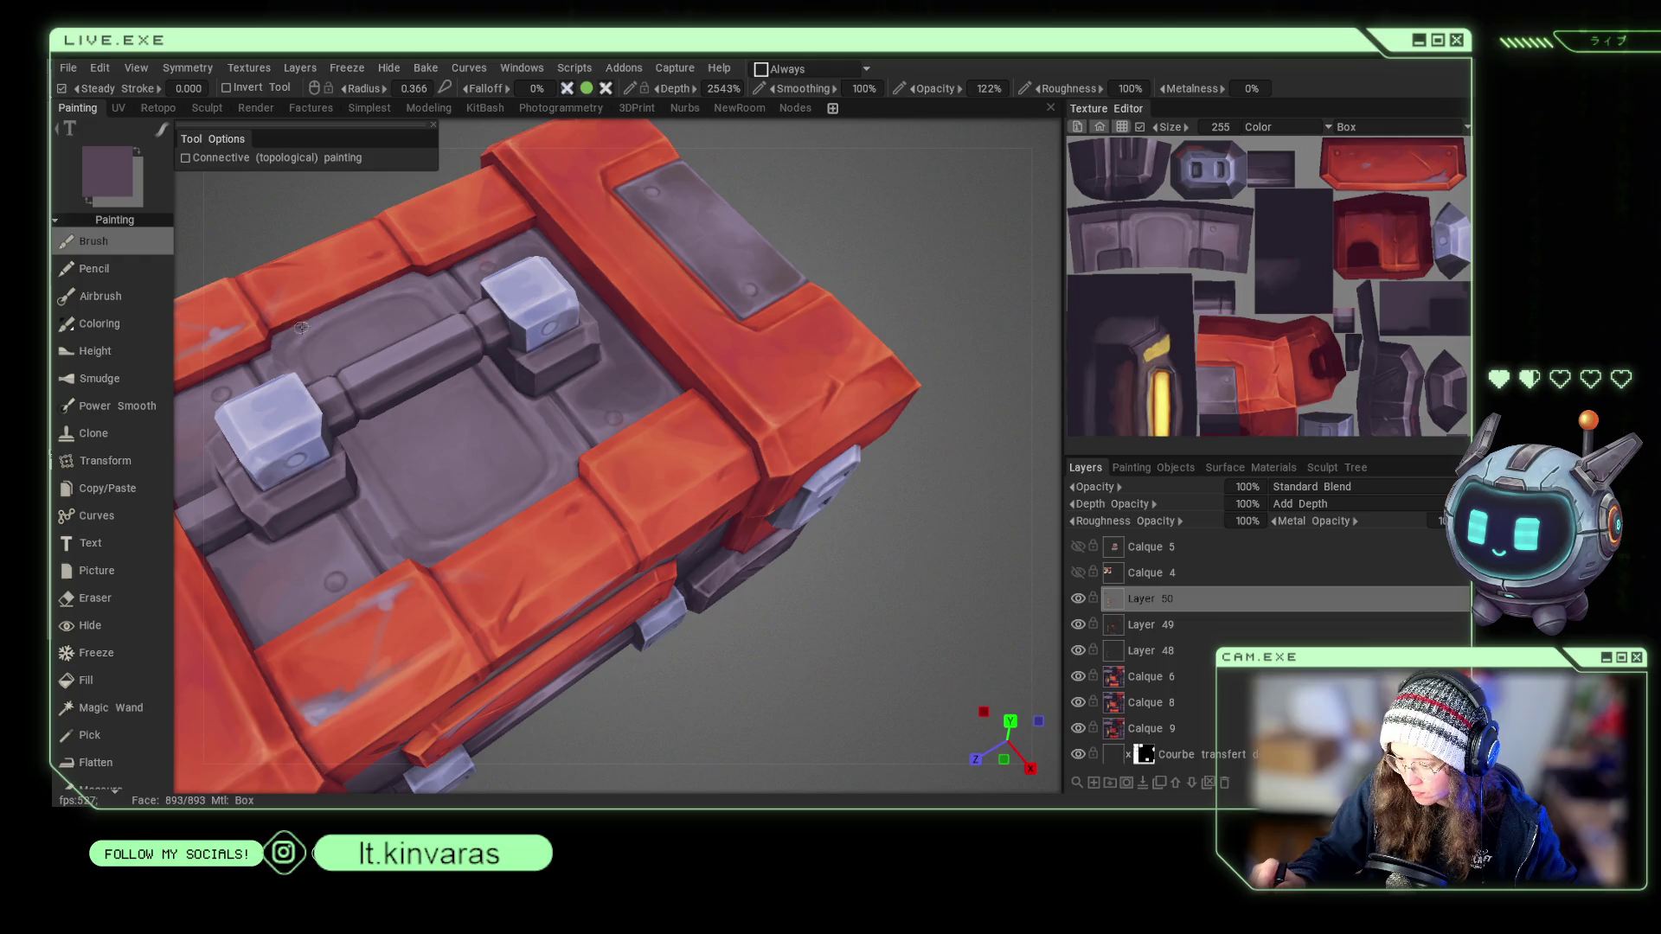
key(v)
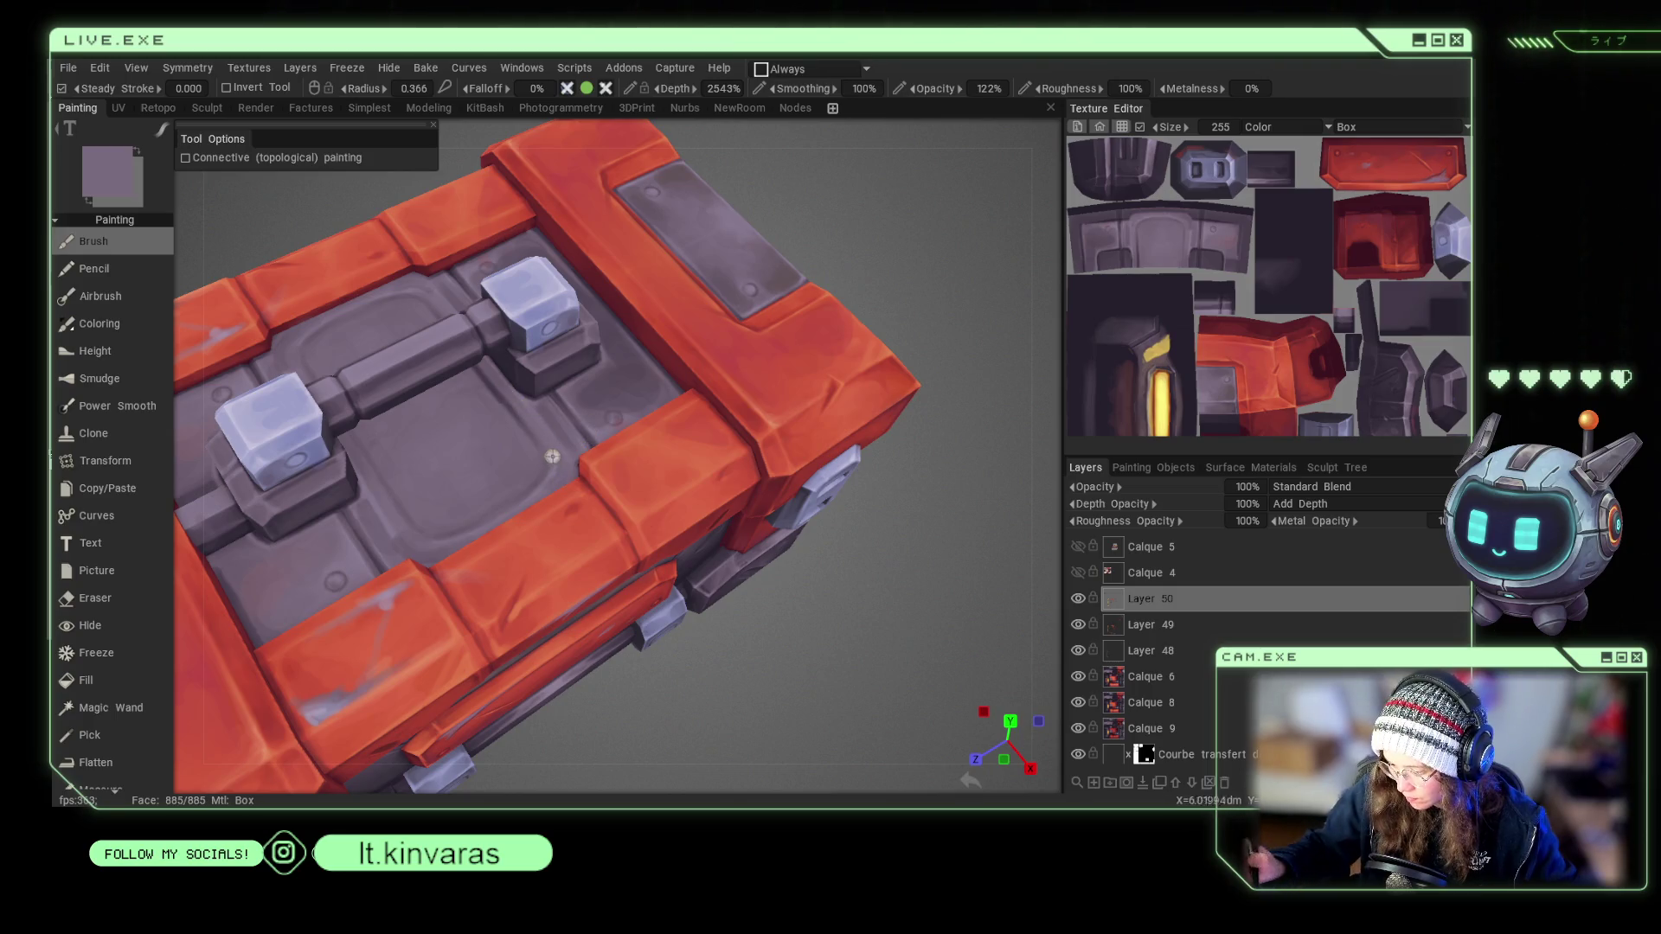
Enlarge the brush to 0.657, then 1.49, and load a lighter purple for lid highlights.
scroll(687, 581, down, 5)
drag(687, 582, 605, 554)
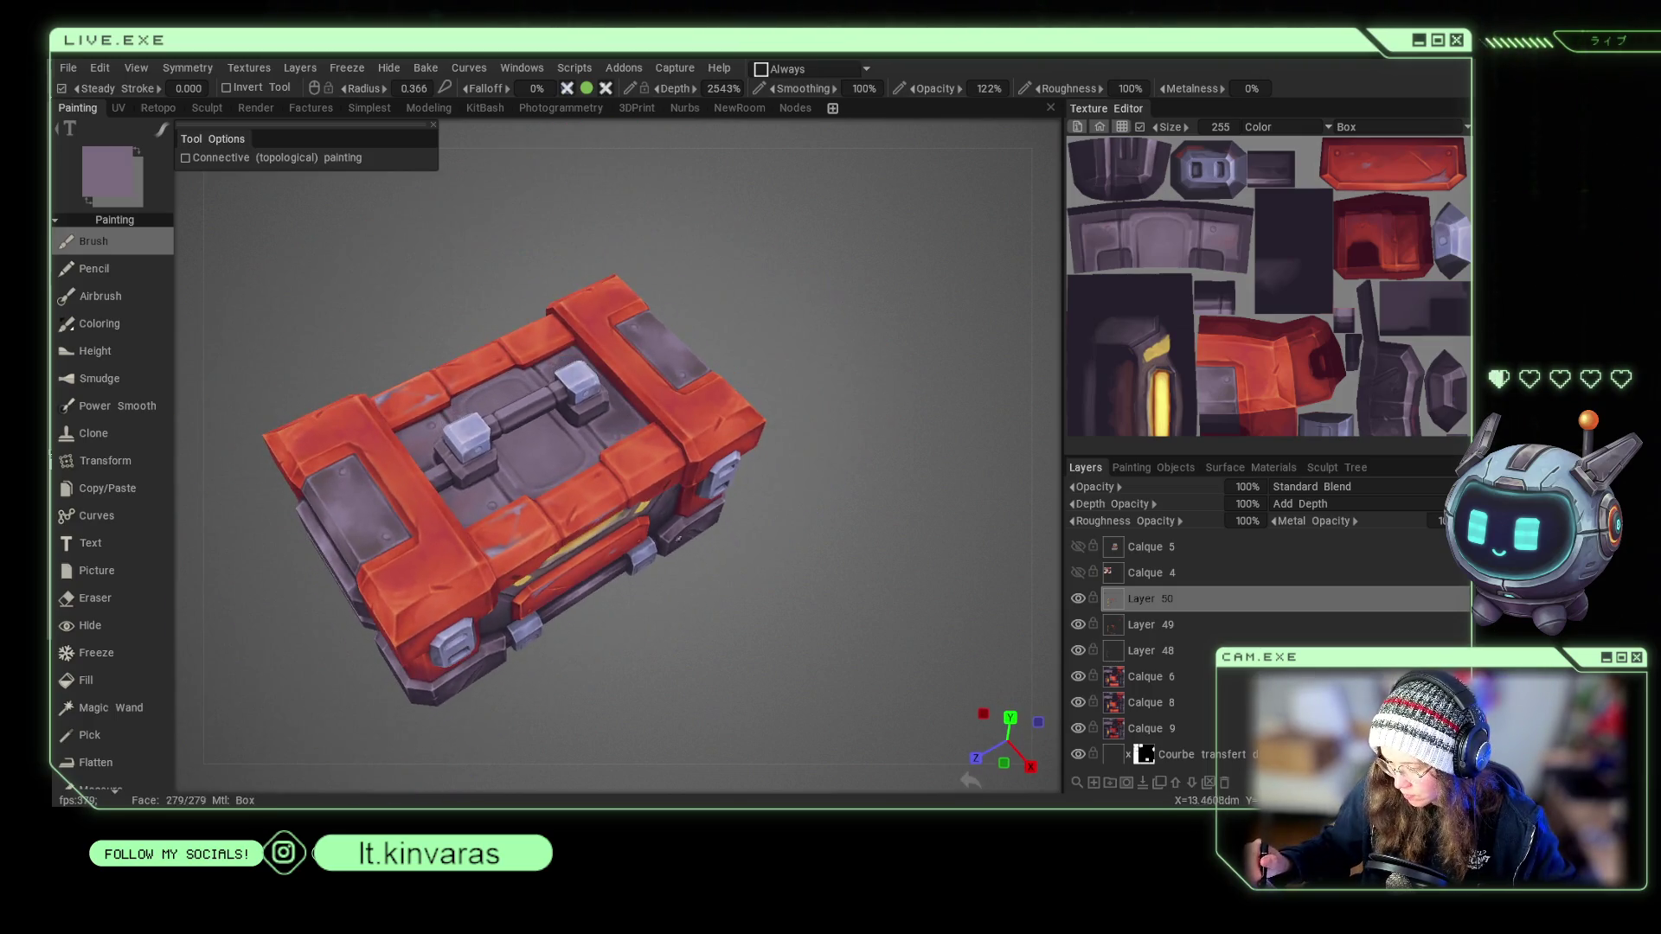
key(v)
right_drag(441, 510, 466, 510)
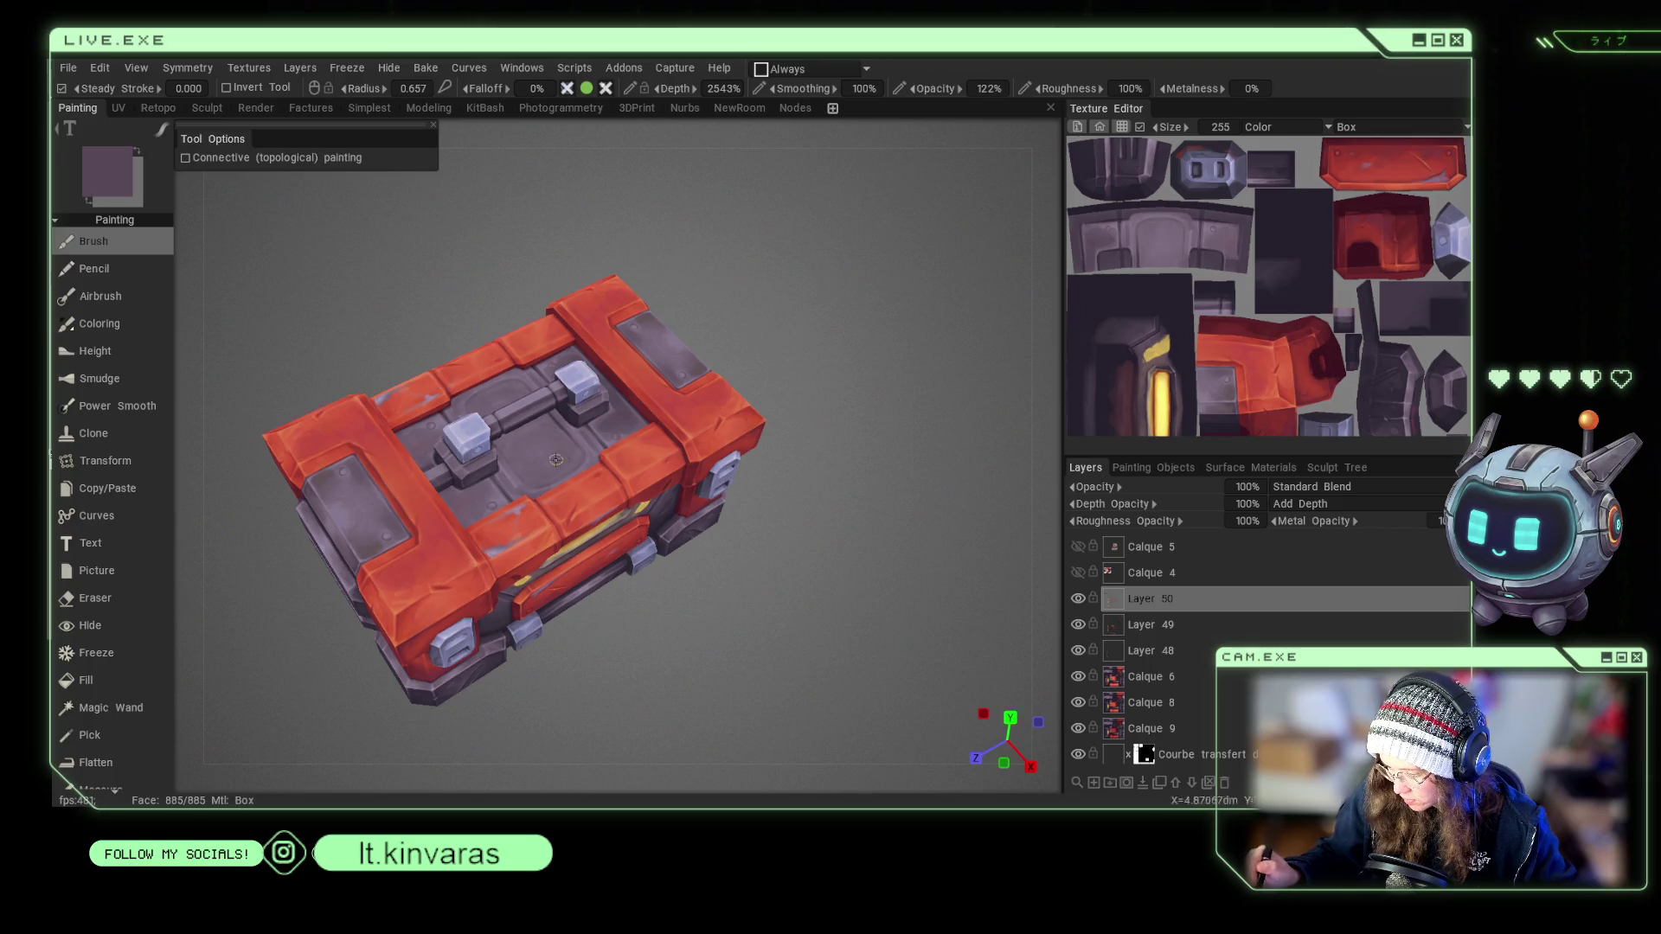
right_drag(514, 445, 545, 456)
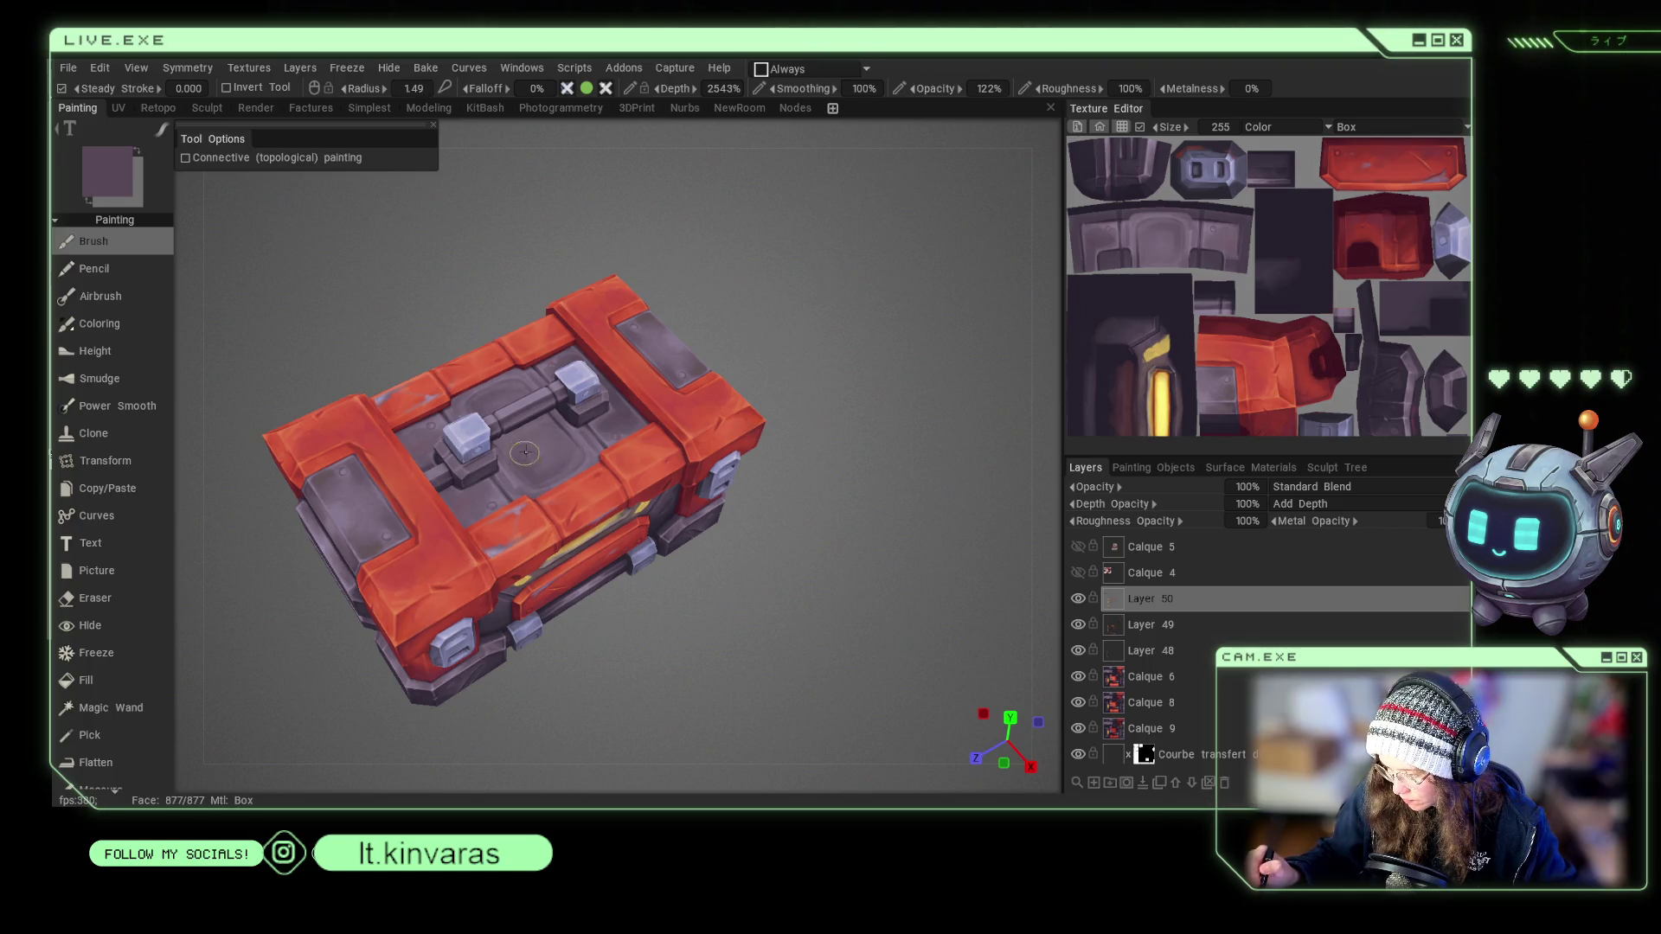
key(v)
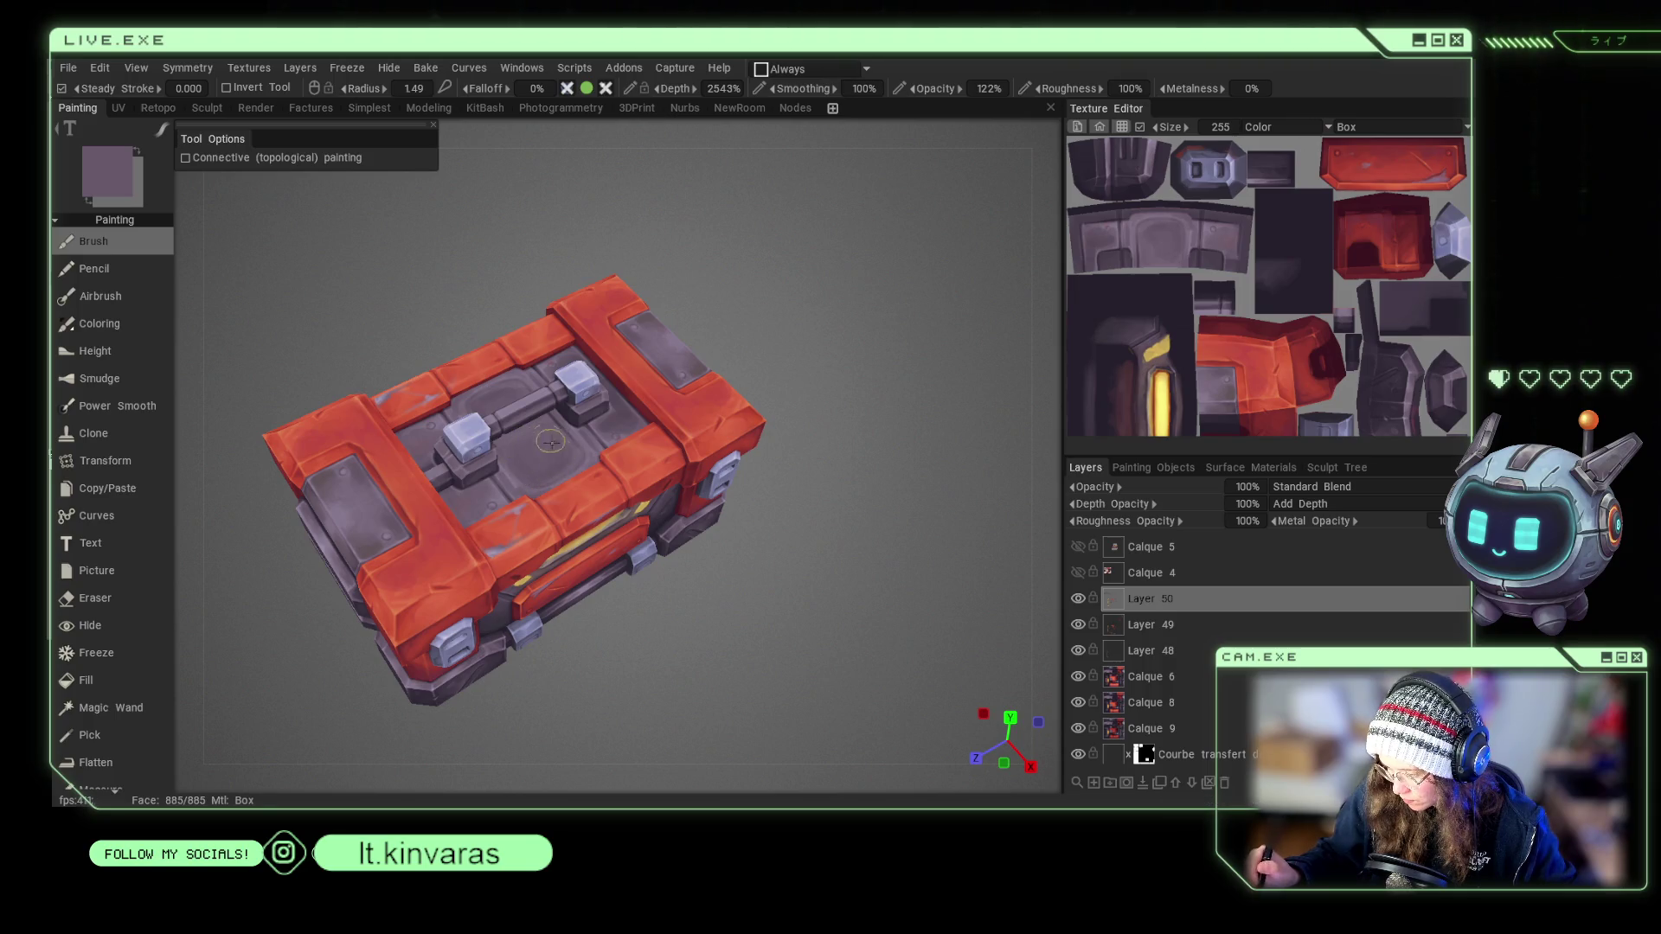
mouse_move(732, 538)
mouse_down()
mouse_move(785, 386)
mouse_move(765, 365)
mouse_move(782, 352)
mouse_move(764, 356)
mouse_move(782, 412)
mouse_move(834, 386)
mouse_move(827, 463)
mouse_up()
right_drag(827, 463, 691, 714)
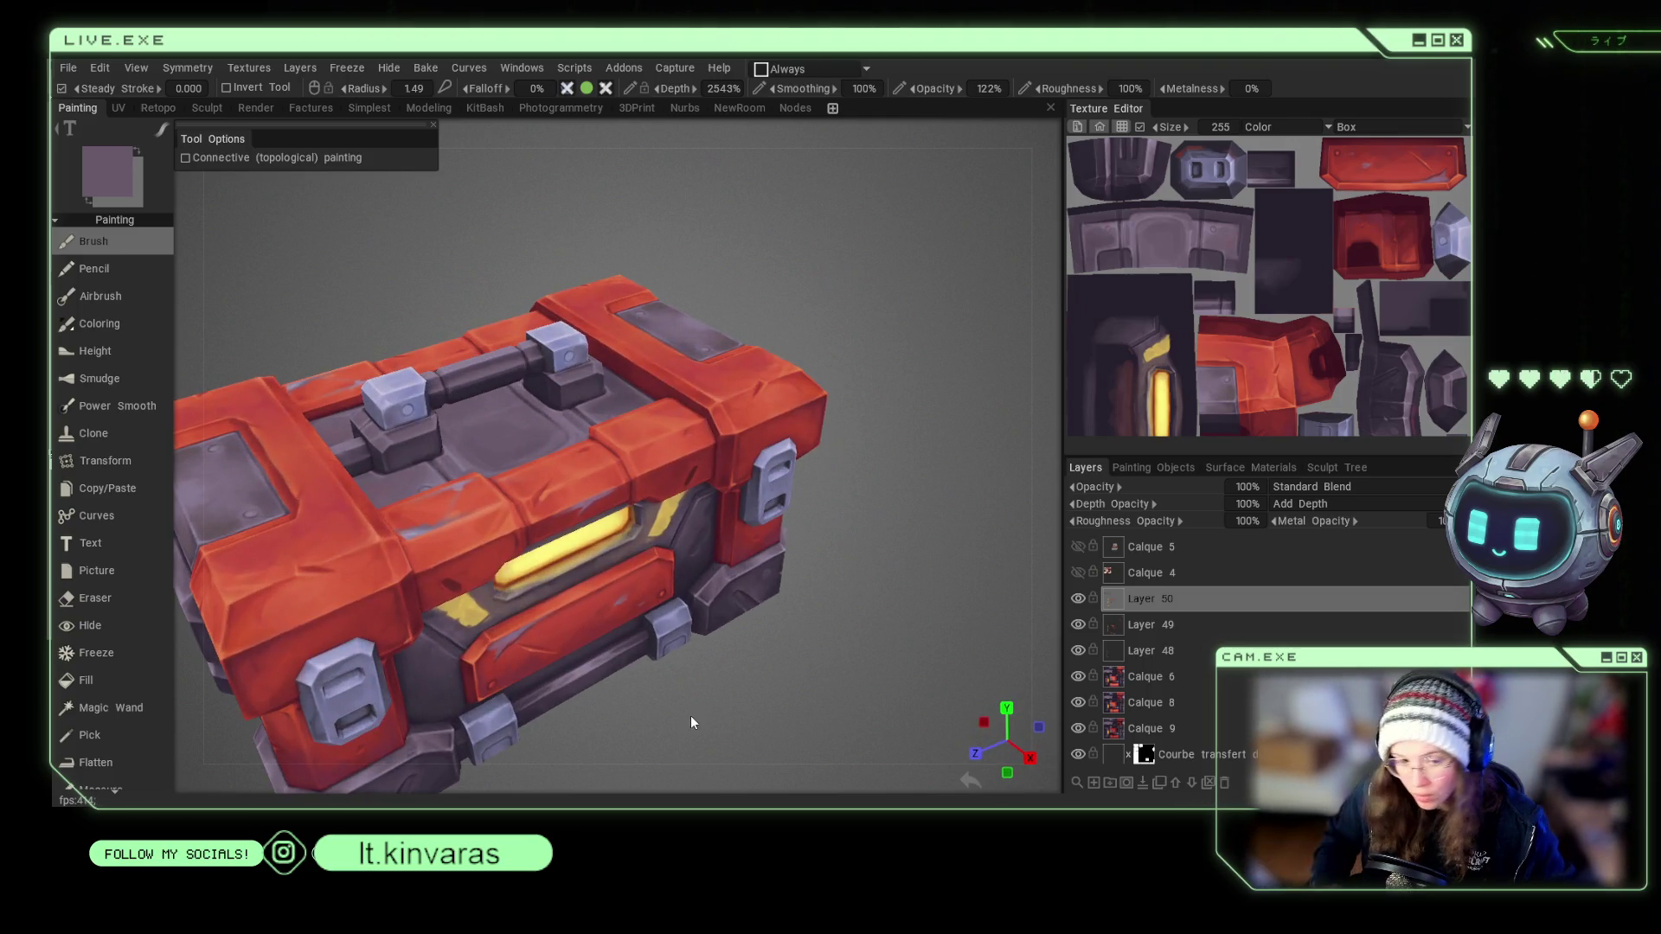
click(135, 68)
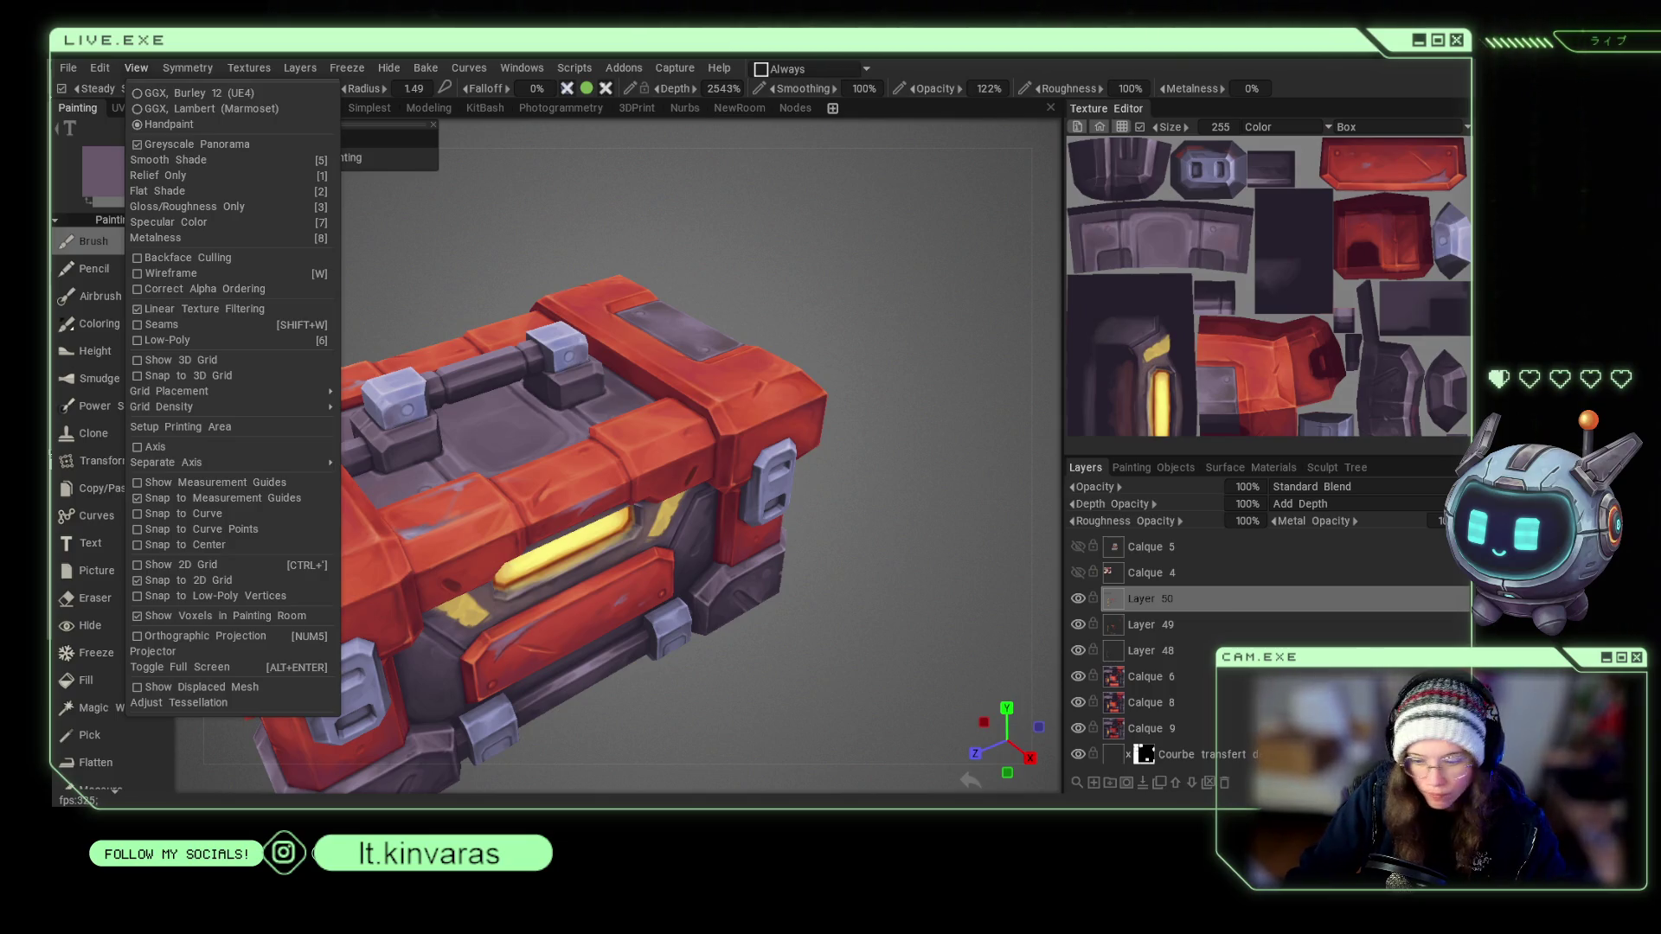
Close the display options, orbit toward the chest's top and front, and sample its red.
click(575, 235)
drag(575, 235, 487, 213)
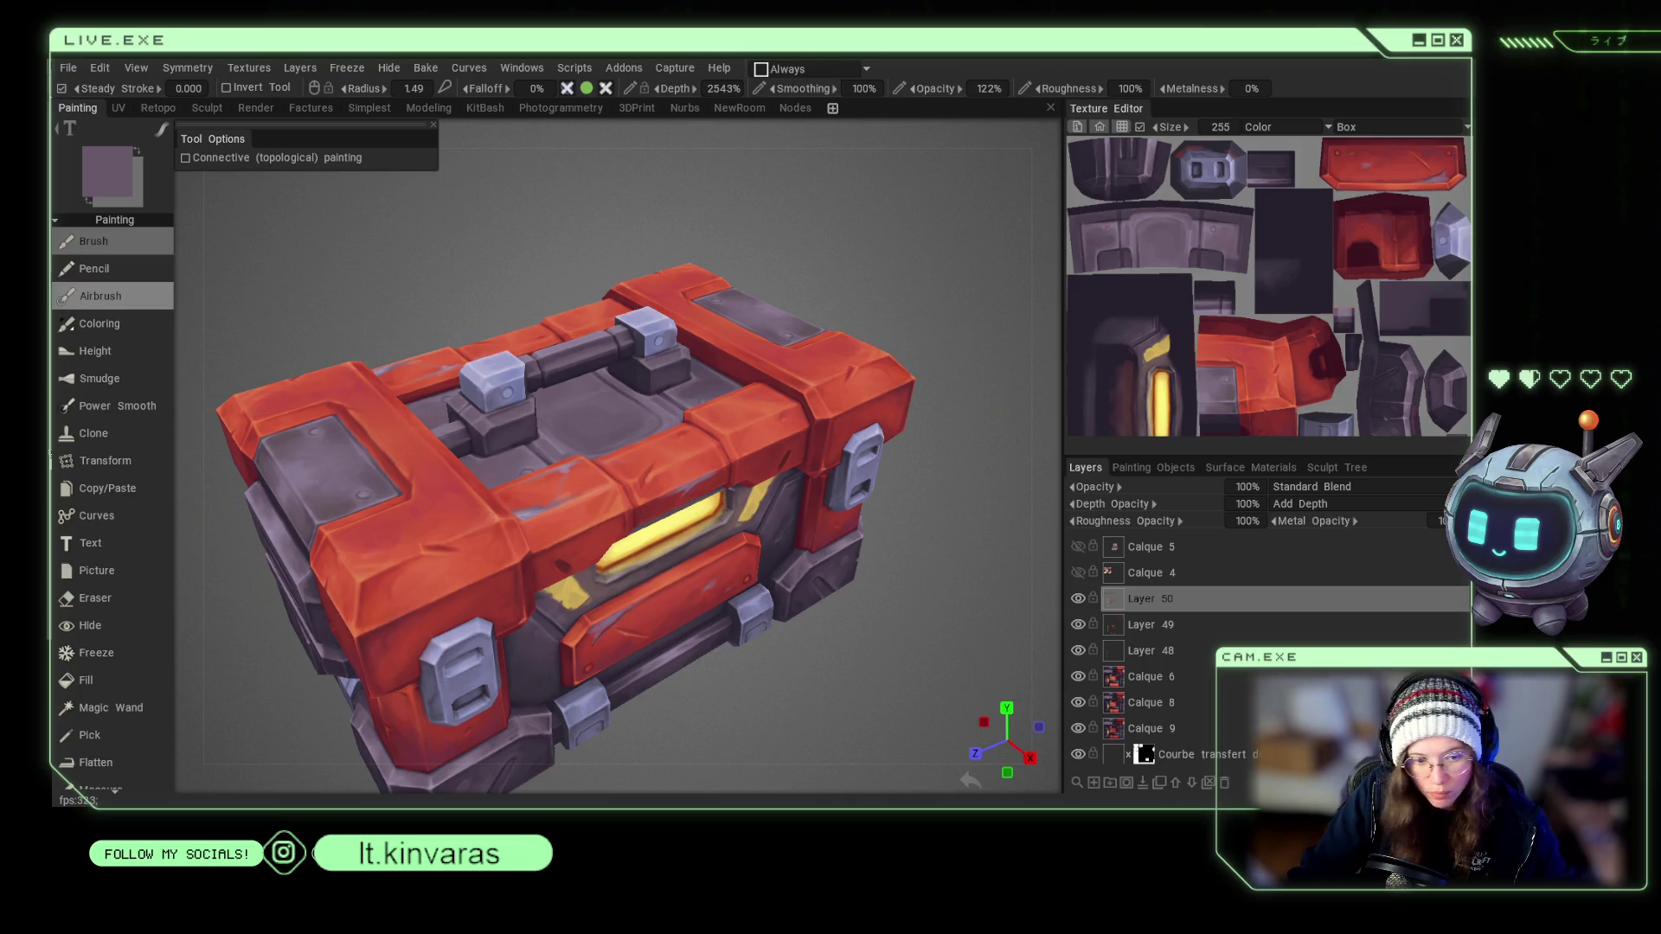
key(v)
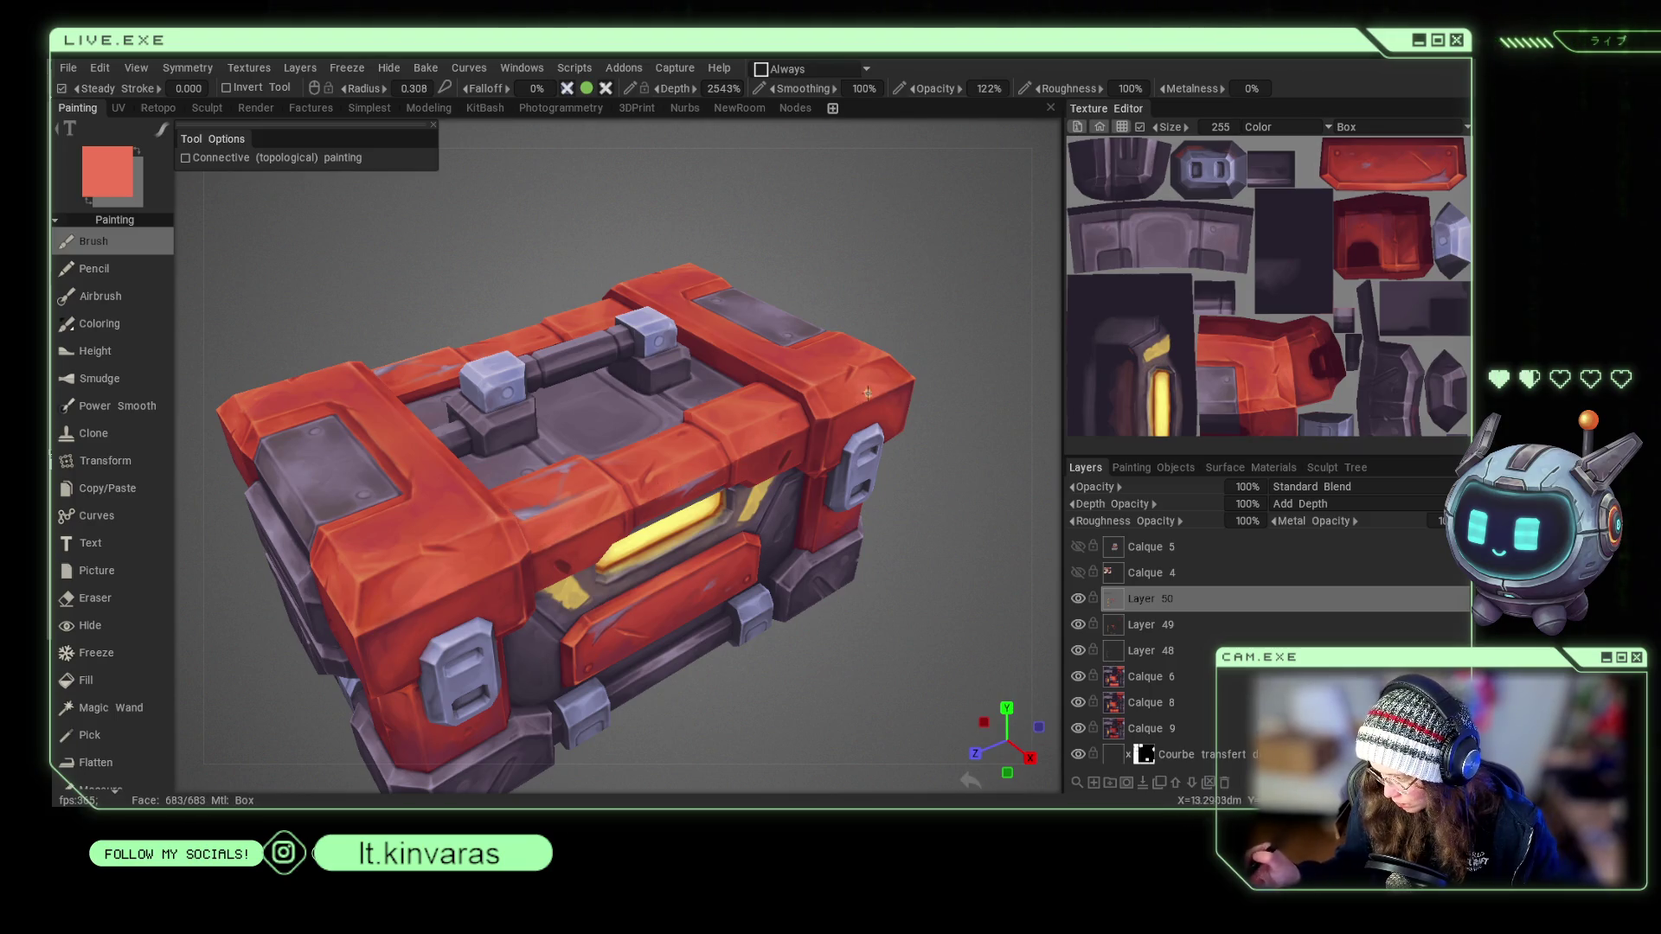
In the right side view, sample deeper red and dark purple with a fine-tipped brush.
key(KP_3)
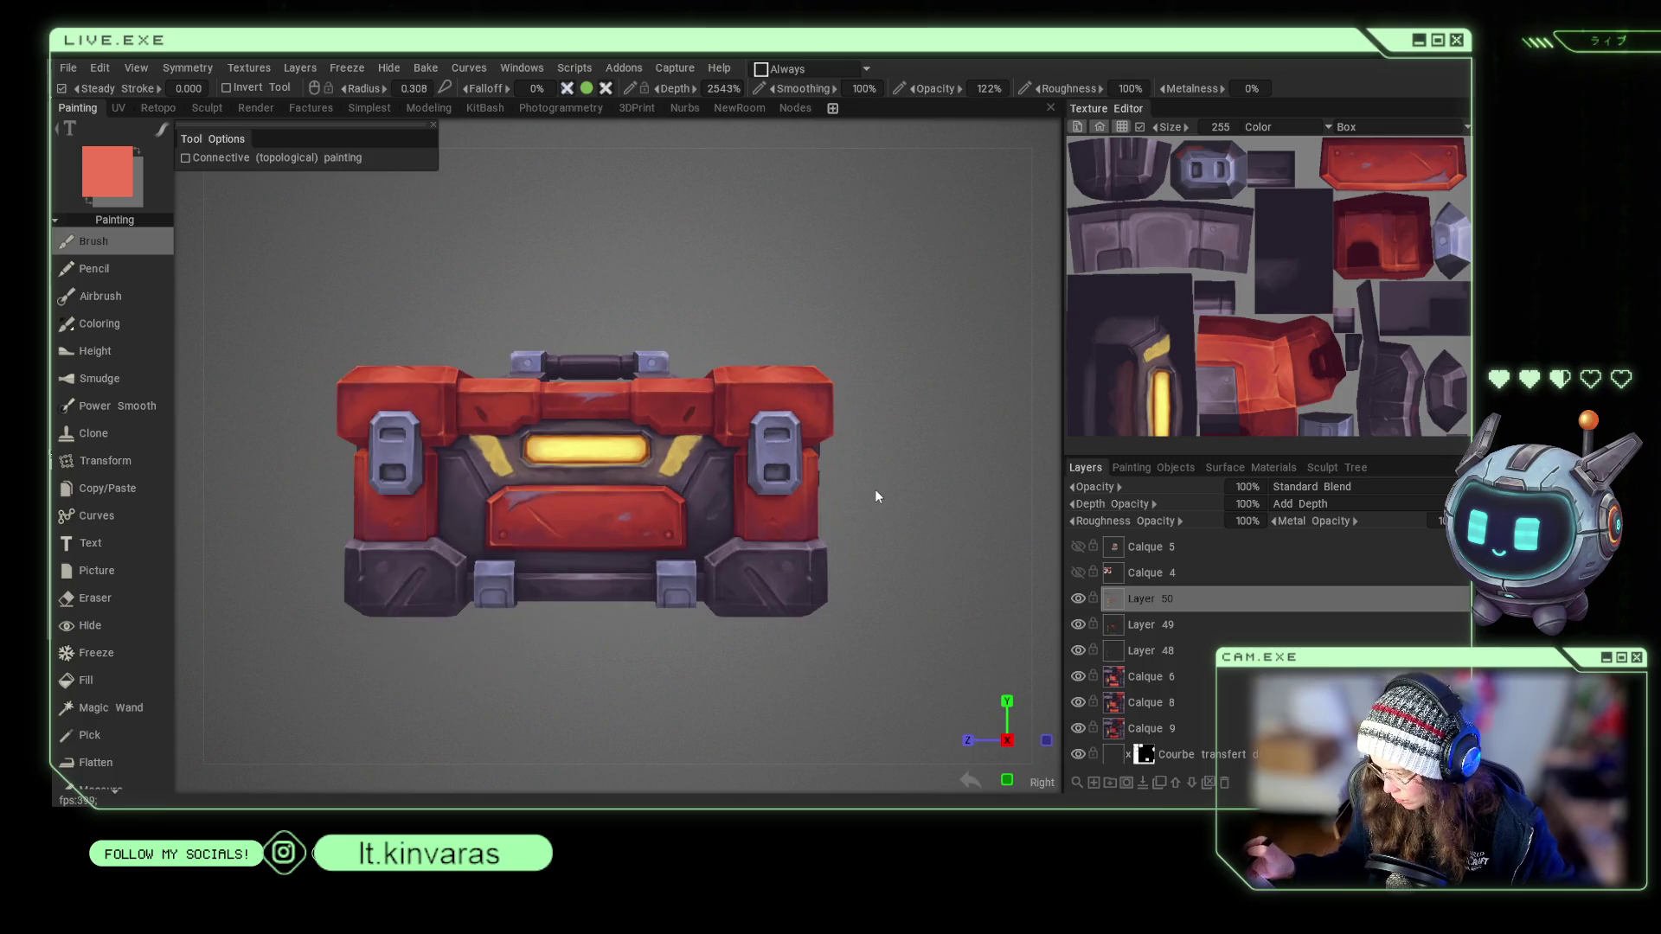
scroll(917, 537, up, 2)
key(v)
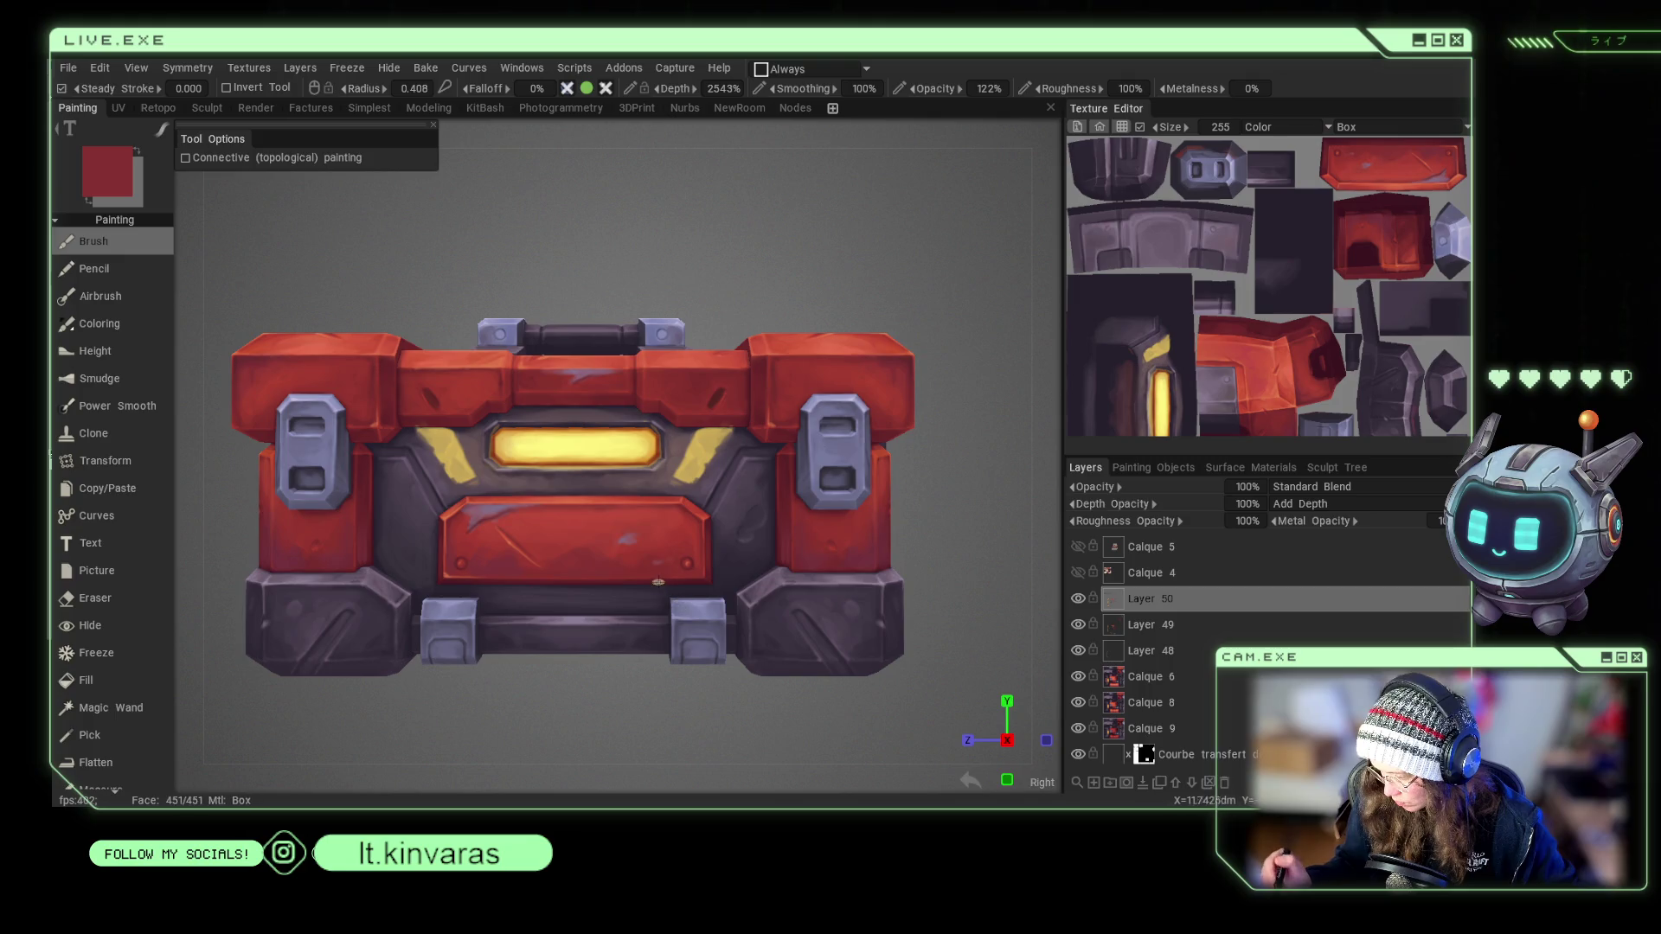
key(v)
right_drag(613, 598, 354, 557)
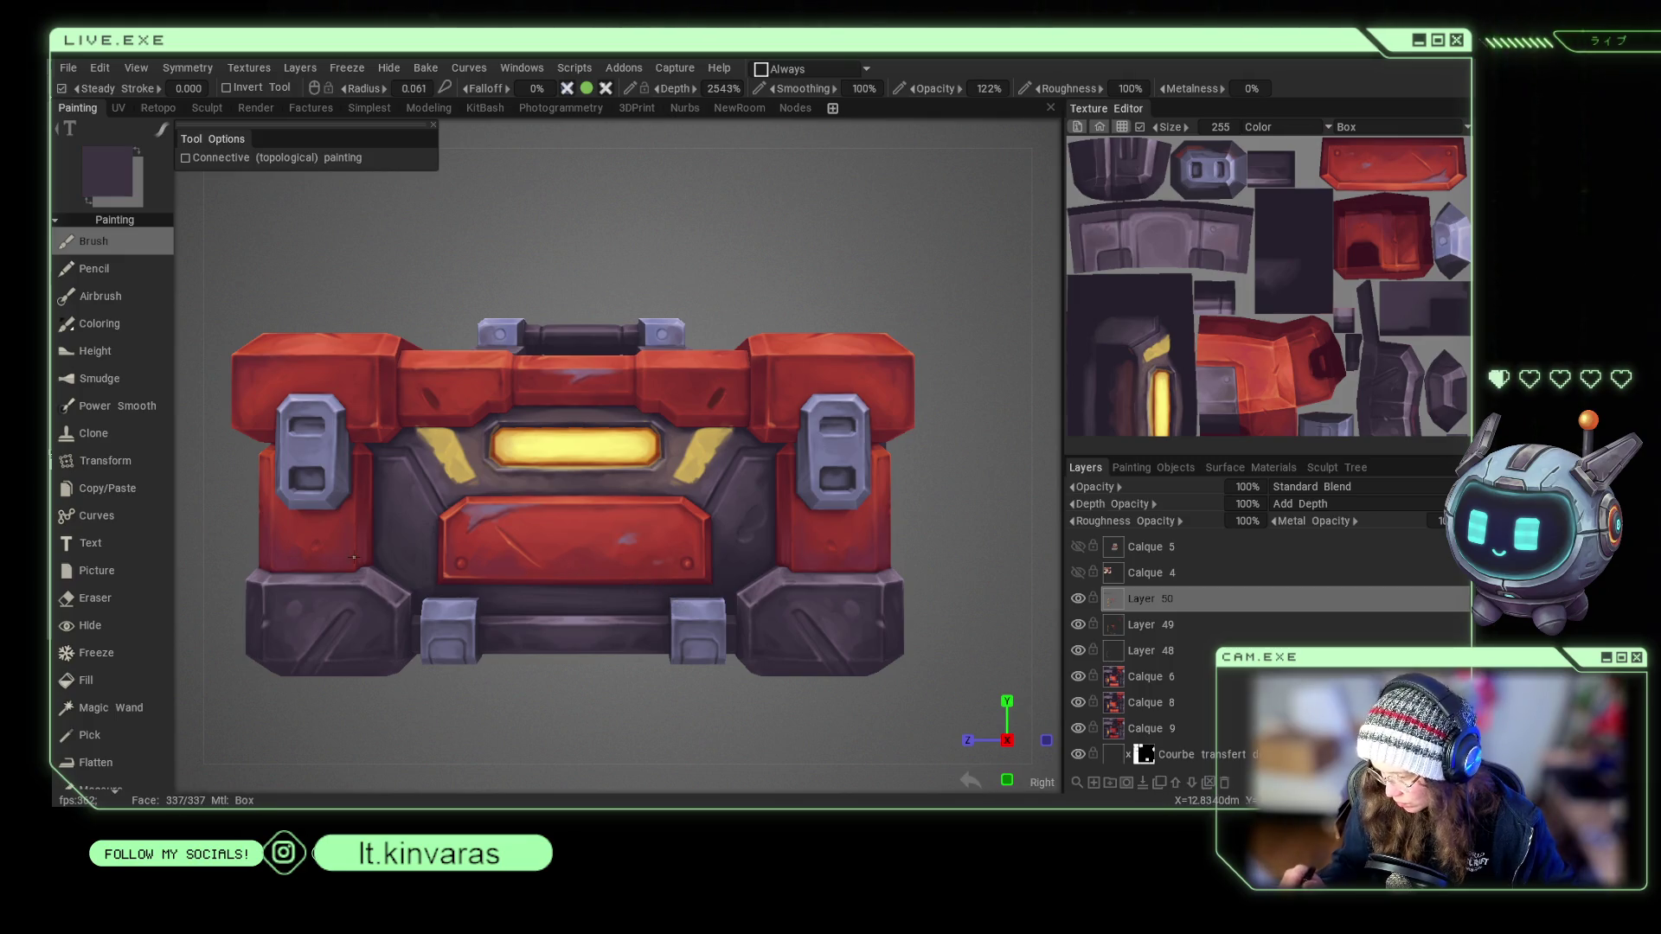
right_drag(554, 552, 584, 546)
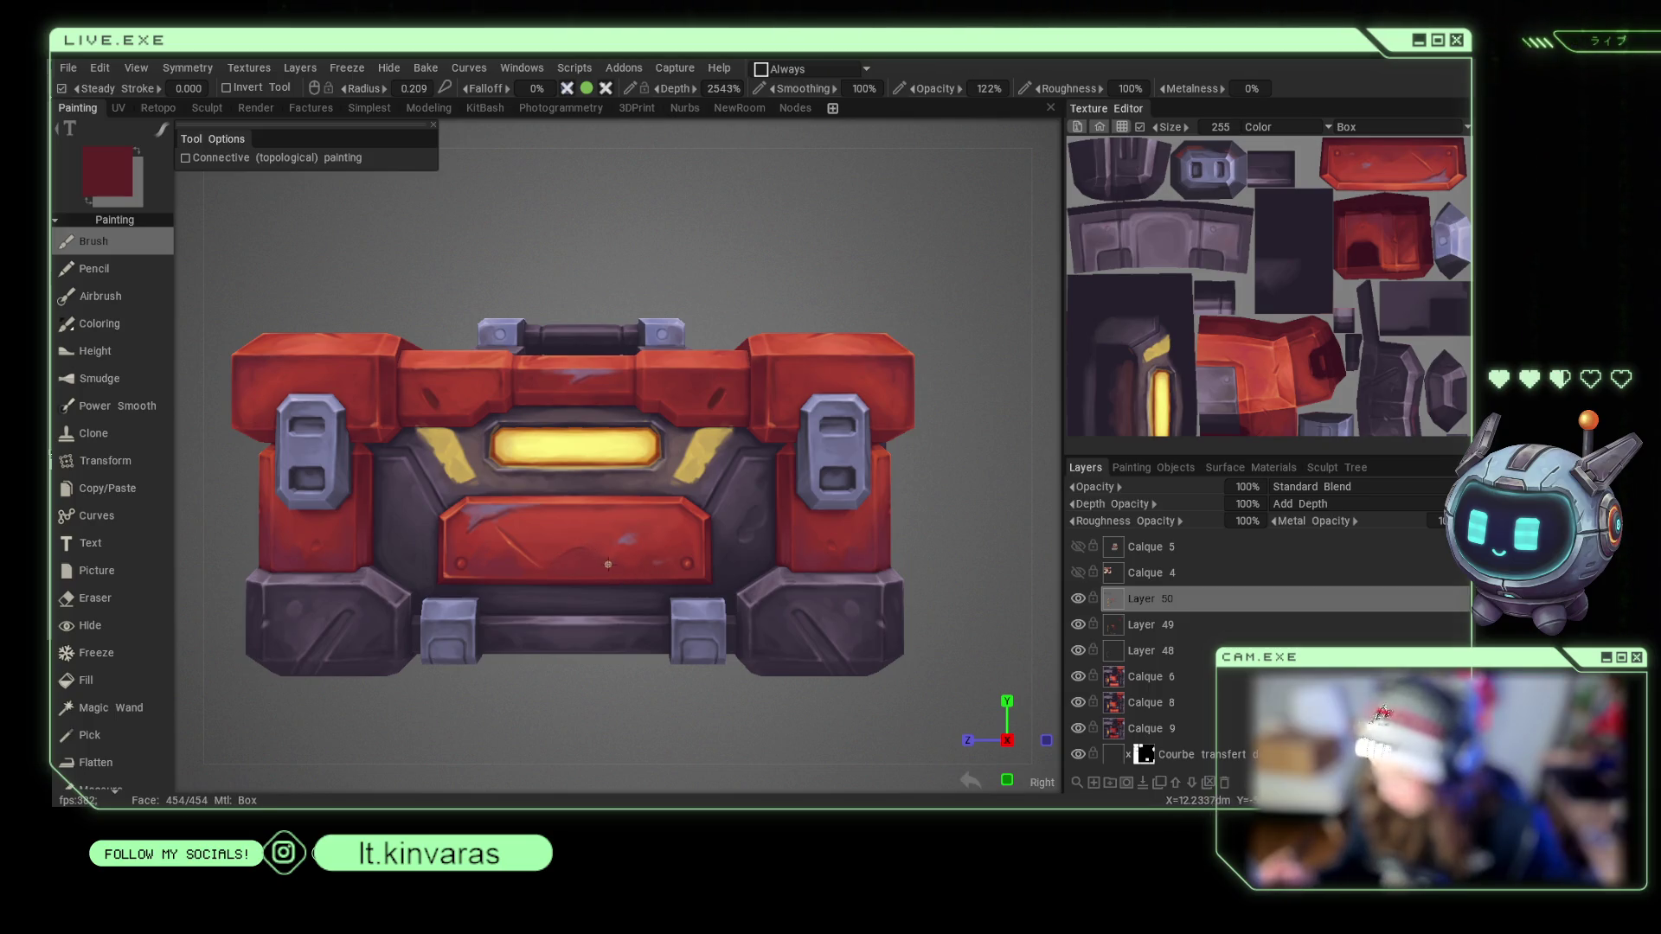
Alternate bright red and dark maroon to shade and scratch the lower front panel.
key(v)
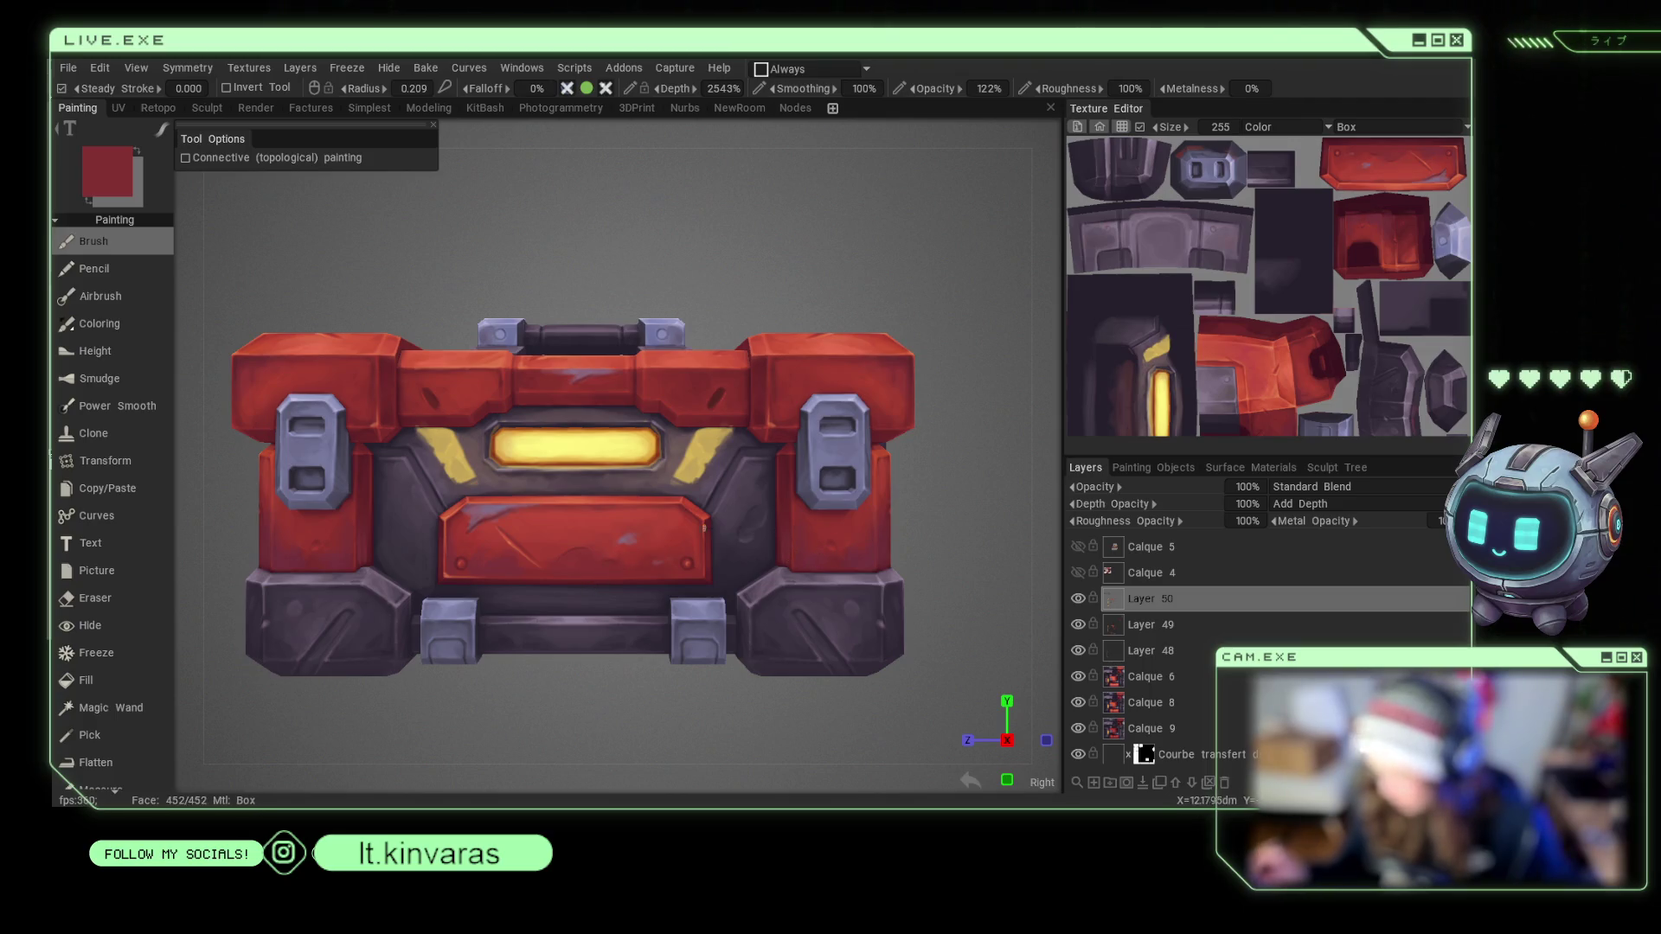
key(v)
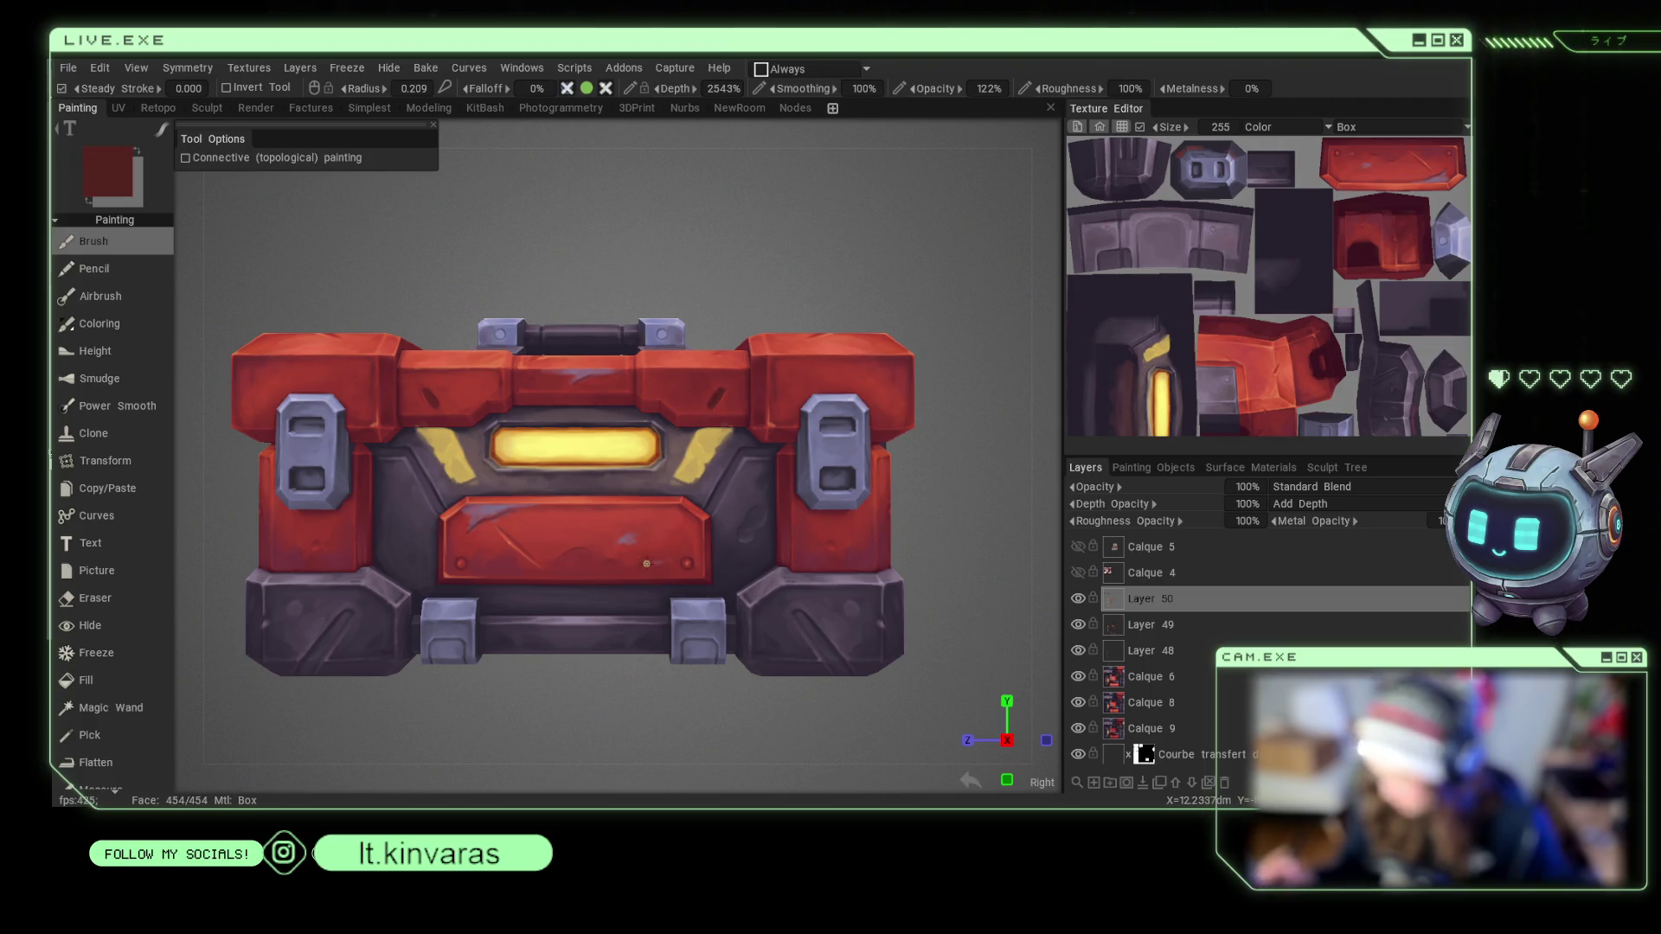
key(v)
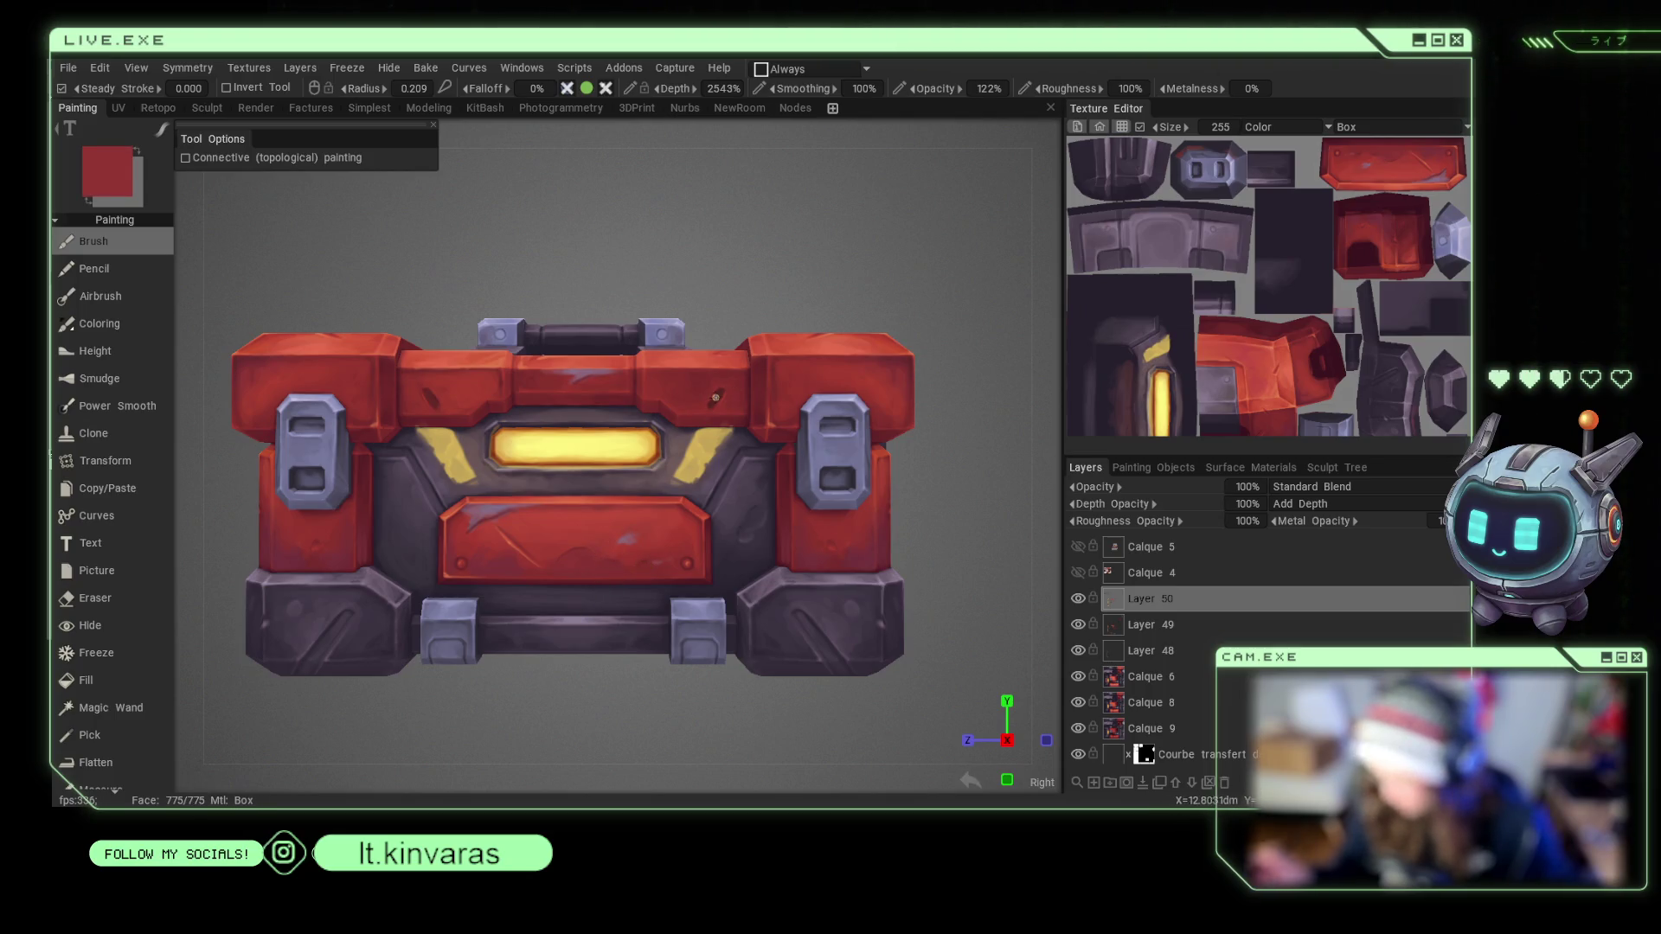
key(v)
key(v)
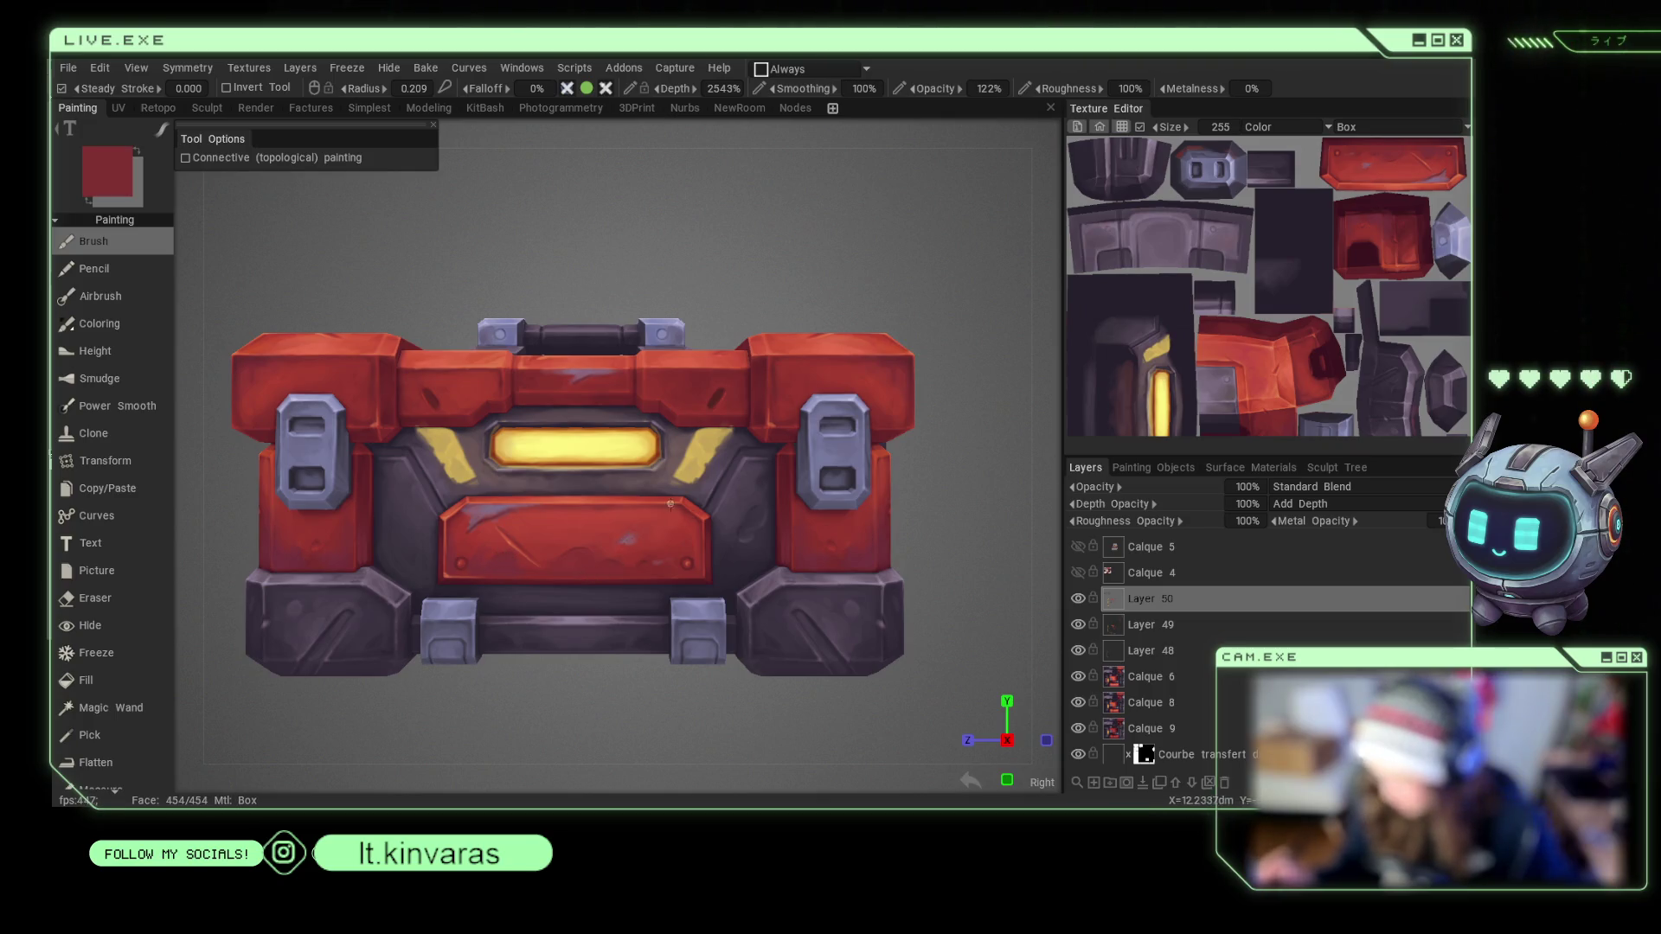
scroll(671, 504, up, 3)
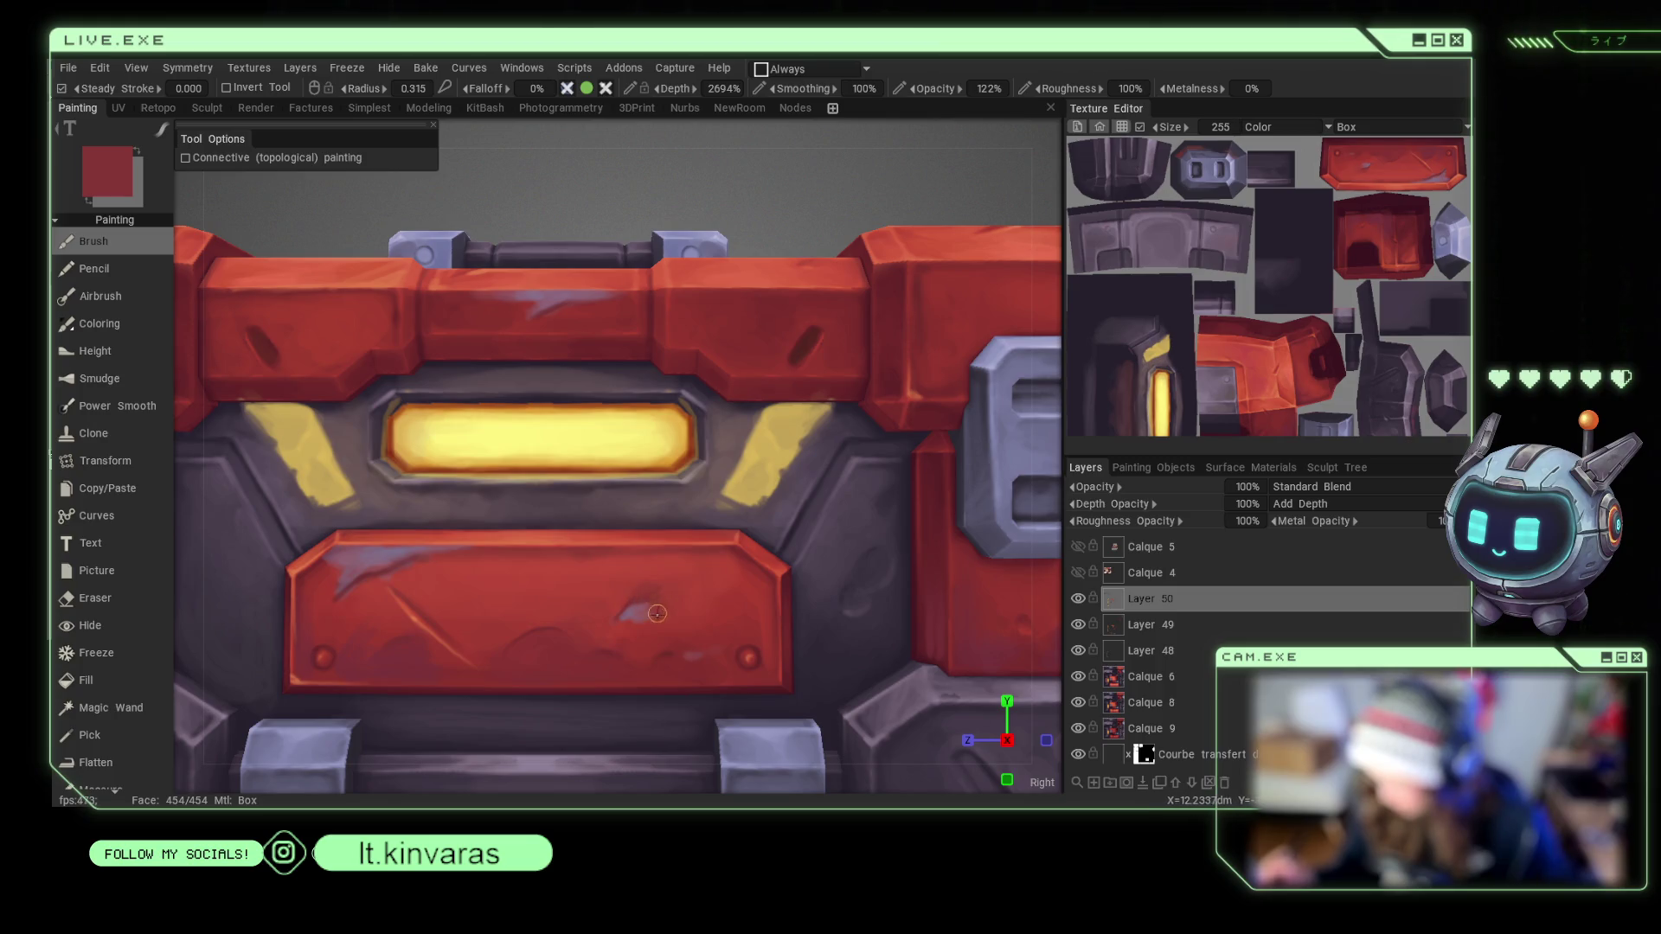
key(v)
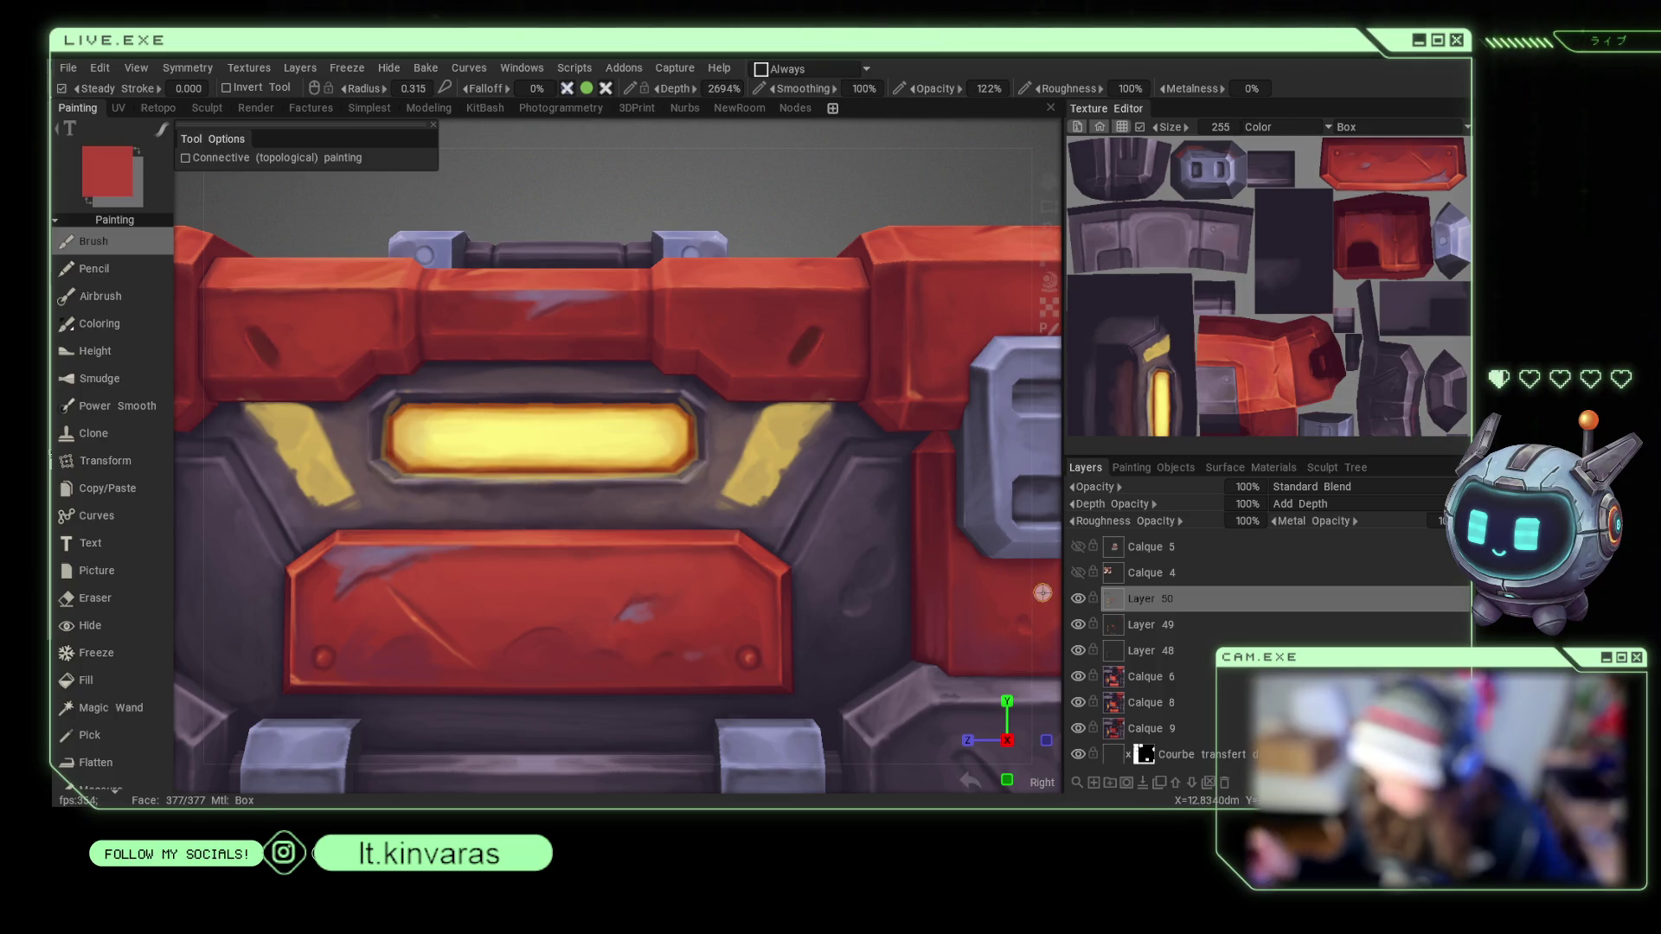
scroll(917, 442, down, 5)
drag(865, 516, 919, 564)
scroll(900, 527, up, 5)
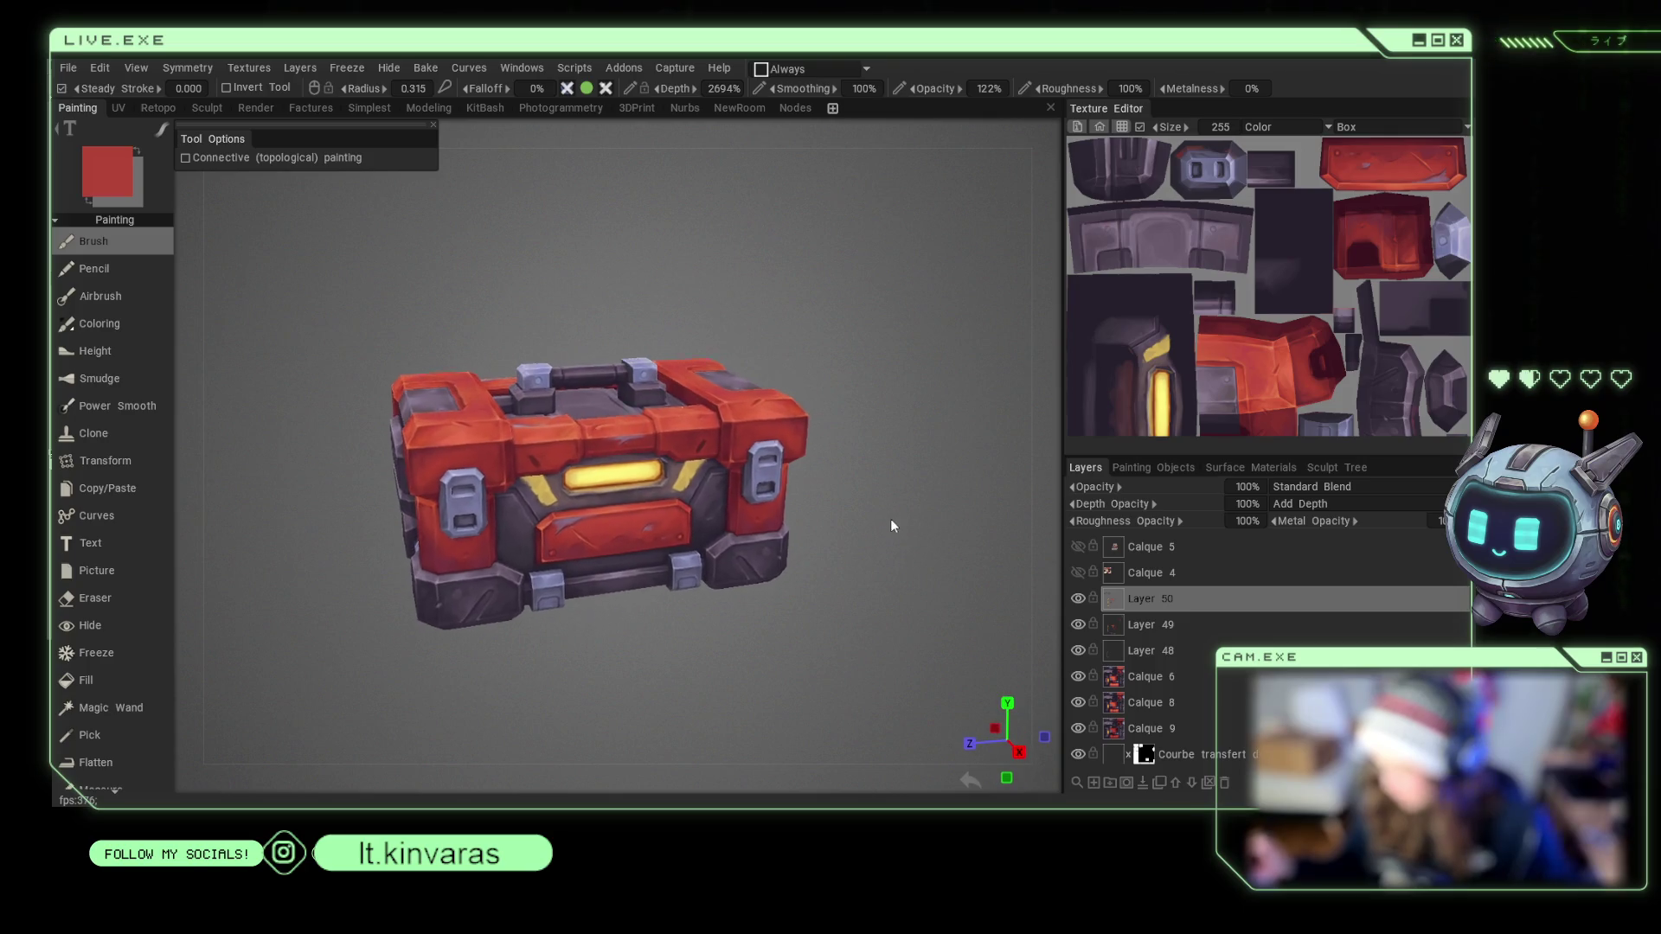
Try darker red, lighter red and lavender samples, settle on crate red, then face the whole crate.
key(v)
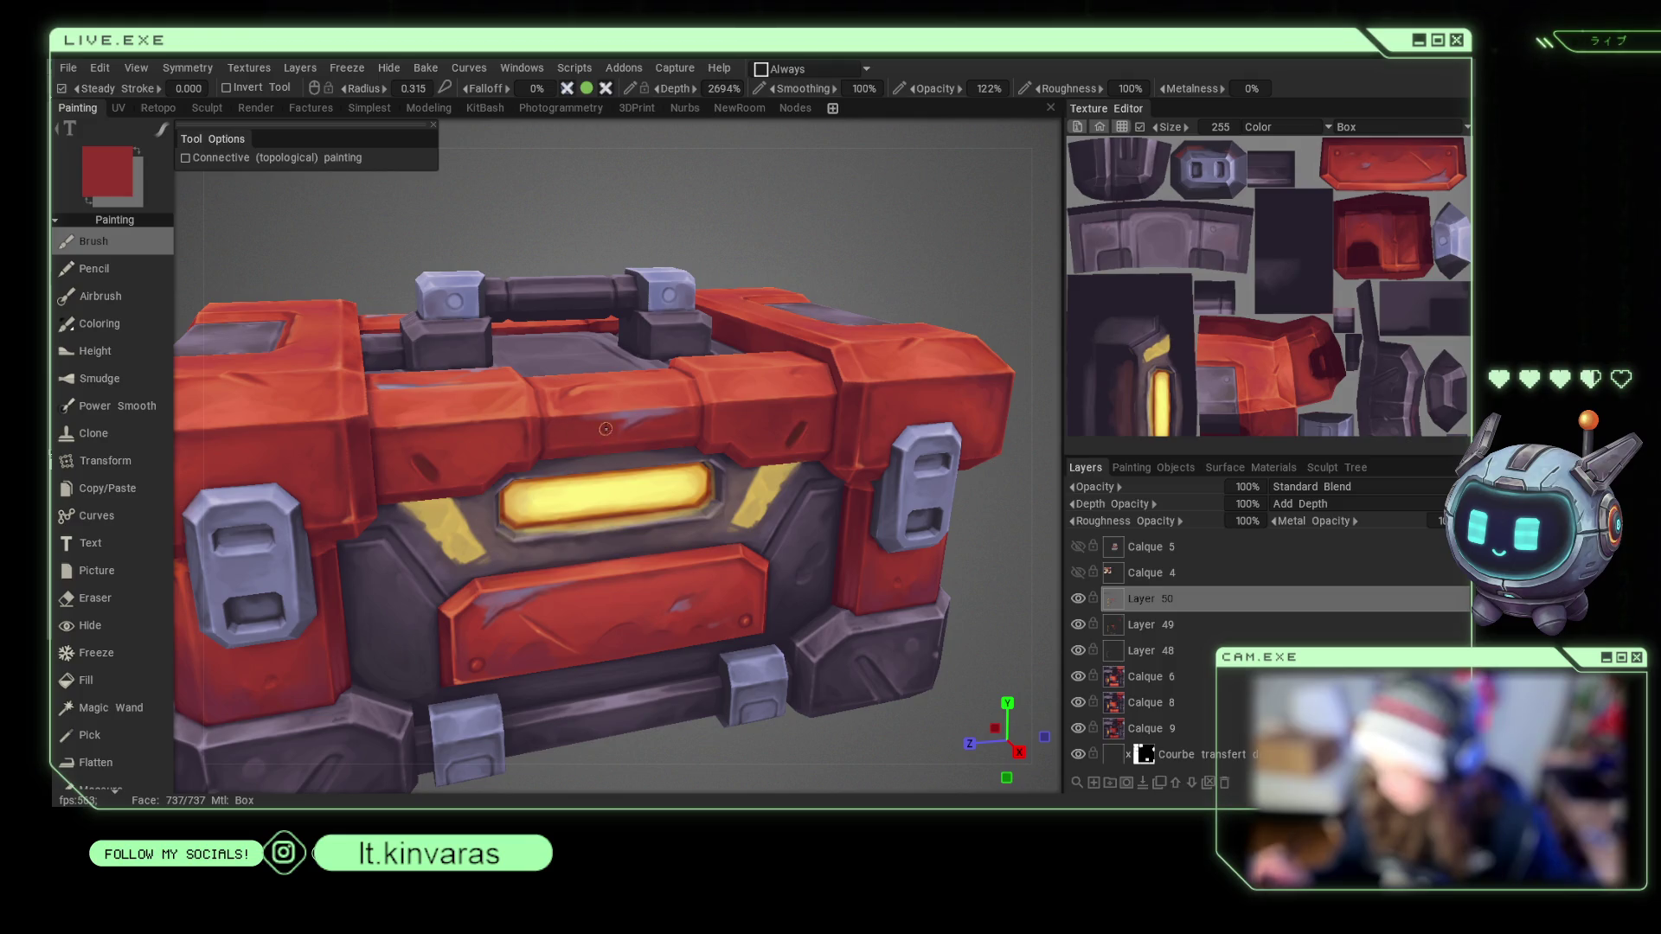
key(v)
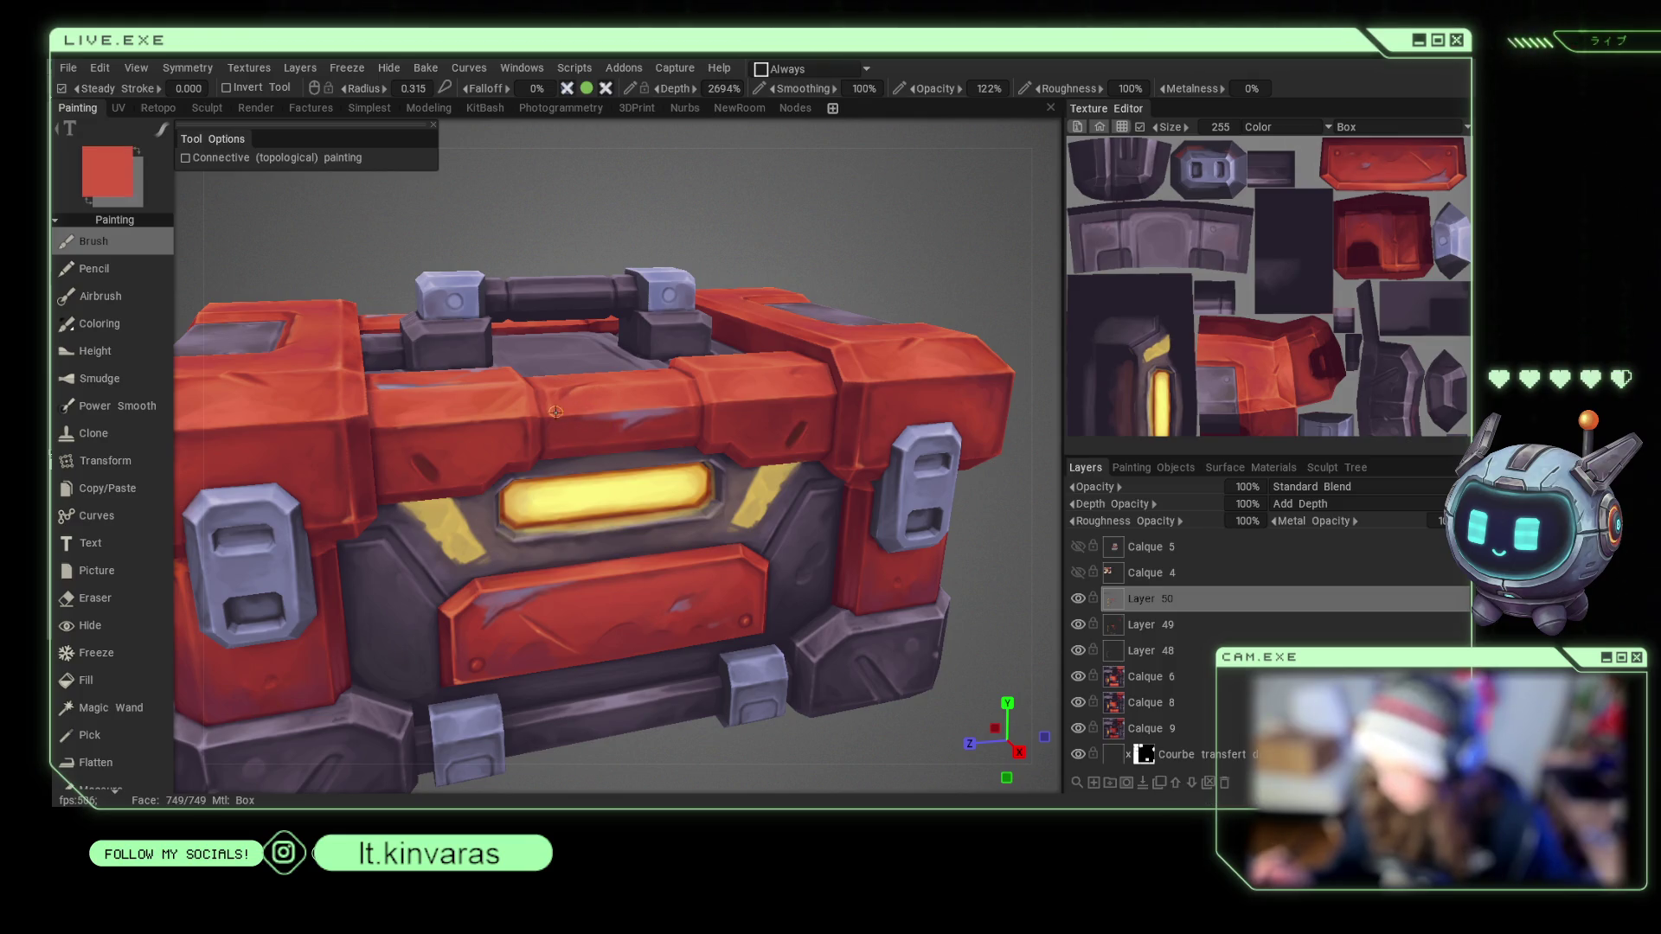
scroll(996, 542, down, 5)
mouse_move(895, 397)
mouse_down()
mouse_move(929, 448)
mouse_move(903, 506)
mouse_up()
scroll(904, 506, up, 5)
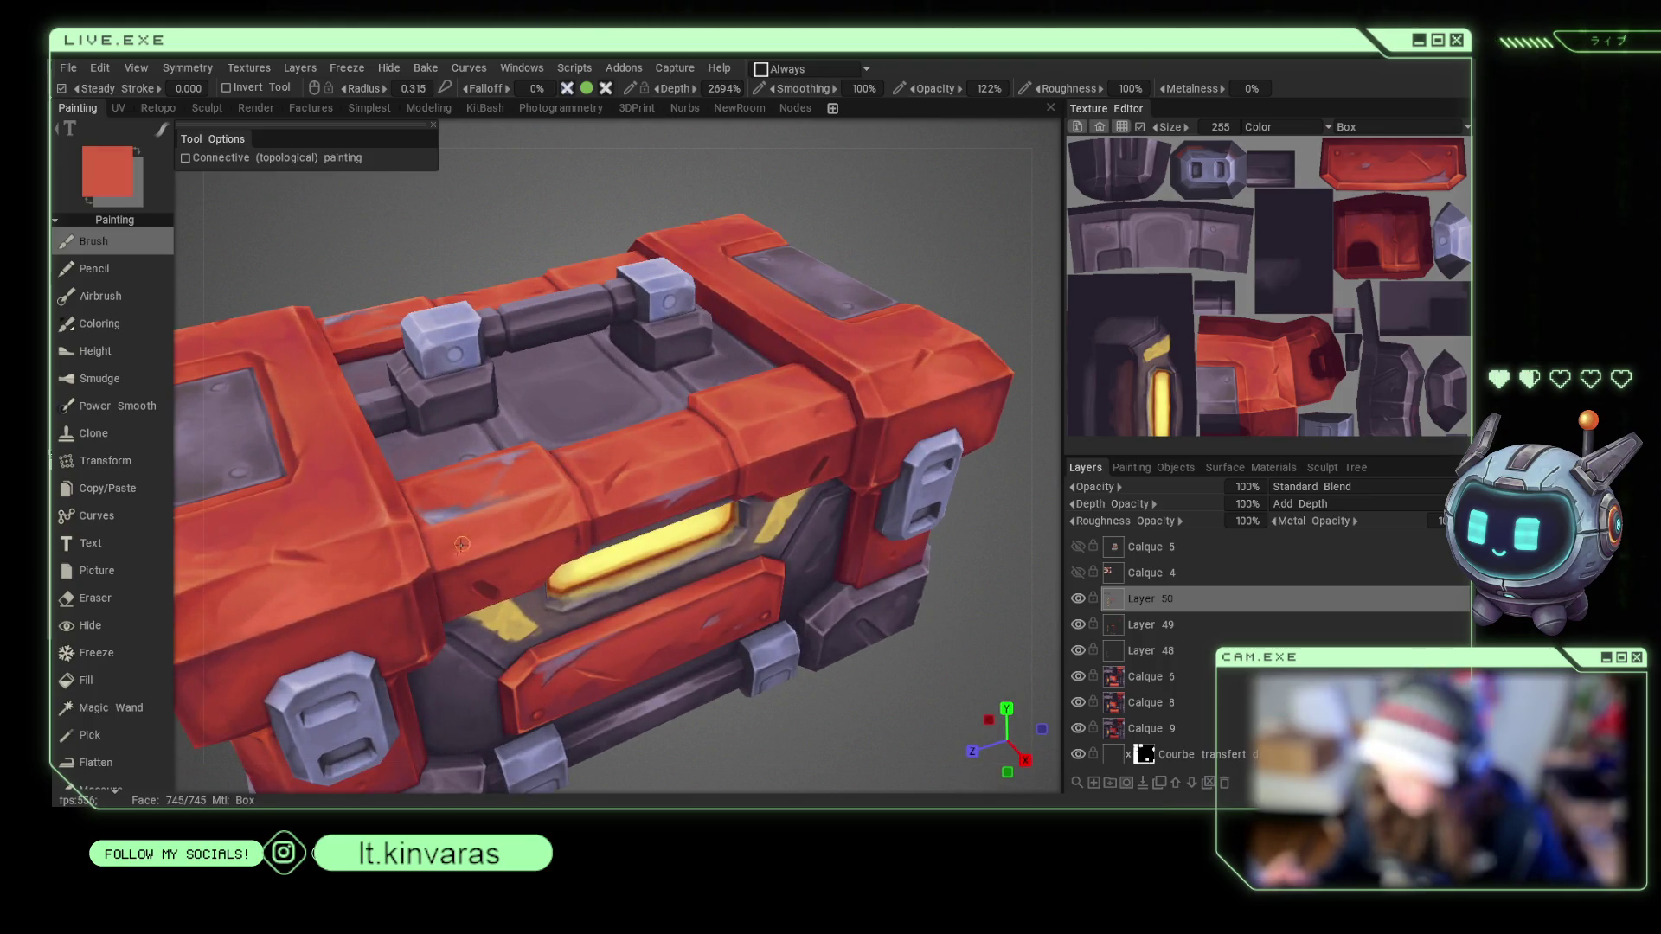
key(v)
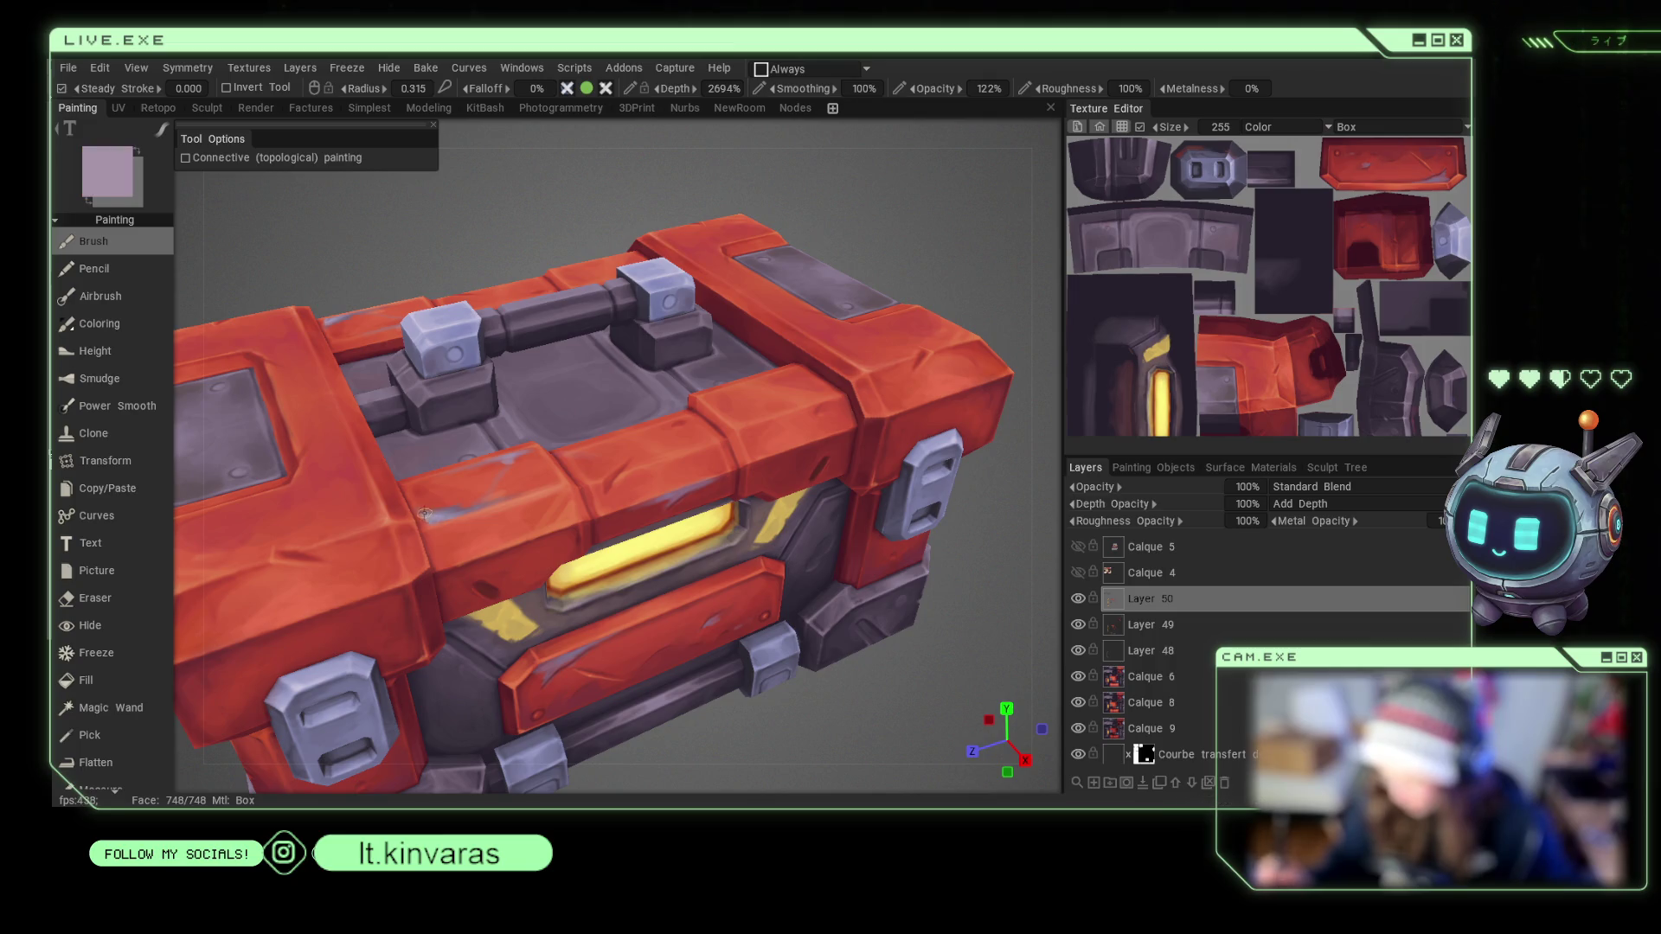
key(v)
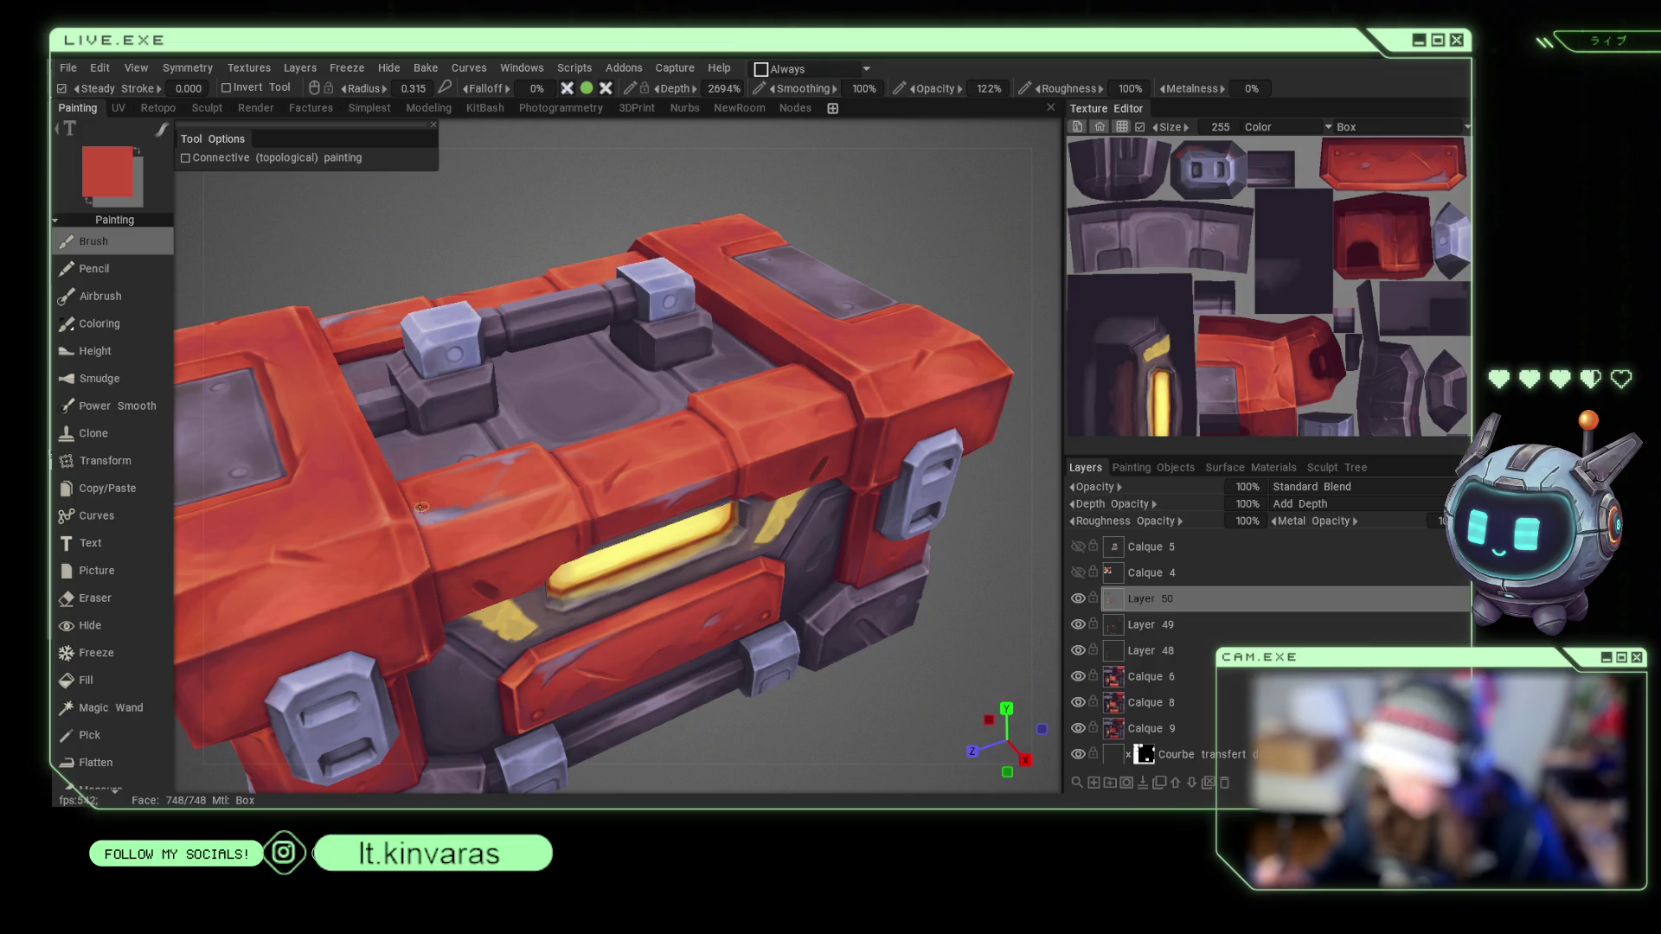
drag(952, 663, 962, 723)
key(v)
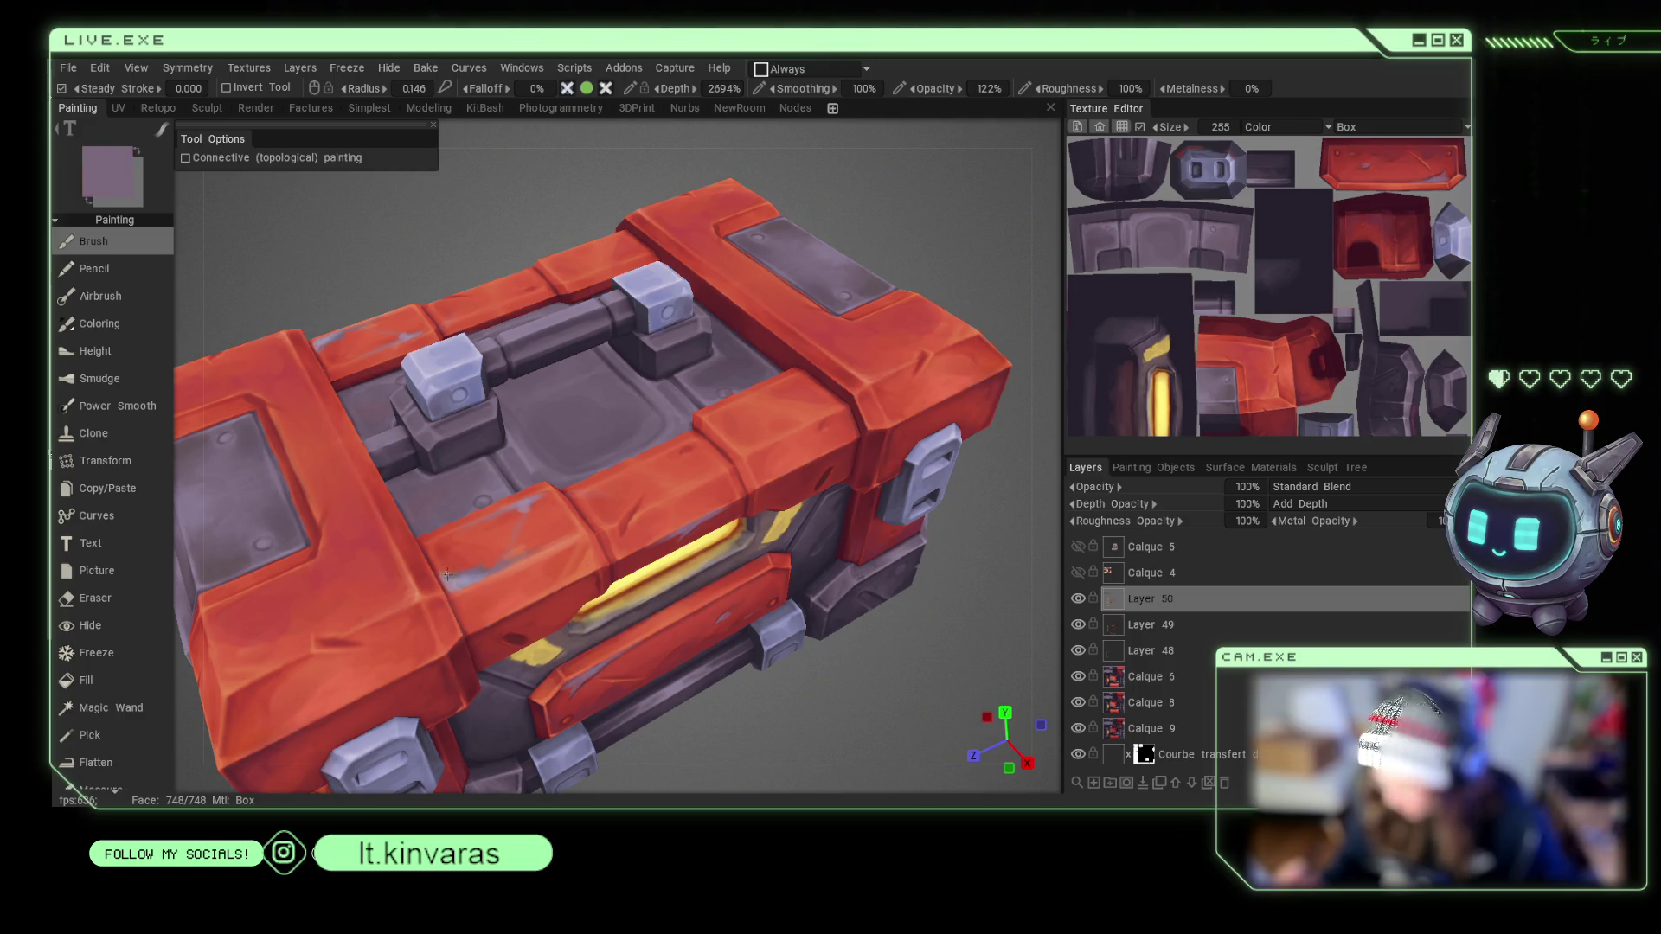
key(v)
key(v)
key(v)
key(v)
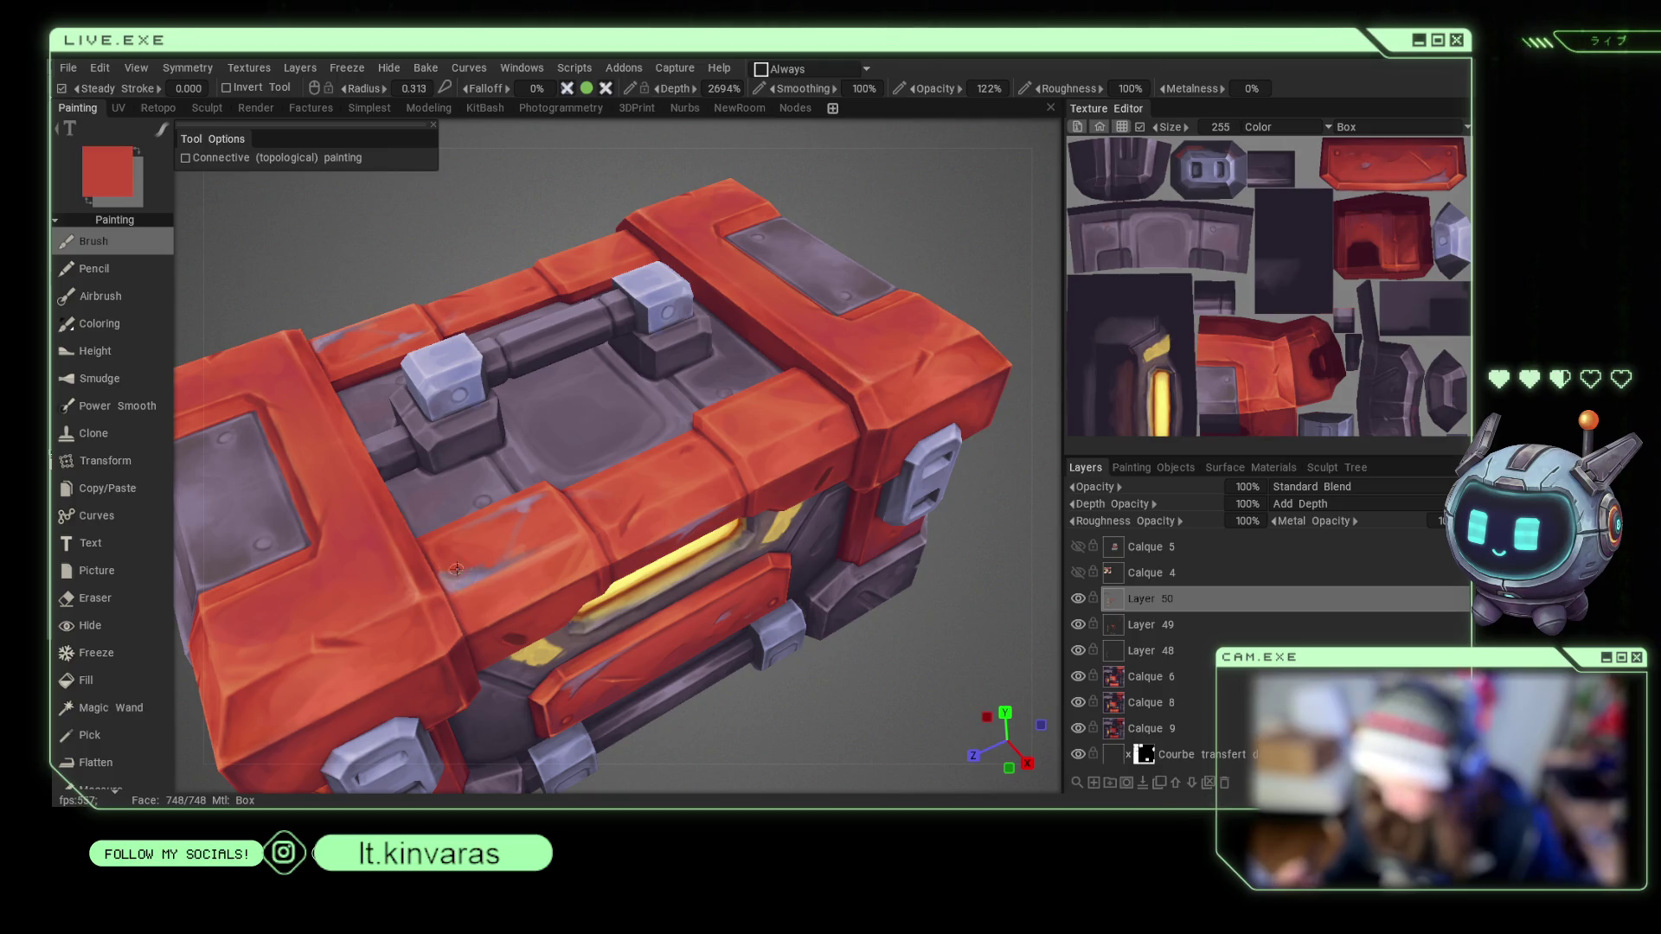
mouse_move(891, 571)
mouse_down()
mouse_move(933, 557)
mouse_move(958, 580)
mouse_up()
mouse_move(957, 580)
right_down()
mouse_move(931, 541)
mouse_move(848, 501)
mouse_move(862, 567)
right_up()
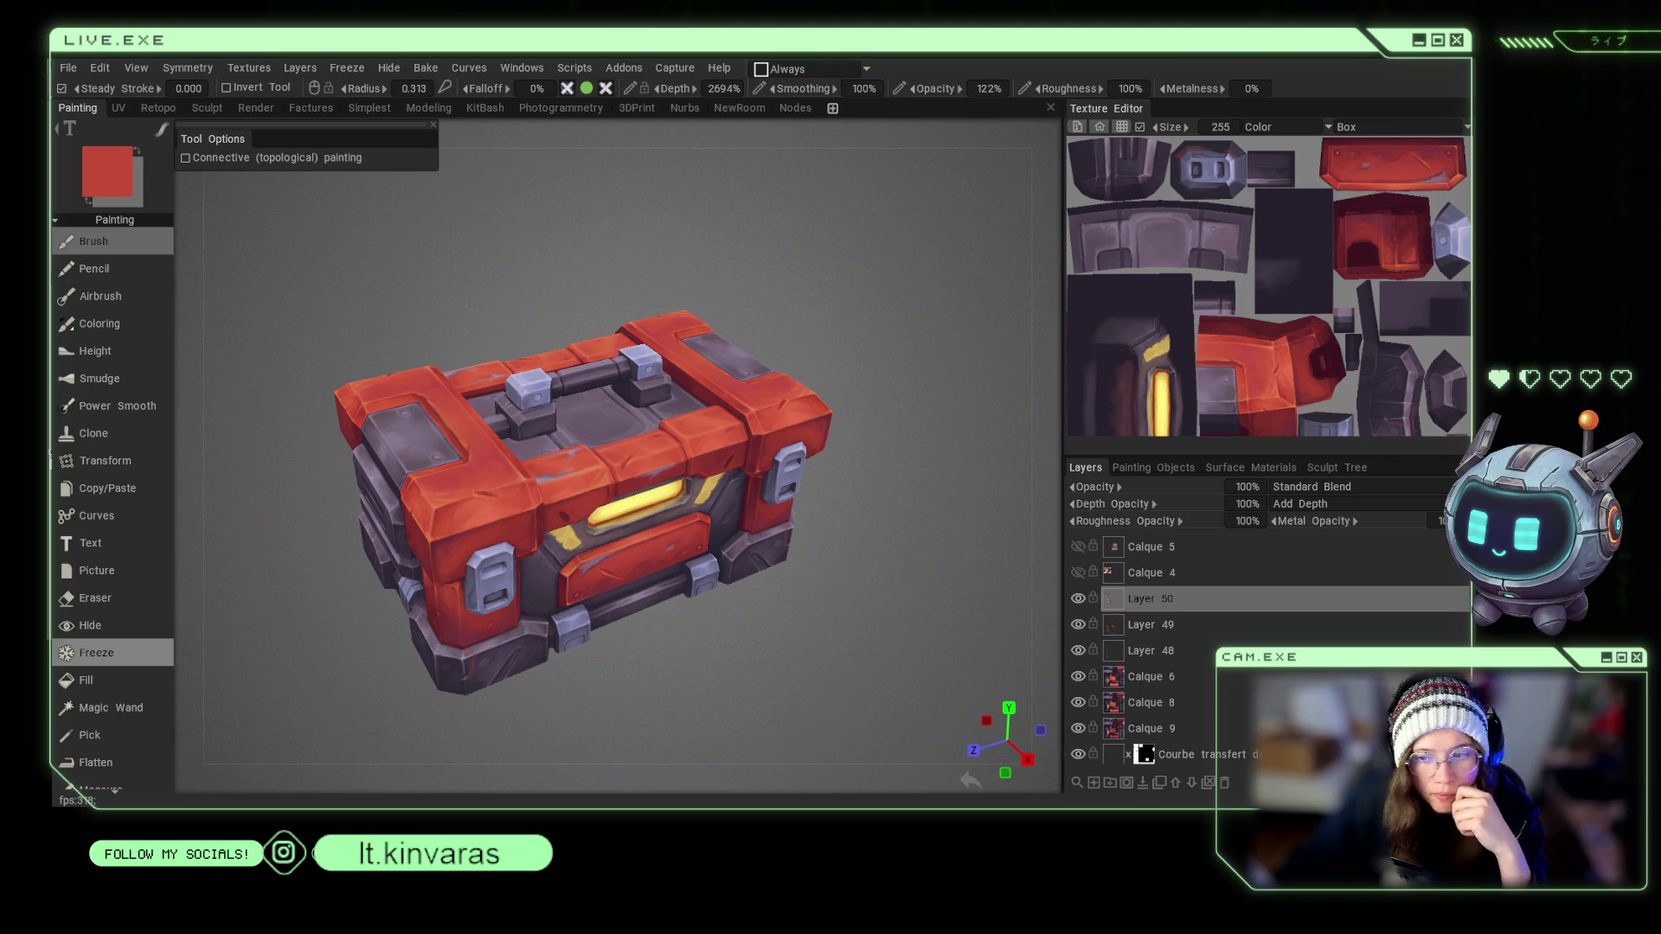
Orbit and zoom close onto the crate's front face and its latches.
mouse_move(396, 258)
mouse_down()
mouse_move(412, 288)
mouse_move(434, 226)
mouse_move(402, 242)
mouse_up()
drag(242, 216, 285, 216)
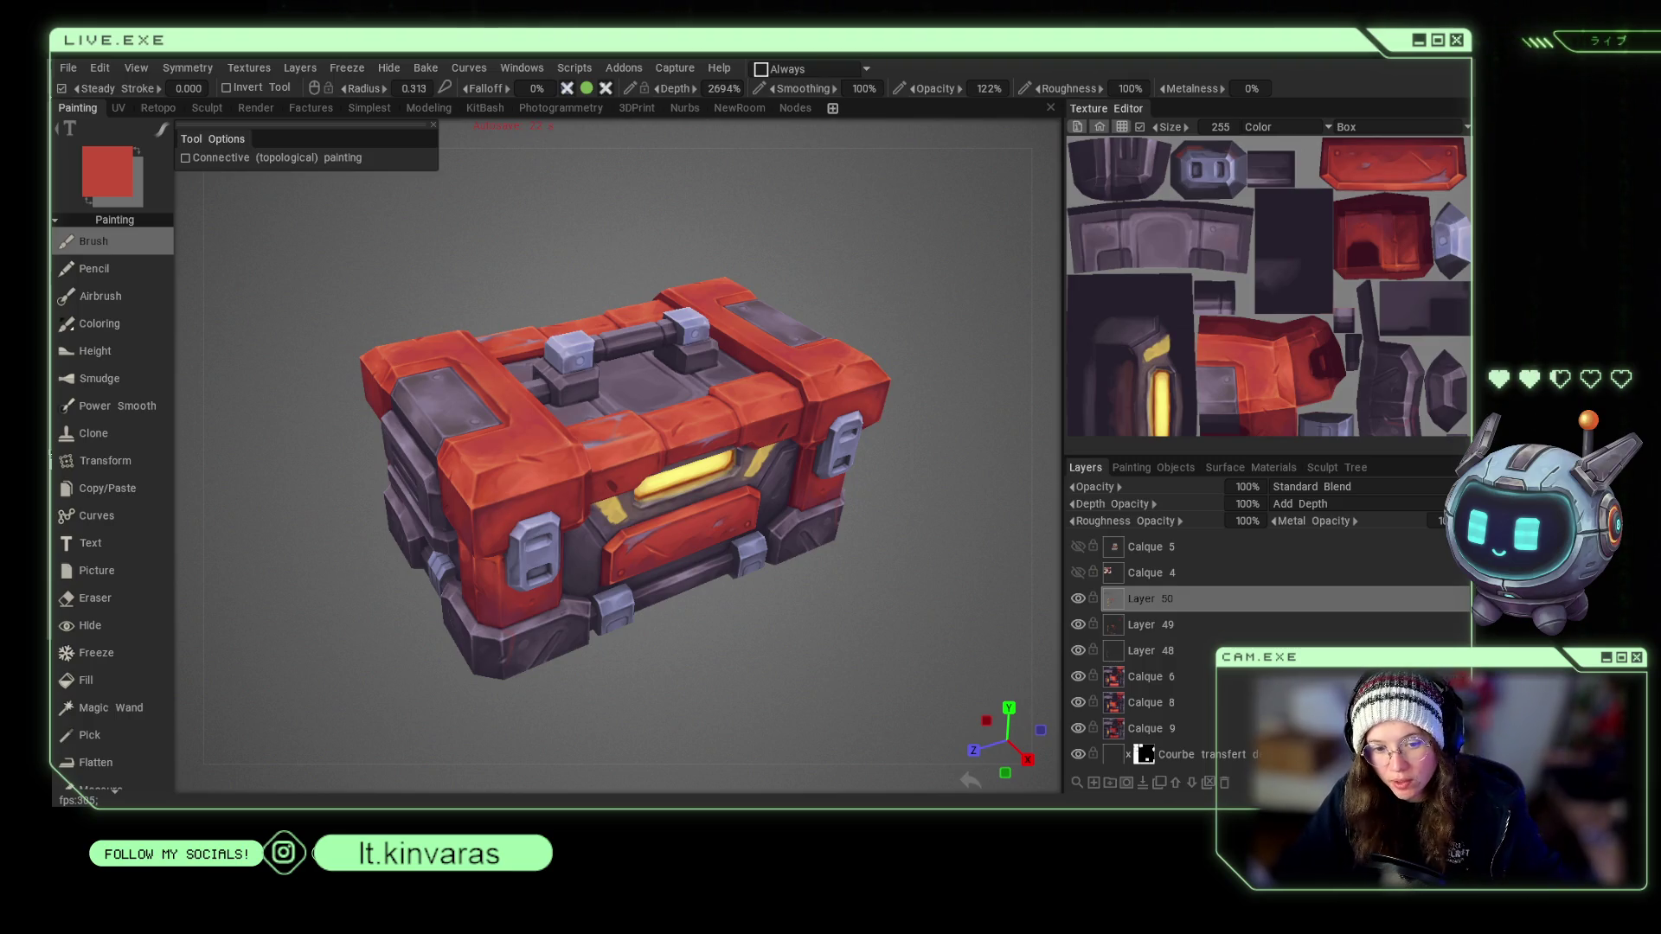
scroll(225, 536, up, 5)
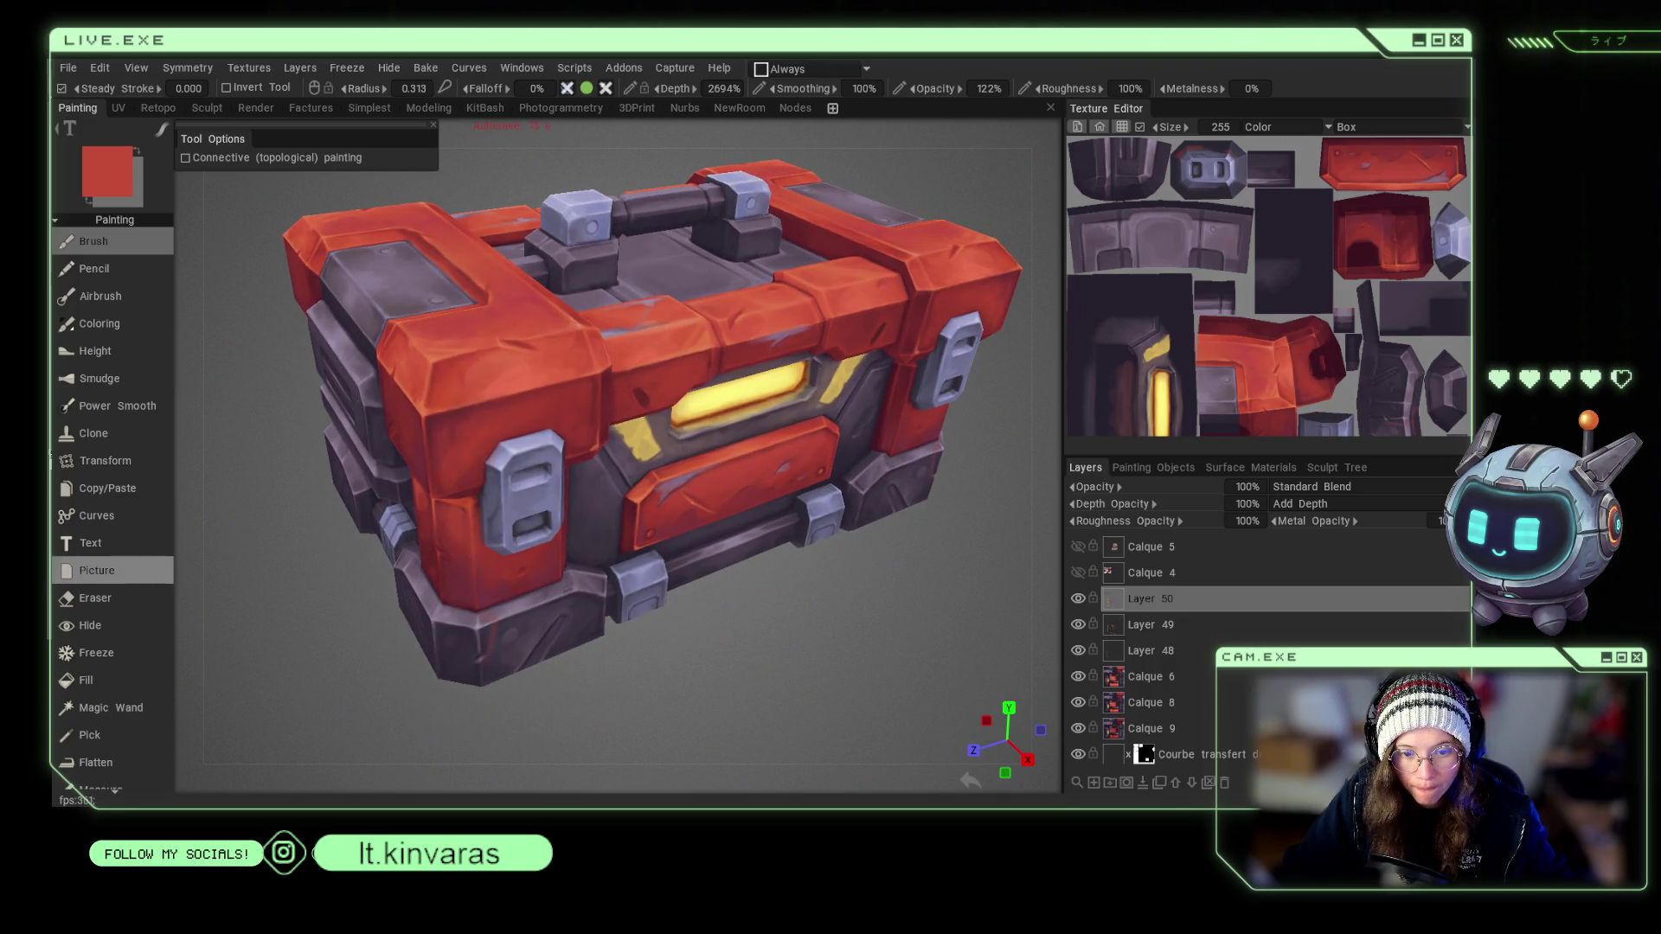
scroll(271, 506, up, 5)
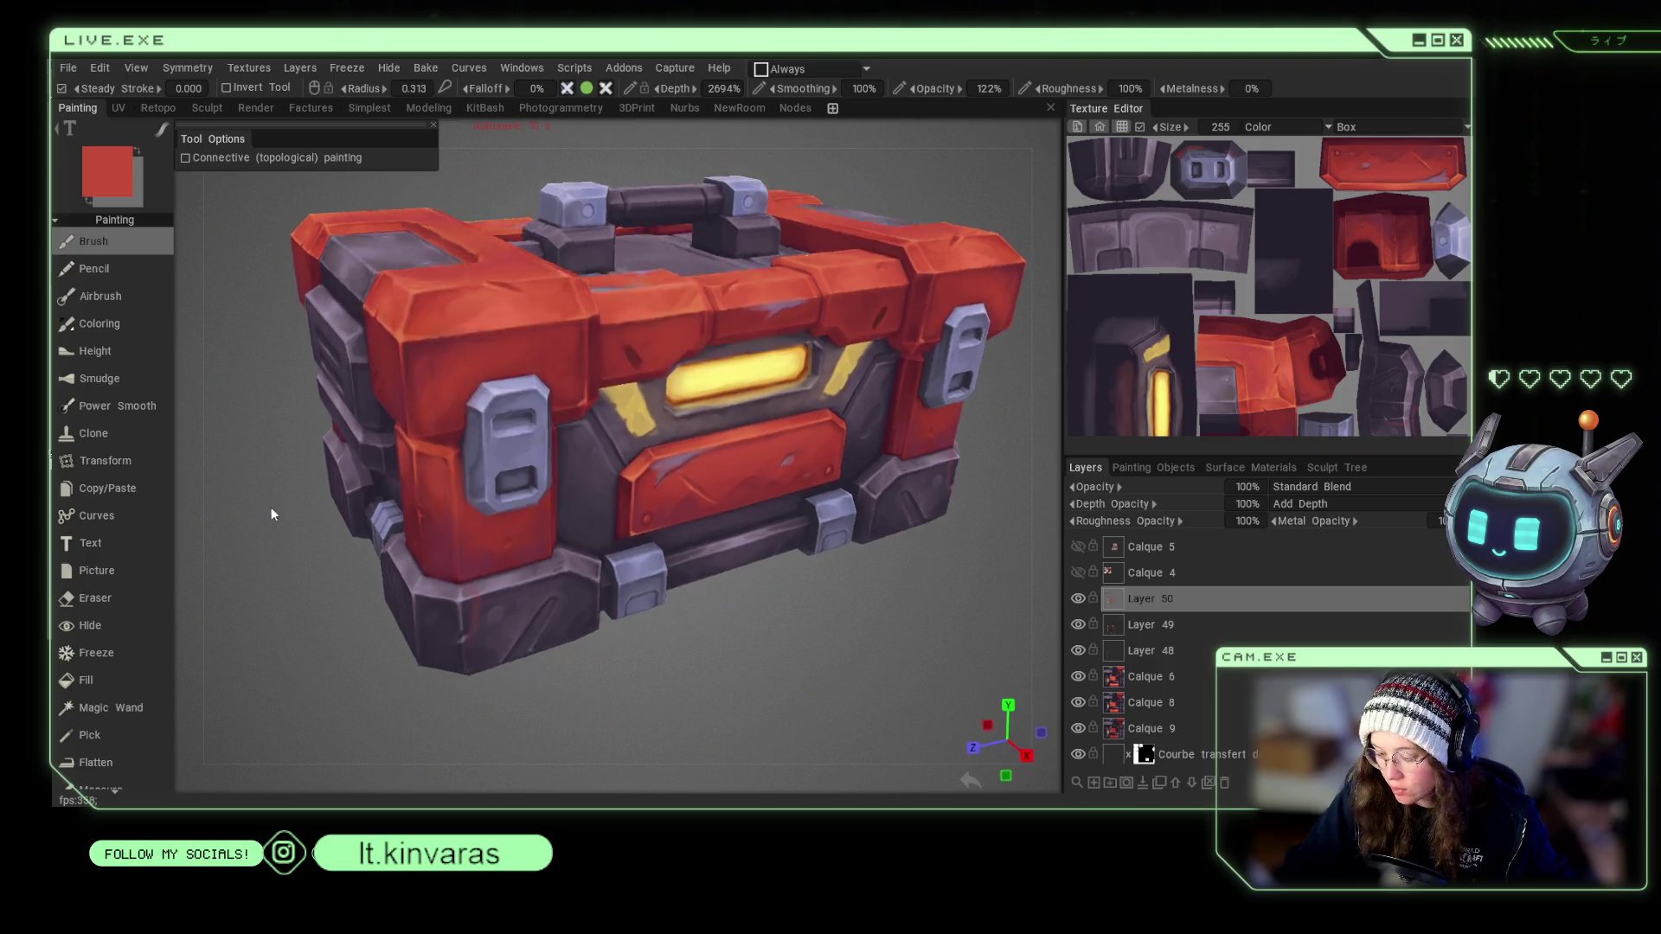
Sample dark maroon and latch lavender-grey with a resized brush, then save the project.
key(v)
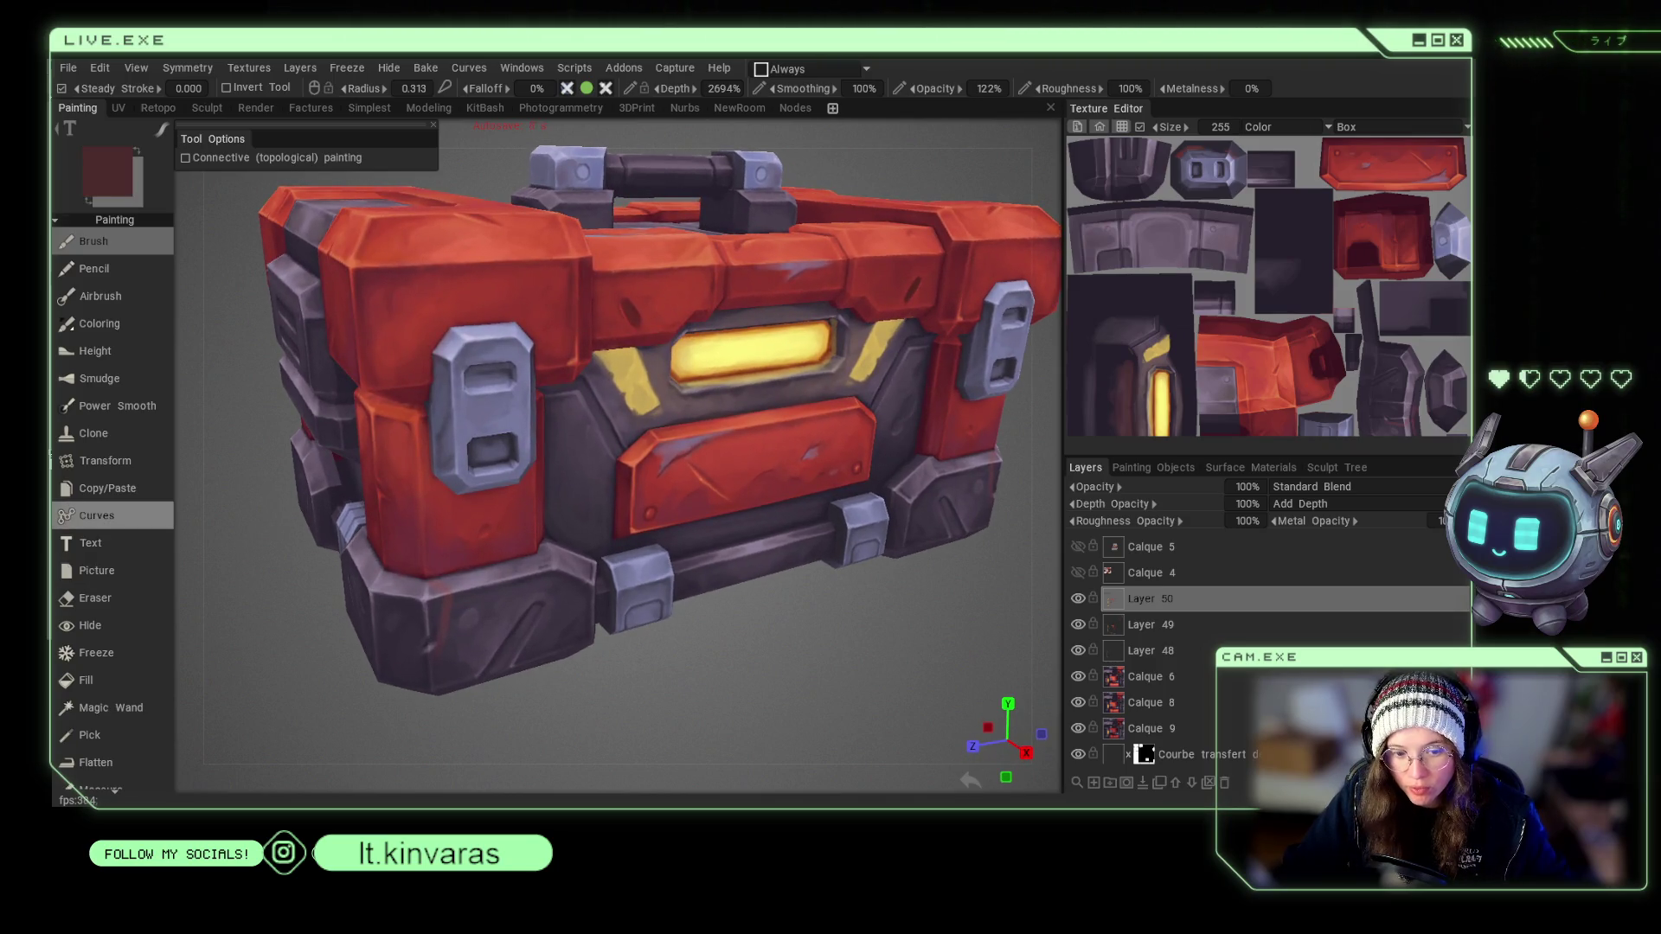
key(bracketright)
key(bracketright)
key(bracketright)
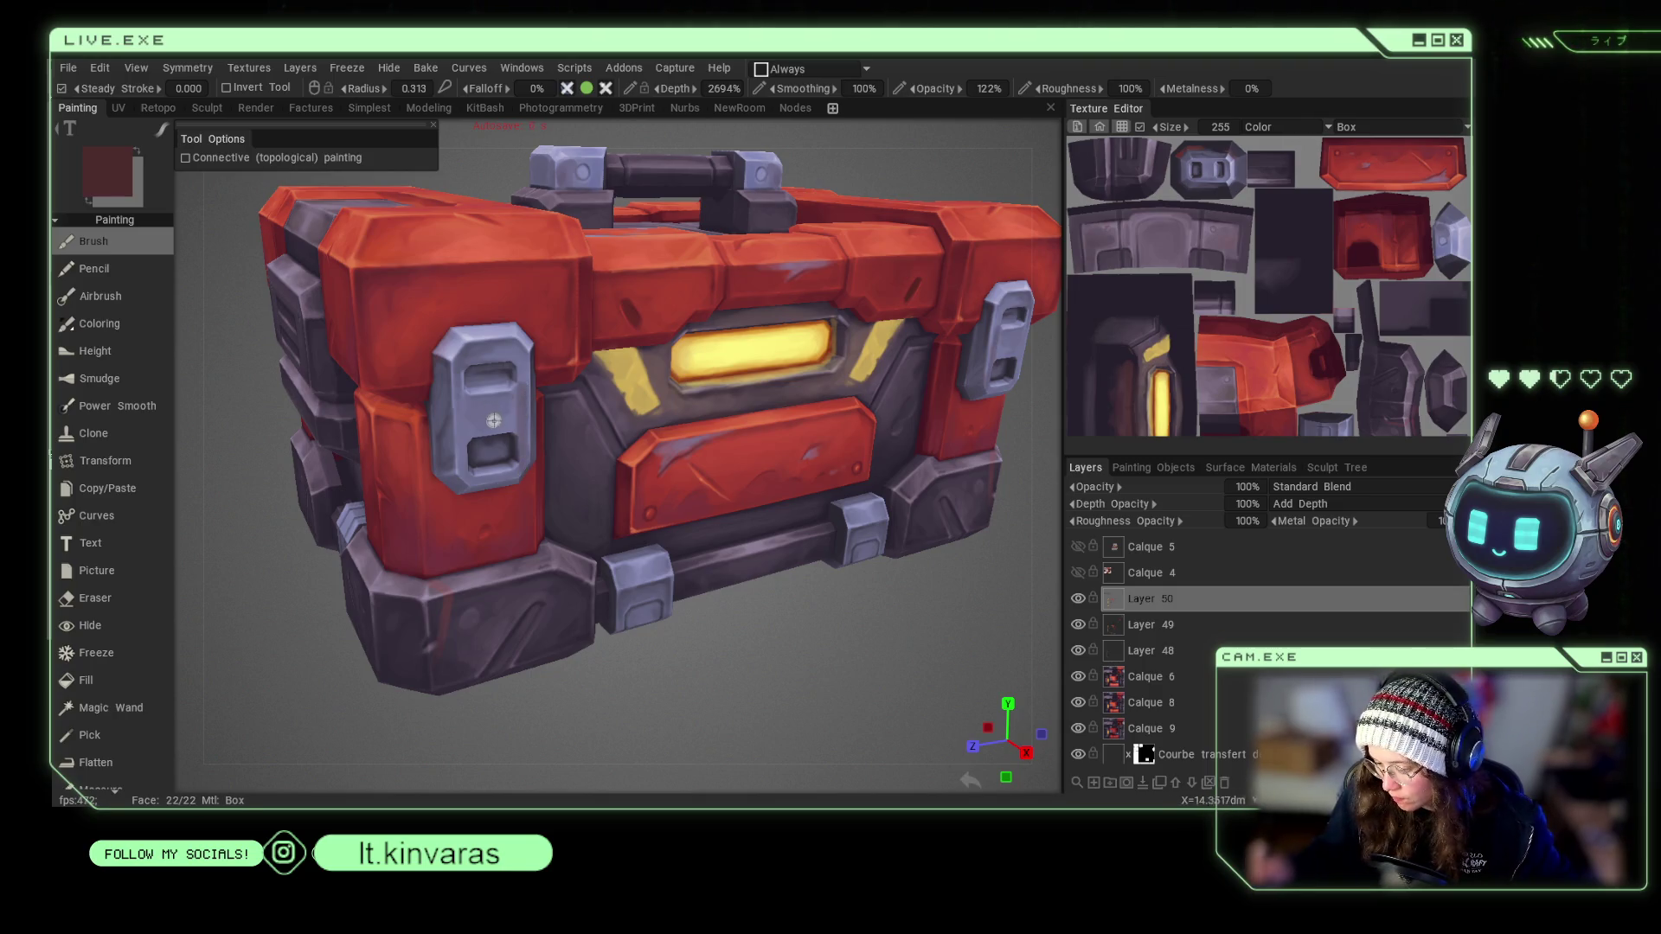
key(bracketright)
key(bracketright)
key(v)
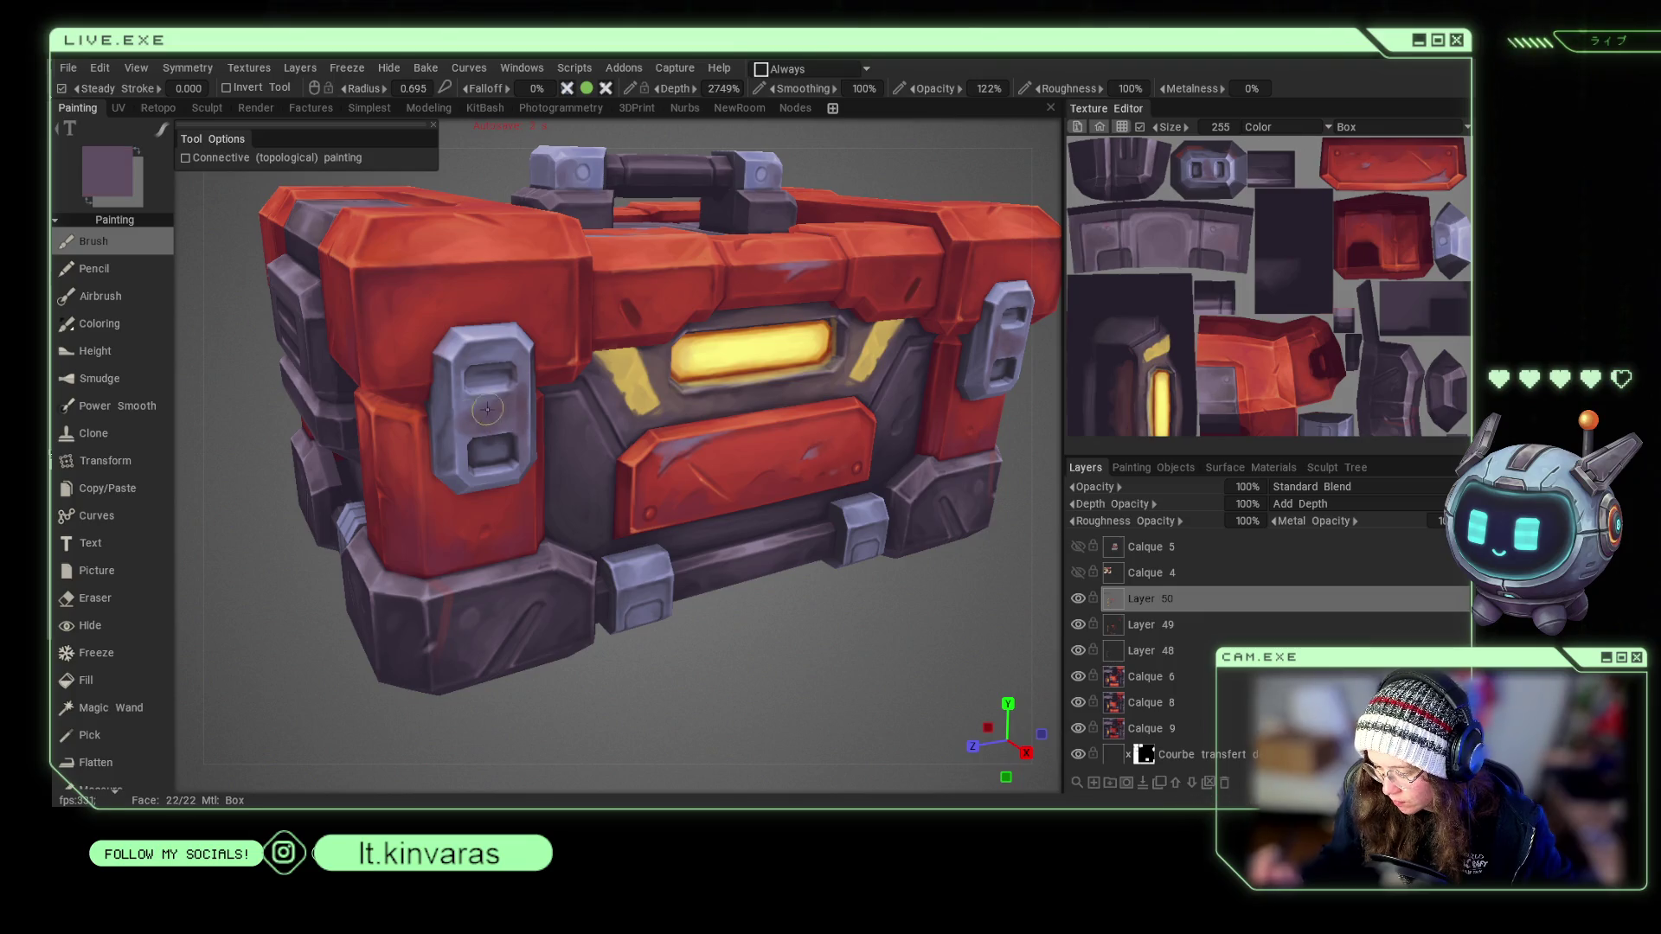
right_drag(519, 390, 519, 429)
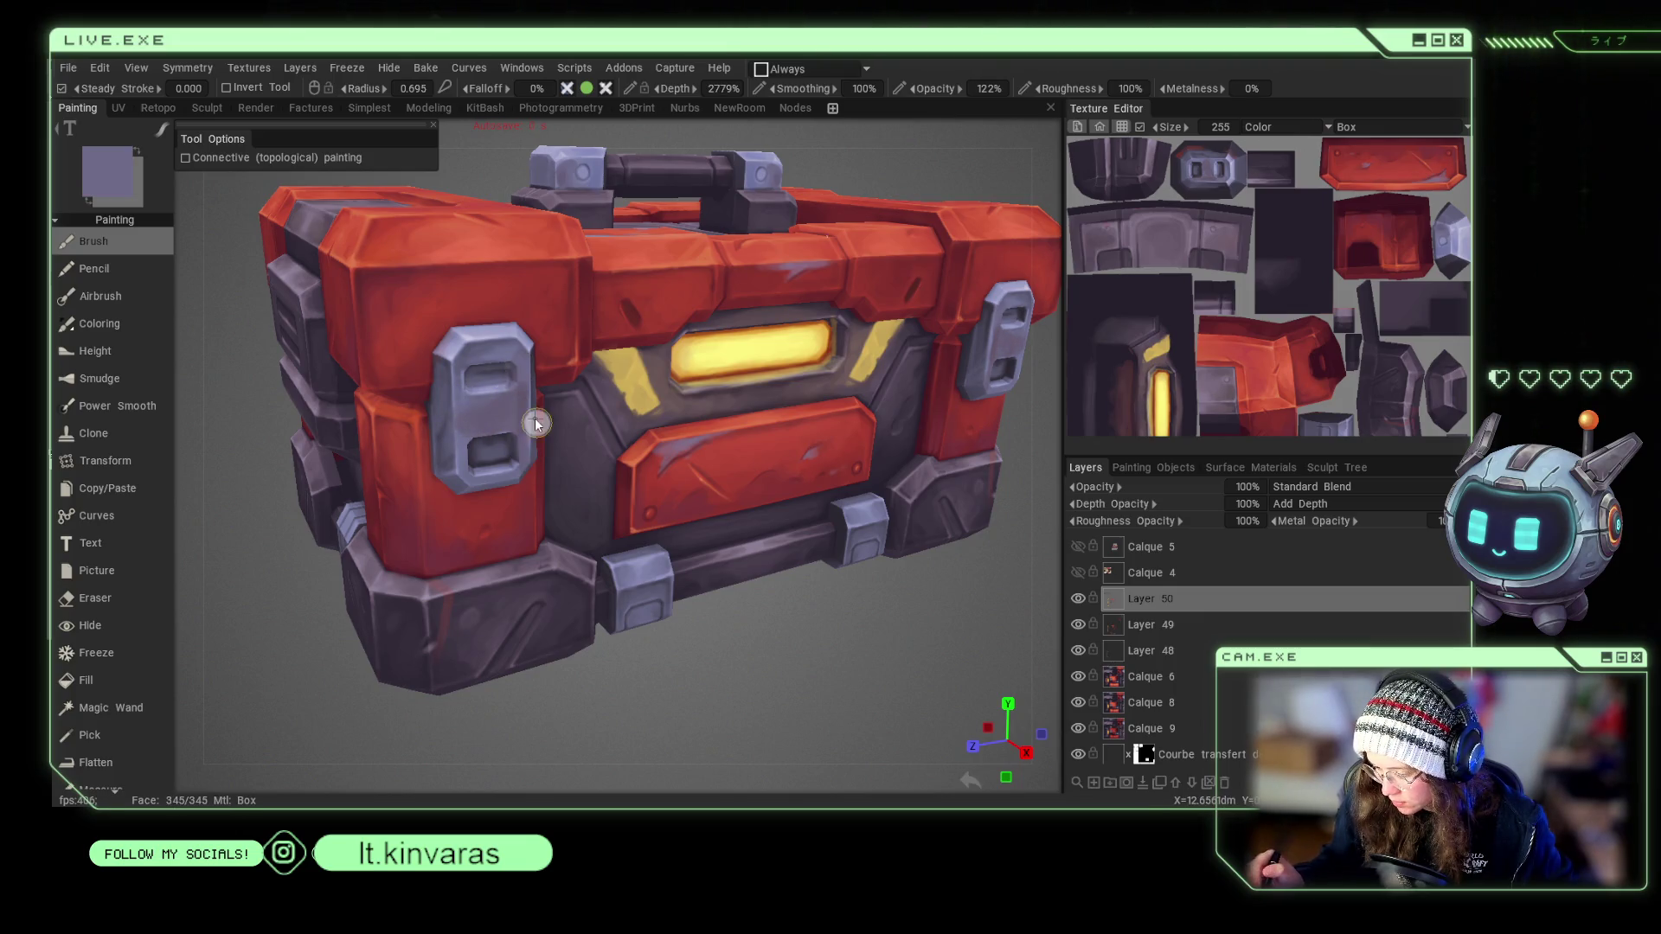
key(v)
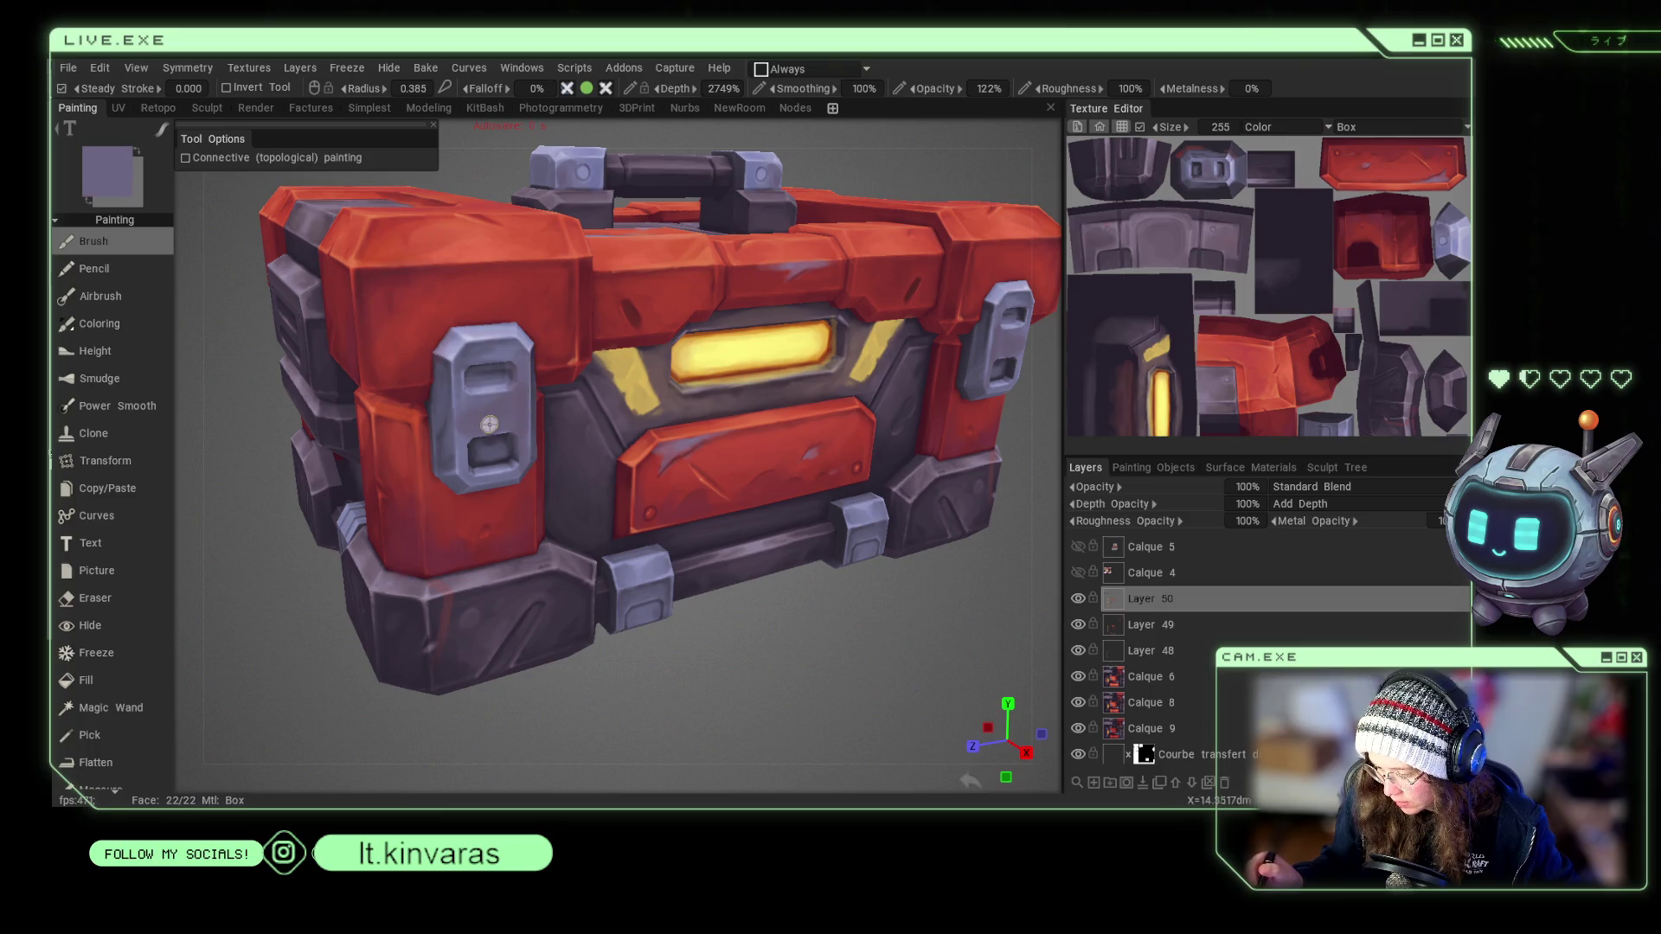
key(ctrl+s)
With a smaller brush, paint the latch plate using darker purple, bluish grey and lighter purple tones.
right_drag(483, 402, 460, 424)
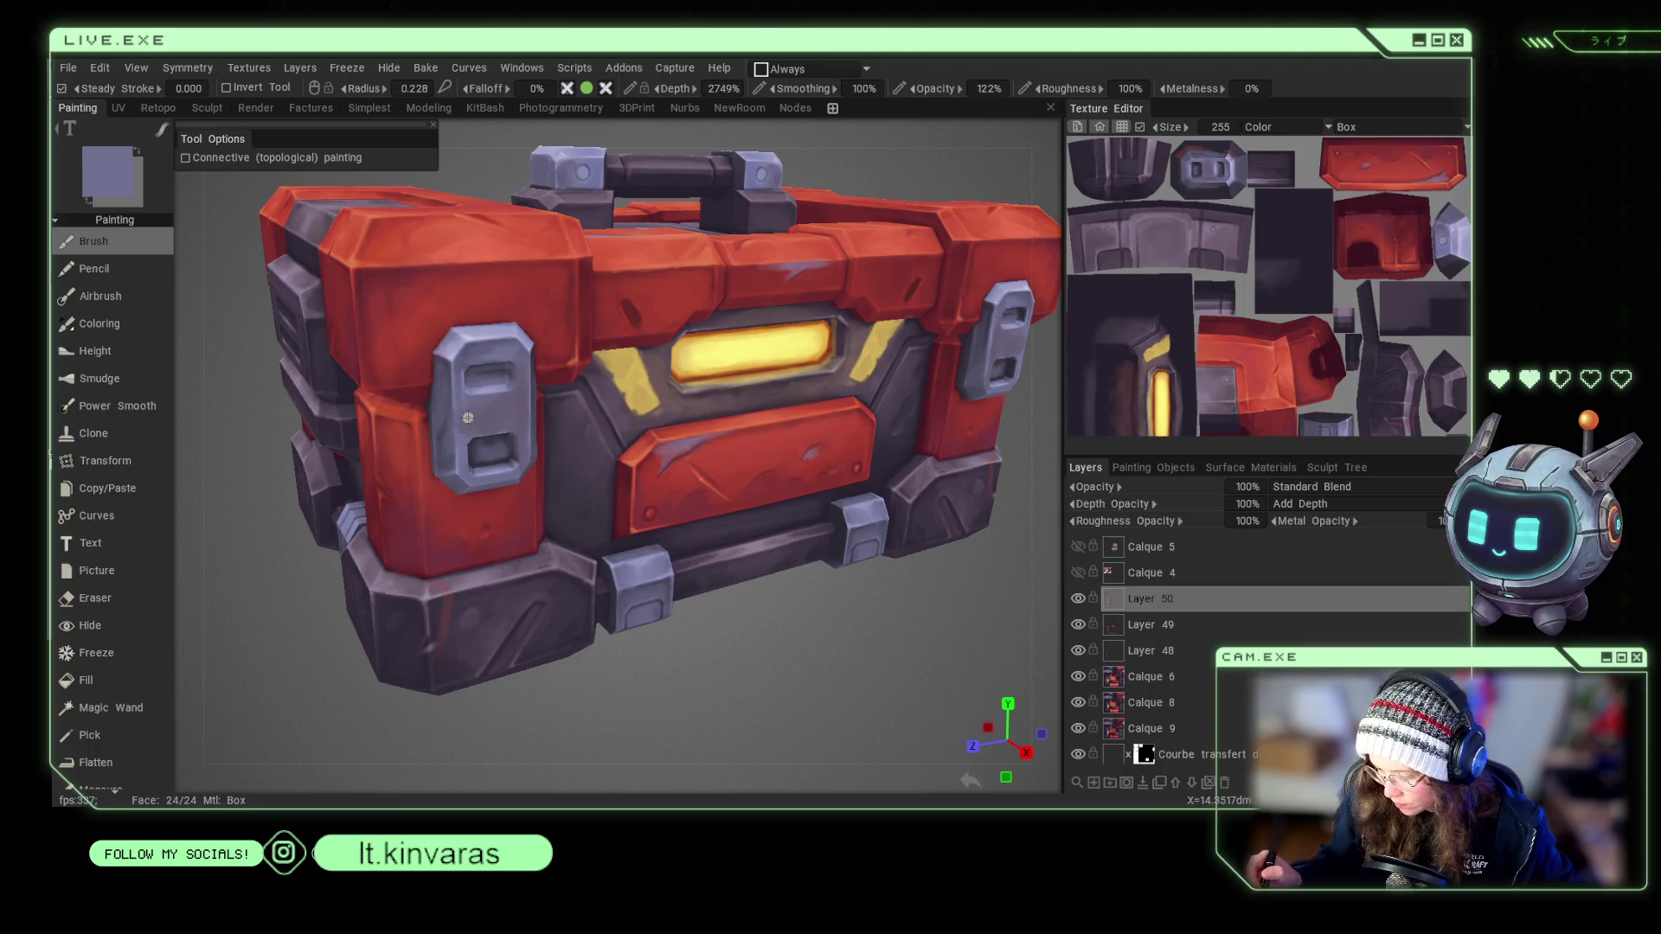
key(v)
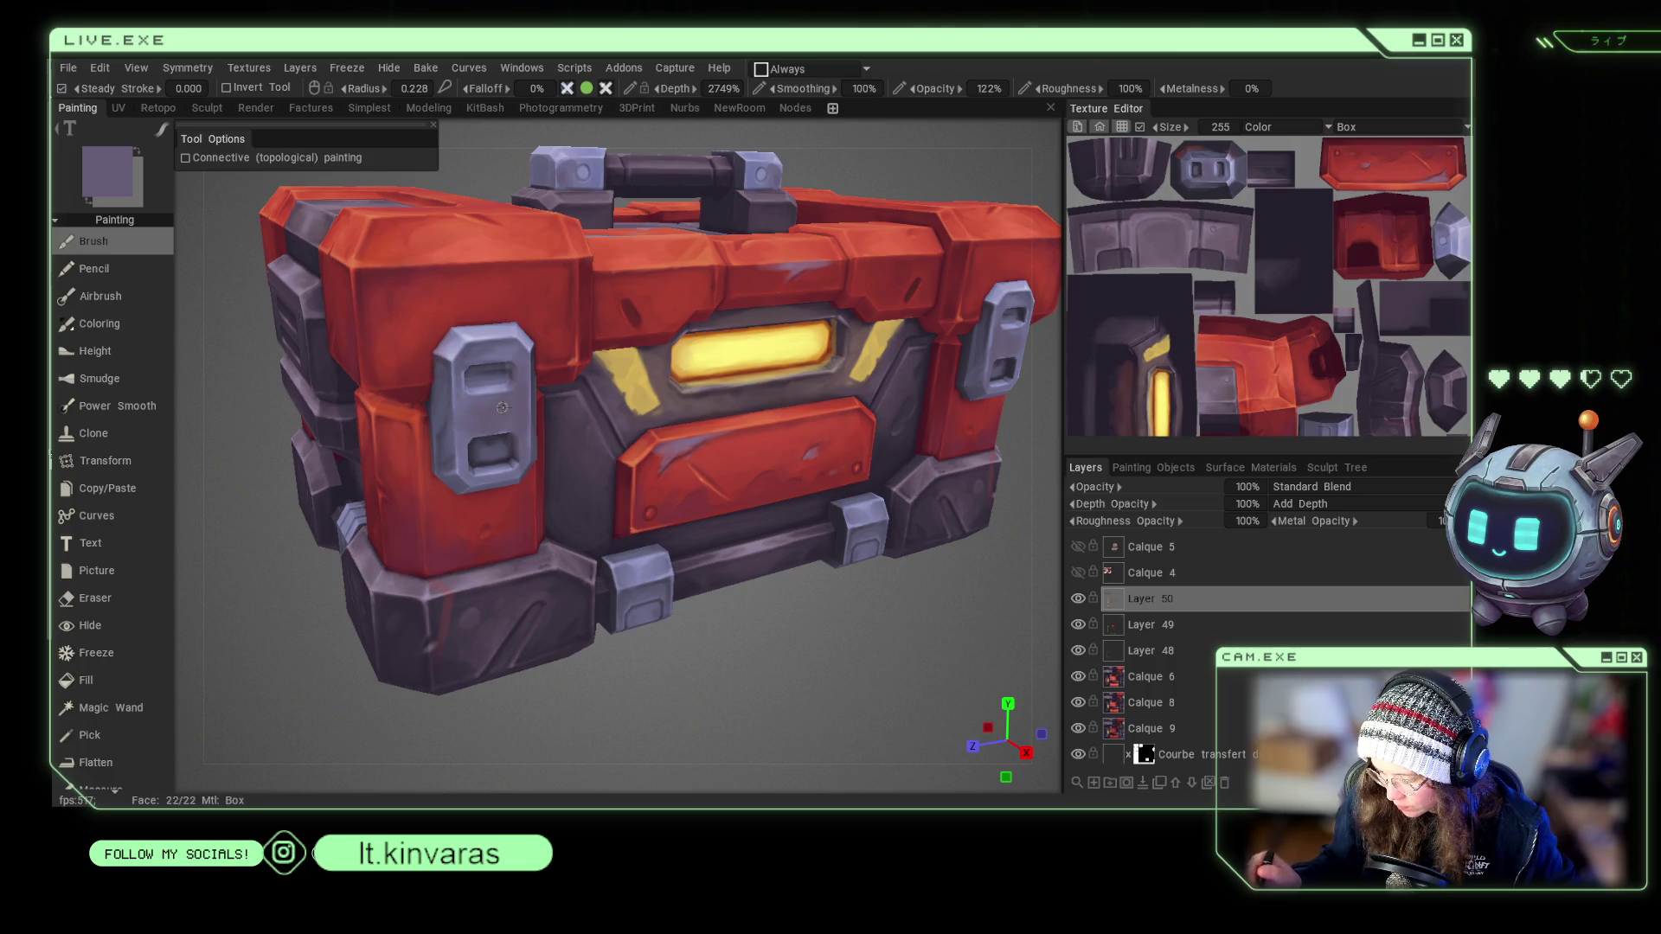
key(v)
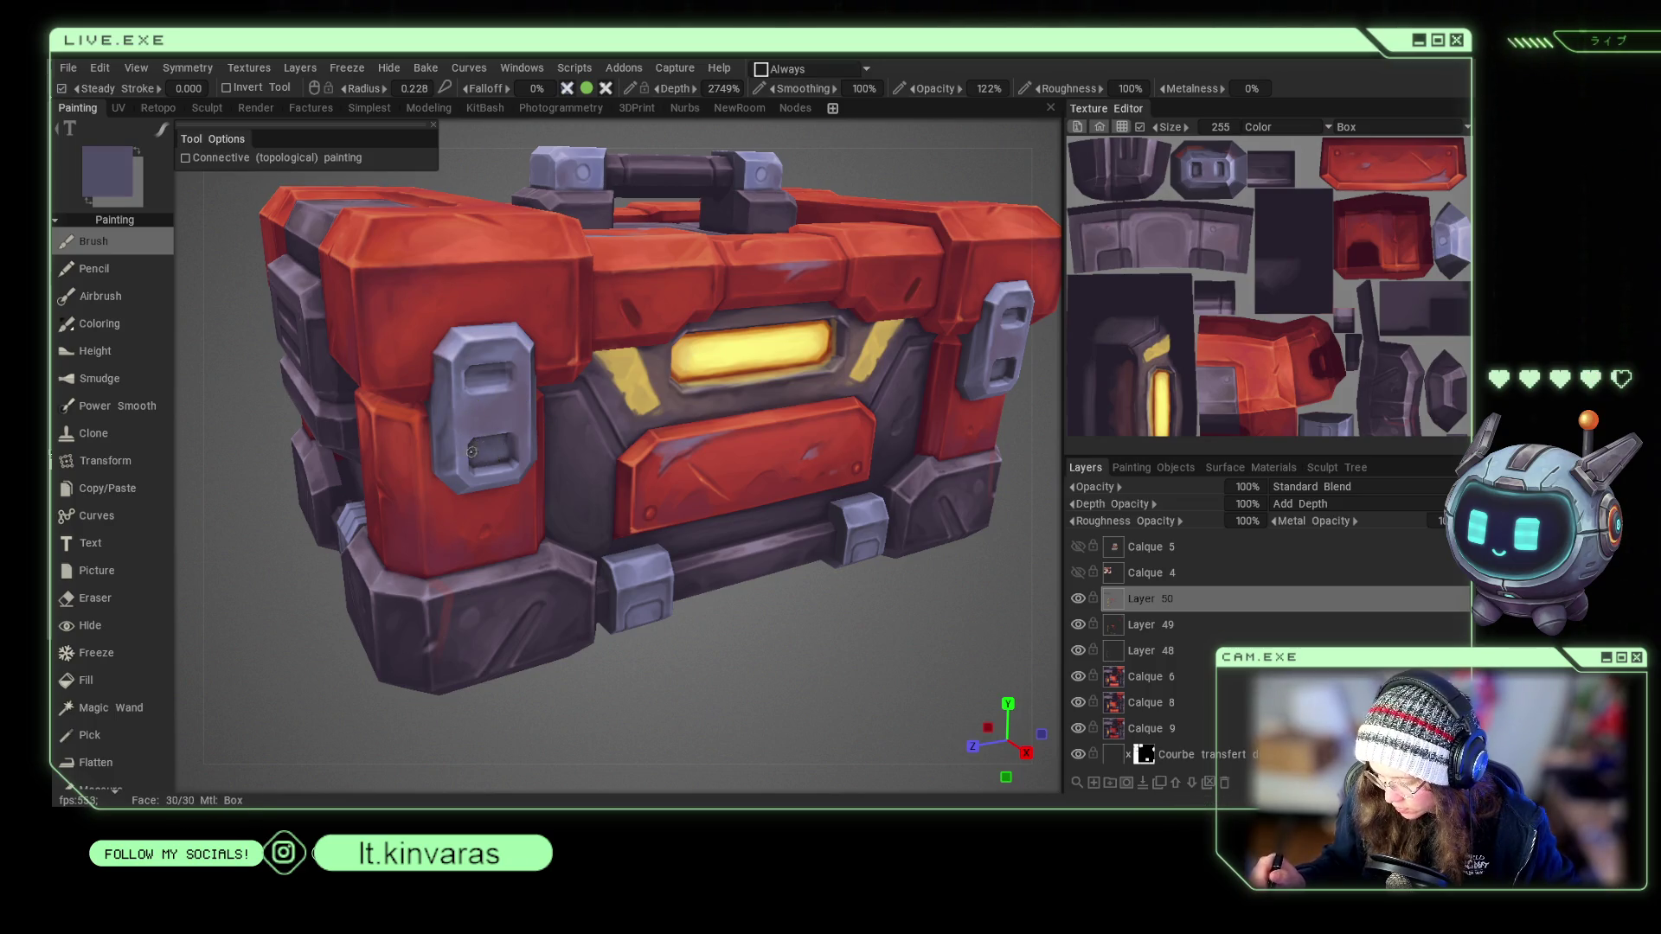
key(v)
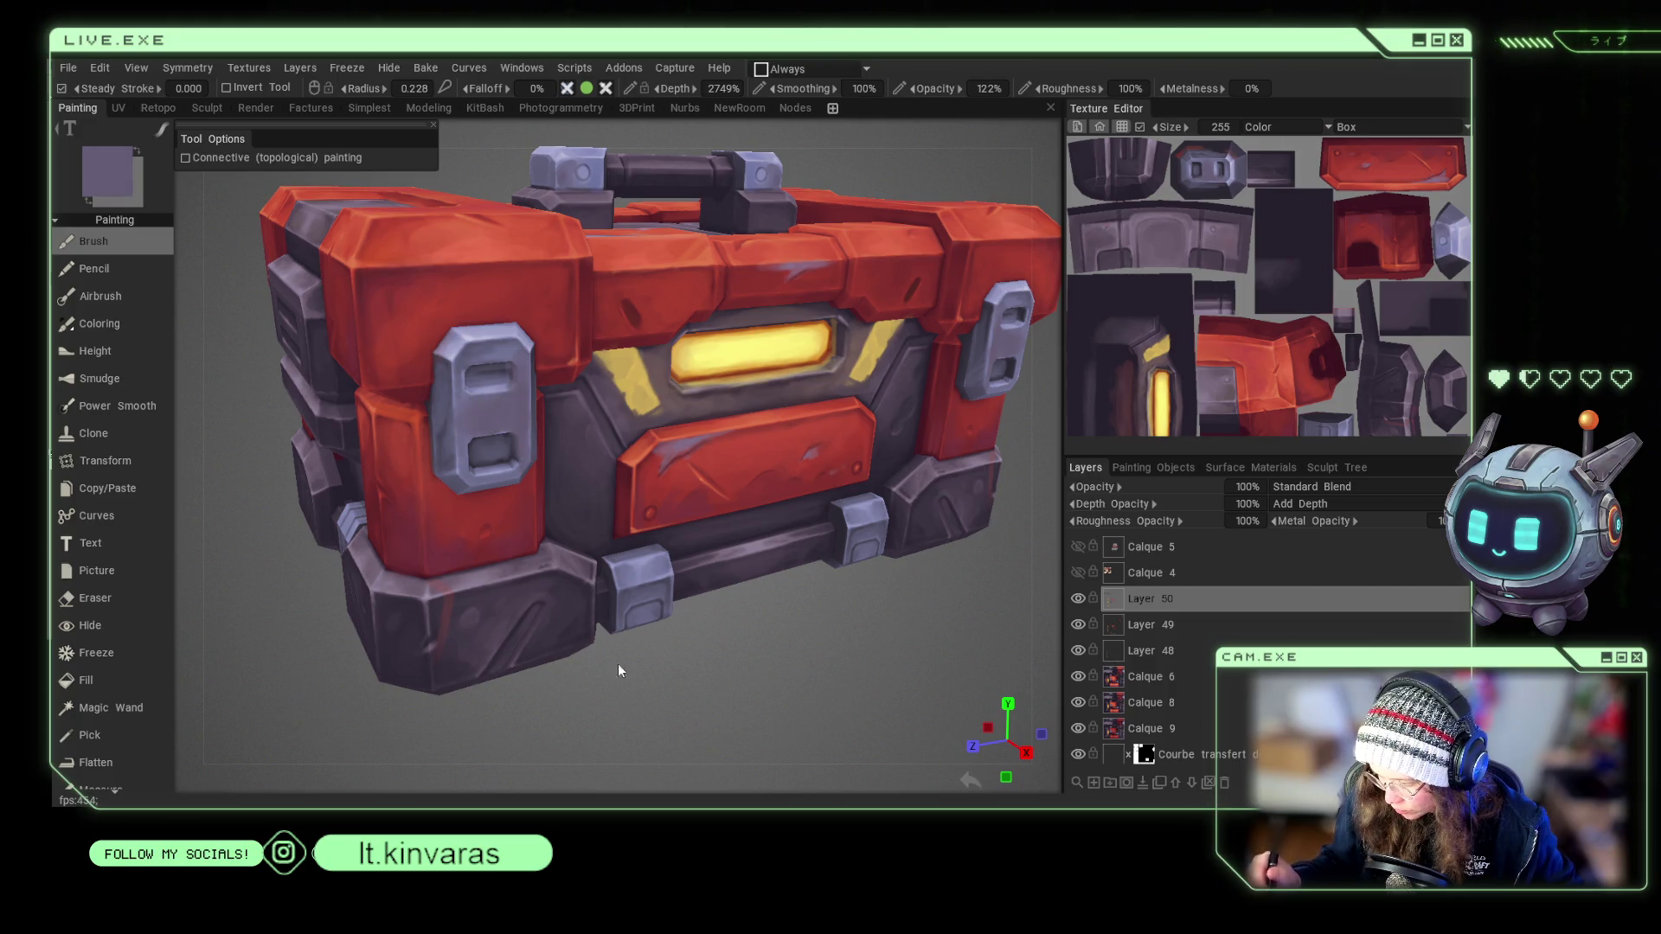
scroll(618, 663, down, 5)
scroll(683, 627, up, 5)
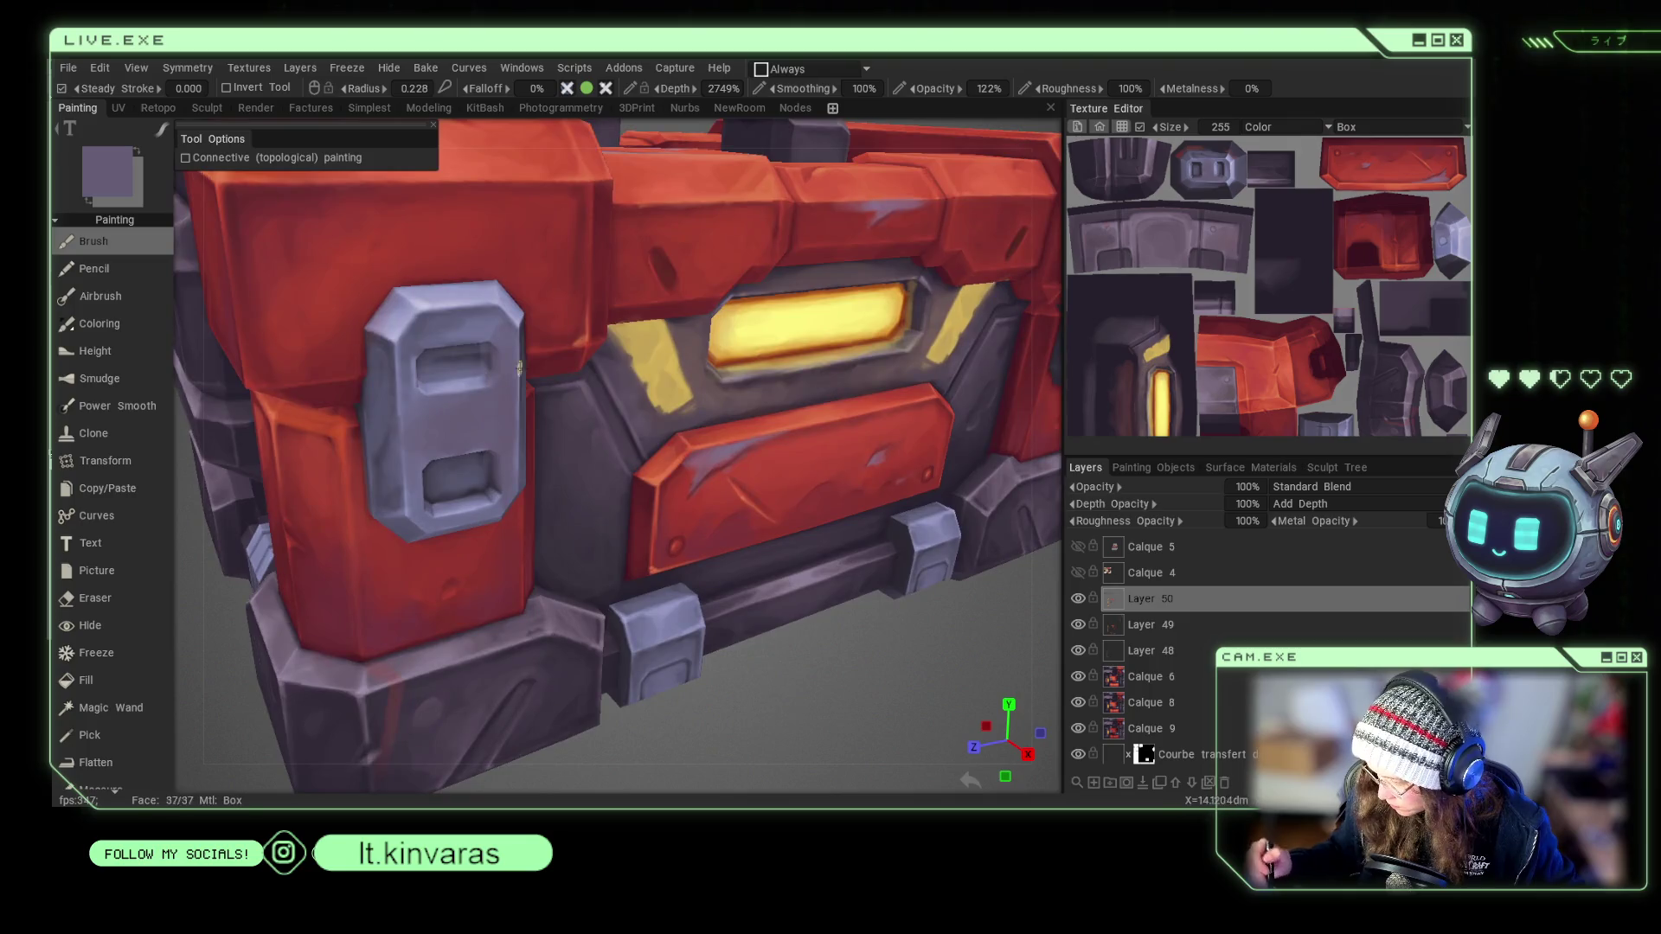
key(v)
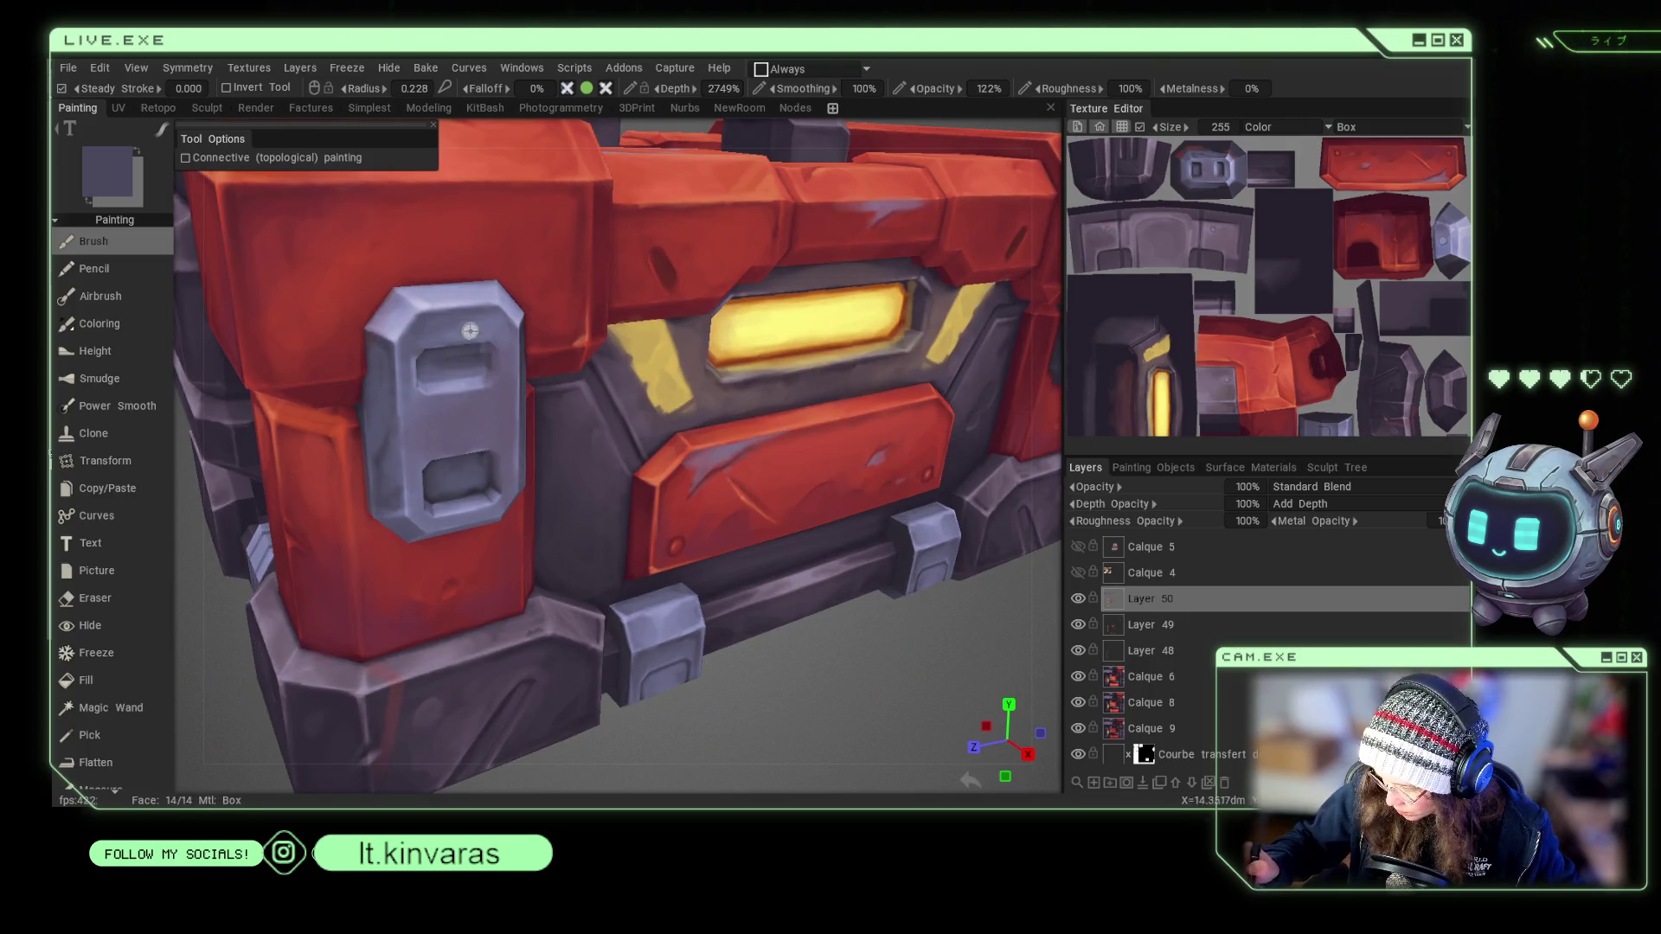
key(v)
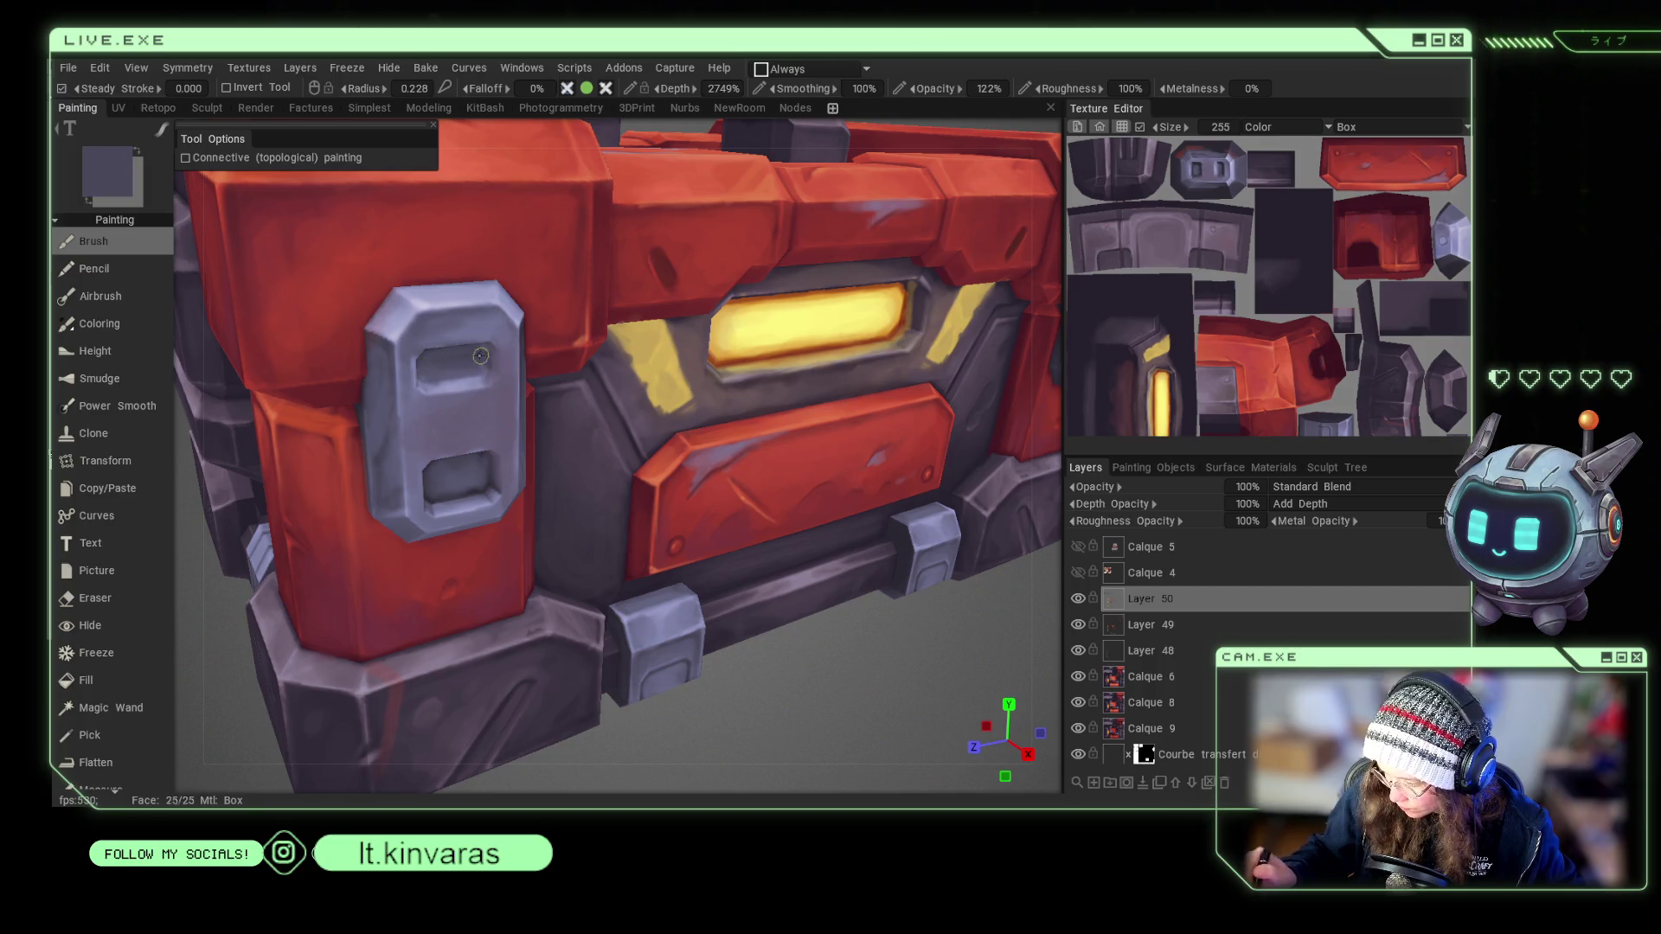
Refine latch plate highlights and shadows in lavender and grey-purple at brush radius 0.235.
right_drag(478, 368, 460, 384)
key(v)
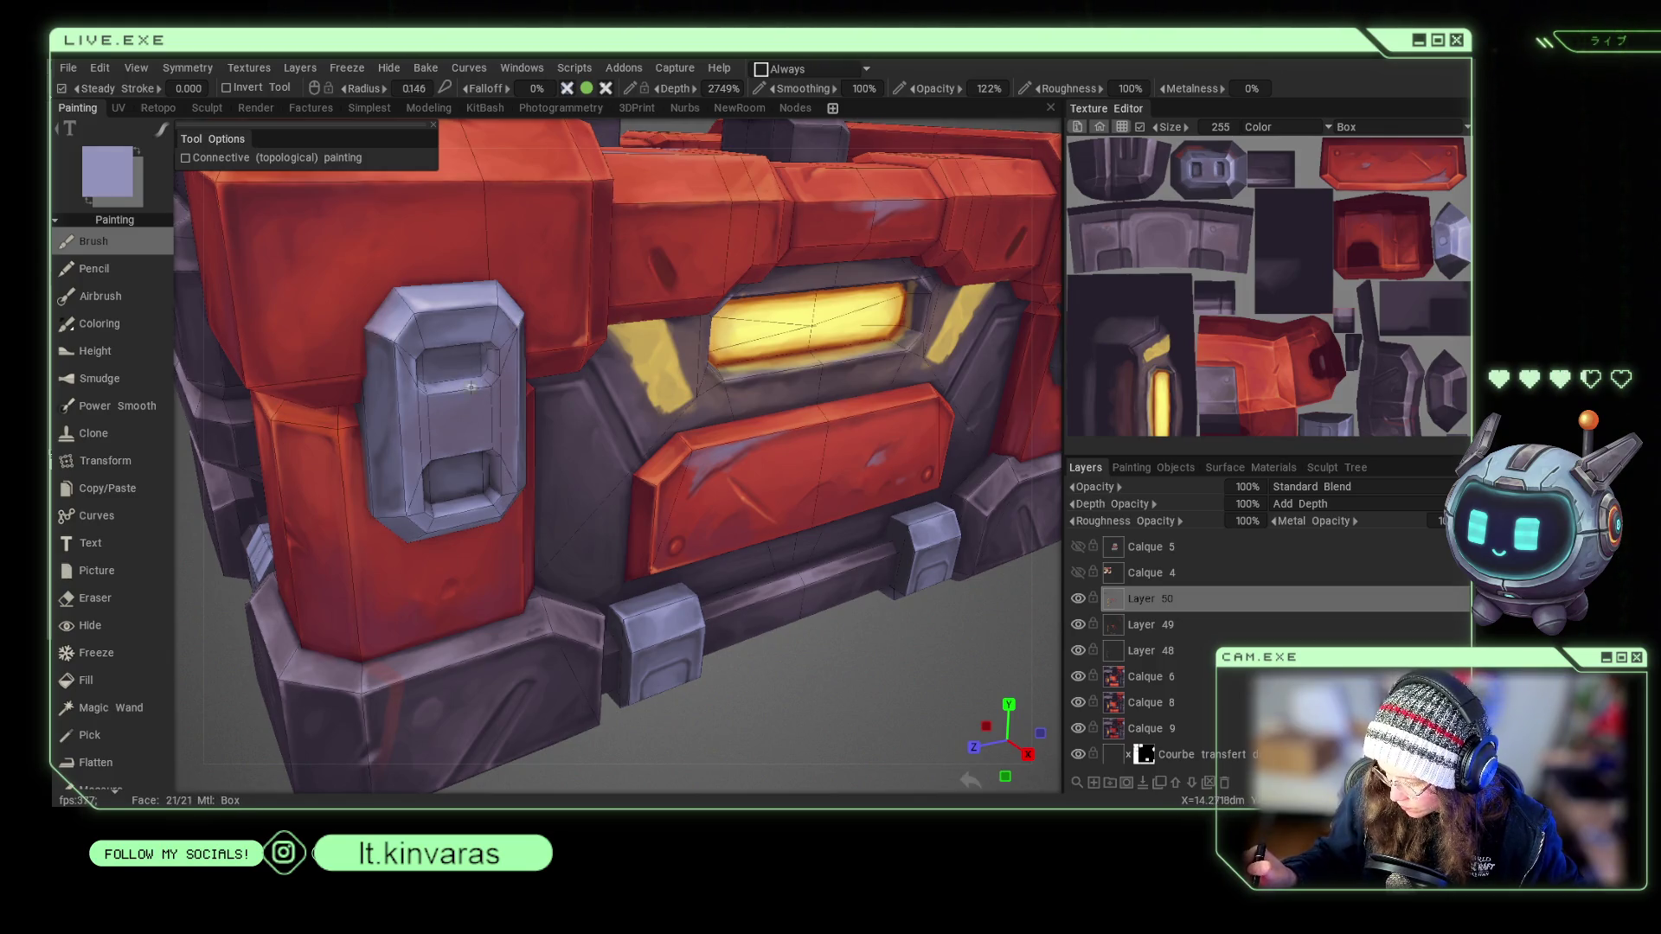
right_drag(505, 383, 499, 375)
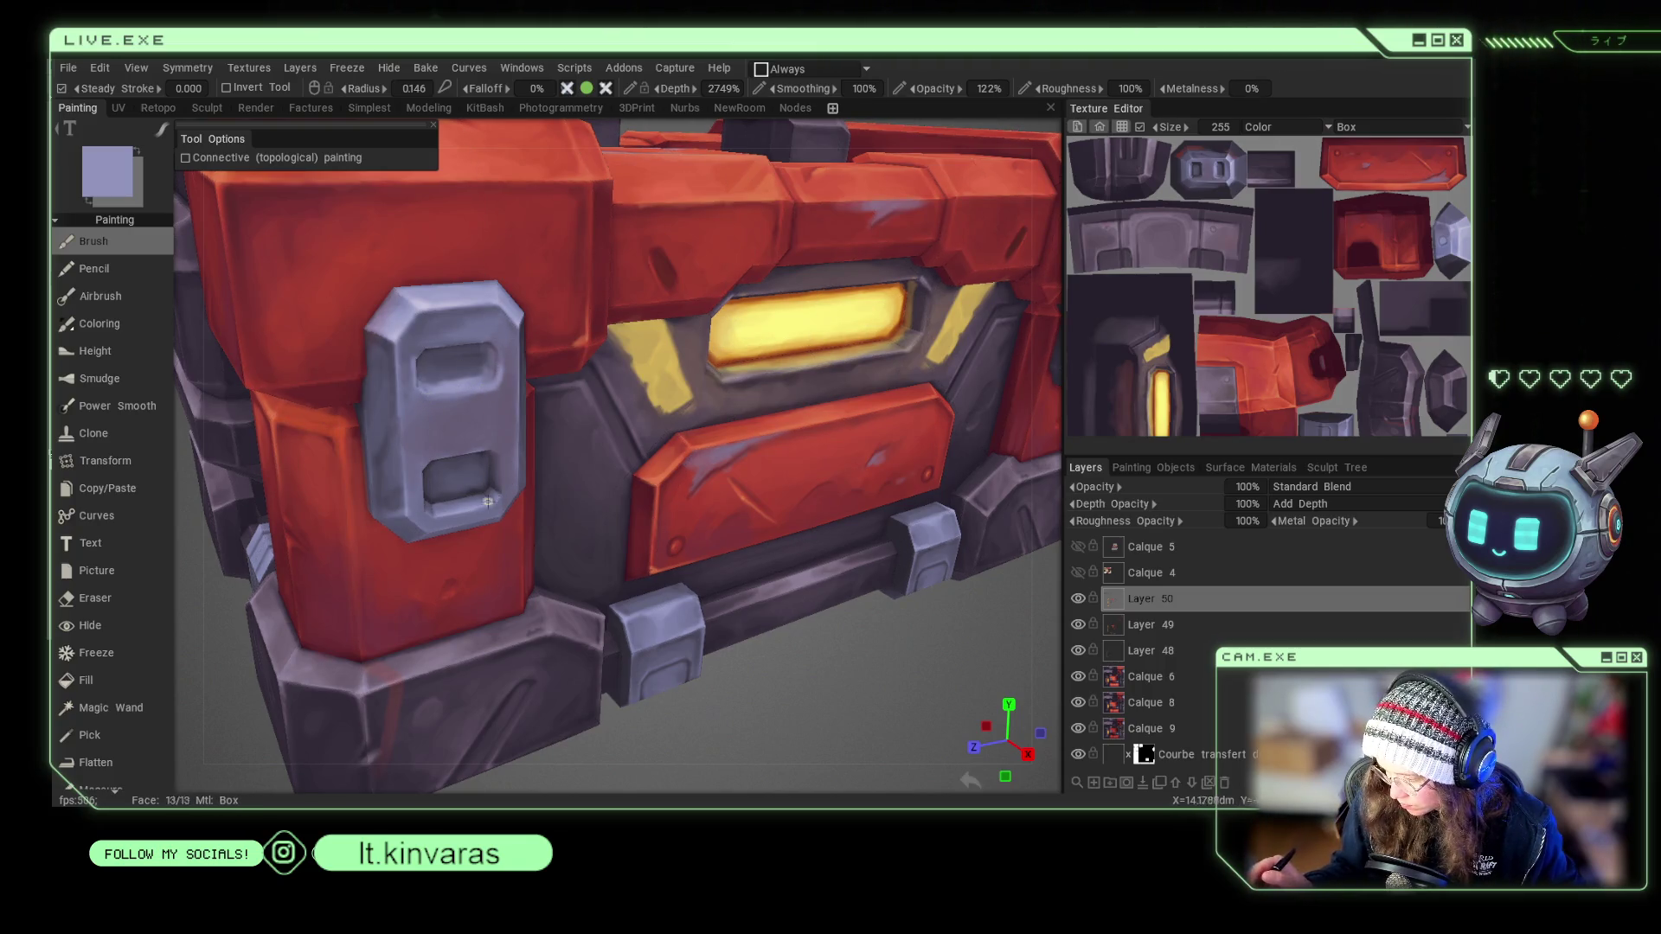
right_drag(478, 505, 519, 505)
key(v)
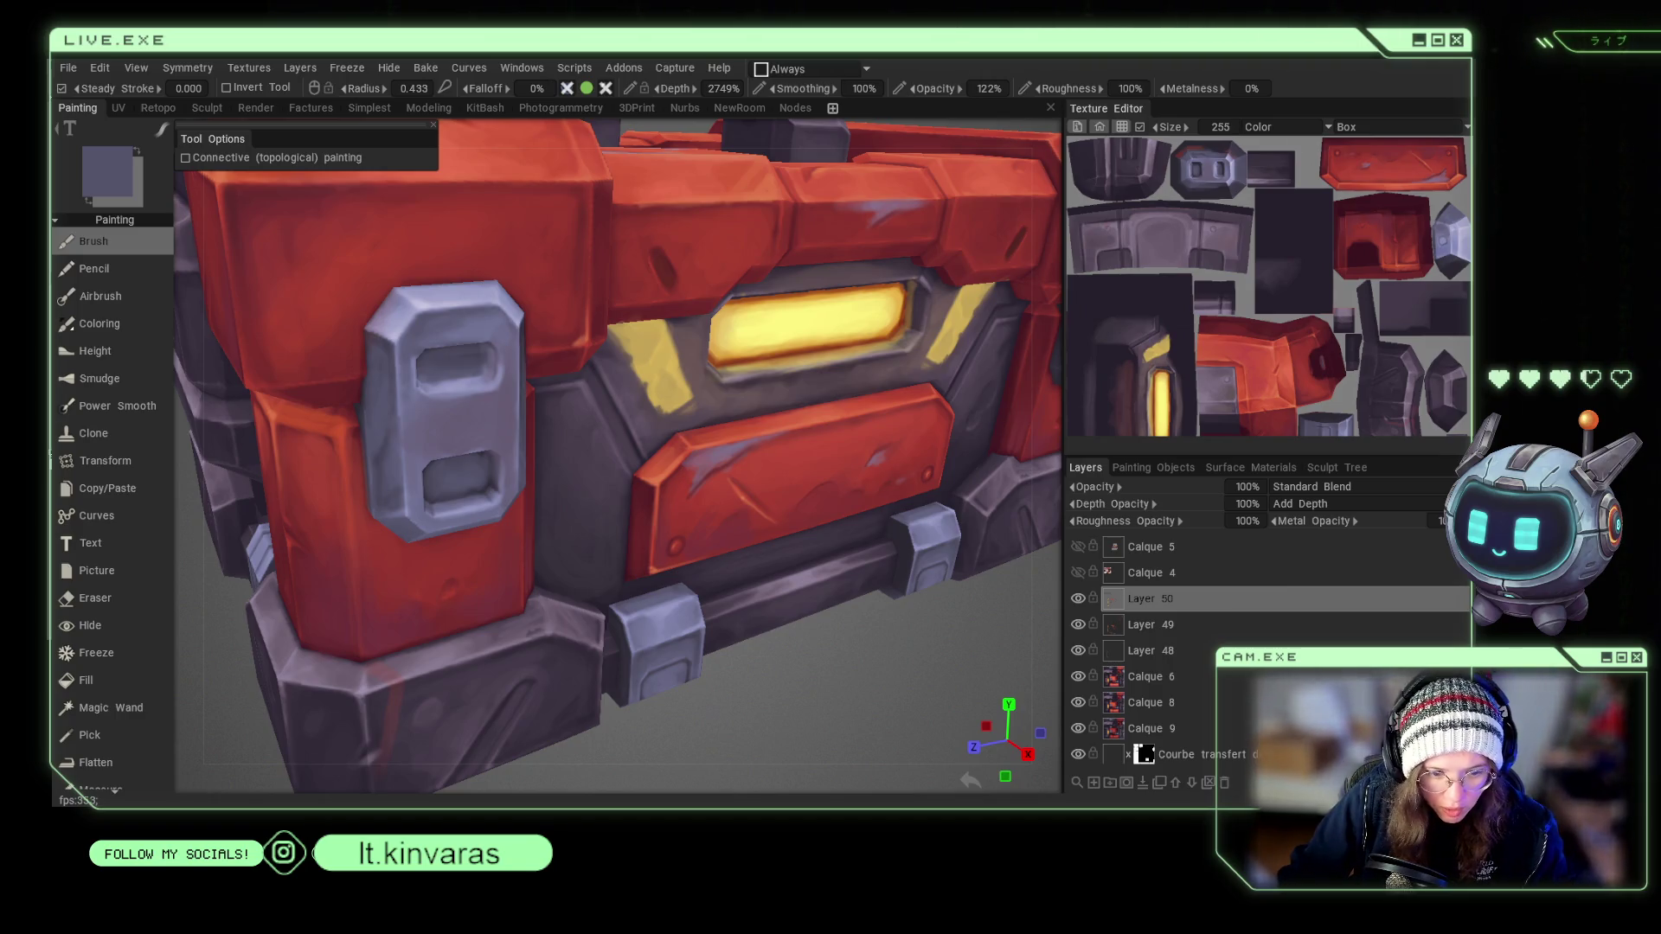
key(v)
right_drag(497, 472, 480, 468)
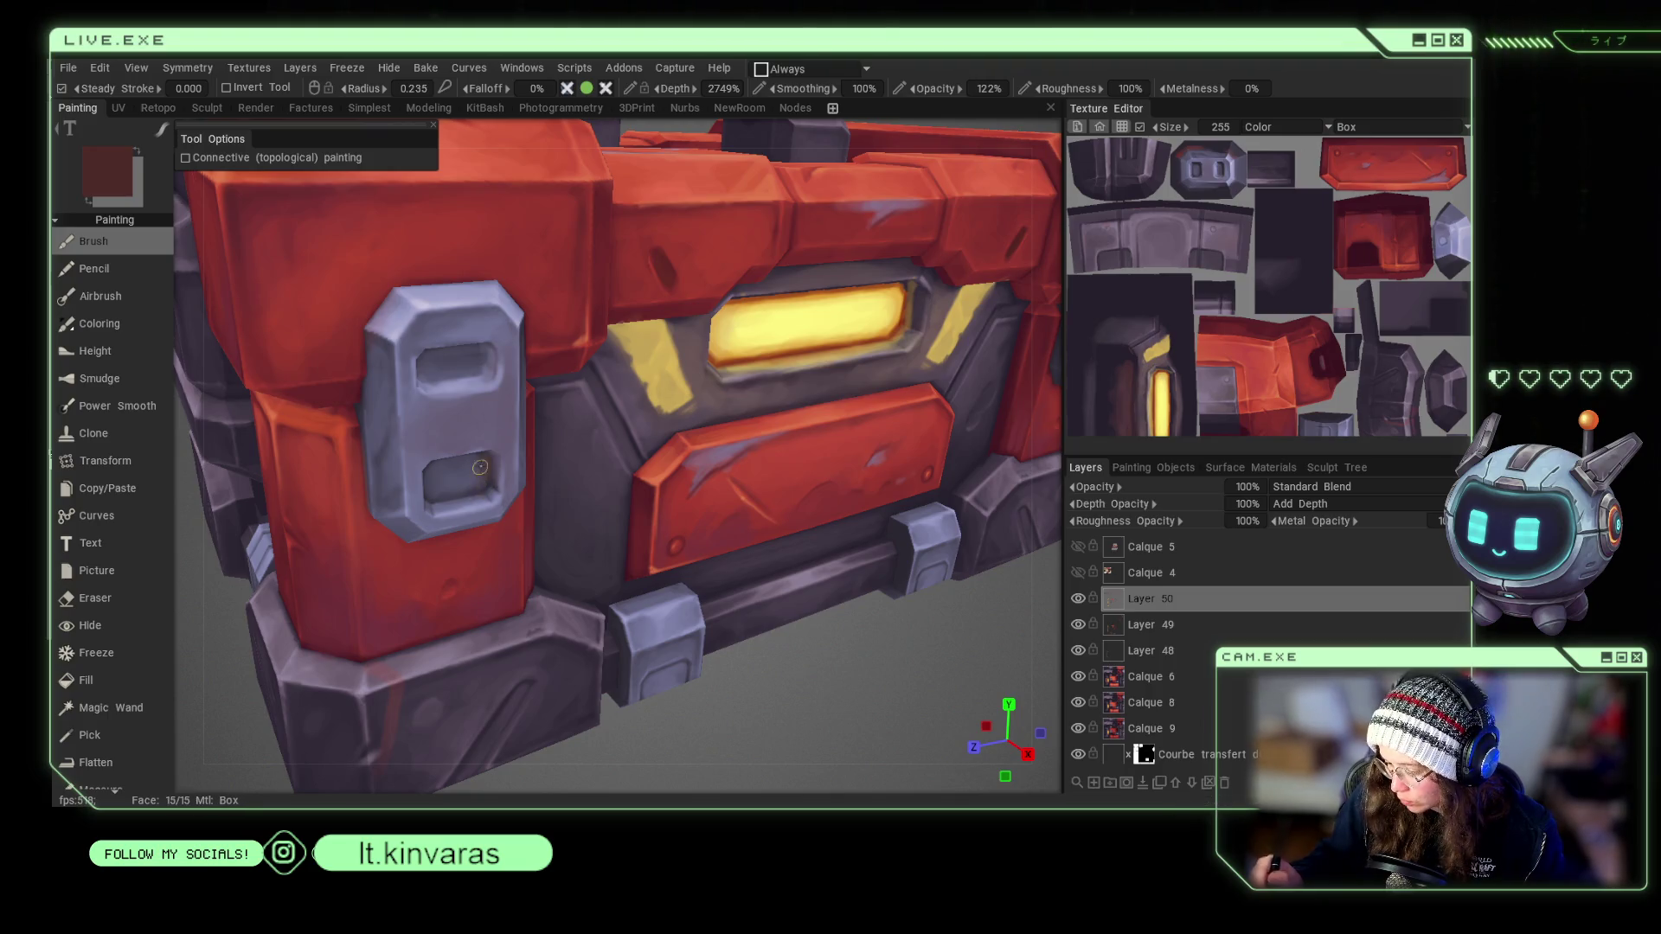
key(v)
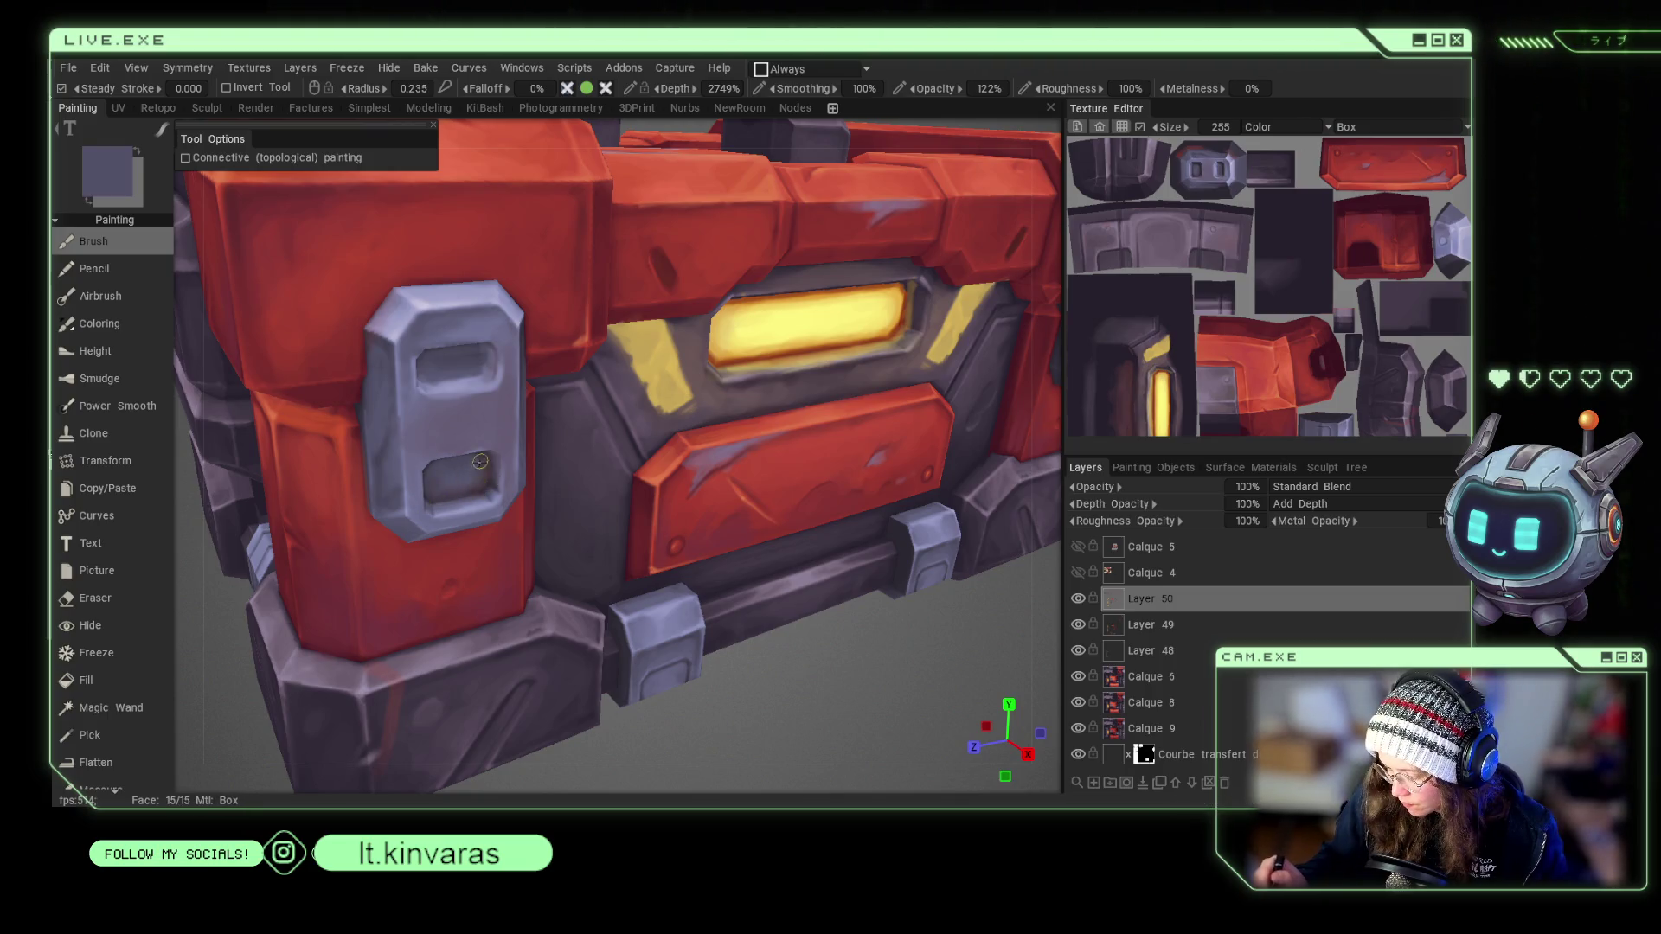
key(v)
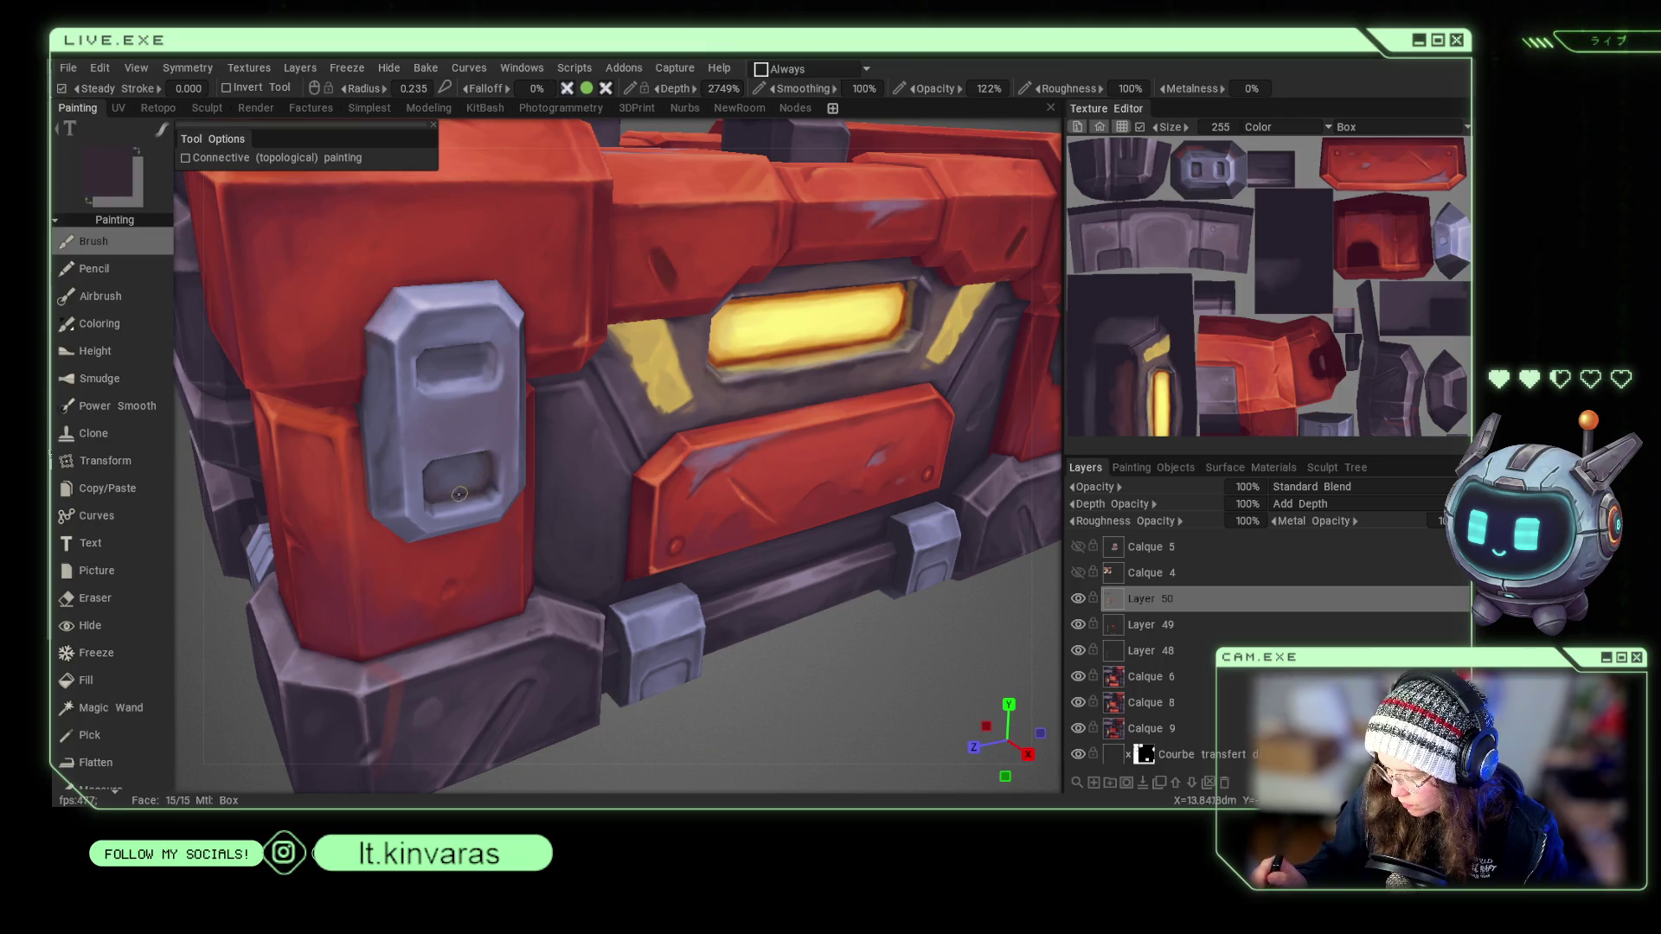
key(v)
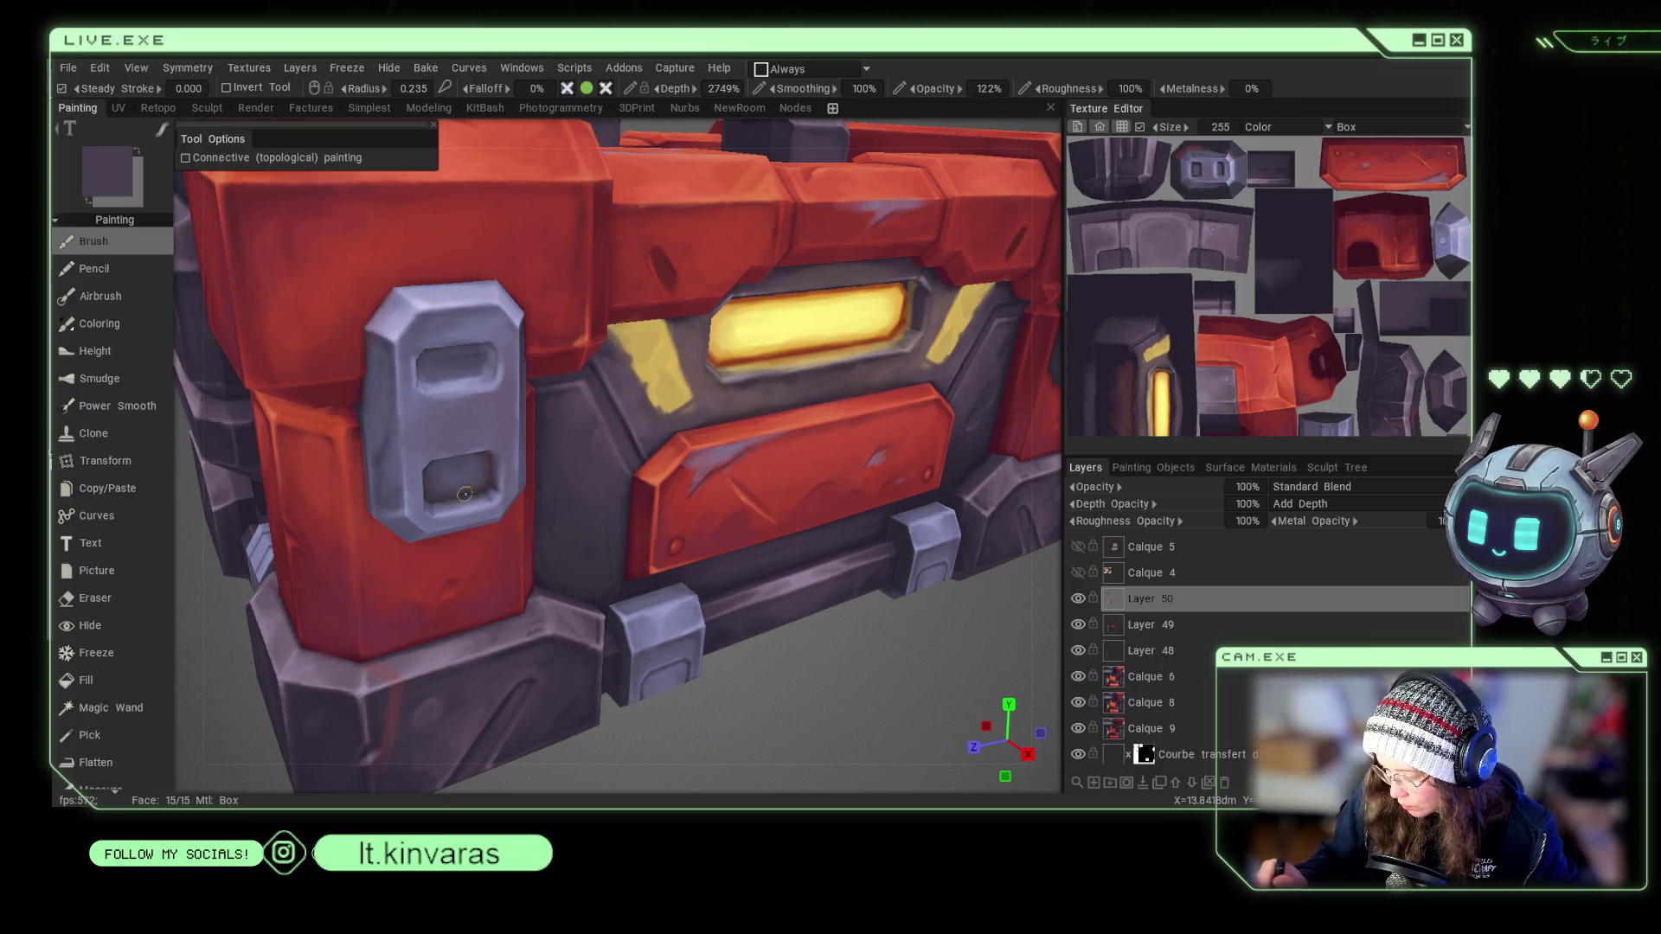
scroll(780, 735, down, 5)
mouse_move(806, 597)
mouse_down()
mouse_move(815, 630)
mouse_move(768, 641)
mouse_up()
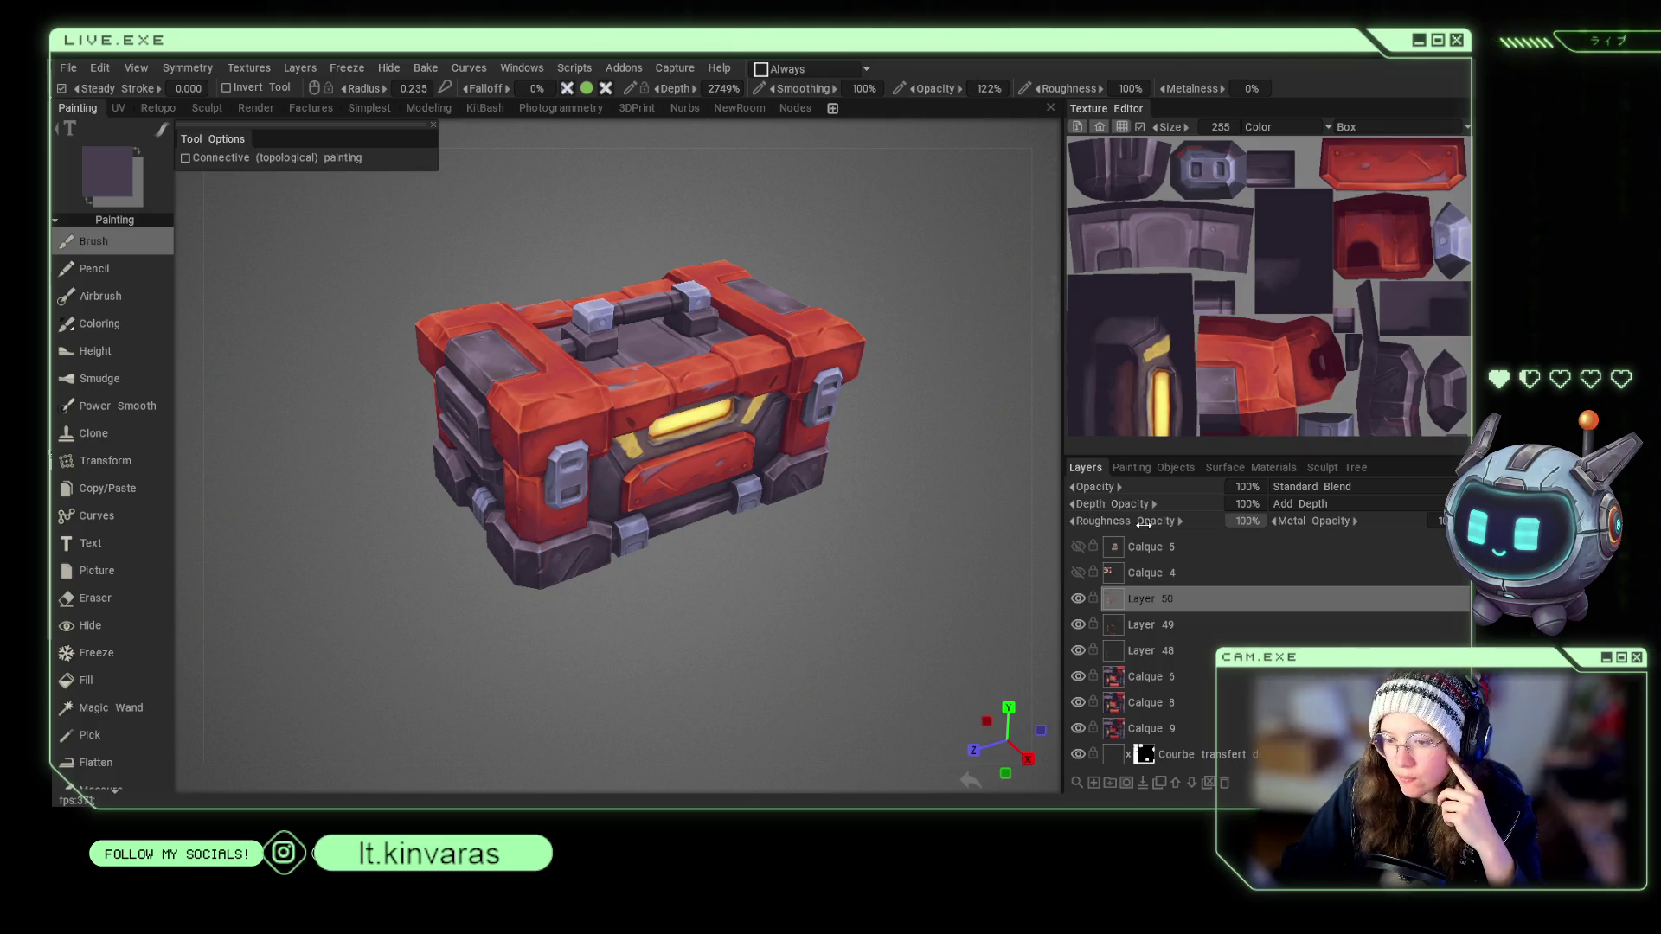
mouse_move(1049, 283)
mouse_down()
mouse_move(901, 525)
mouse_move(907, 543)
mouse_up()
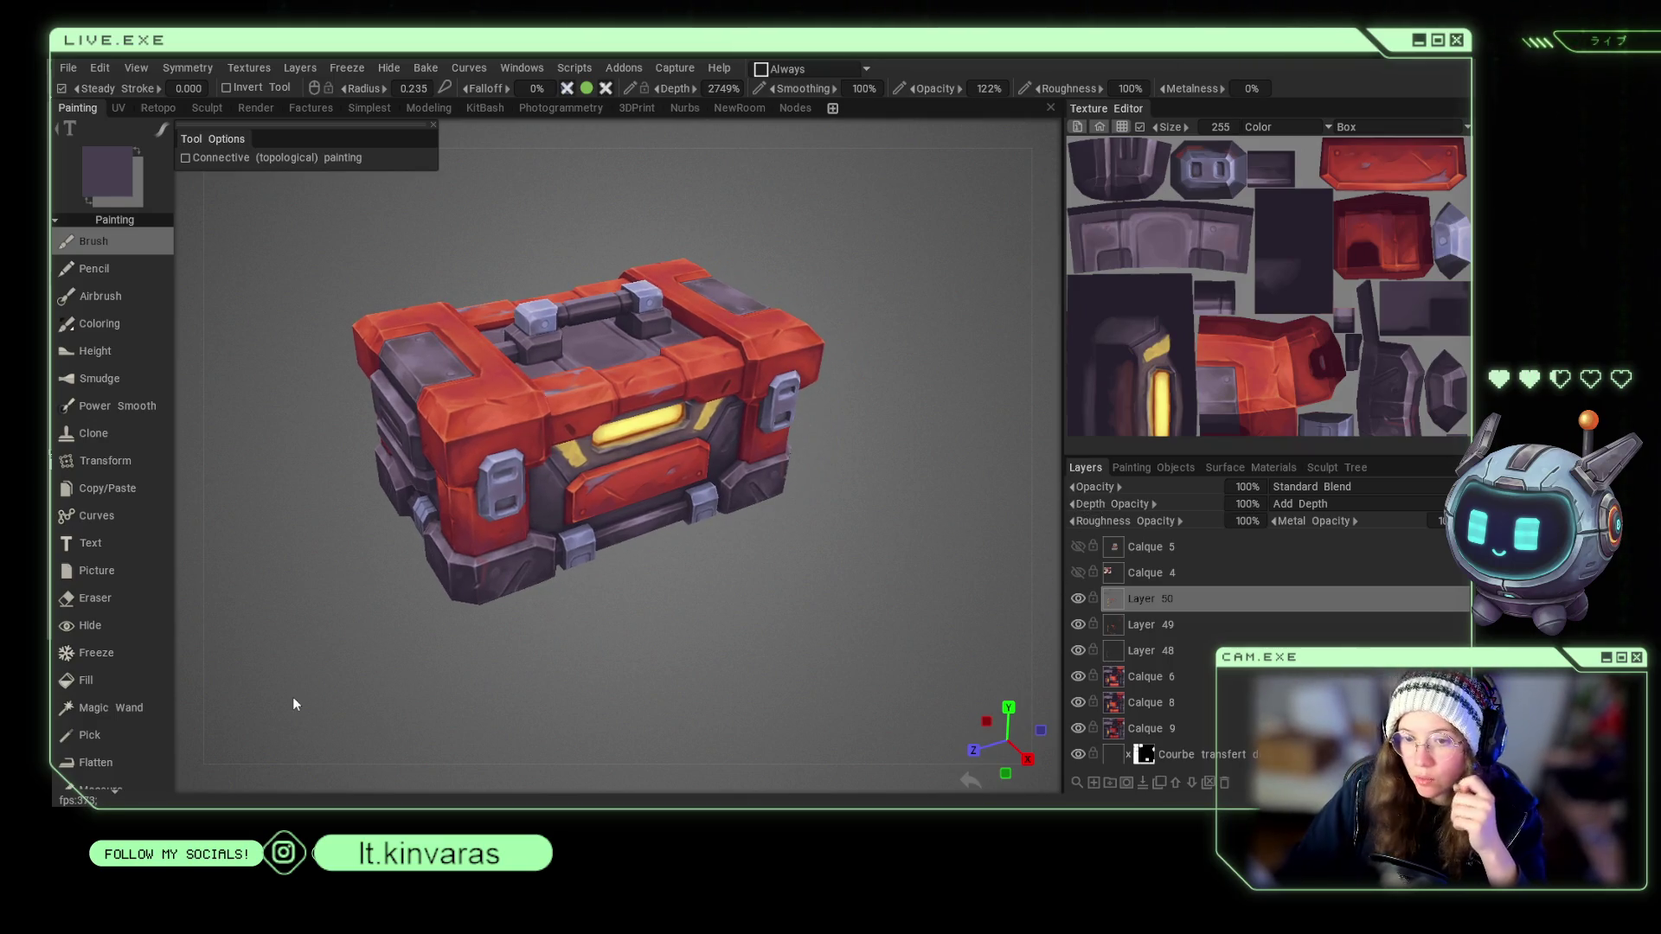